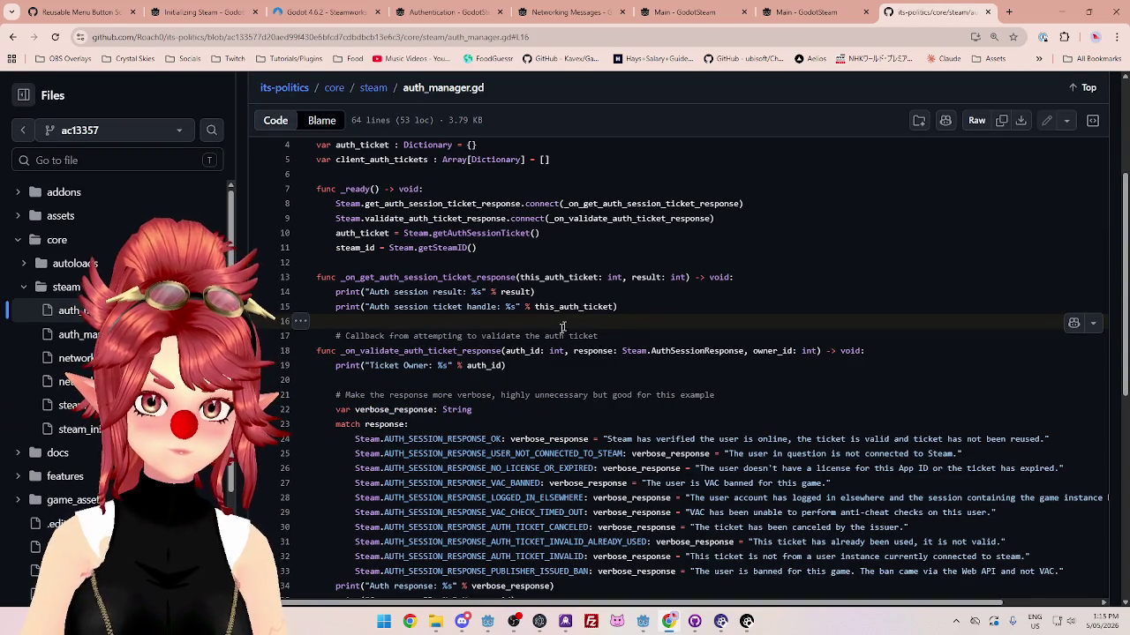
Step: Select validate_auth_session on line 37 of auth_manager.gd and search the page for it
{"action": "scroll", "coordinate": [383, 336], "scroll_direction": "down", "scroll_amount": 3}
{"action": "scroll", "coordinate": [383, 336], "scroll_direction": "down", "scroll_amount": 2}
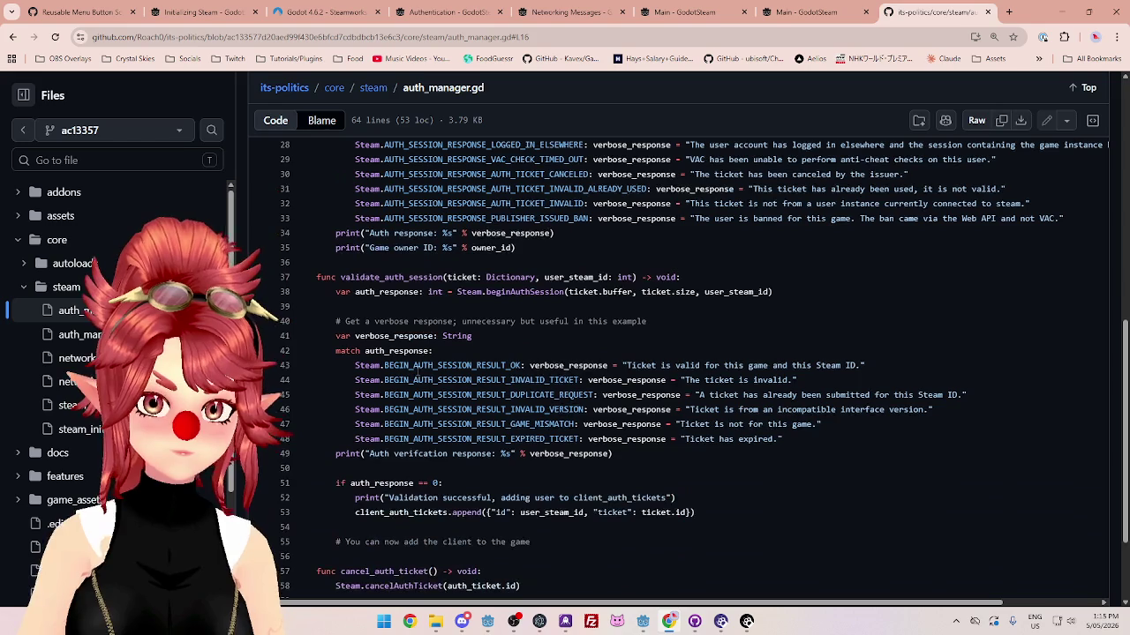
{"action": "left_click_drag", "start_coordinate": [341, 277], "coordinate": [438, 277]}
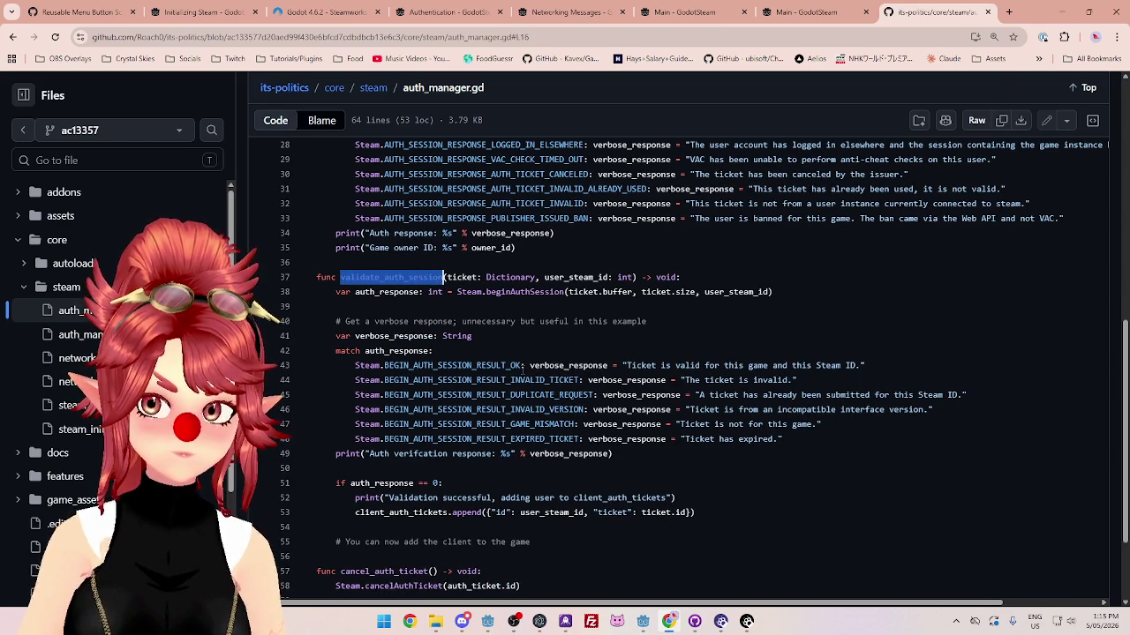
{"action": "key", "text": "ctrl+f"}
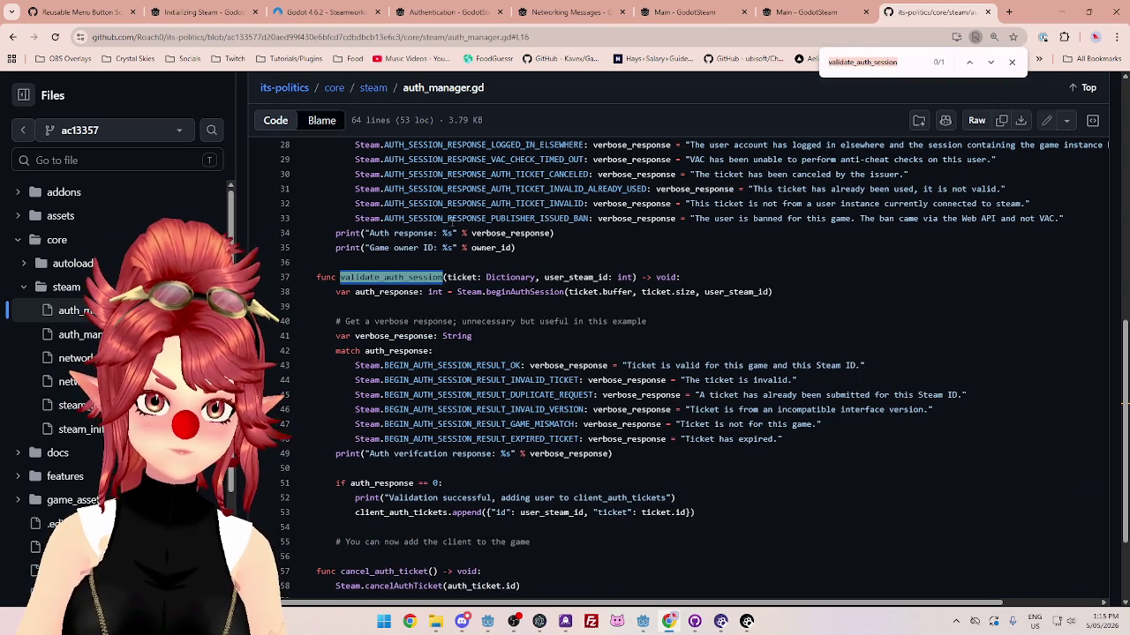
{"action": "scroll", "coordinate": [452, 223], "scroll_direction": "down", "scroll_amount": 3}
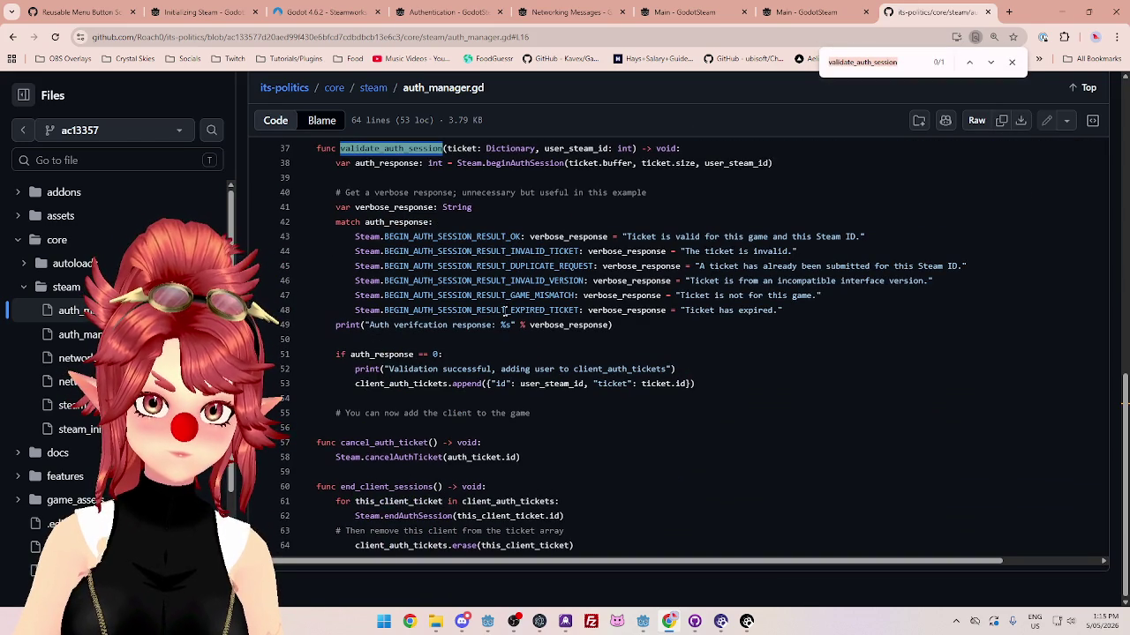
{"action": "scroll", "coordinate": [504, 309], "scroll_direction": "up", "scroll_amount": 6}
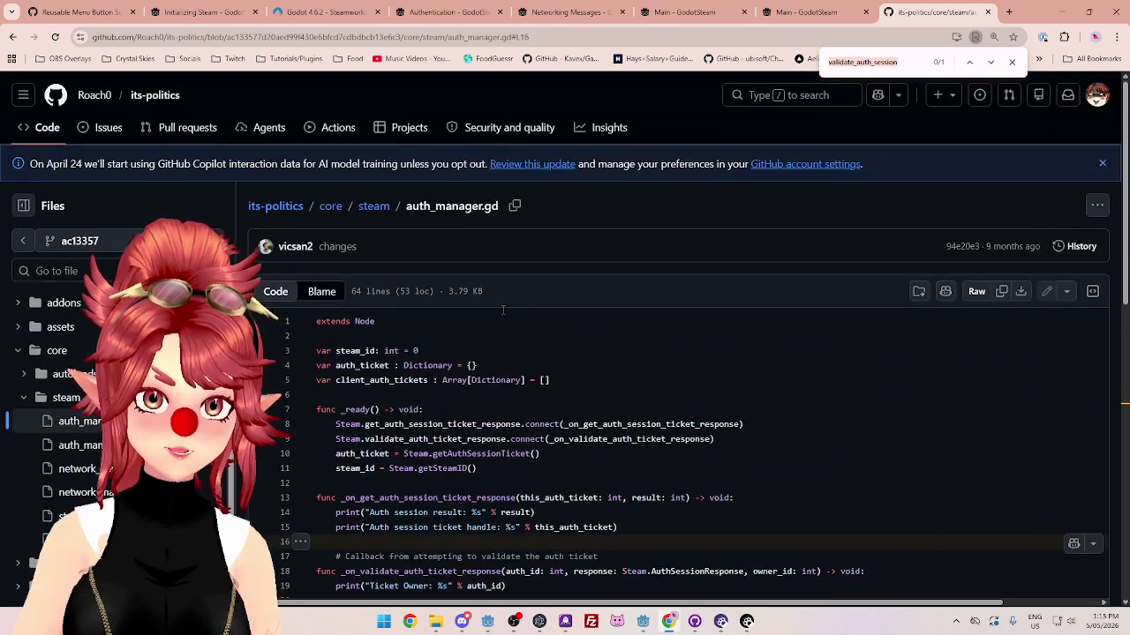
{"action": "scroll", "coordinate": [332, 219], "scroll_direction": "up", "scroll_amount": 3}
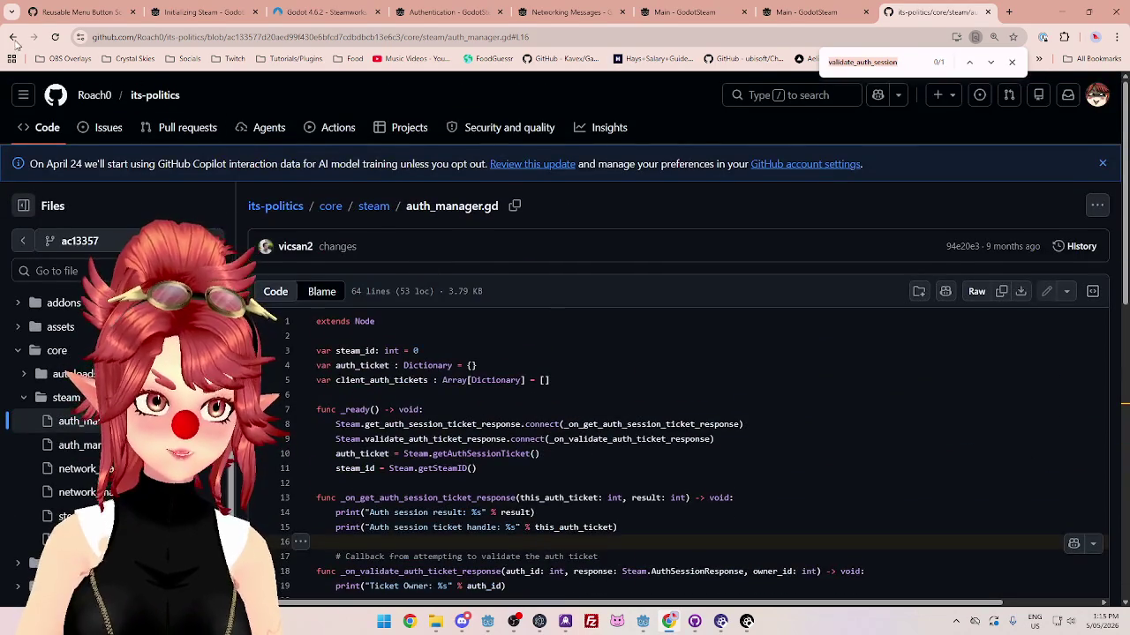
Step: Return to the code search results and scan the 15 files matching the auth session ticket print line
{"action": "left_click", "coordinate": [13, 37]}
{"action": "scroll", "coordinate": [356, 253], "scroll_direction": "down", "scroll_amount": 5}
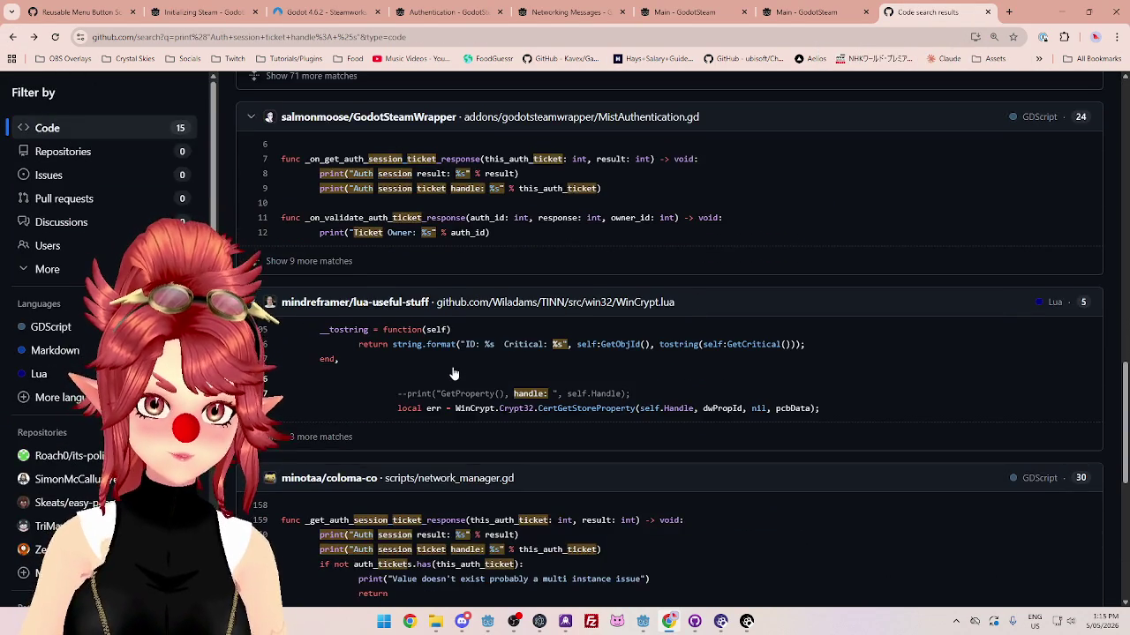
{"action": "scroll", "coordinate": [453, 374], "scroll_direction": "down", "scroll_amount": 2}
{"action": "scroll", "coordinate": [454, 374], "scroll_direction": "down", "scroll_amount": 3}
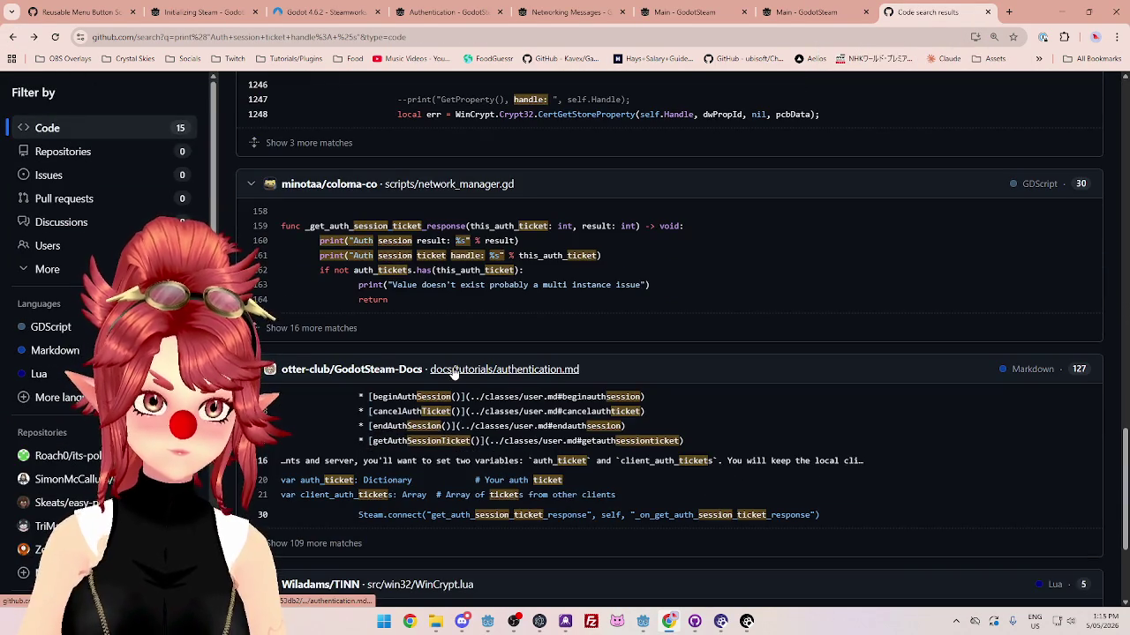
{"action": "scroll", "coordinate": [453, 374], "scroll_direction": "down", "scroll_amount": 2}
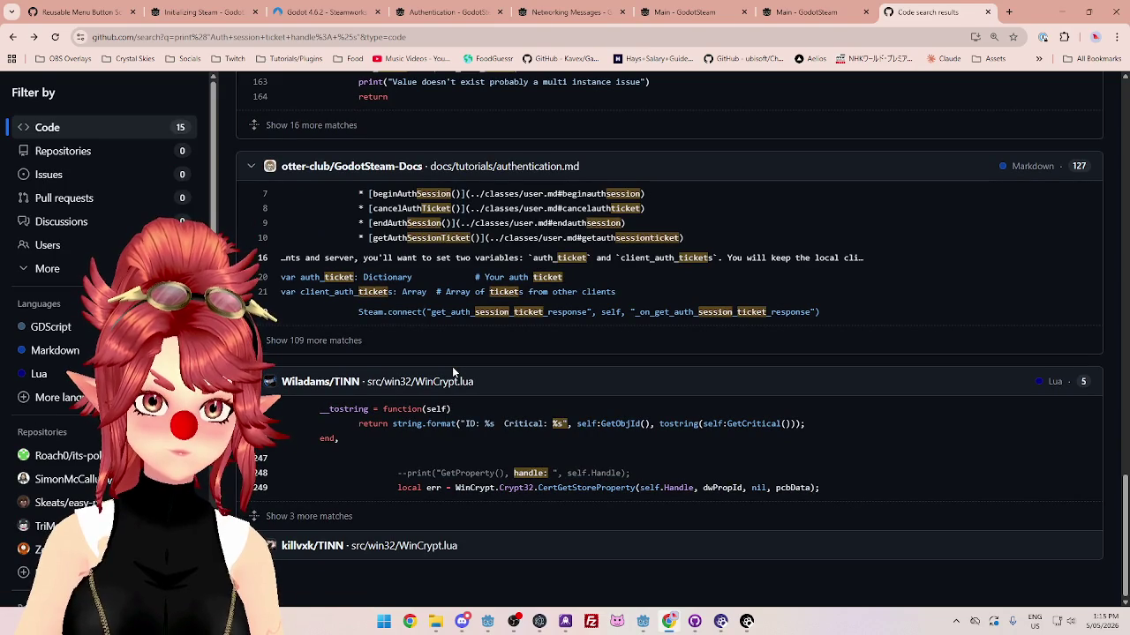
{"action": "scroll", "coordinate": [452, 366], "scroll_direction": "up", "scroll_amount": 15}
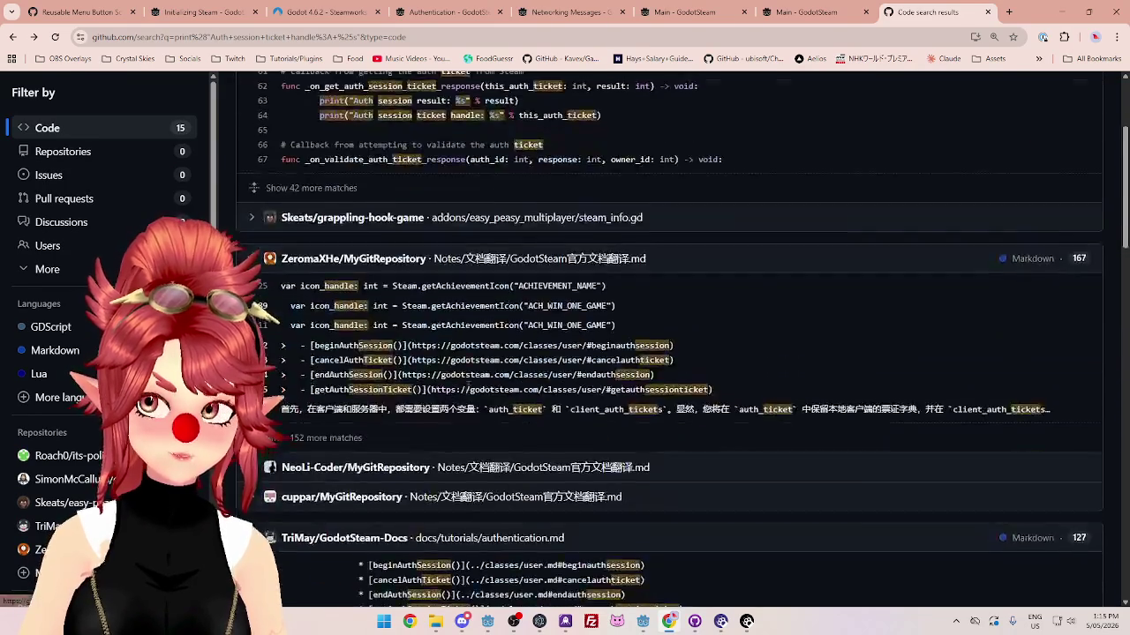
{"action": "scroll", "coordinate": [467, 386], "scroll_direction": "down", "scroll_amount": 5}
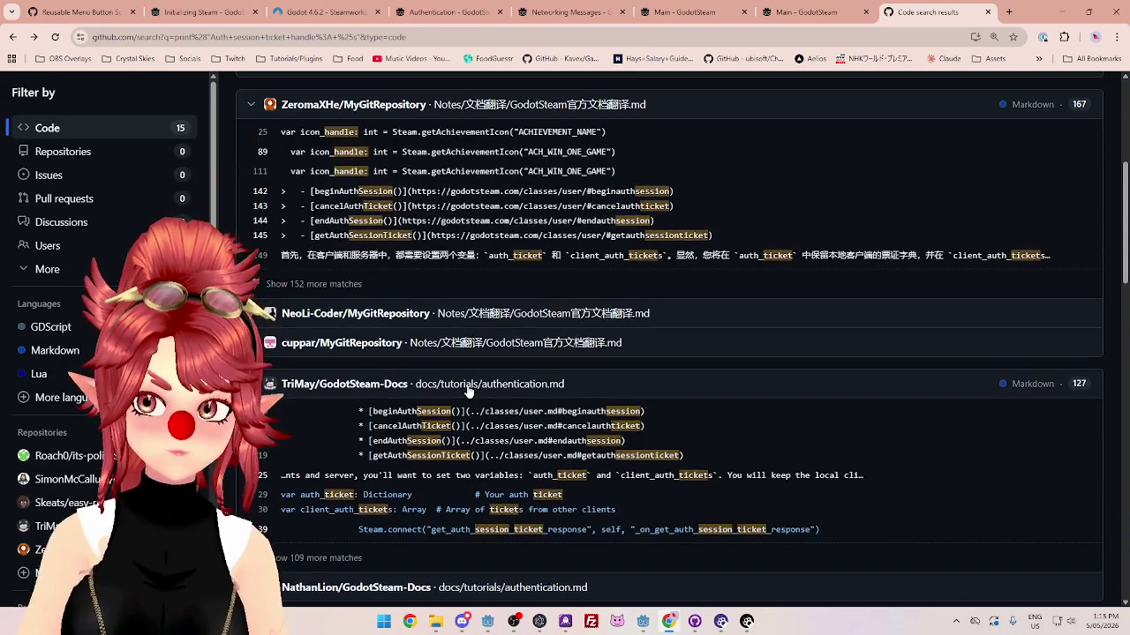
{"action": "scroll", "coordinate": [468, 390], "scroll_direction": "up", "scroll_amount": 2}
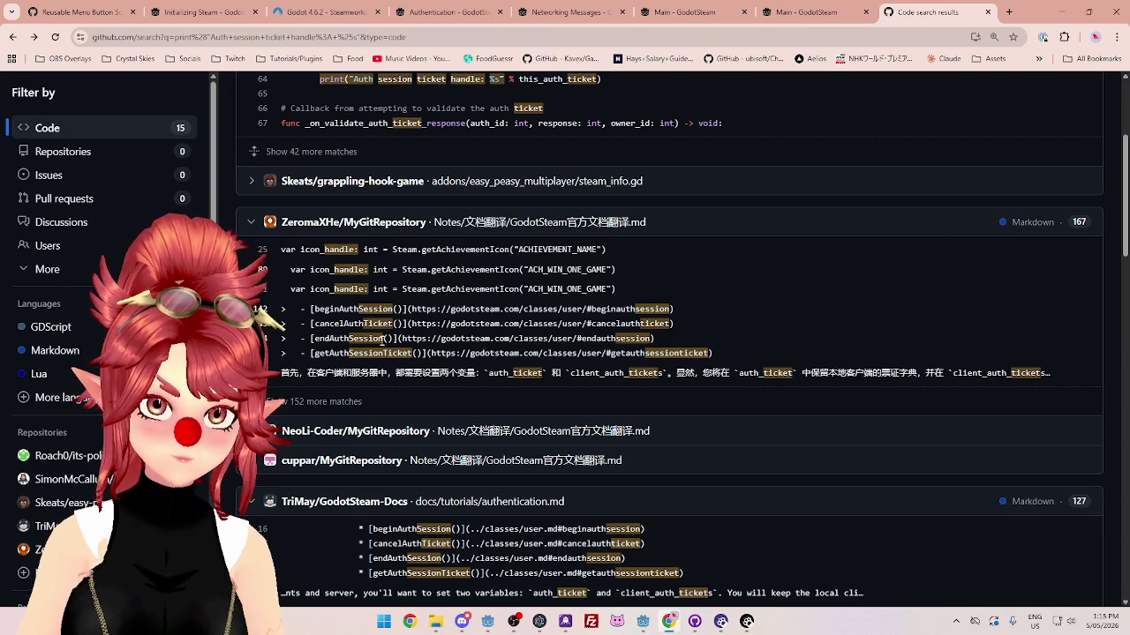
{"action": "left_click", "coordinate": [732, 328]}
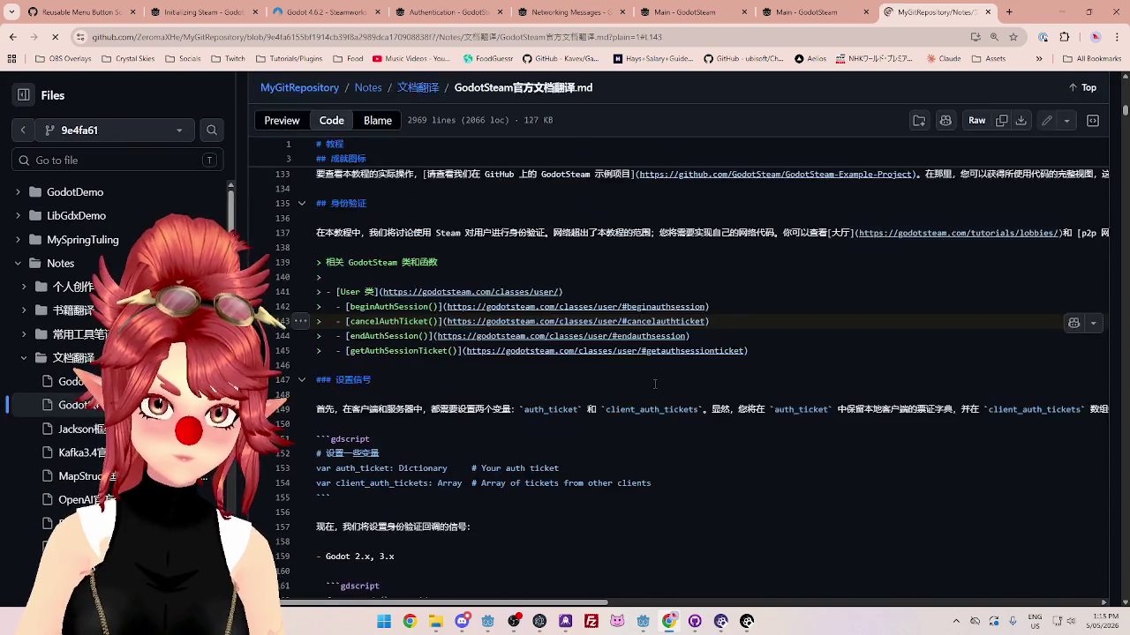
{"action": "scroll", "coordinate": [654, 384], "scroll_direction": "down", "scroll_amount": 10}
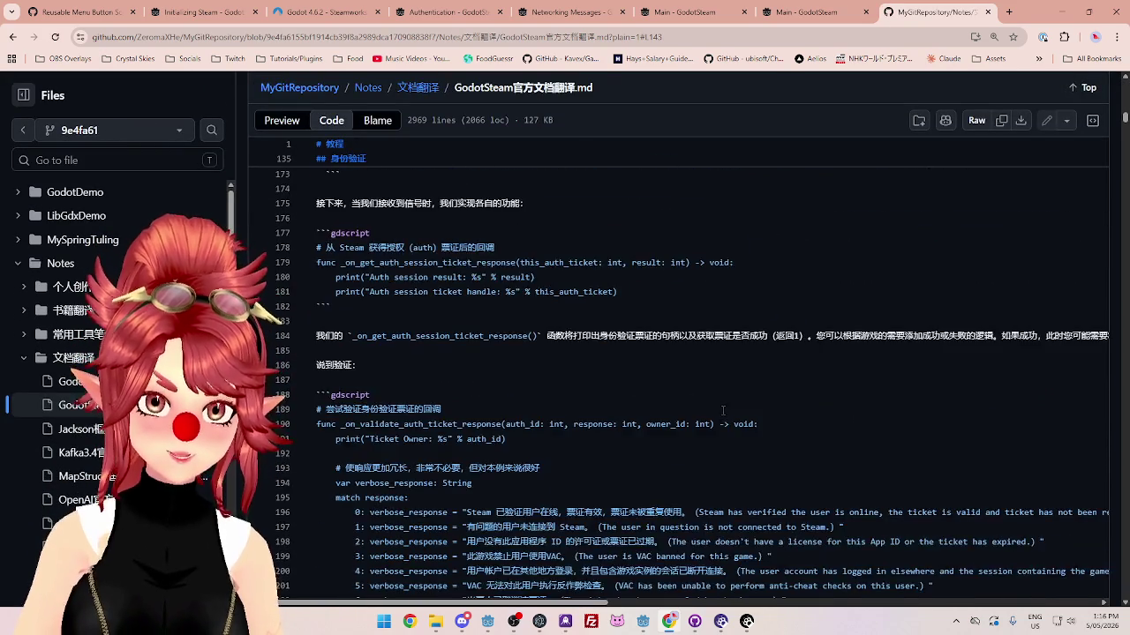
{"action": "scroll", "coordinate": [721, 409], "scroll_direction": "down", "scroll_amount": 5}
{"action": "scroll", "coordinate": [720, 408], "scroll_direction": "down", "scroll_amount": 4}
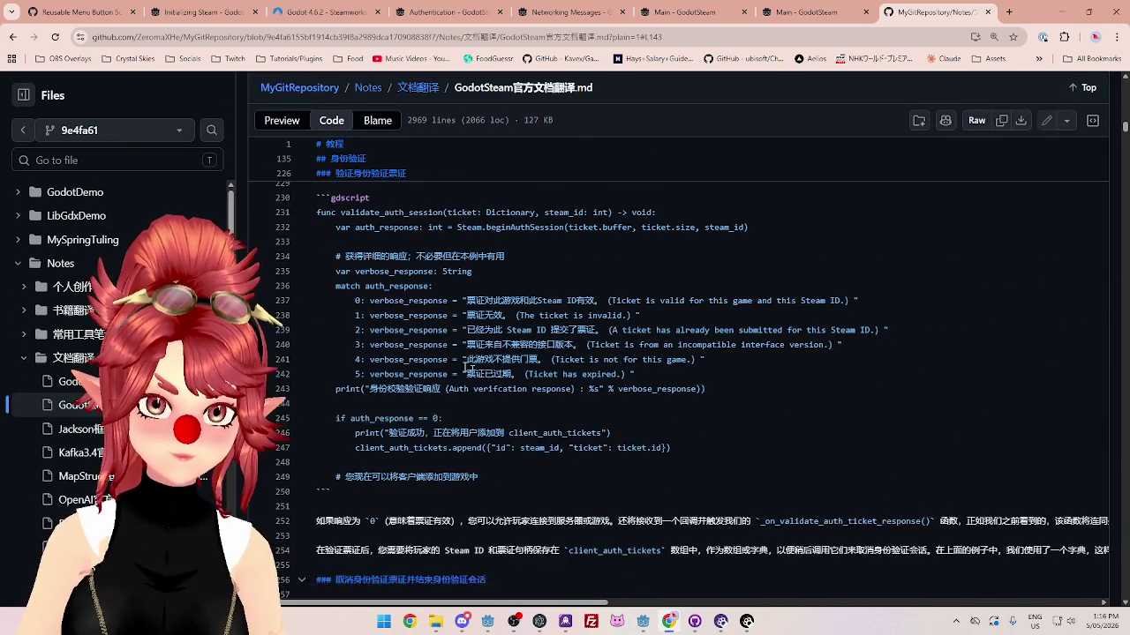
{"action": "left_click", "coordinate": [14, 37]}
{"action": "scroll", "coordinate": [420, 341], "scroll_direction": "down", "scroll_amount": 3}
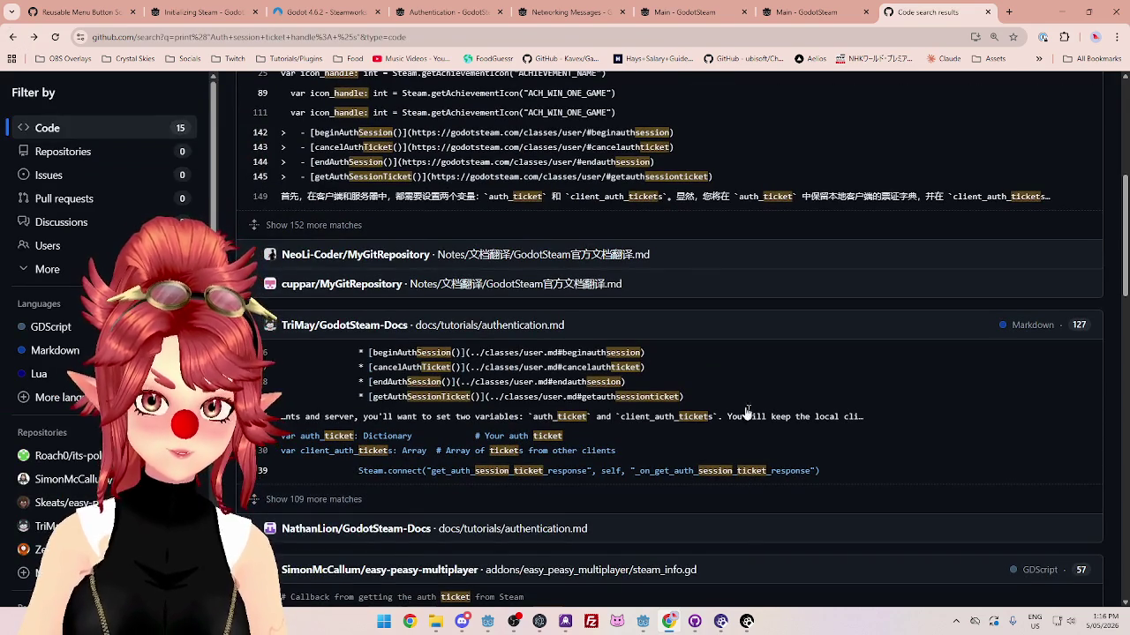
{"action": "left_click", "coordinate": [585, 390]}
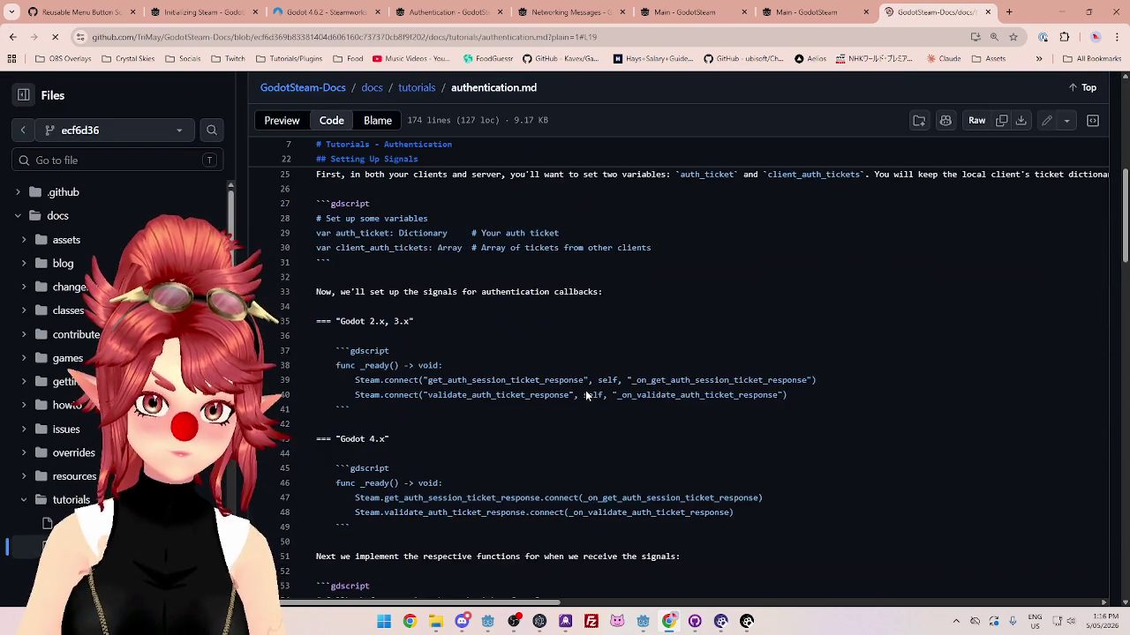
{"action": "scroll", "coordinate": [585, 395], "scroll_direction": "down", "scroll_amount": 8}
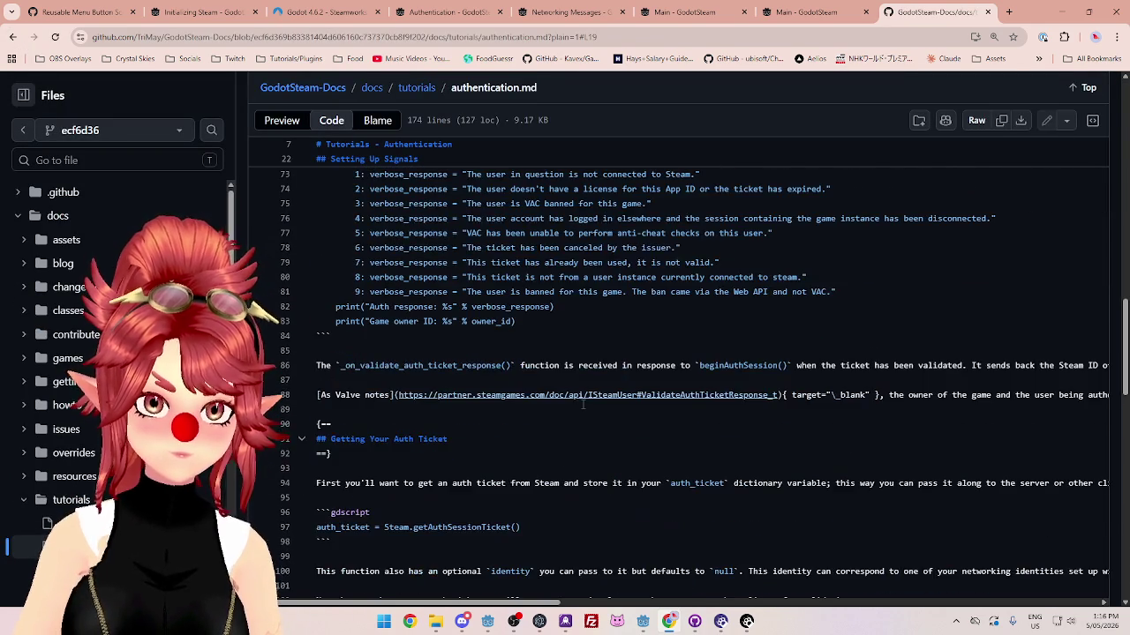
{"action": "scroll", "coordinate": [583, 404], "scroll_direction": "down", "scroll_amount": 4}
{"action": "left_click", "coordinate": [14, 38]}
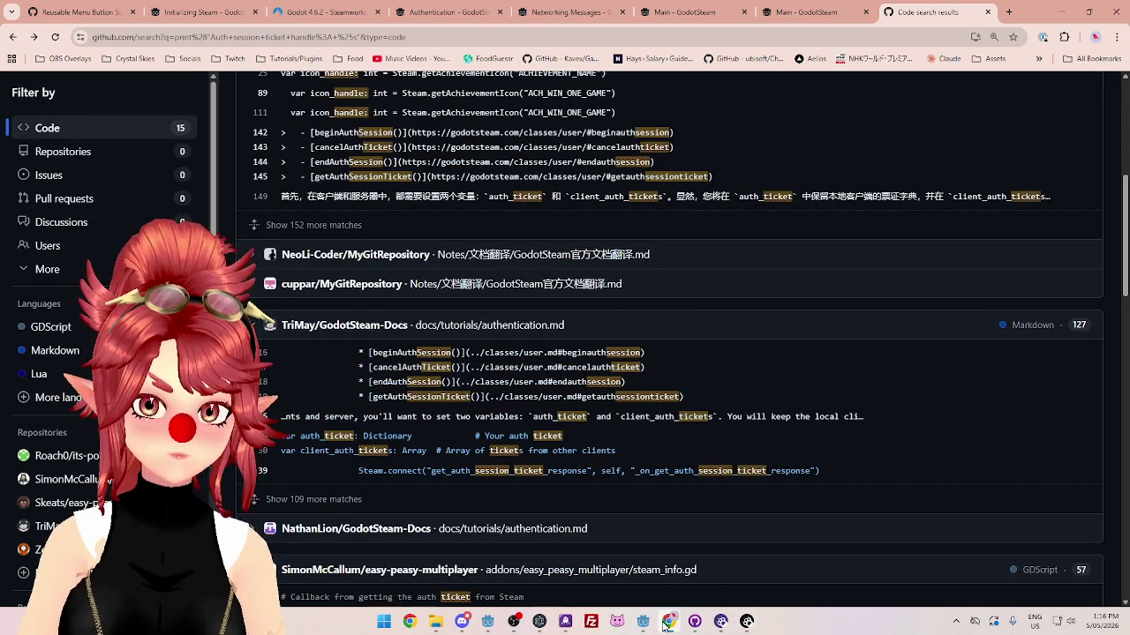
{"action": "mouse_move", "coordinate": [642, 622]}
{"action": "left_click", "coordinate": [675, 560]}
Step: Select the validate_auth_session function name on line 44 of ClientManager.gd
{"action": "key", "text": "Up"}
{"action": "key", "text": "Up"}
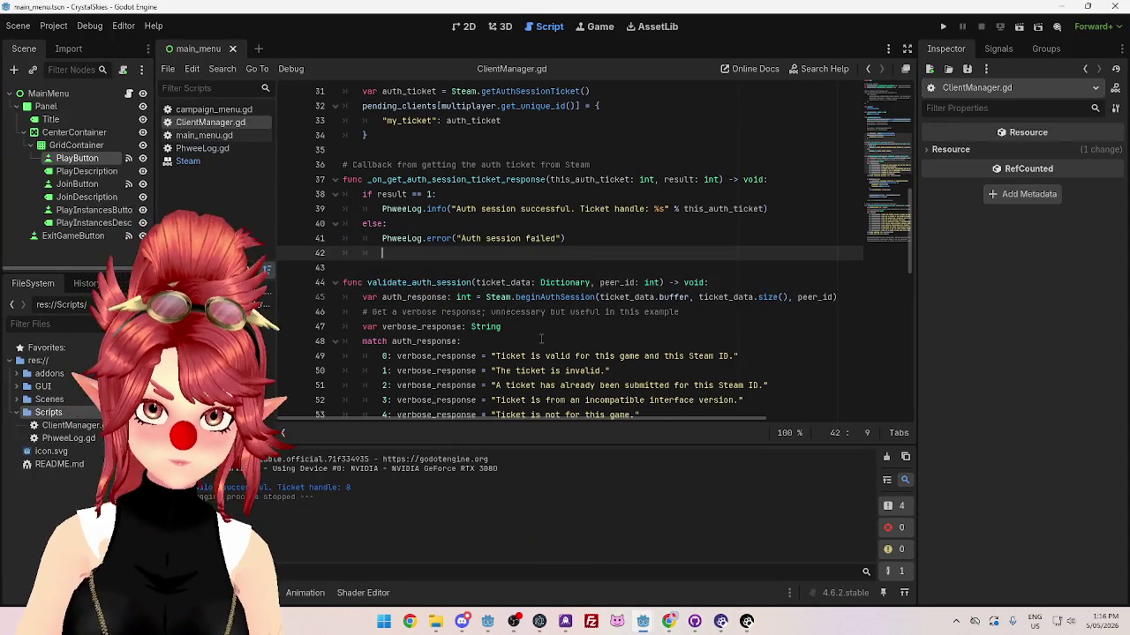
{"action": "left_click", "coordinate": [367, 283]}
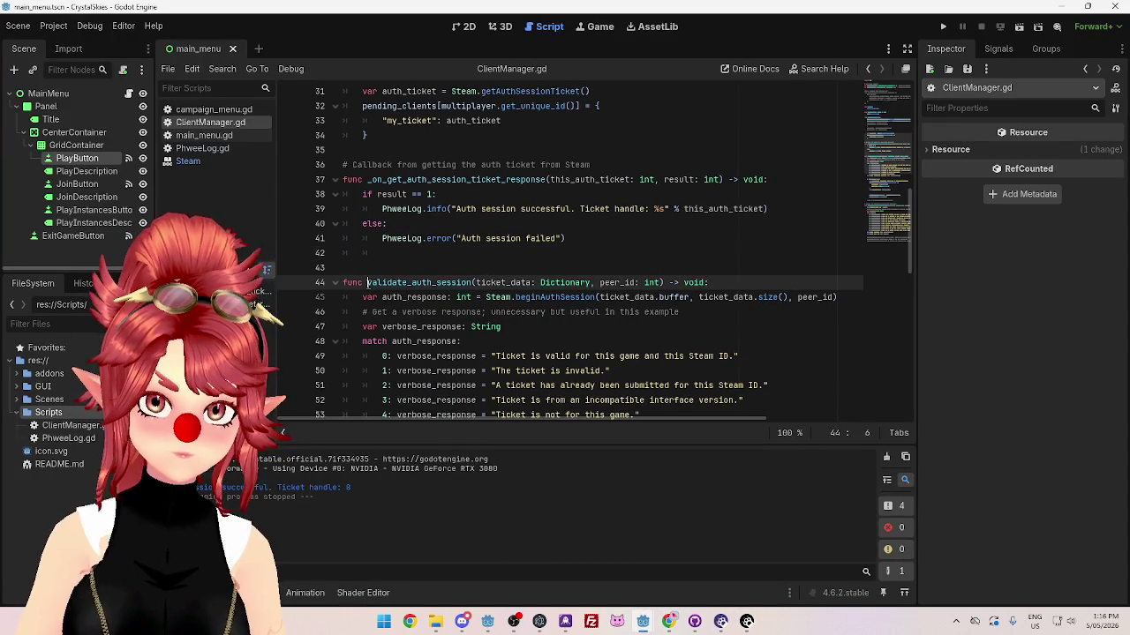
{"action": "left_click_drag", "start_coordinate": [386, 282], "coordinate": [465, 282]}
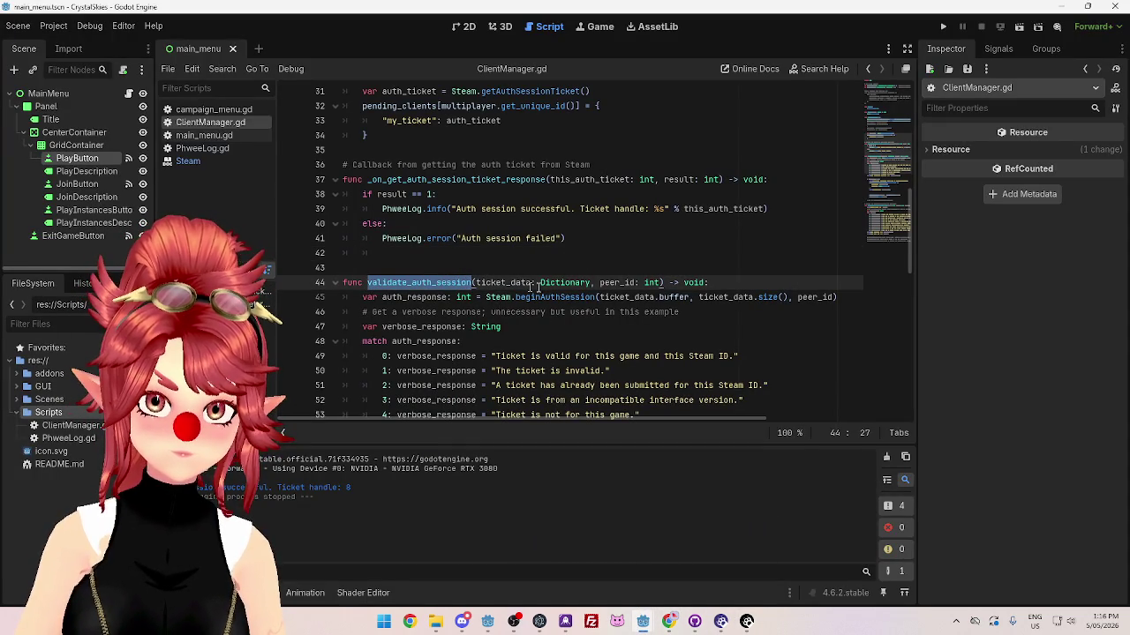
{"action": "scroll", "coordinate": [536, 287], "scroll_direction": "up", "scroll_amount": 2}
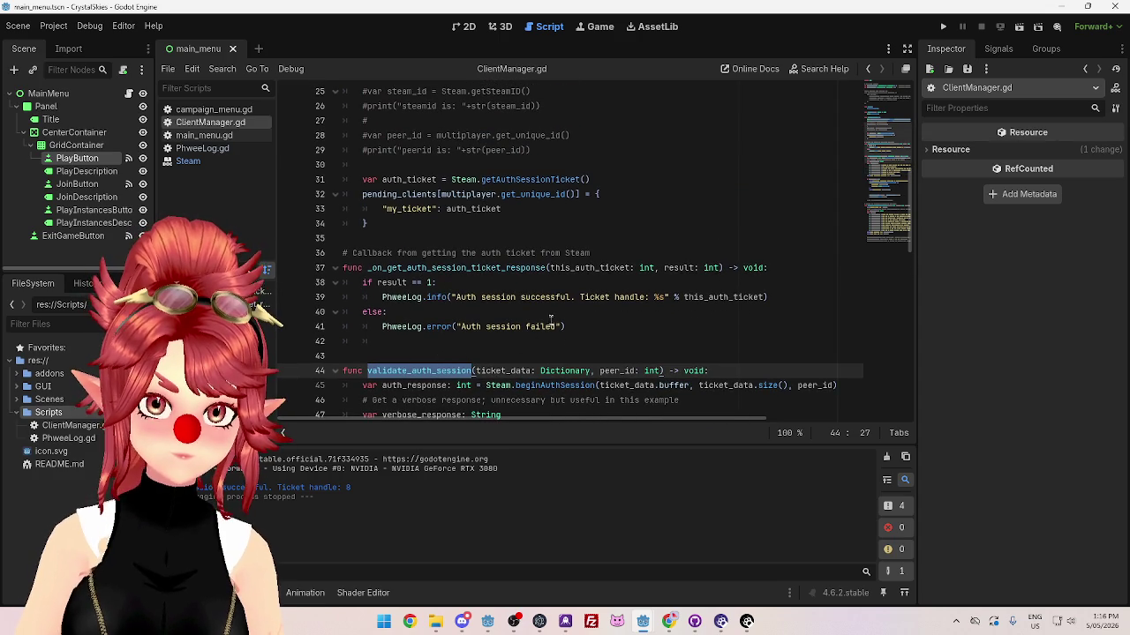
{"action": "scroll", "coordinate": [486, 322], "scroll_direction": "up", "scroll_amount": 4}
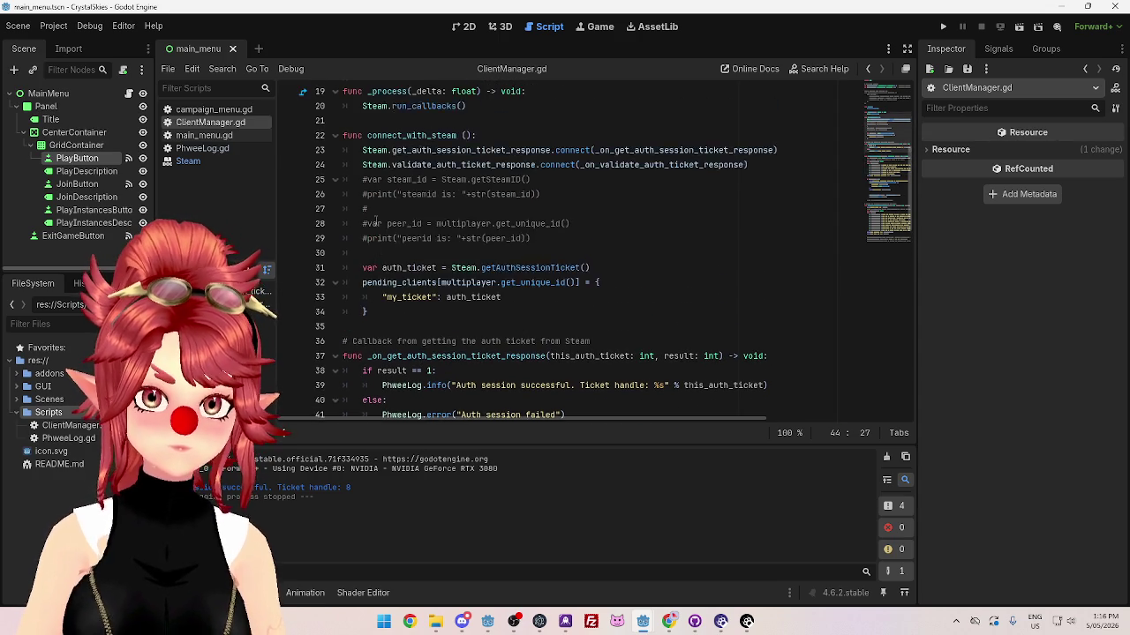
Step: Select getAuthSessionTicket and auth_ticket on line 31, then open the Steam class reference
{"action": "scroll", "coordinate": [401, 218], "scroll_direction": "down", "scroll_amount": 2}
{"action": "scroll", "coordinate": [404, 221], "scroll_direction": "down", "scroll_amount": 1}
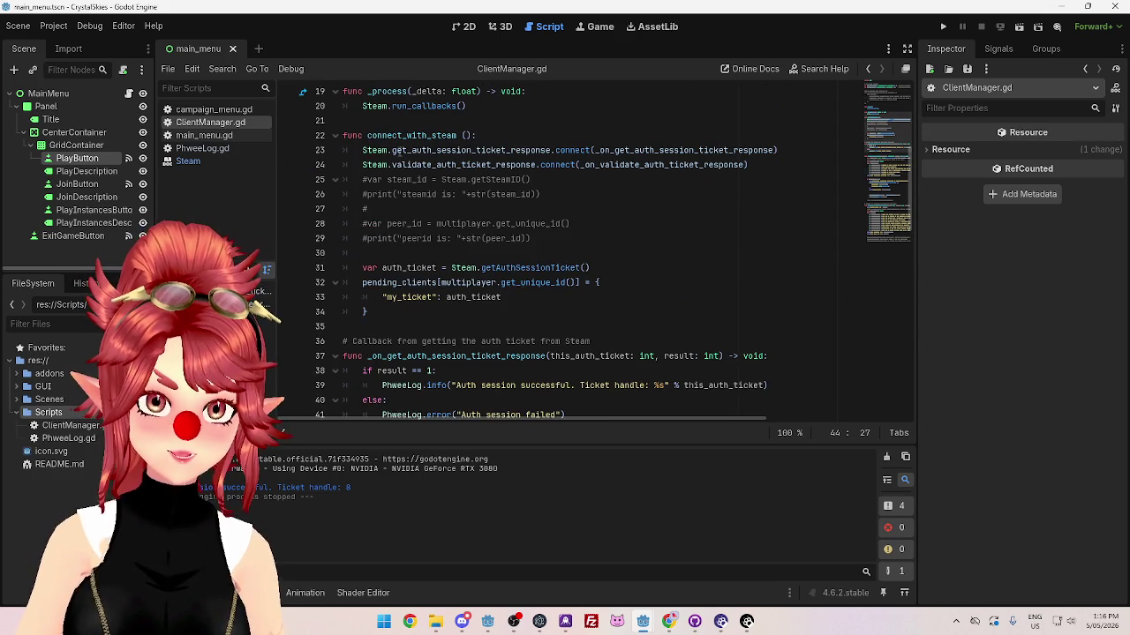
{"action": "scroll", "coordinate": [411, 180], "scroll_direction": "down", "scroll_amount": 2}
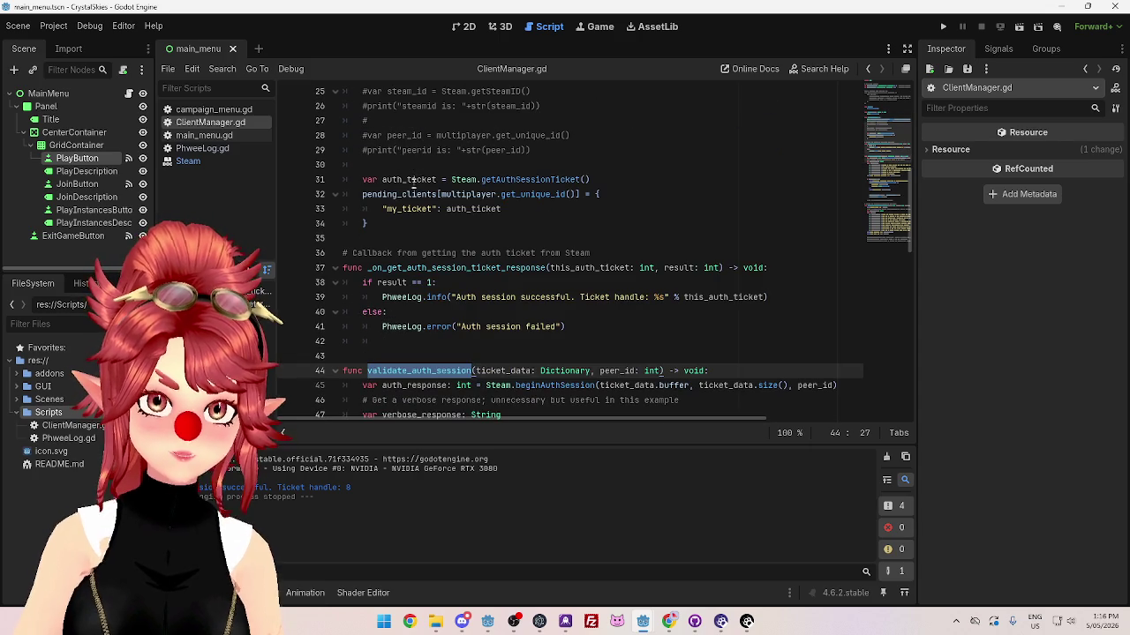
{"action": "double_click", "coordinate": [500, 180]}
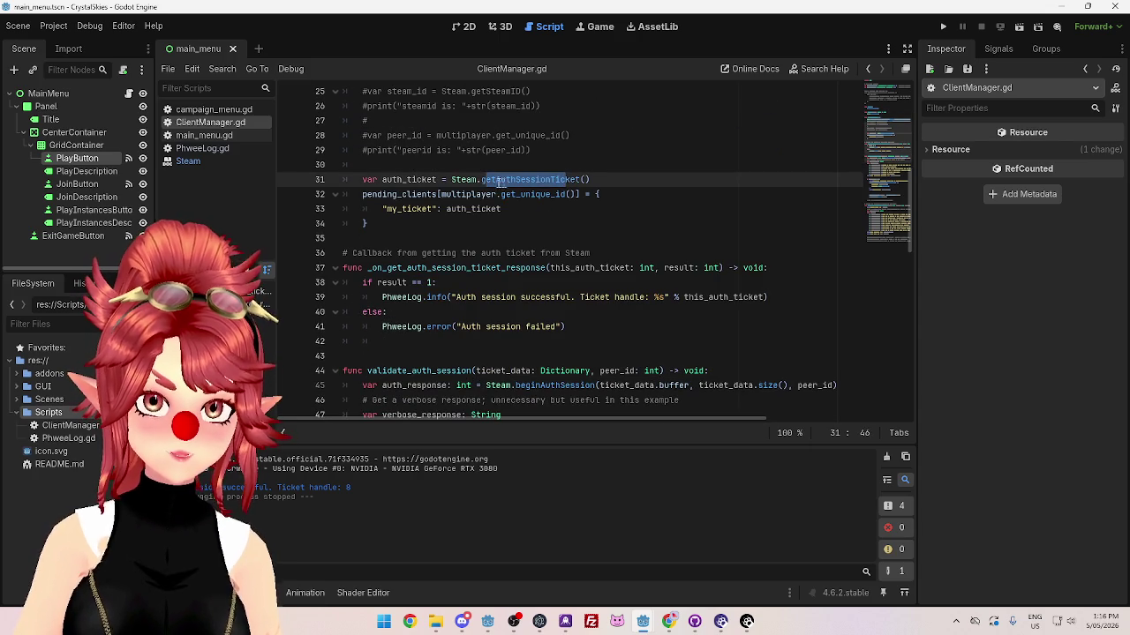
{"action": "double_click", "coordinate": [394, 180]}
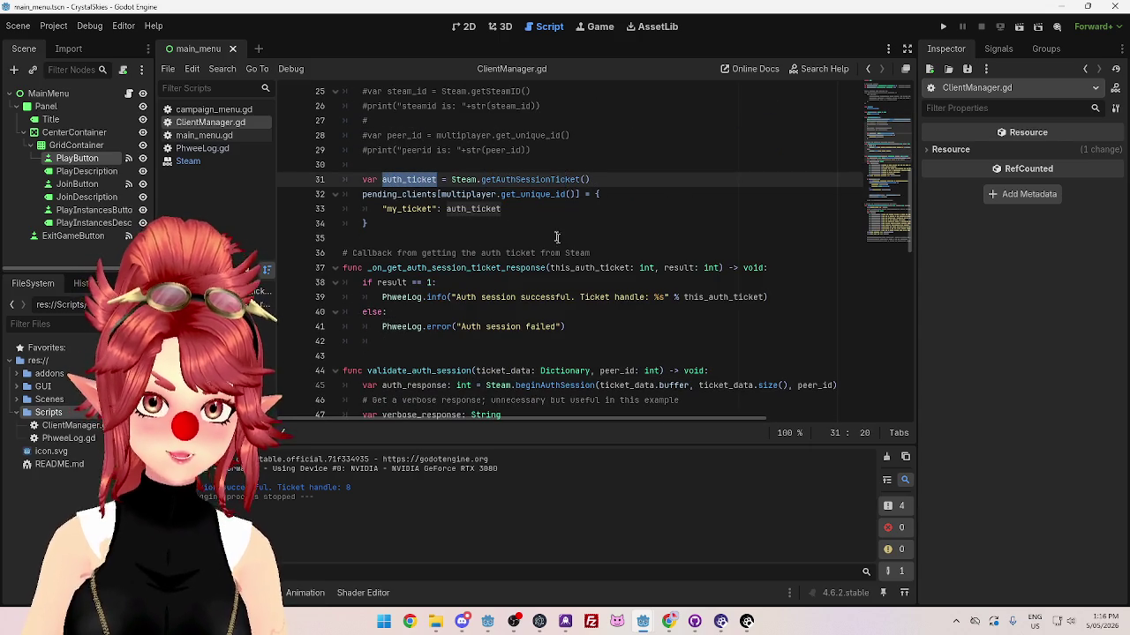
{"action": "left_click", "coordinate": [530, 180], "text": "ctrl"}
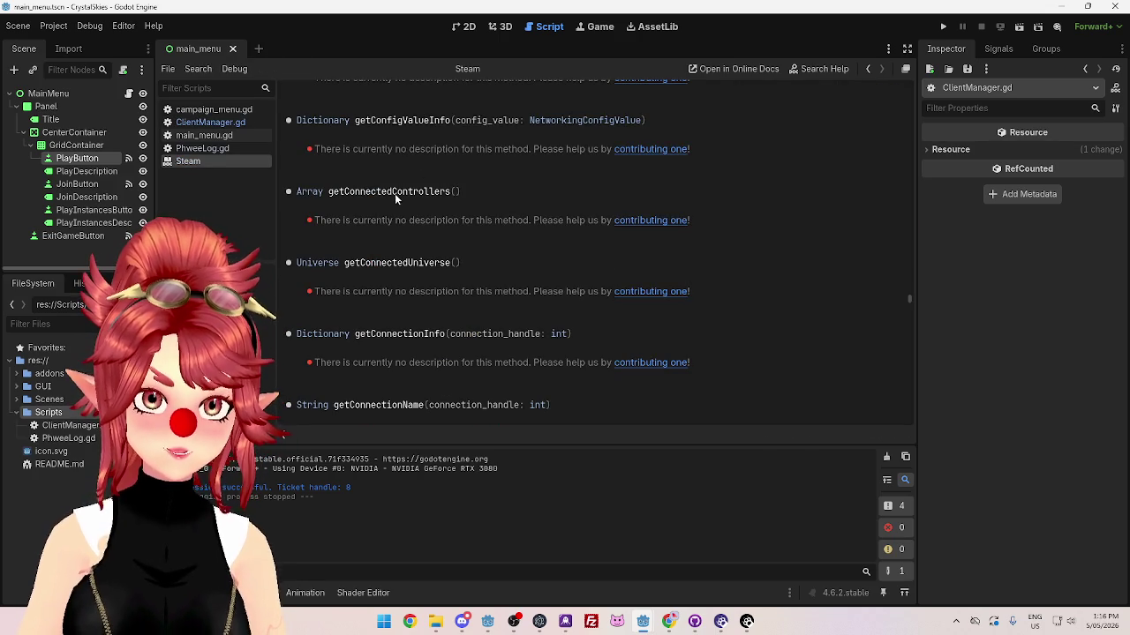
Step: Scroll the Steam class reference, then close its help page
{"action": "scroll", "coordinate": [442, 207], "scroll_direction": "up", "scroll_amount": 1}
{"action": "scroll", "coordinate": [459, 203], "scroll_direction": "up", "scroll_amount": 1}
{"action": "scroll", "coordinate": [453, 184], "scroll_direction": "down", "scroll_amount": 1}
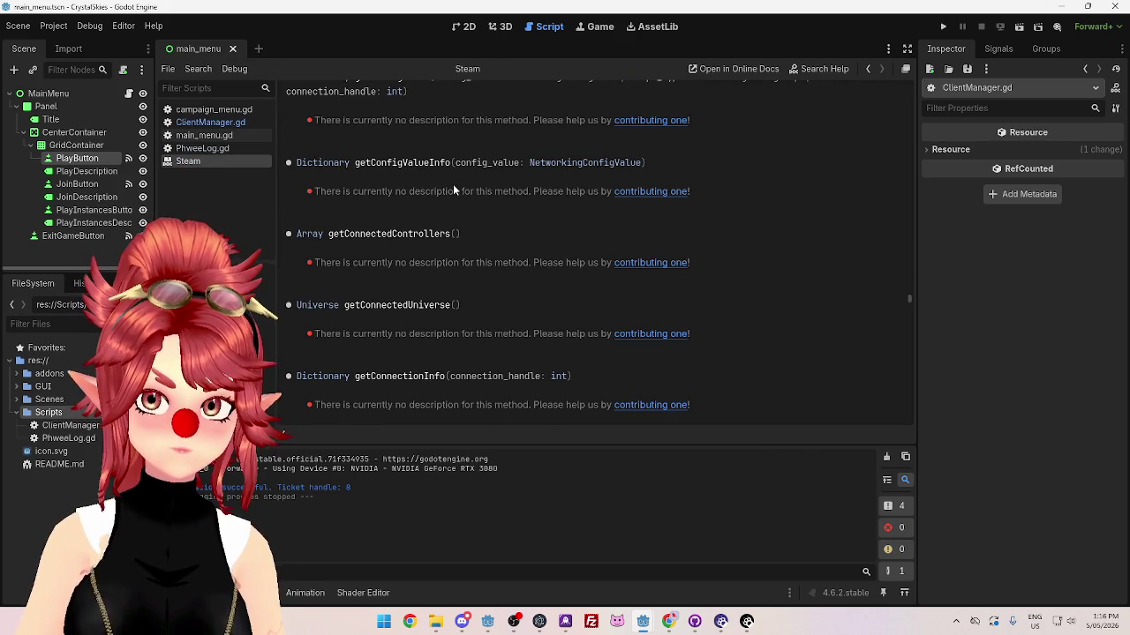
{"action": "scroll", "coordinate": [453, 183], "scroll_direction": "down", "scroll_amount": 4}
{"action": "scroll", "coordinate": [453, 190], "scroll_direction": "down", "scroll_amount": 6}
{"action": "scroll", "coordinate": [453, 190], "scroll_direction": "down", "scroll_amount": 6}
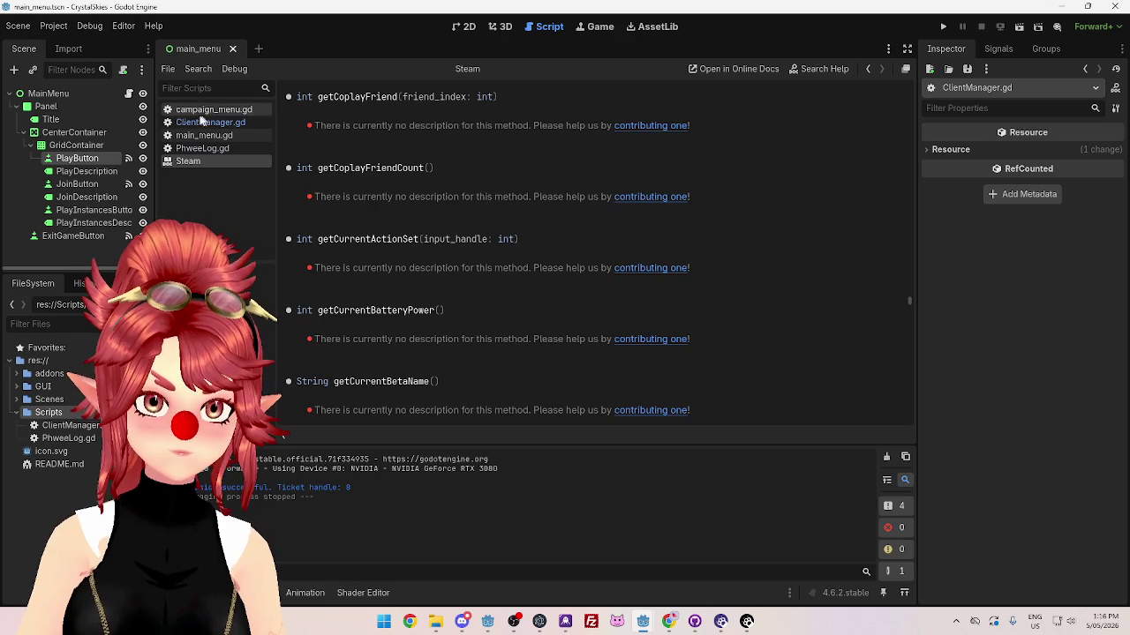
{"action": "middle_click", "coordinate": [205, 159]}
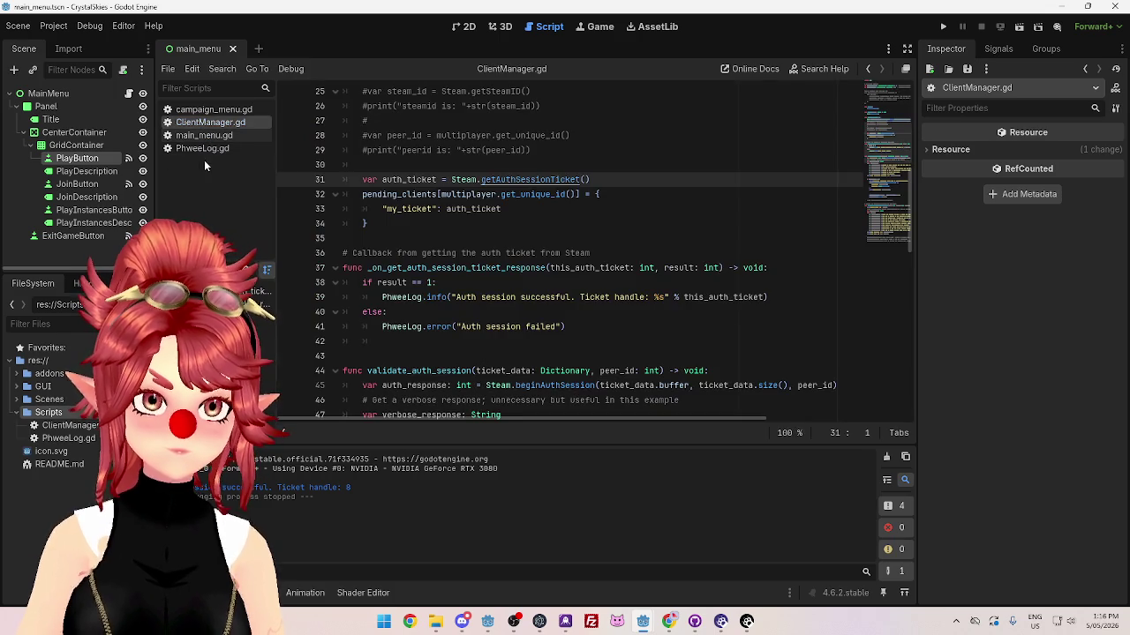
Step: Examine the getAuthSessionTicket reference's signature and missing description, then return to ClientManager.gd
{"action": "left_click", "coordinate": [506, 179], "text": "ctrl"}
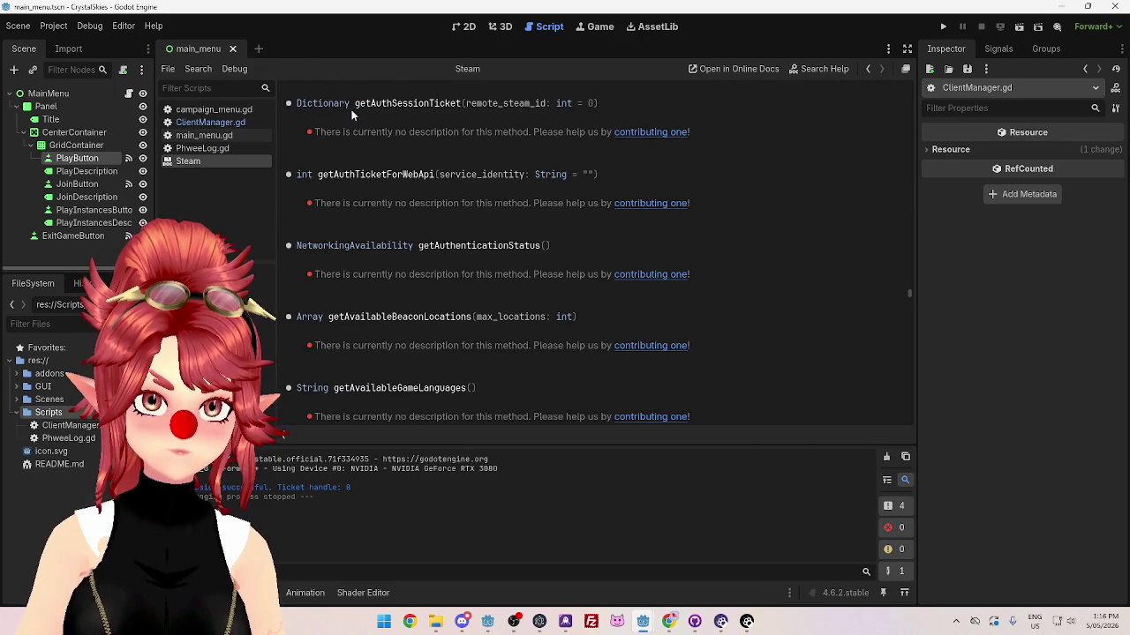
{"action": "scroll", "coordinate": [384, 141], "scroll_direction": "up", "scroll_amount": 1}
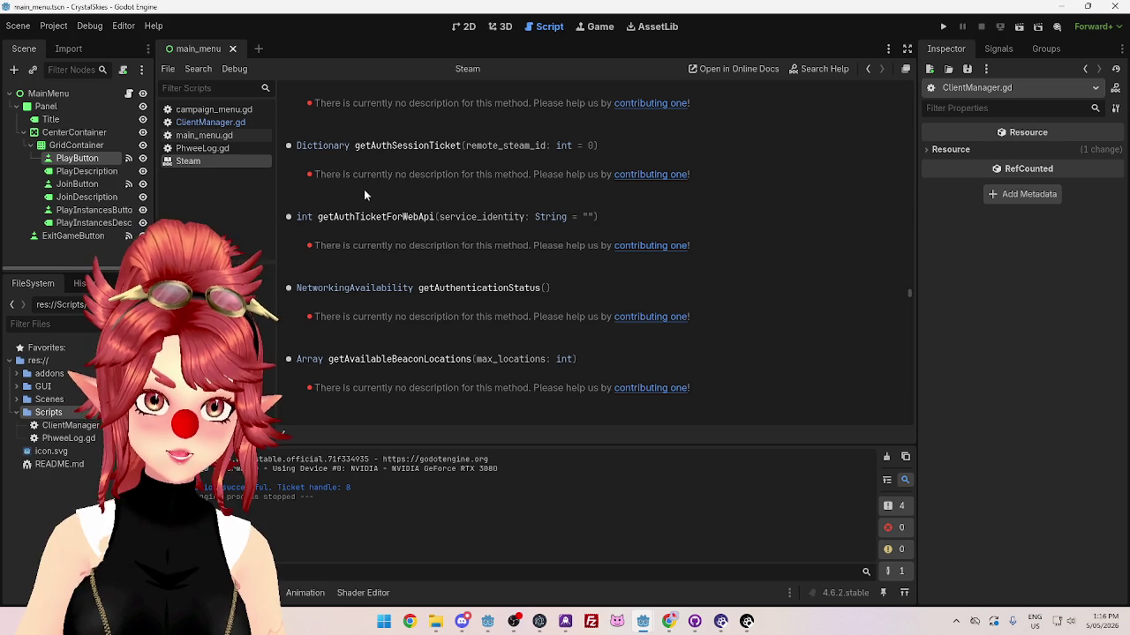
{"action": "triple_click", "coordinate": [407, 173]}
{"action": "mouse_move", "coordinate": [539, 174]}
{"action": "left_mouse_down"}
{"action": "mouse_move", "coordinate": [436, 169]}
{"action": "mouse_move", "coordinate": [429, 145]}
{"action": "mouse_move", "coordinate": [553, 146]}
{"action": "left_mouse_up"}
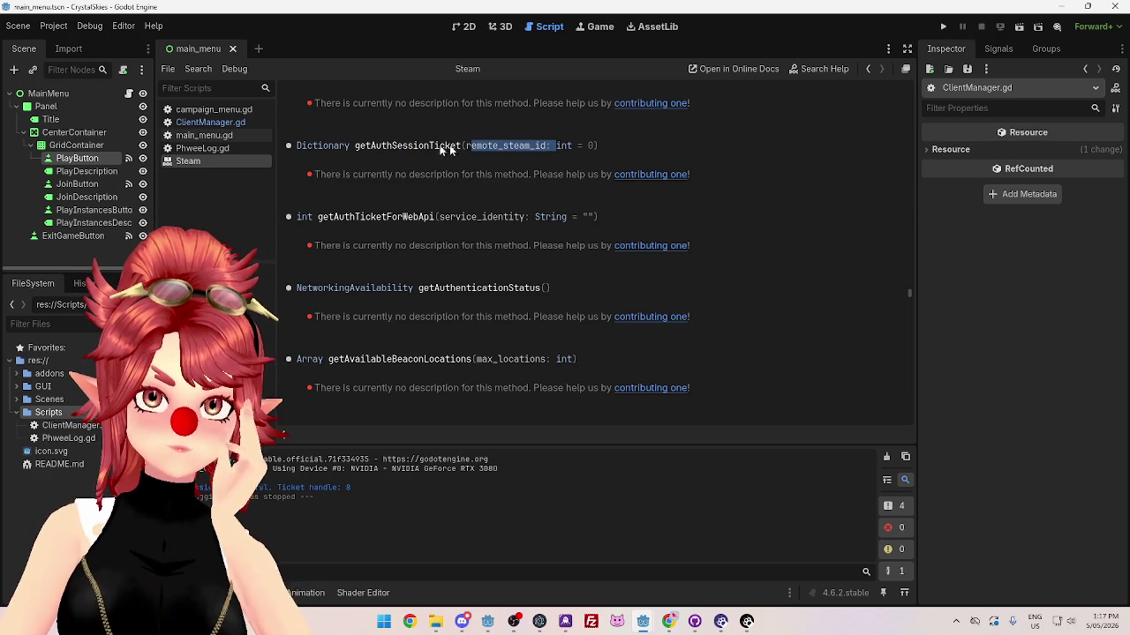
{"action": "left_click_drag", "start_coordinate": [366, 146], "coordinate": [527, 146]}
{"action": "left_click_drag", "start_coordinate": [596, 145], "coordinate": [355, 146]}
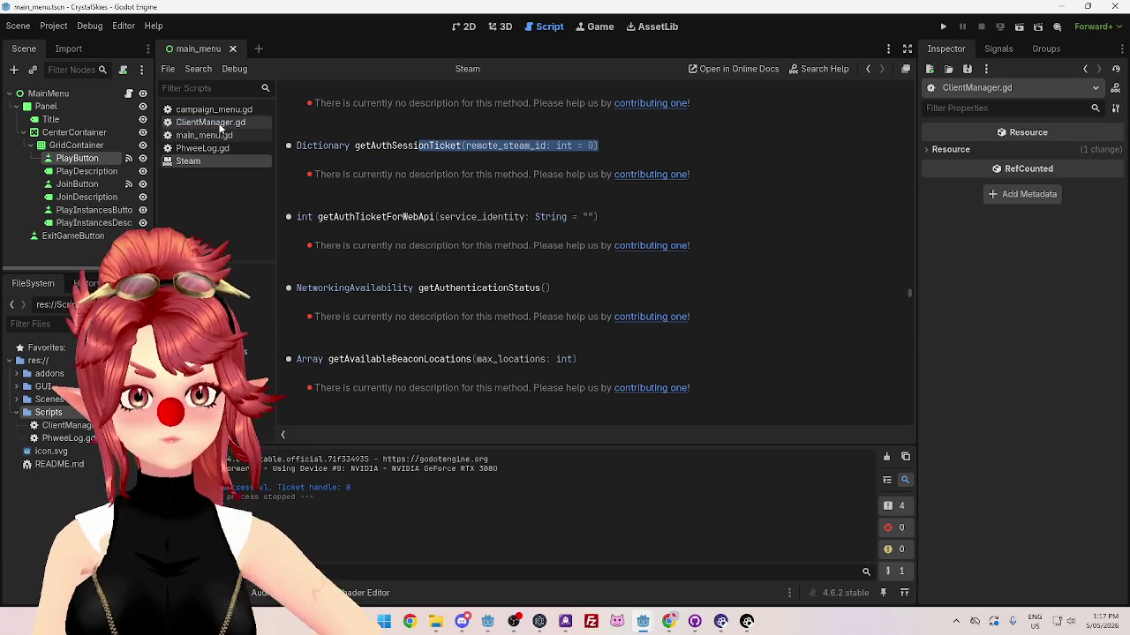
{"action": "left_click", "coordinate": [212, 123]}
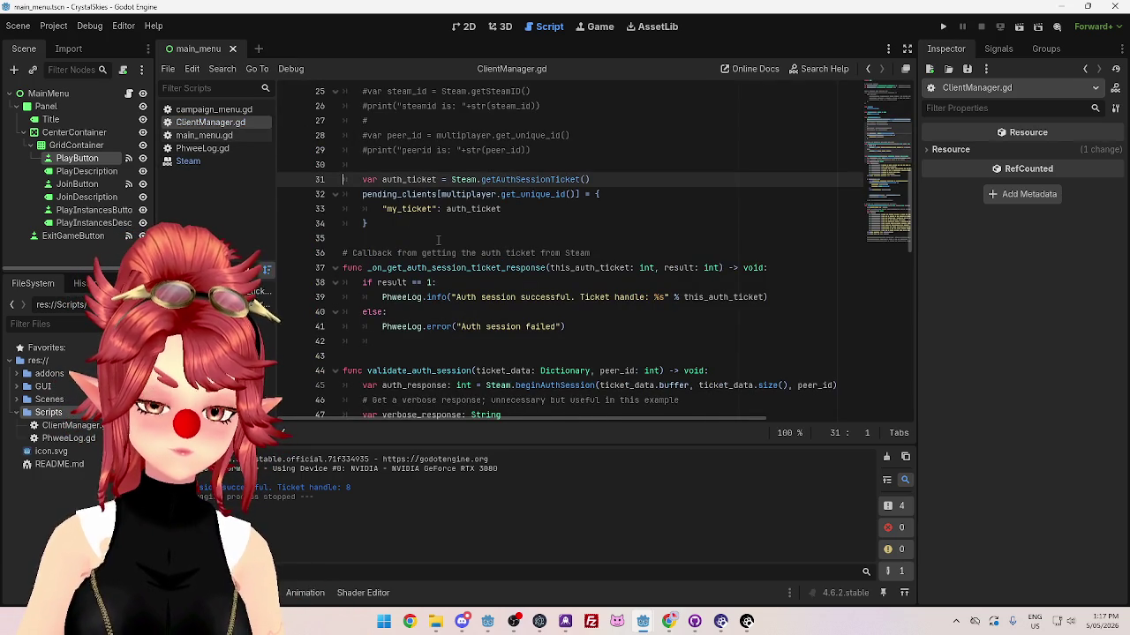
Step: Select validate_auth_session and go to line 39 in ClientManager.gd, then switch to Chrome
{"action": "scroll", "coordinate": [437, 240], "scroll_direction": "down", "scroll_amount": 1}
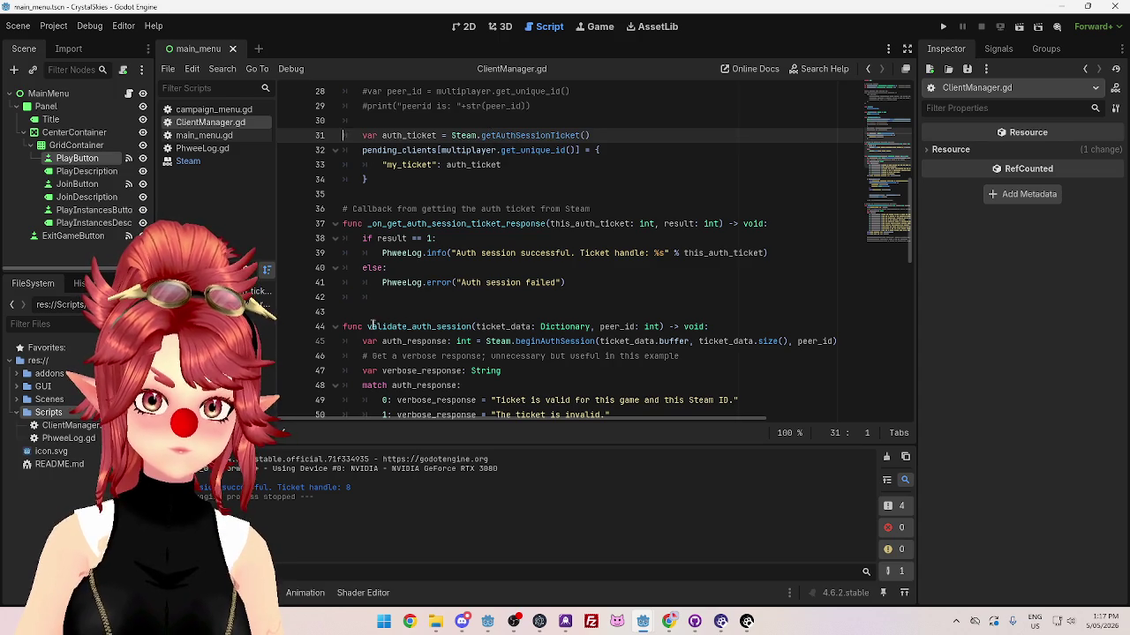
{"action": "left_click_drag", "start_coordinate": [367, 327], "coordinate": [473, 327]}
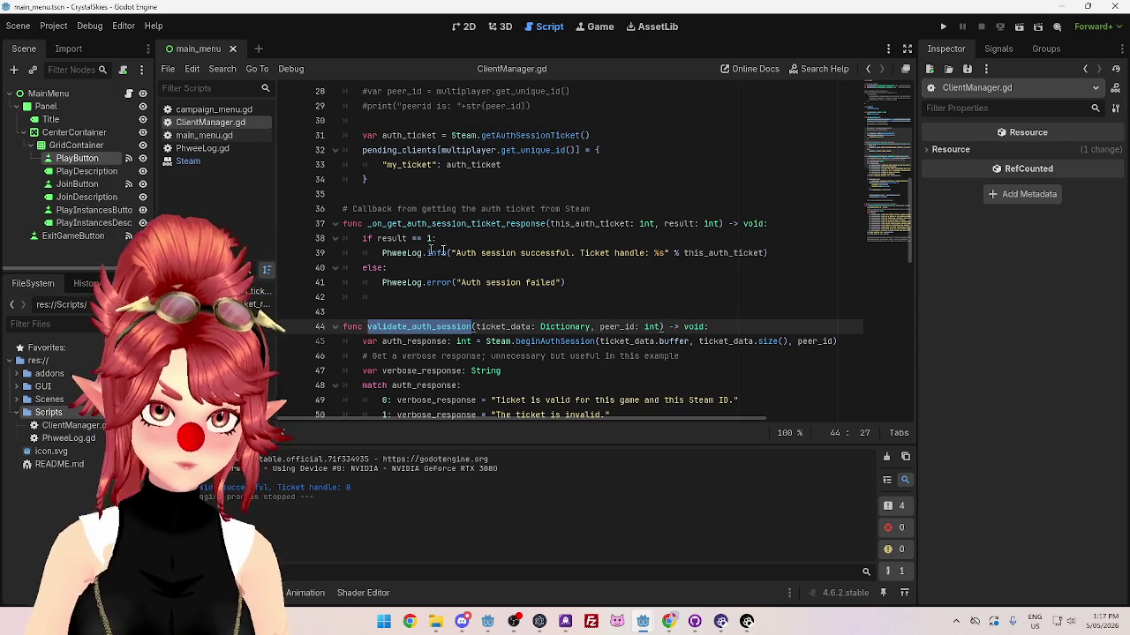
{"action": "left_click", "coordinate": [781, 254]}
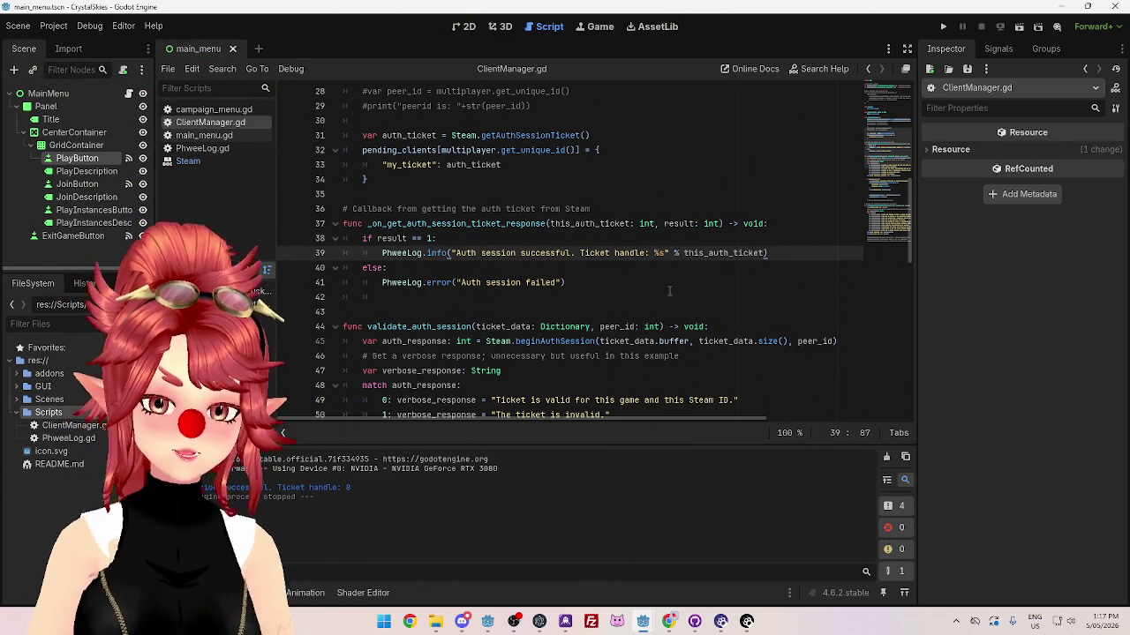
{"action": "left_click", "coordinate": [669, 619]}
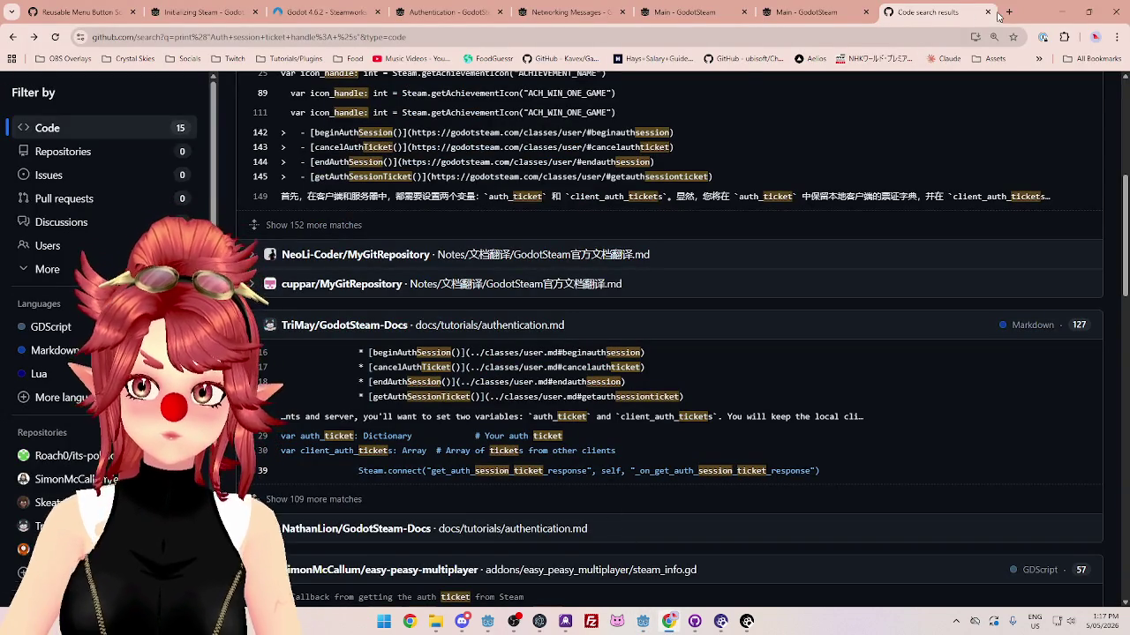
Step: Close the GitHub code search tab and view the Networking Messages and Authentication pages
{"action": "left_click", "coordinate": [989, 12]}
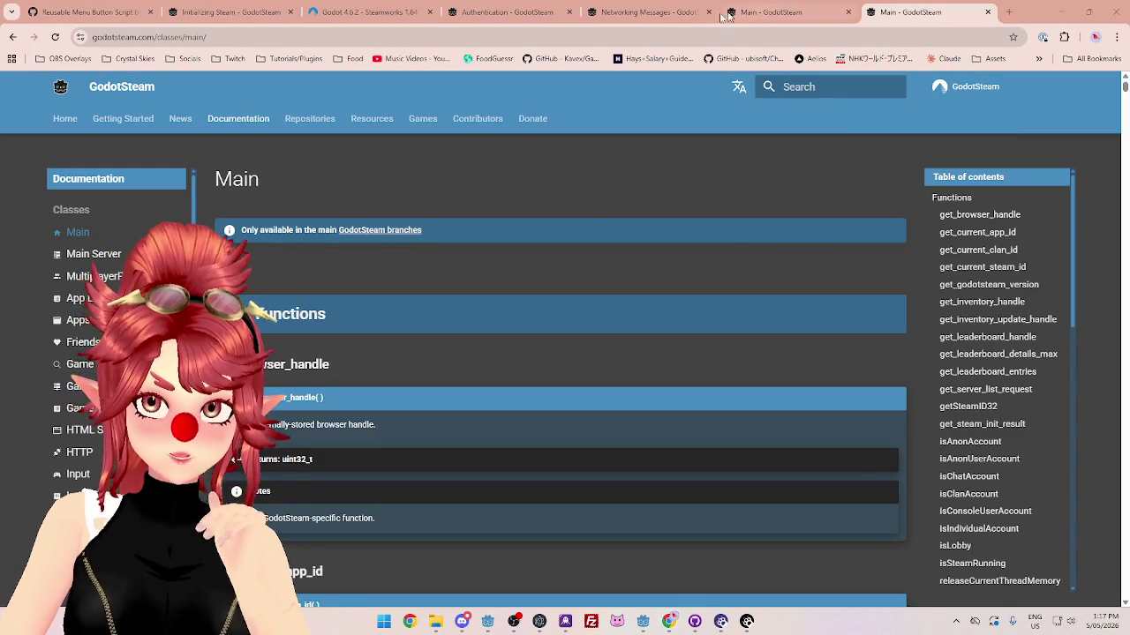
{"action": "left_click", "coordinate": [648, 12]}
{"action": "left_click", "coordinate": [508, 12]}
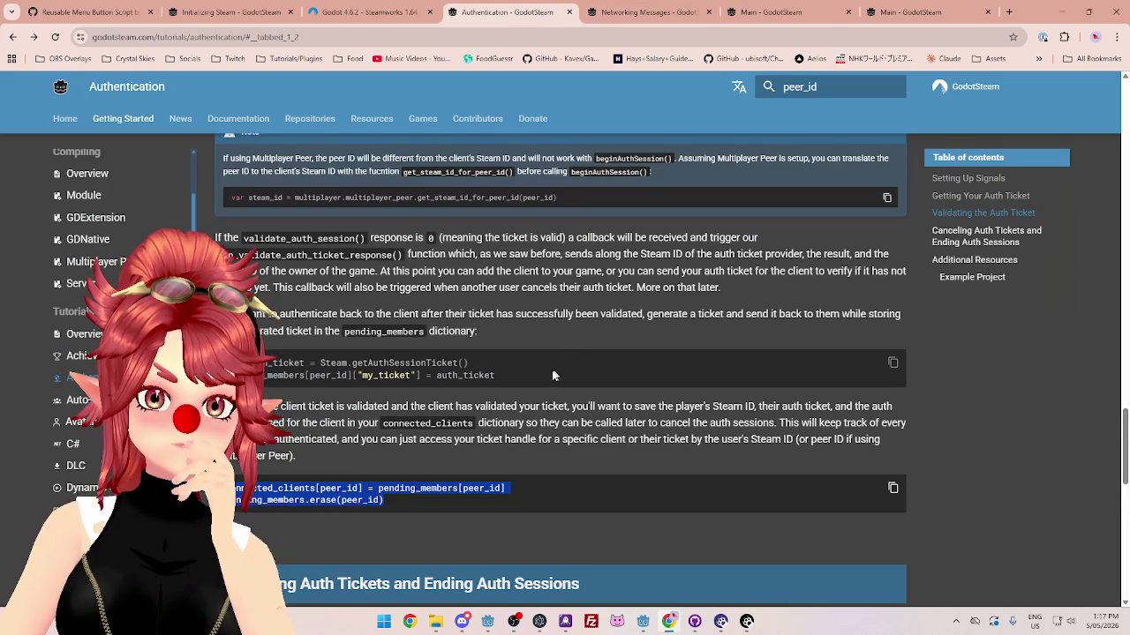
{"action": "scroll", "coordinate": [553, 376], "scroll_direction": "down", "scroll_amount": 1}
{"action": "scroll", "coordinate": [500, 360], "scroll_direction": "up", "scroll_amount": 4}
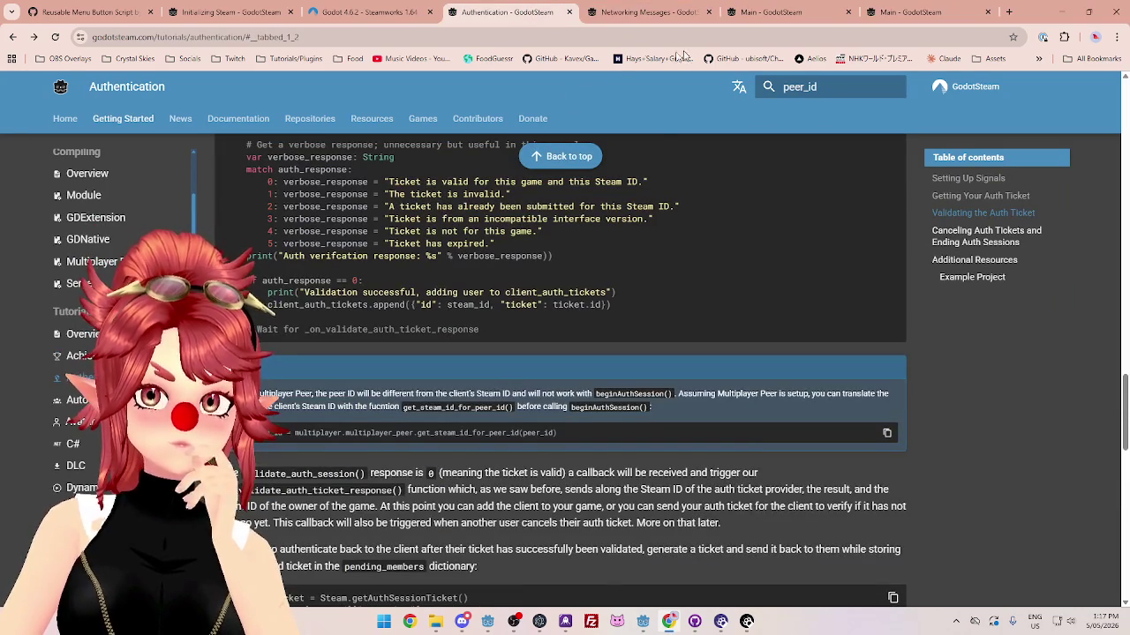
{"action": "scroll", "coordinate": [653, 125], "scroll_direction": "down", "scroll_amount": 3}
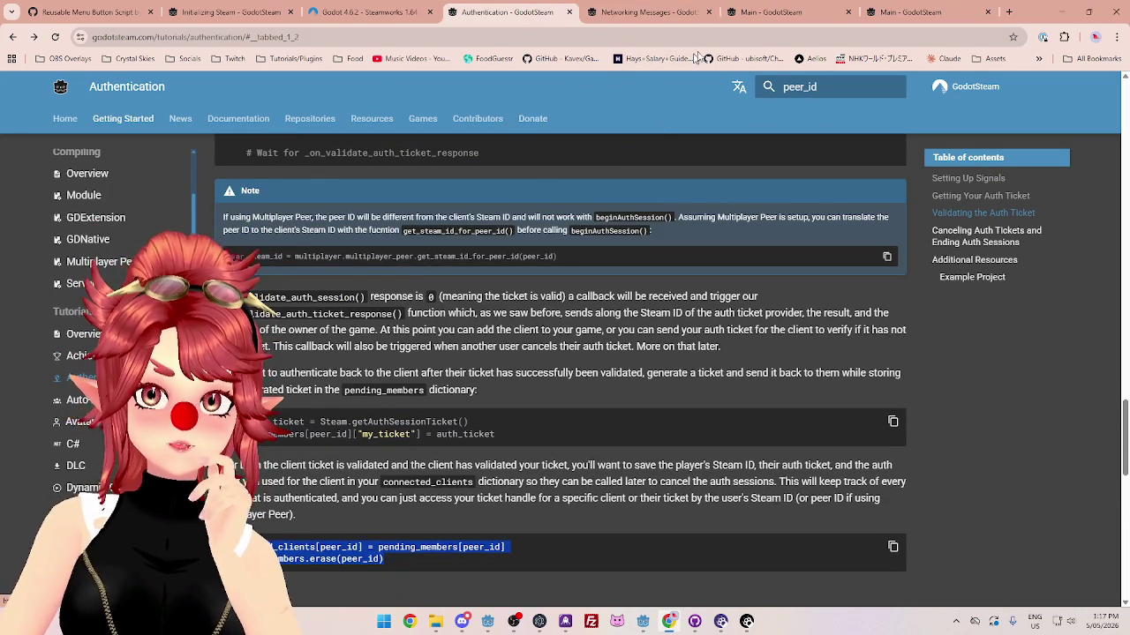
Step: Browse the GodotSteam Main and Networking class pages, then return to the Authentication tutorial
{"action": "left_click", "coordinate": [757, 18]}
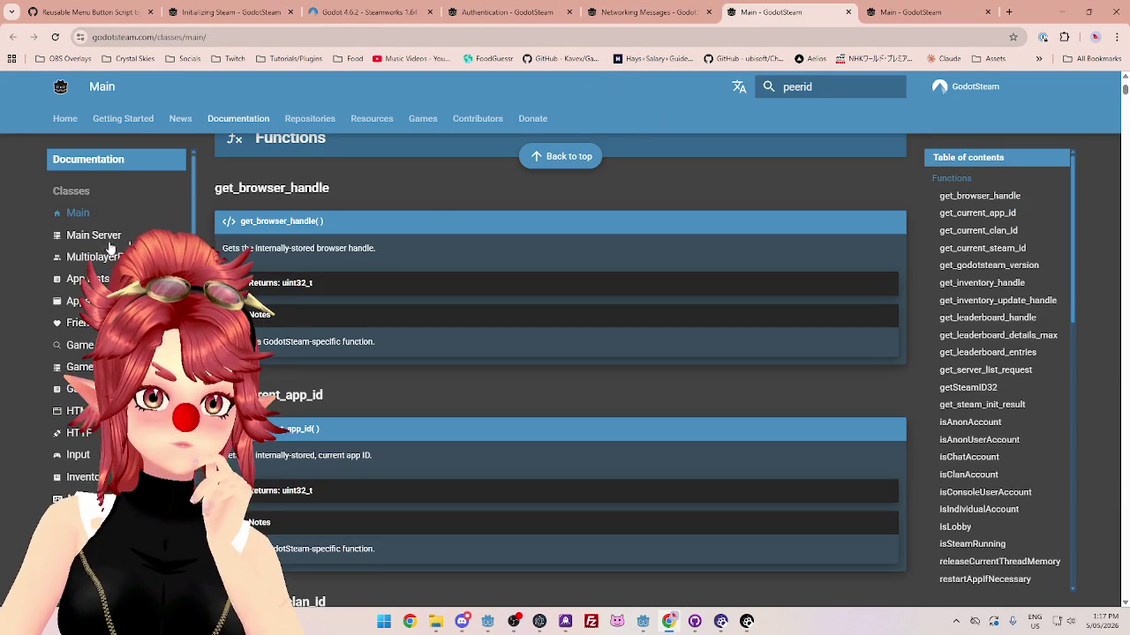
{"action": "scroll", "coordinate": [103, 215], "scroll_direction": "down", "scroll_amount": 3}
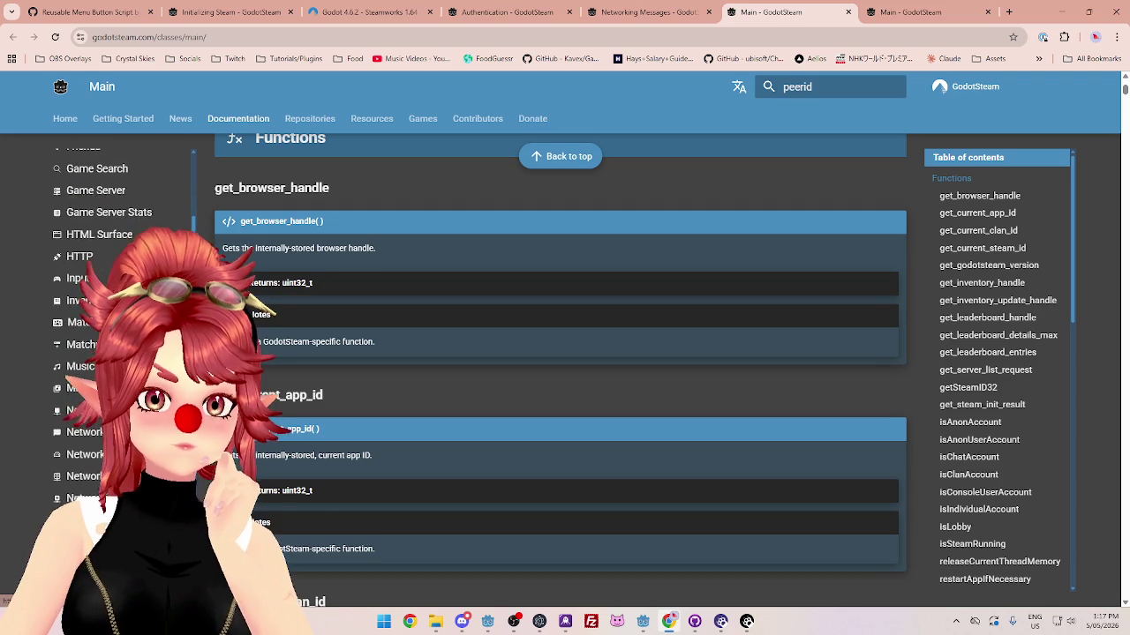
{"action": "left_click", "coordinate": [81, 351]}
{"action": "scroll", "coordinate": [404, 369], "scroll_direction": "down", "scroll_amount": 5}
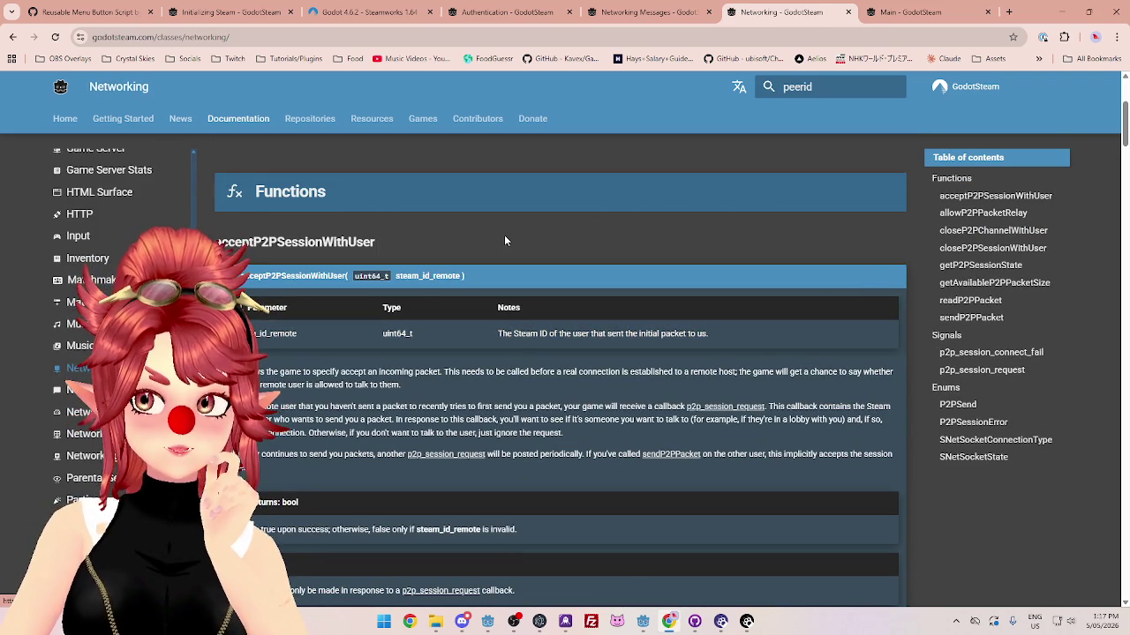
{"action": "left_click", "coordinate": [538, 12]}
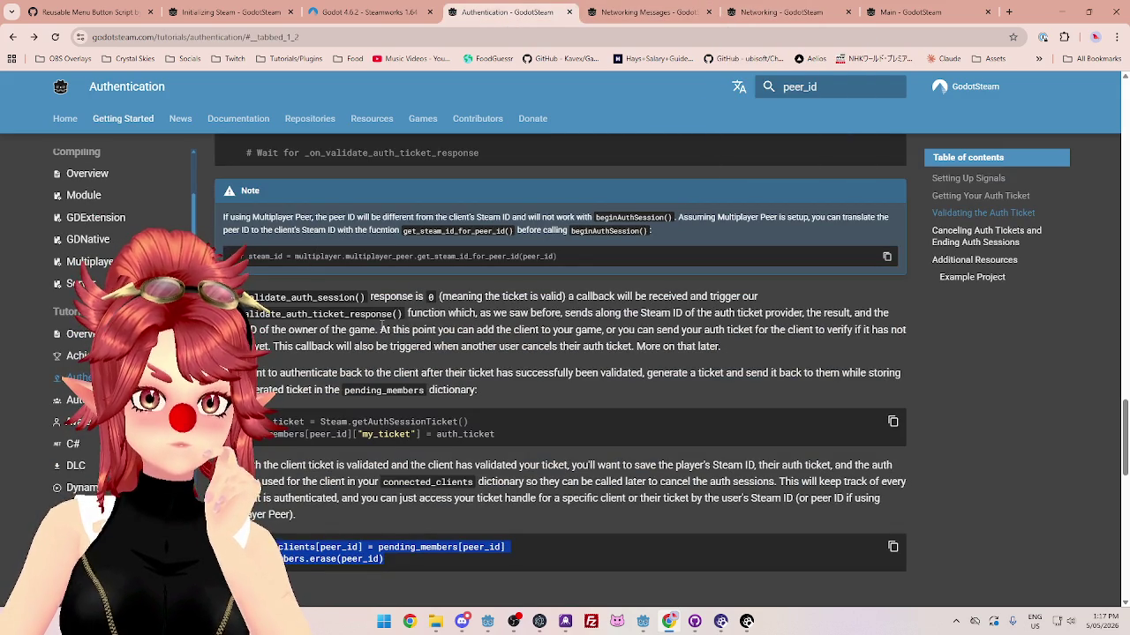
Step: Copy beginAuthSession from the tutorial code sample and paste it into the docs search
{"action": "scroll", "coordinate": [319, 328], "scroll_direction": "up", "scroll_amount": 4}
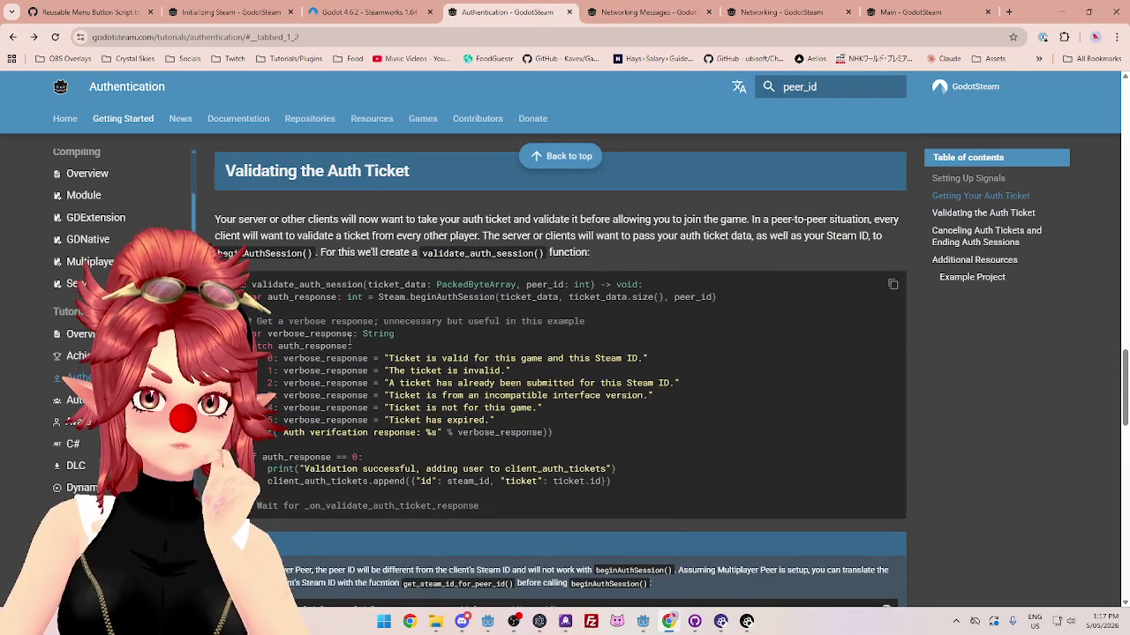
{"action": "scroll", "coordinate": [362, 286], "scroll_direction": "down", "scroll_amount": 1}
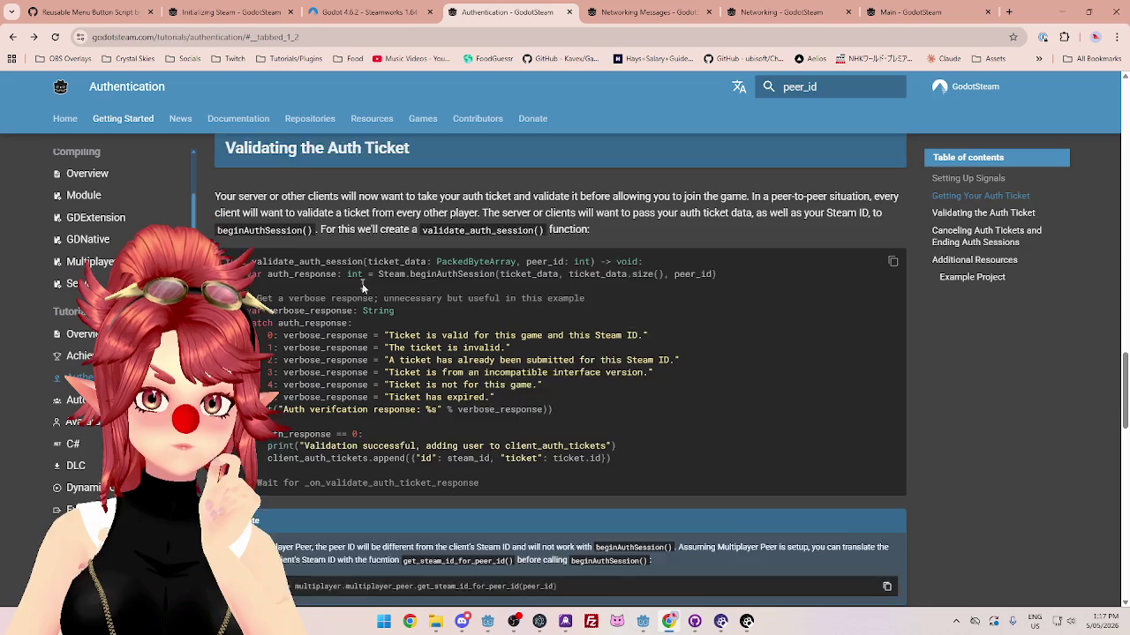
{"action": "left_click_drag", "start_coordinate": [410, 238], "coordinate": [495, 239]}
{"action": "key", "text": "ctrl+c"}
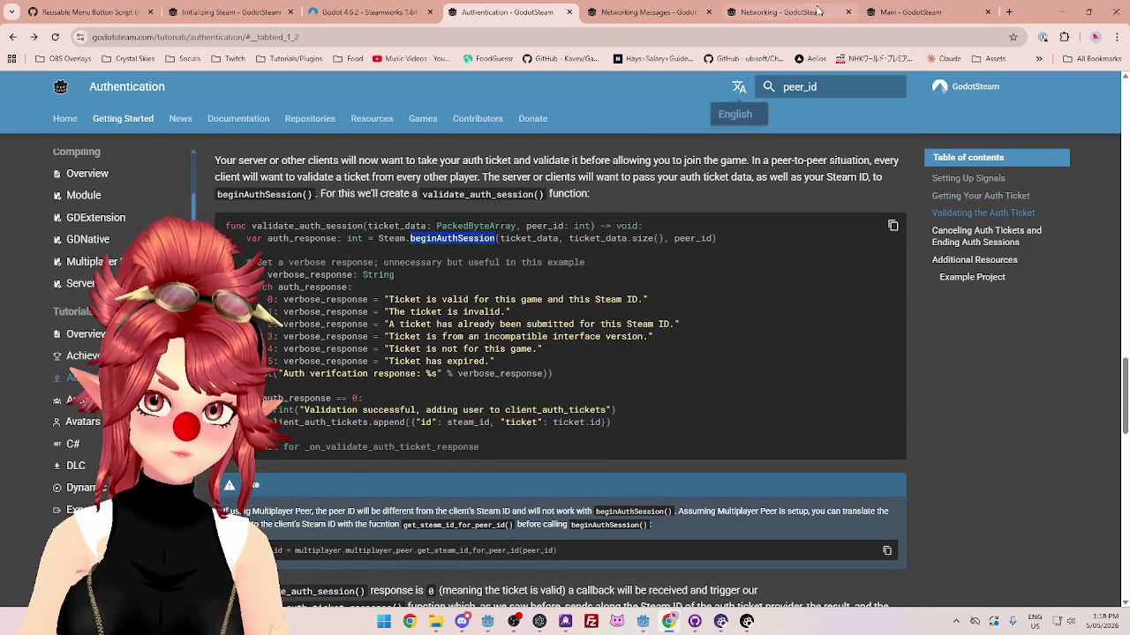
{"action": "left_click", "coordinate": [817, 10]}
{"action": "left_click", "coordinate": [794, 86]}
{"action": "key", "text": "ctrl+v"}
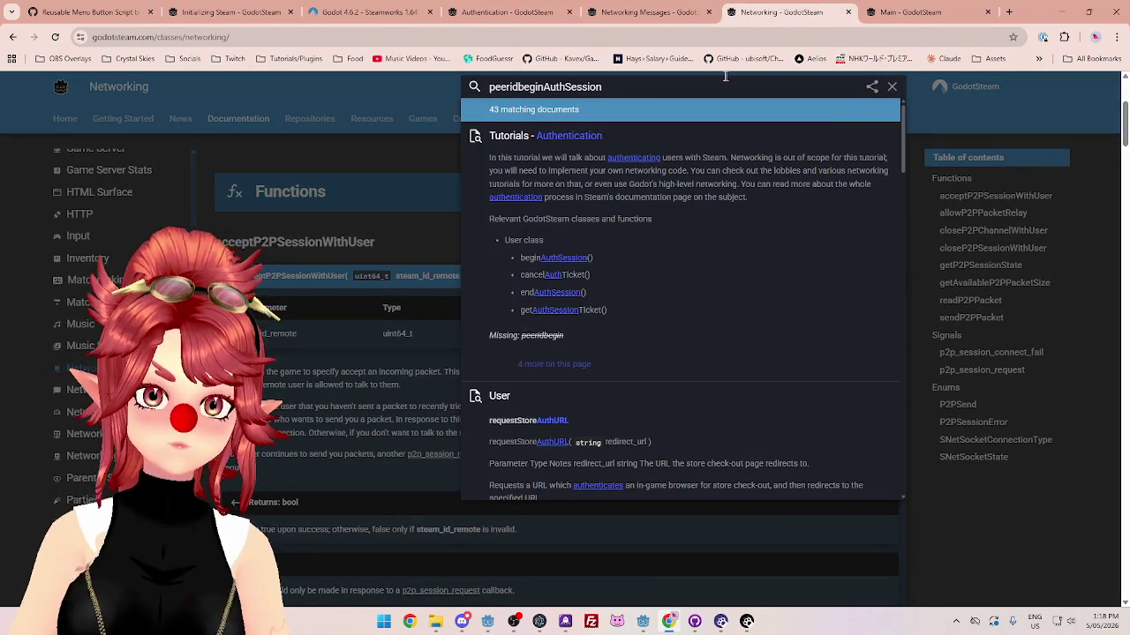
Step: Remove the leftover 'peerid' so the docs search query reads beginAuthSession
{"action": "left_click_drag", "start_coordinate": [521, 86], "coordinate": [487, 87]}
{"action": "key", "text": "BackSpace"}
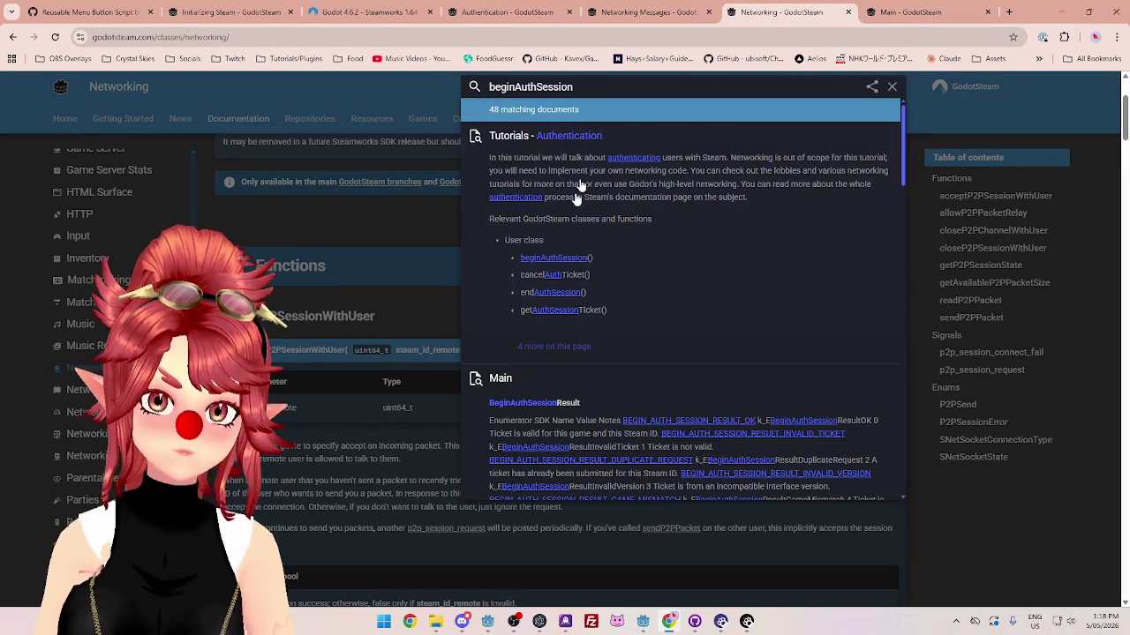
{"action": "scroll", "coordinate": [653, 317], "scroll_direction": "down", "scroll_amount": 2}
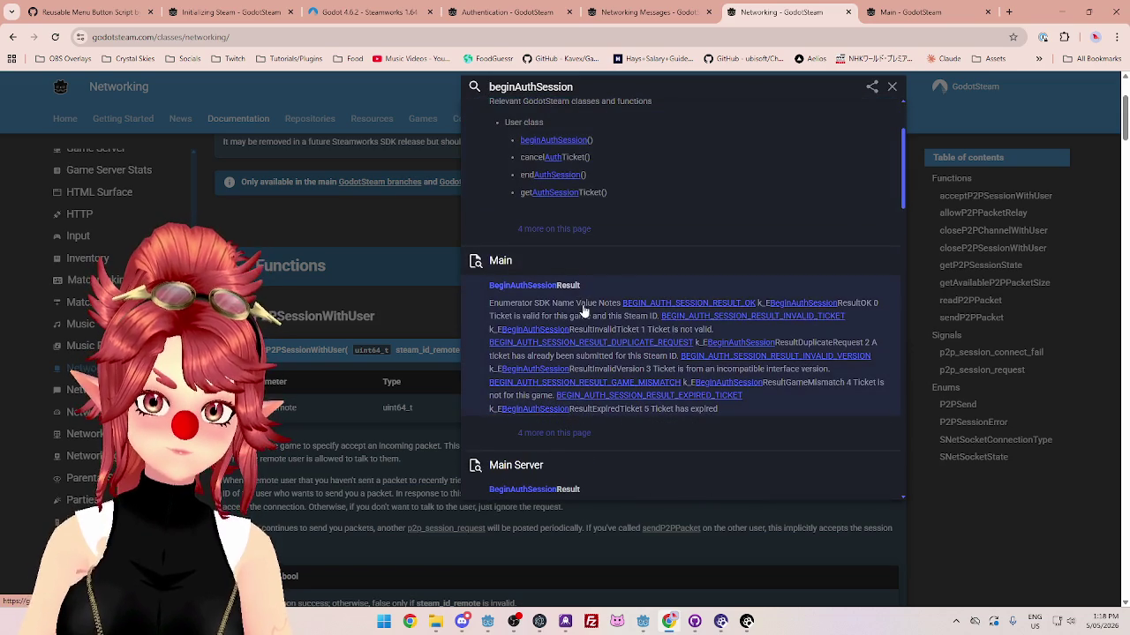
{"action": "scroll", "coordinate": [583, 310], "scroll_direction": "down", "scroll_amount": 2}
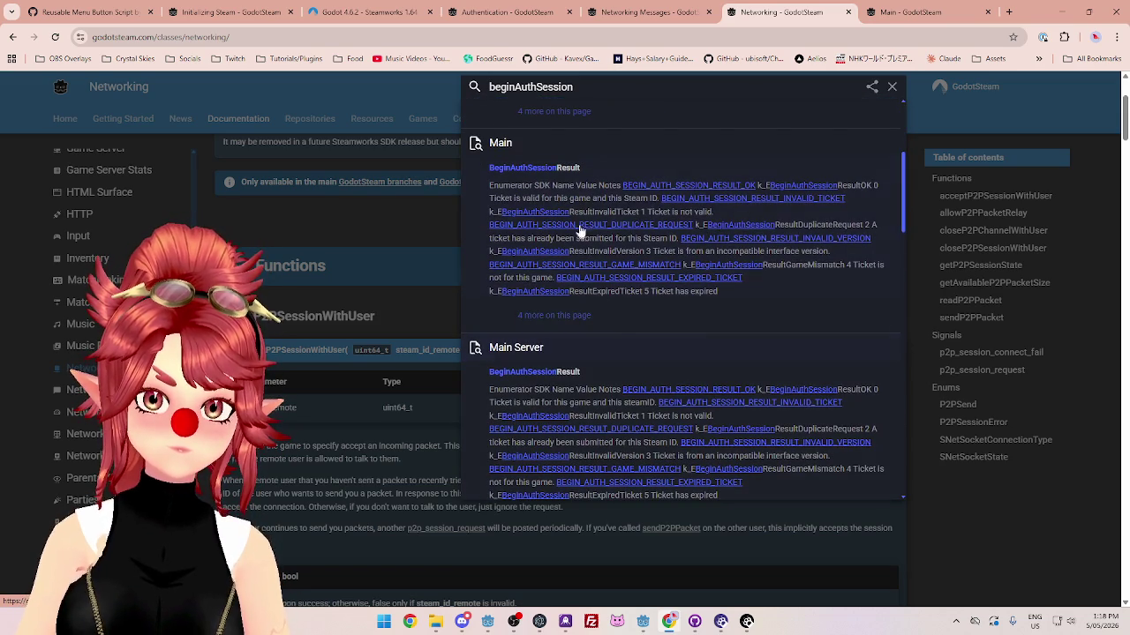
Step: Open the BeginAuthSessionResult enum on the Main page and select its heading
{"action": "left_click", "coordinate": [585, 182]}
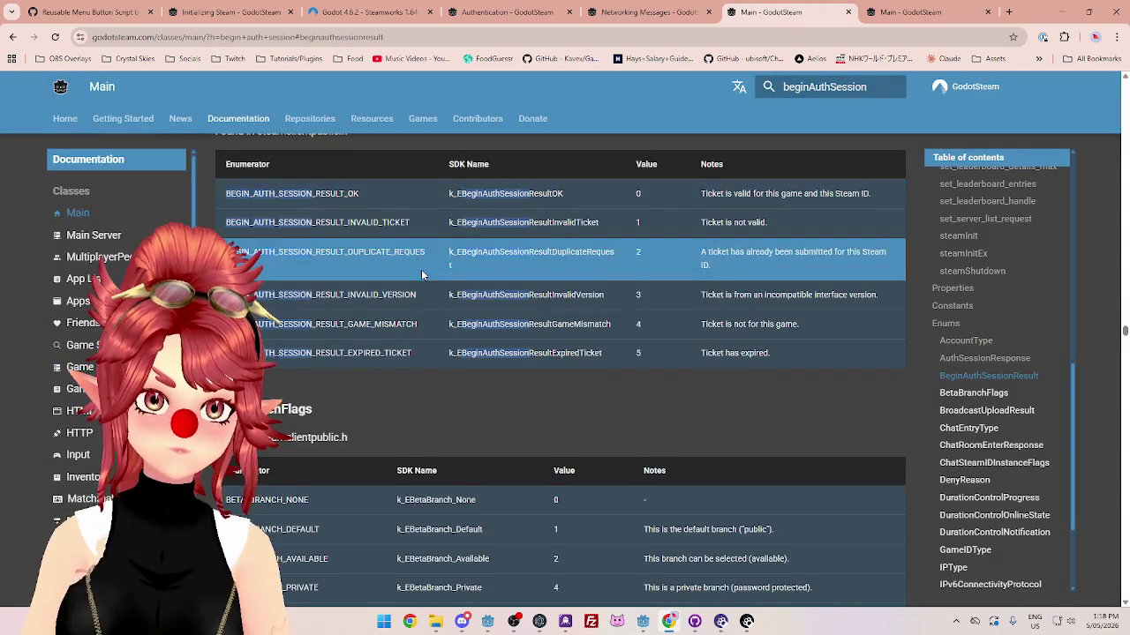
{"action": "scroll", "coordinate": [441, 278], "scroll_direction": "up", "scroll_amount": 1}
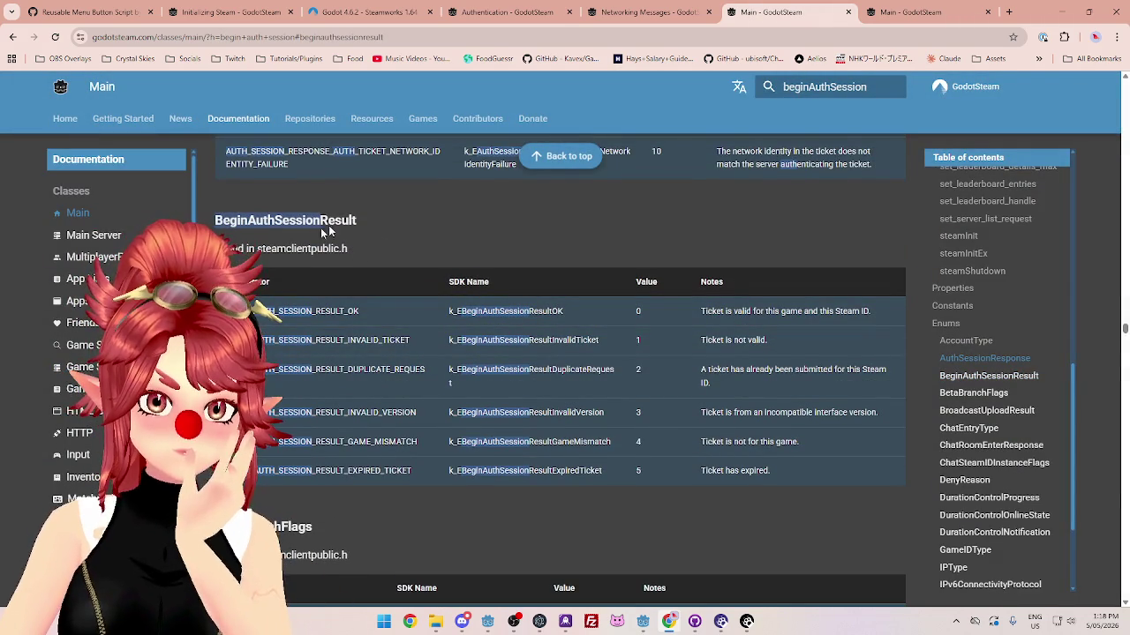
{"action": "left_click_drag", "start_coordinate": [357, 221], "coordinate": [273, 223]}
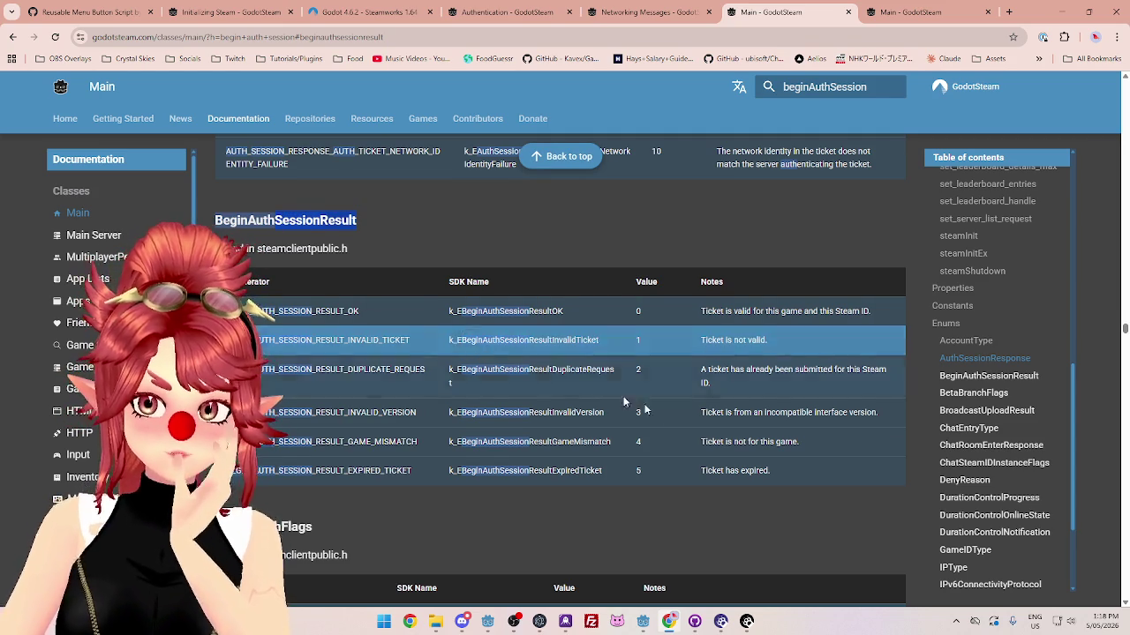
{"action": "left_click", "coordinate": [235, 222]}
{"action": "left_click_drag", "start_coordinate": [215, 222], "coordinate": [330, 223]}
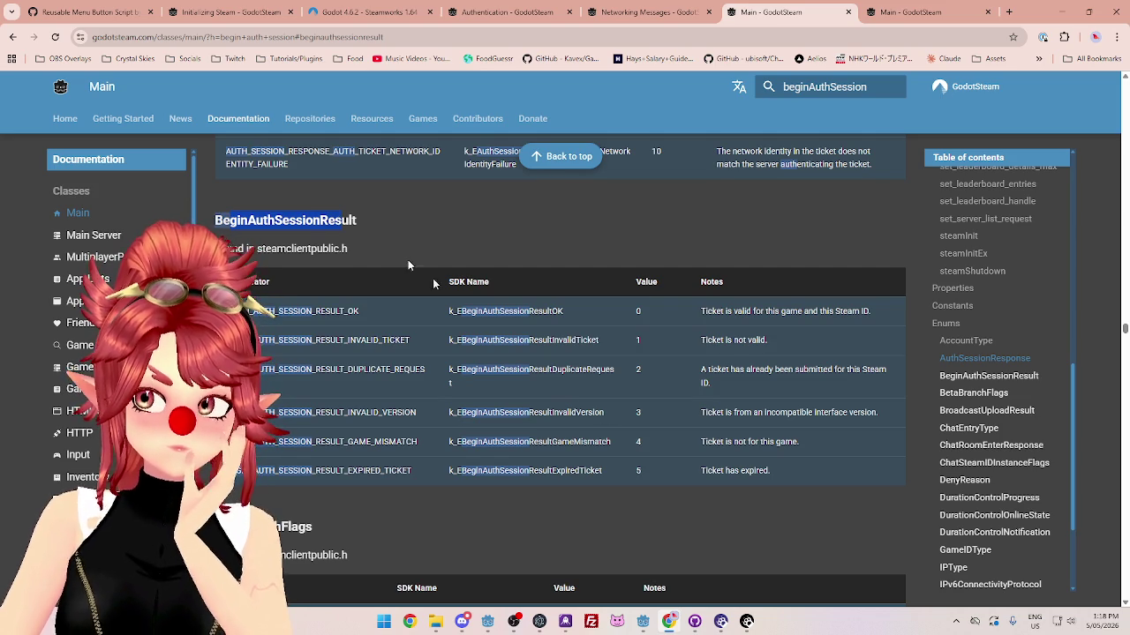
Step: Jump to the AuthSessionResponse enum, then return to the main_menu Godot editor
{"action": "left_click", "coordinate": [966, 360]}
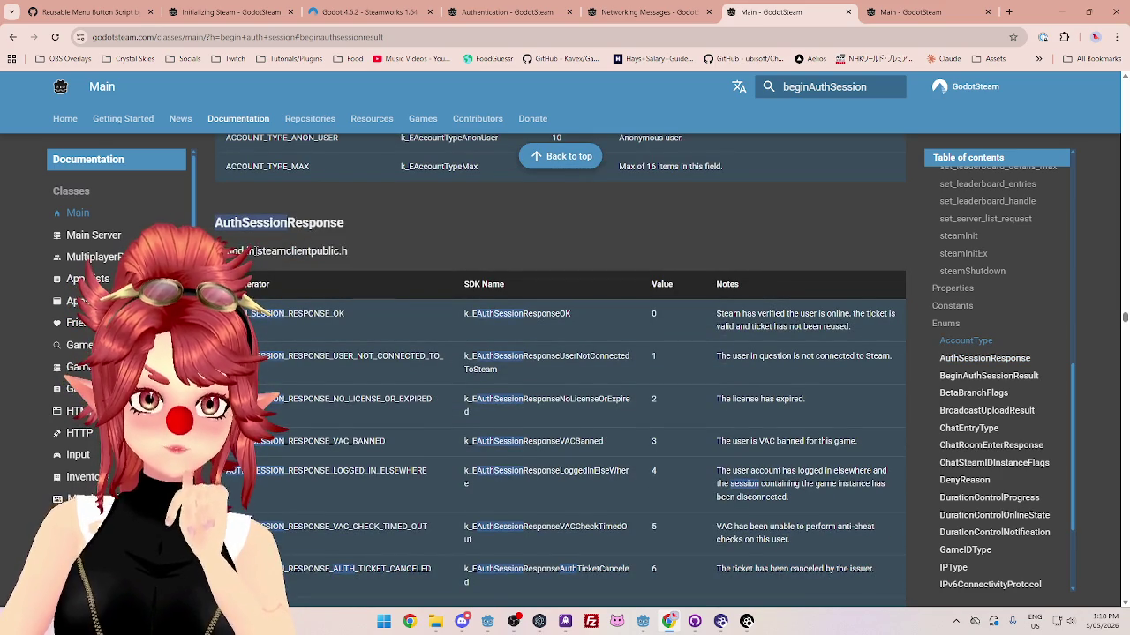
{"action": "scroll", "coordinate": [423, 296], "scroll_direction": "down", "scroll_amount": 1}
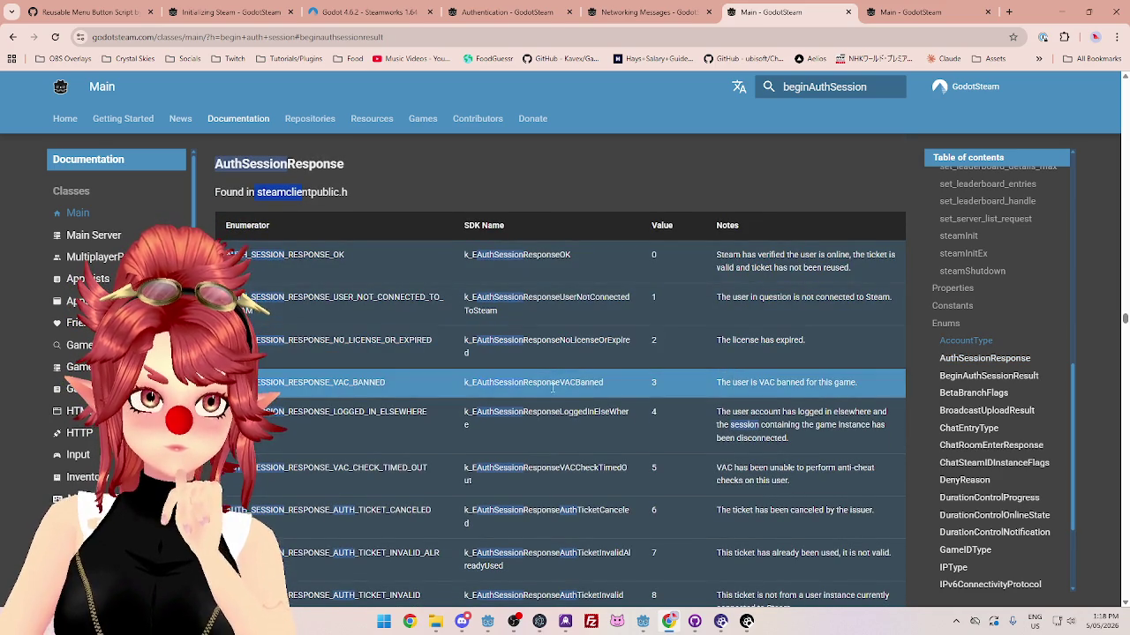
{"action": "left_click", "coordinate": [645, 622]}
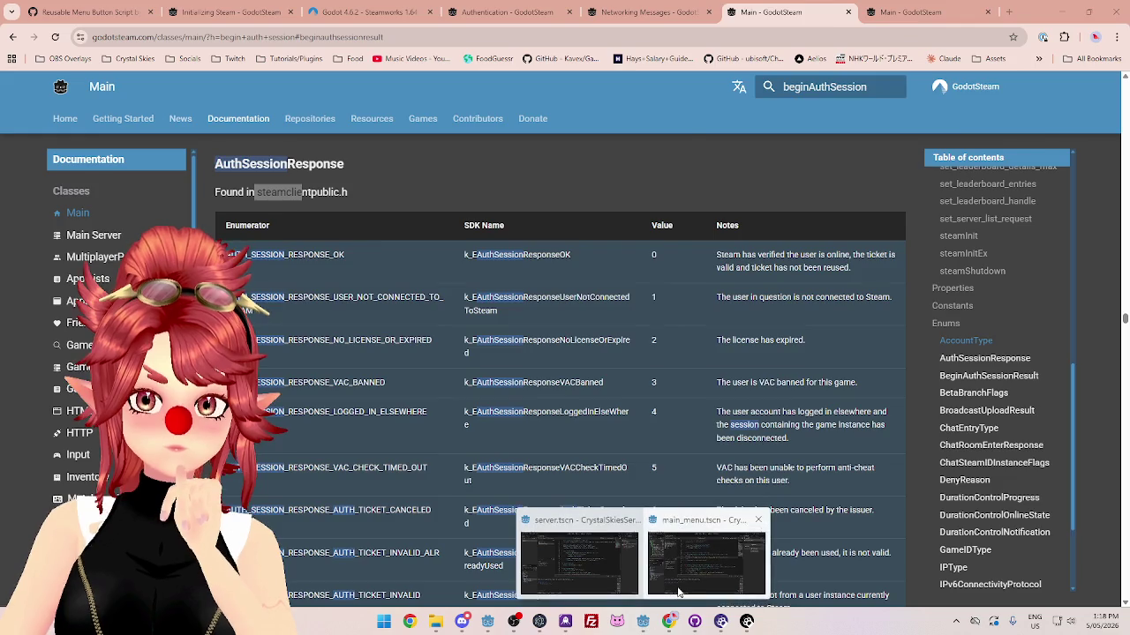
{"action": "left_click", "coordinate": [678, 592]}
{"action": "scroll", "coordinate": [506, 286], "scroll_direction": "up", "scroll_amount": 3}
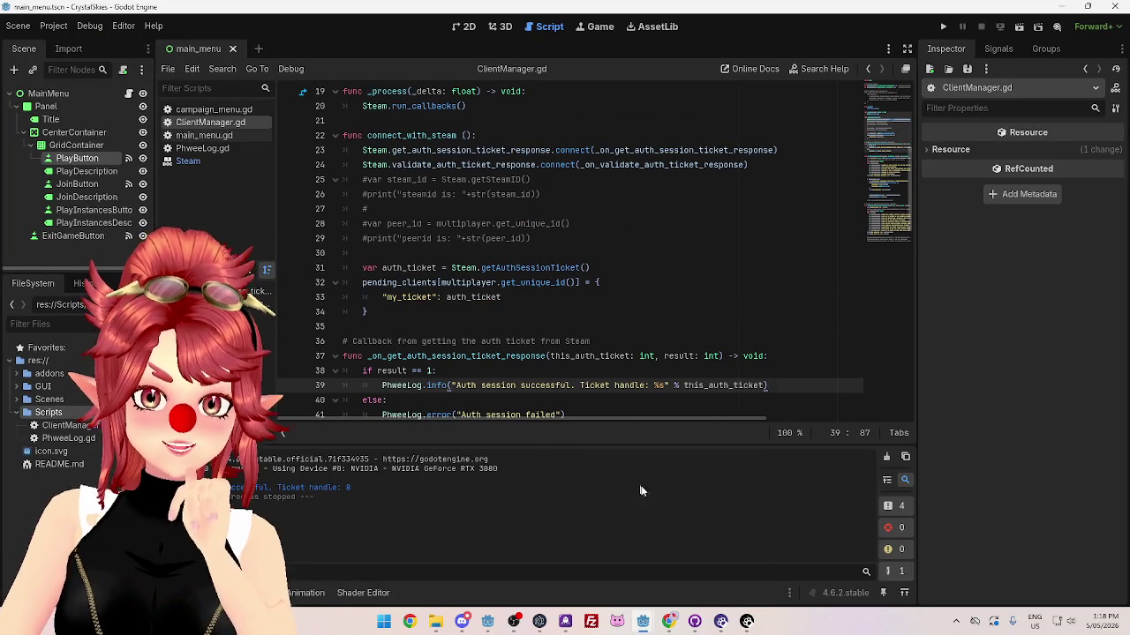
Step: Bring up the beginAuthSession search results in the GodotSteam docs
{"action": "left_click", "coordinate": [670, 620]}
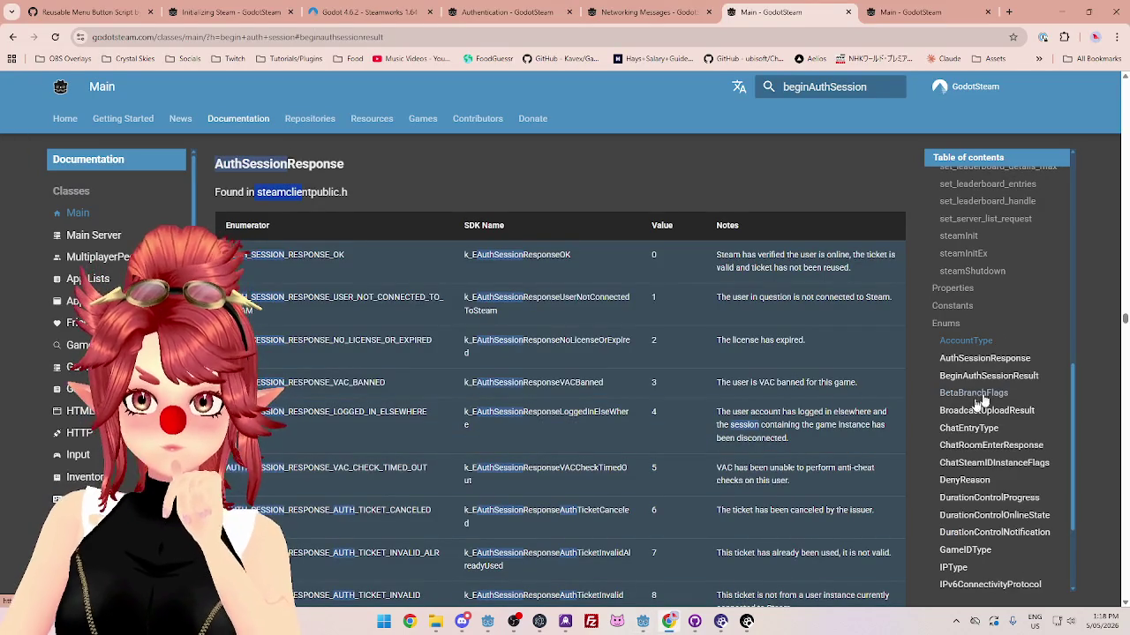
{"action": "scroll", "coordinate": [637, 360], "scroll_direction": "down", "scroll_amount": 1}
{"action": "scroll", "coordinate": [931, 403], "scroll_direction": "up", "scroll_amount": 10}
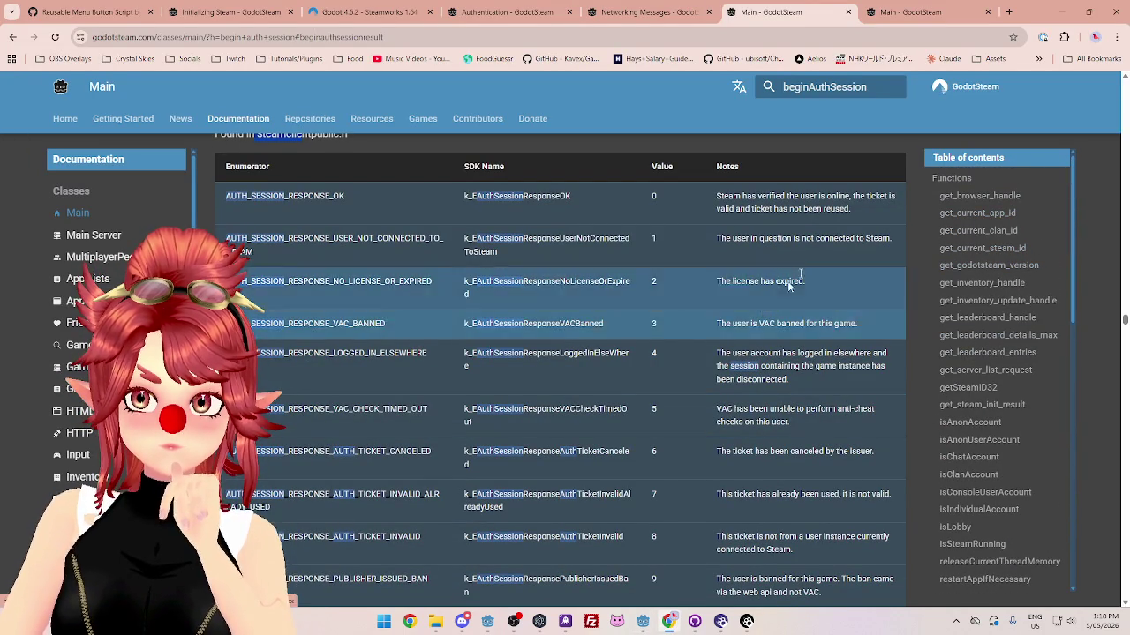
{"action": "left_click", "coordinate": [872, 88]}
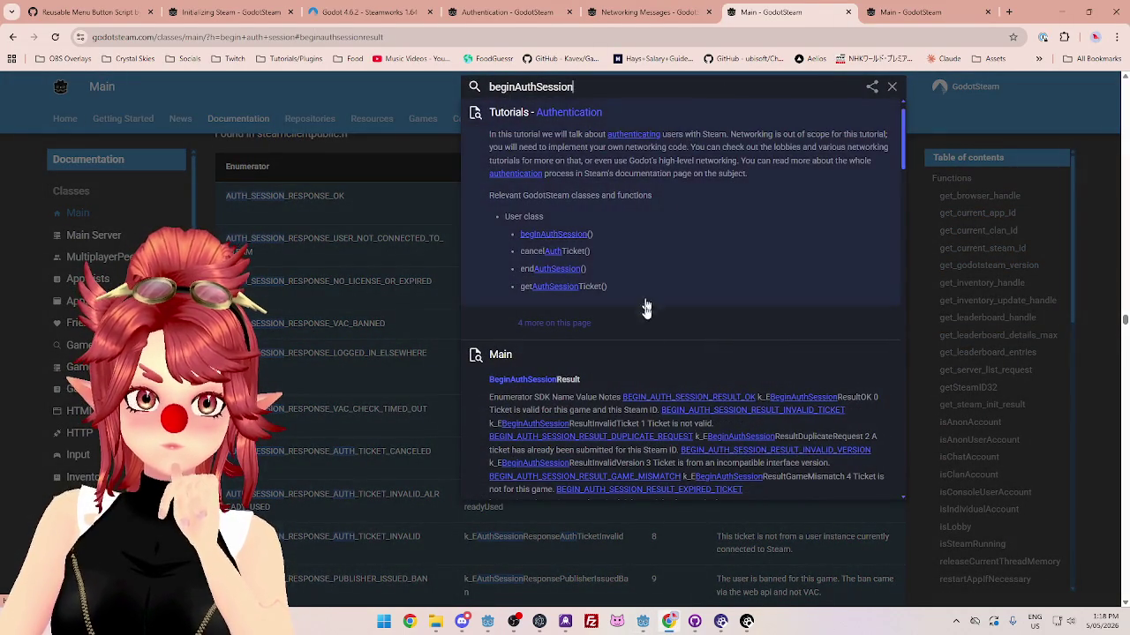
Step: Select the beginAuthSession call on line 45 of ClientManager.gd
{"action": "mouse_move", "coordinate": [642, 621]}
{"action": "left_click", "coordinate": [706, 558]}
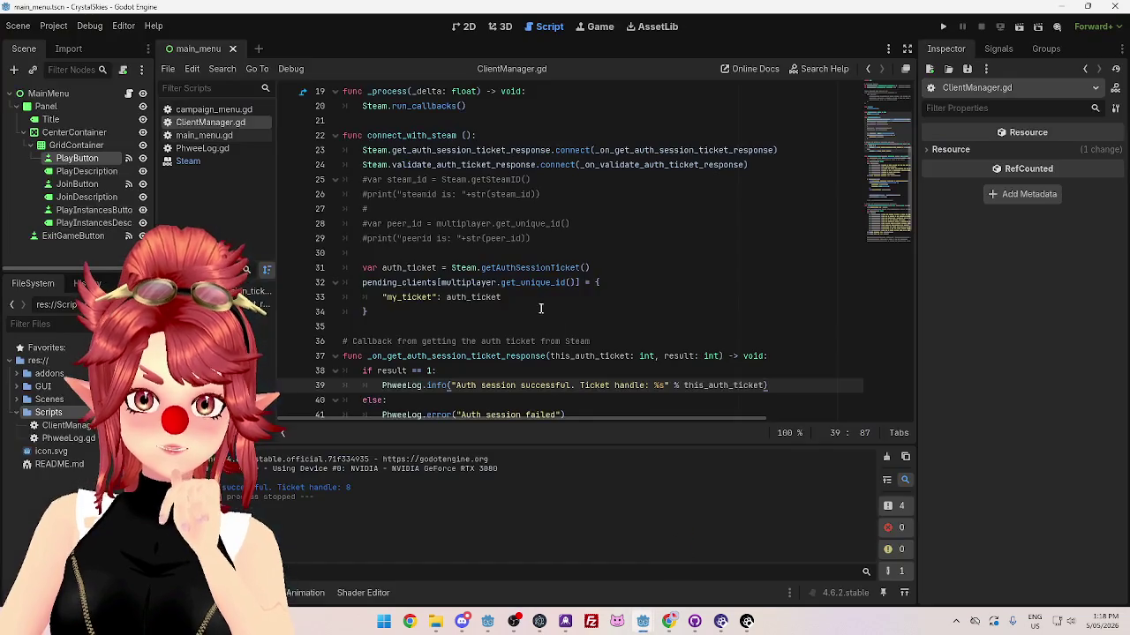
{"action": "scroll", "coordinate": [576, 353], "scroll_direction": "down", "scroll_amount": 3}
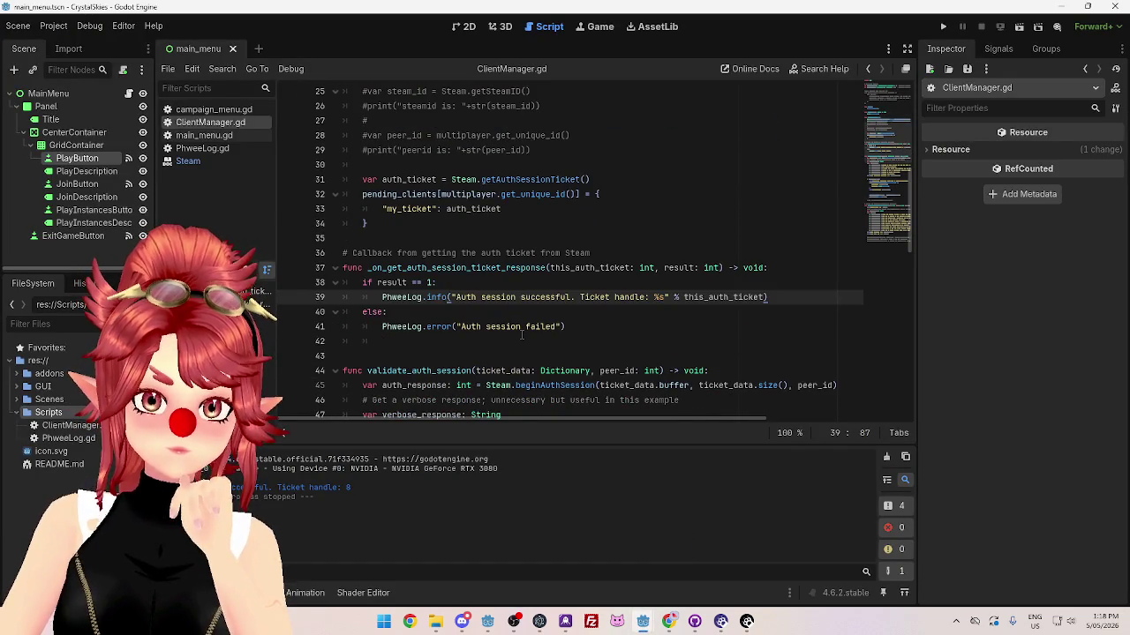
{"action": "left_click_drag", "start_coordinate": [515, 341], "coordinate": [597, 340]}
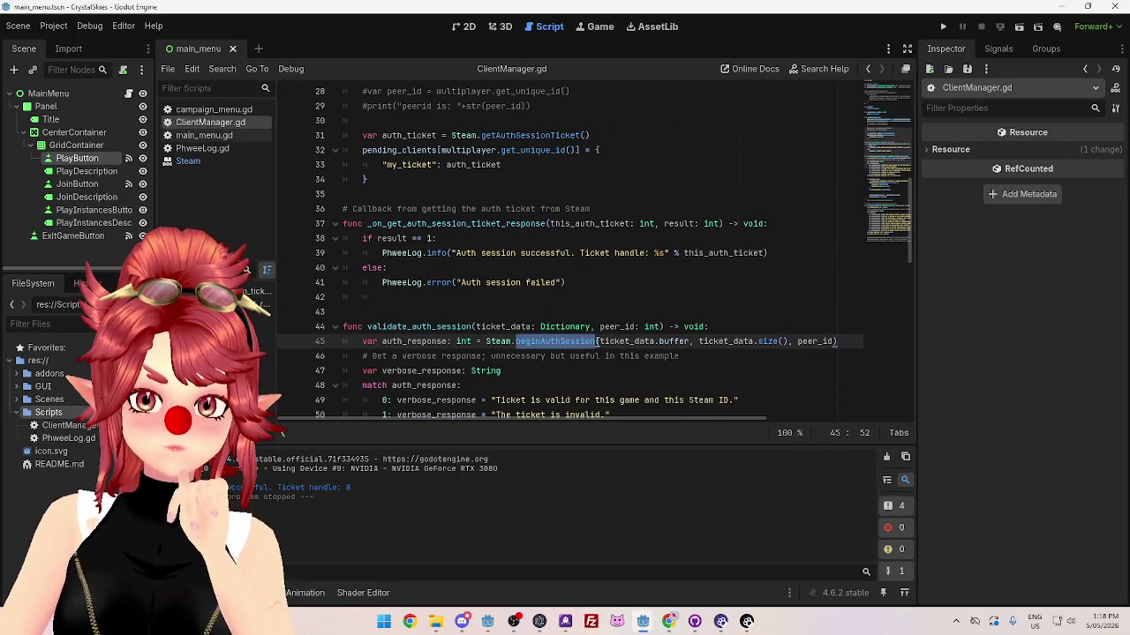
Step: Open the User class beginAuthSession entry from the docs search results
{"action": "left_click", "coordinate": [669, 622]}
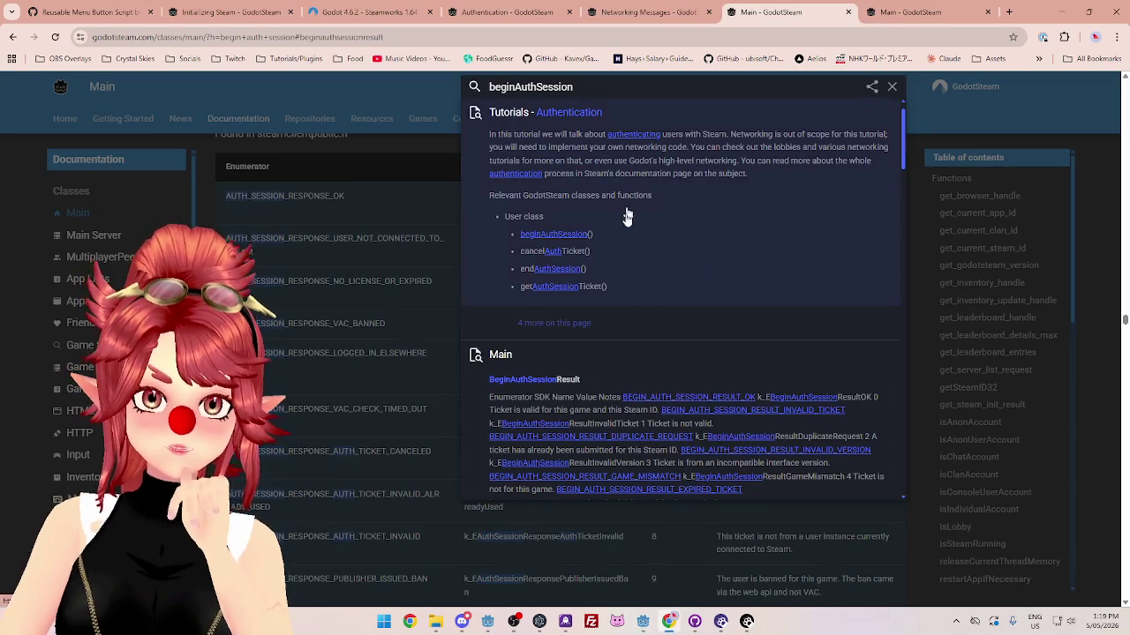
{"action": "scroll", "coordinate": [619, 363], "scroll_direction": "down", "scroll_amount": 1}
{"action": "scroll", "coordinate": [619, 363], "scroll_direction": "down", "scroll_amount": 5}
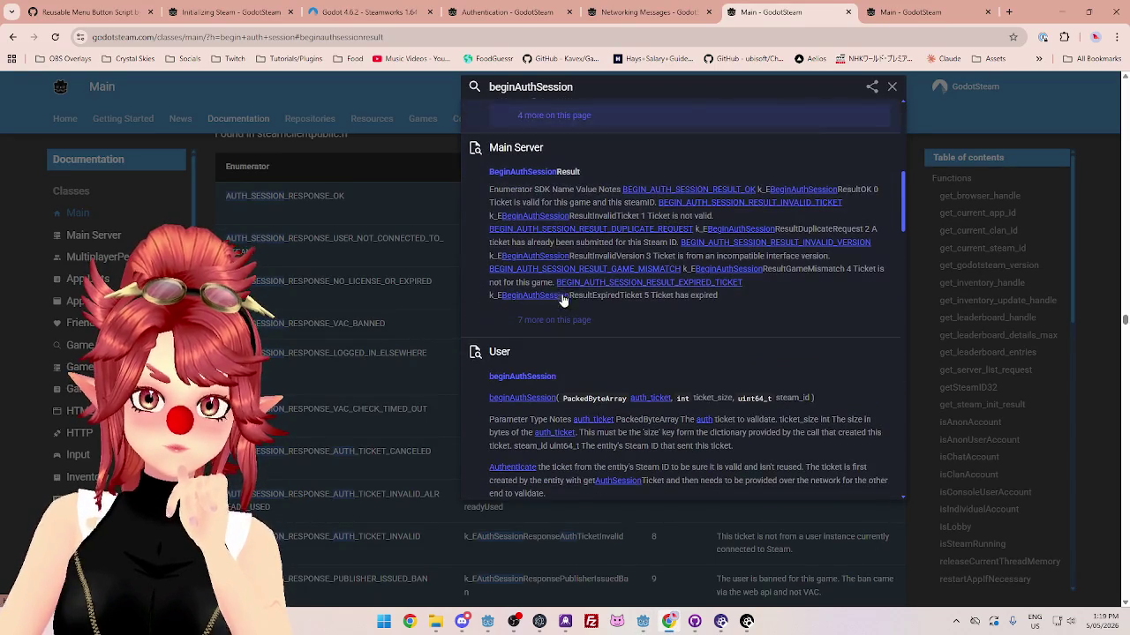
{"action": "left_click", "coordinate": [547, 375]}
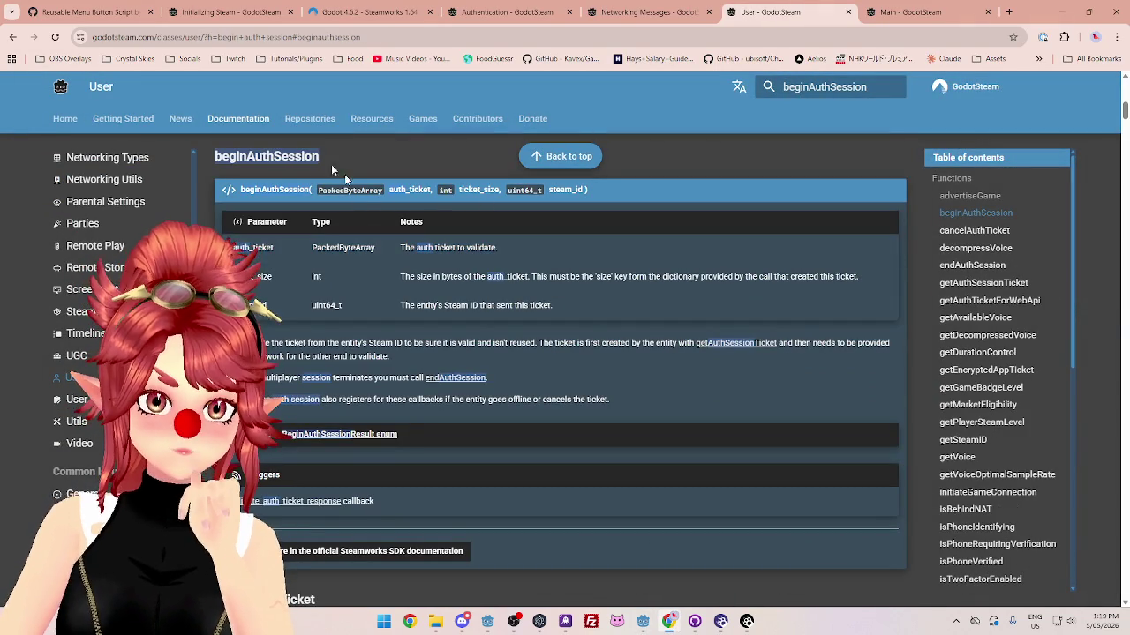
{"action": "left_click_drag", "start_coordinate": [239, 189], "coordinate": [310, 189]}
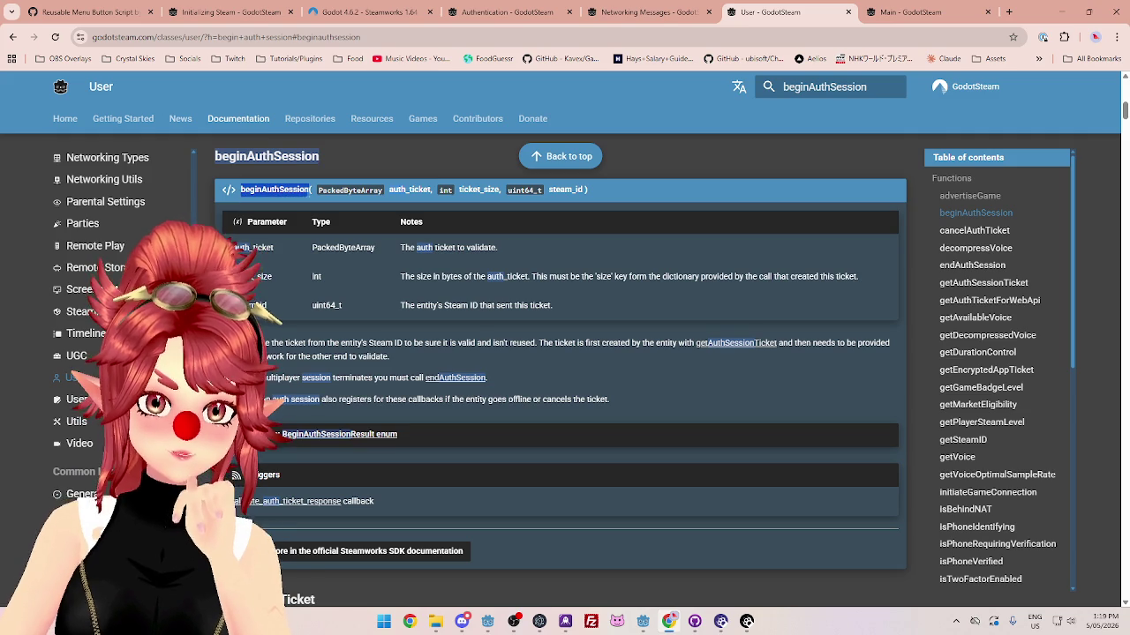
{"action": "double_click", "coordinate": [410, 188]}
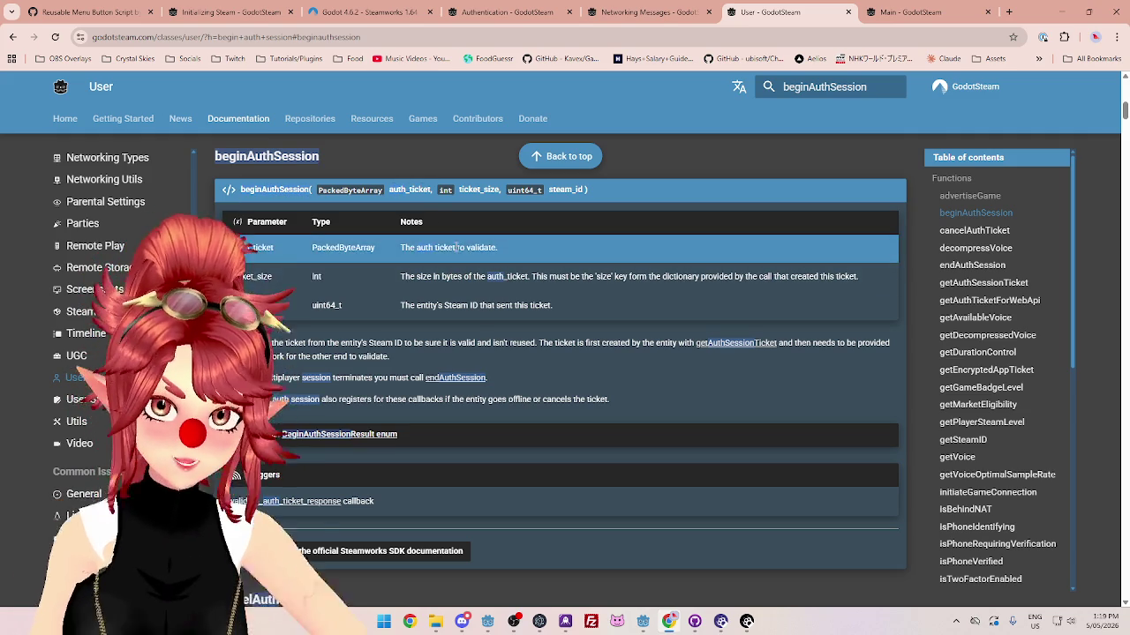
{"action": "left_click", "coordinate": [413, 250]}
{"action": "left_click_drag", "start_coordinate": [415, 248], "coordinate": [478, 248]}
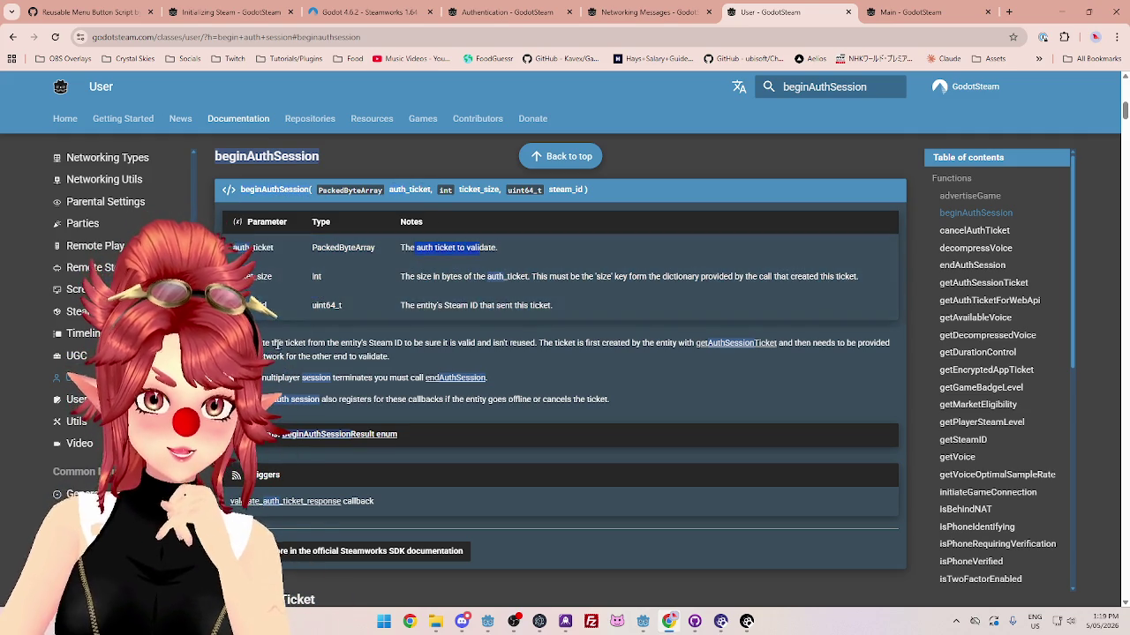
{"action": "mouse_move", "coordinate": [478, 248]}
{"action": "left_mouse_down"}
{"action": "mouse_move", "coordinate": [302, 343]}
{"action": "mouse_move", "coordinate": [858, 344]}
{"action": "left_mouse_up"}
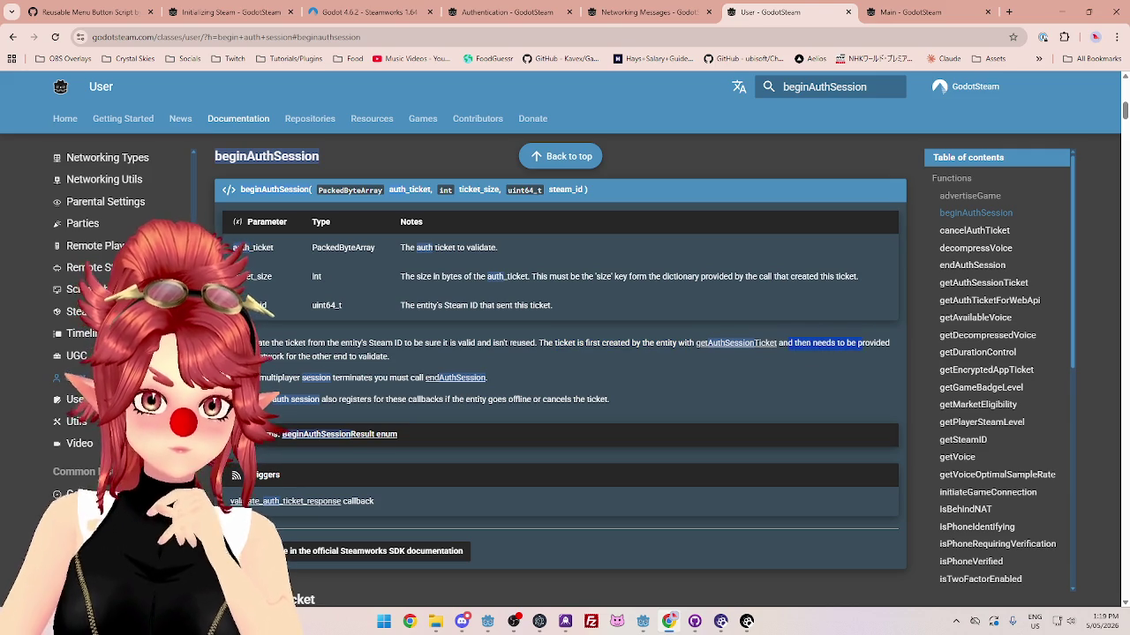
{"action": "left_click_drag", "start_coordinate": [261, 357], "coordinate": [388, 356]}
{"action": "left_click_drag", "start_coordinate": [261, 377], "coordinate": [274, 377]}
{"action": "left_click_drag", "start_coordinate": [375, 377], "coordinate": [388, 377]}
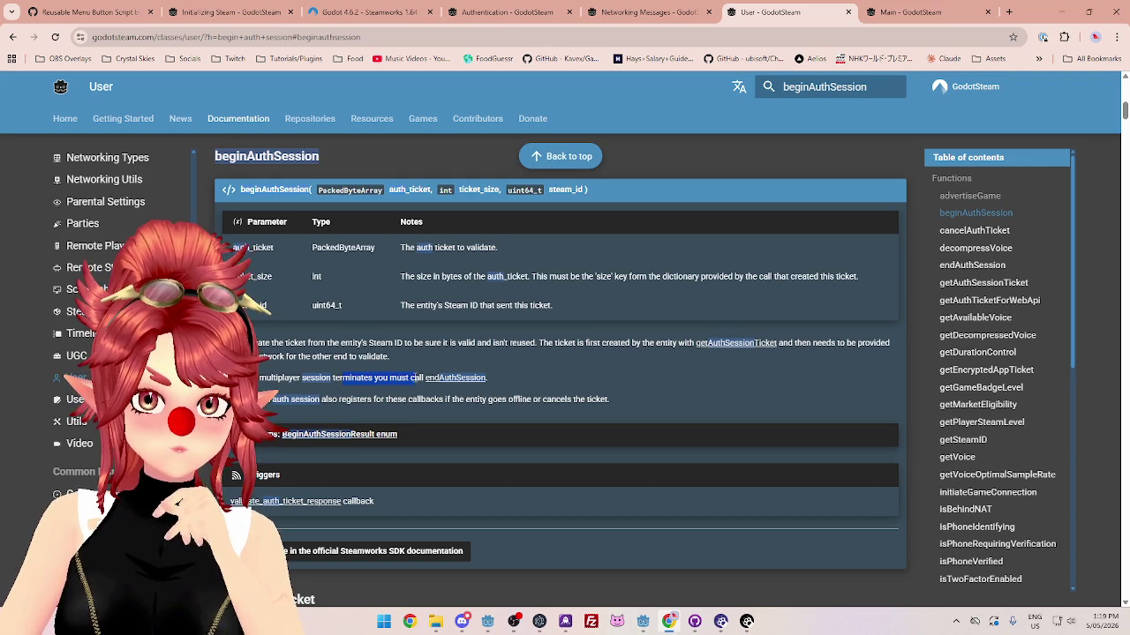
{"action": "left_click", "coordinate": [313, 399]}
{"action": "left_click_drag", "start_coordinate": [331, 399], "coordinate": [587, 399]}
{"action": "scroll", "coordinate": [383, 312], "scroll_direction": "up", "scroll_amount": 1}
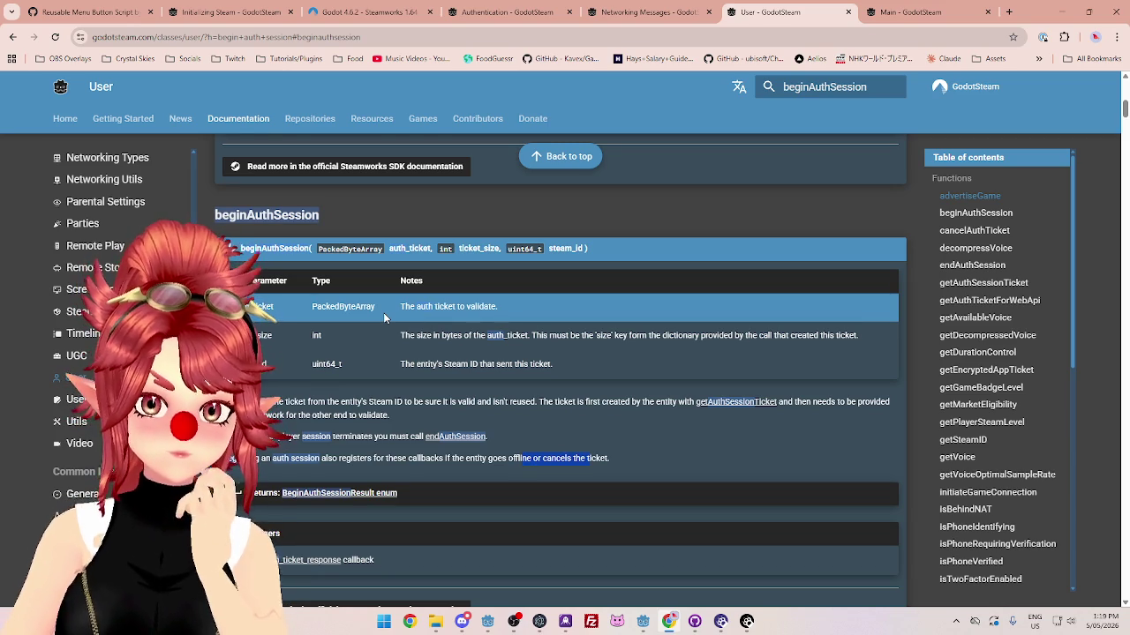
{"action": "left_click", "coordinate": [283, 402]}
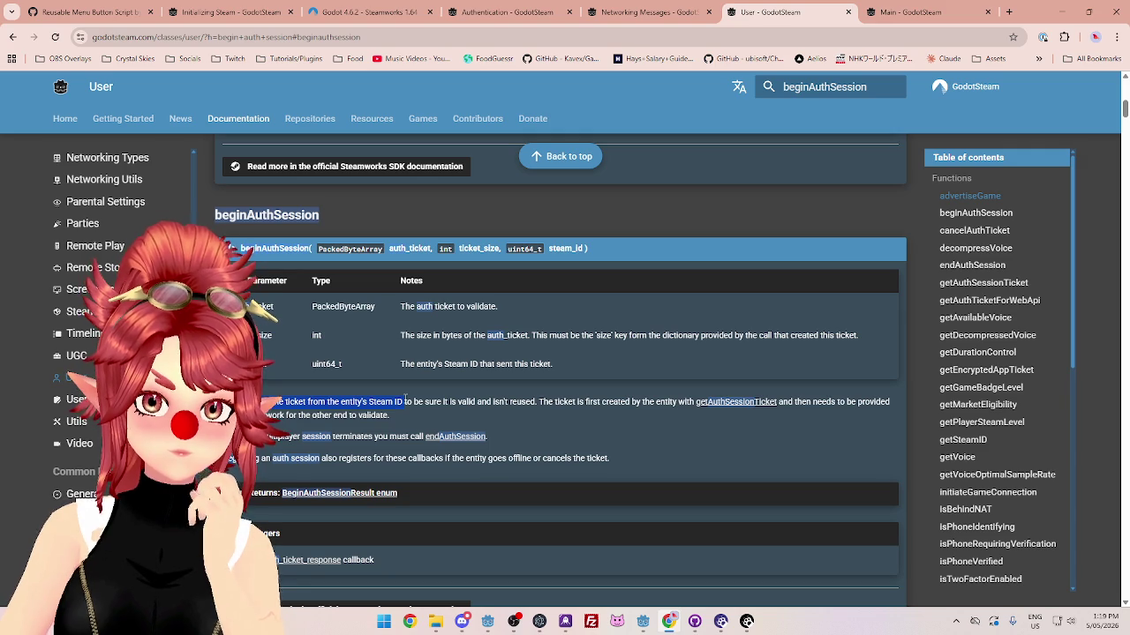
{"action": "left_click_drag", "start_coordinate": [405, 402], "coordinate": [532, 412]}
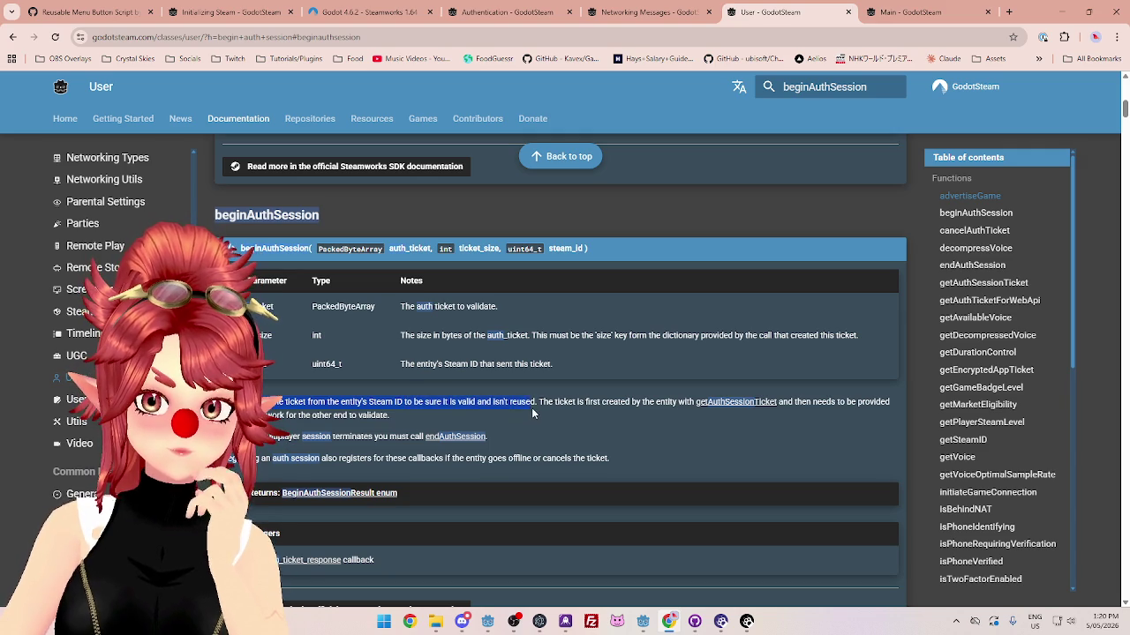
{"action": "double_click", "coordinate": [452, 335]}
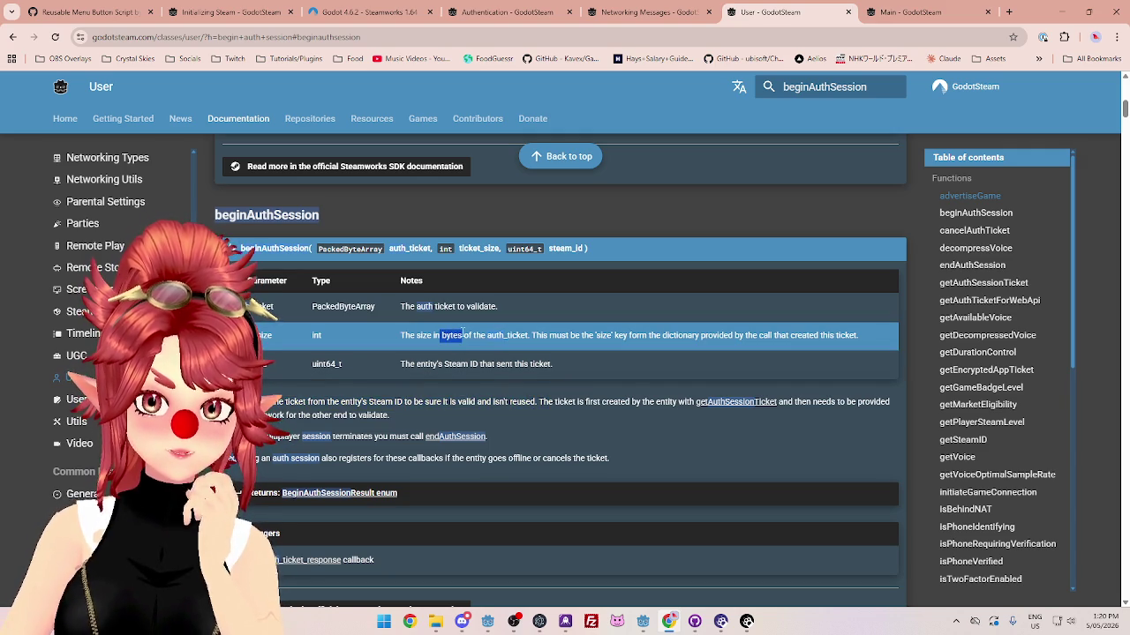
{"action": "left_click_drag", "start_coordinate": [533, 335], "coordinate": [861, 339]}
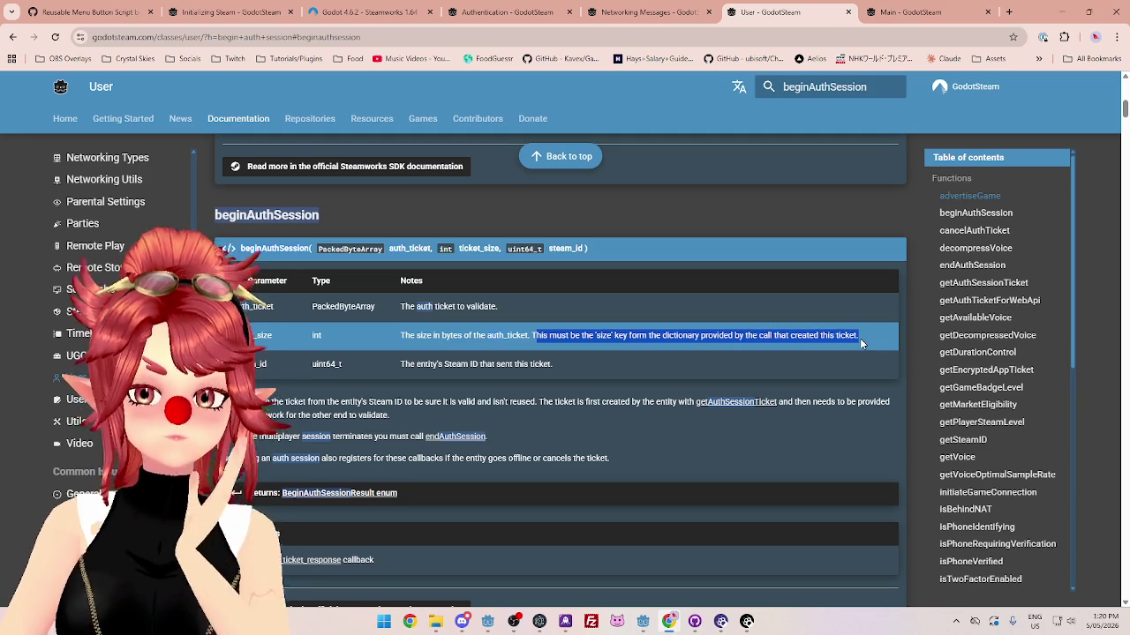
{"action": "left_click", "coordinate": [554, 338]}
{"action": "left_click_drag", "start_coordinate": [733, 336], "coordinate": [800, 336]}
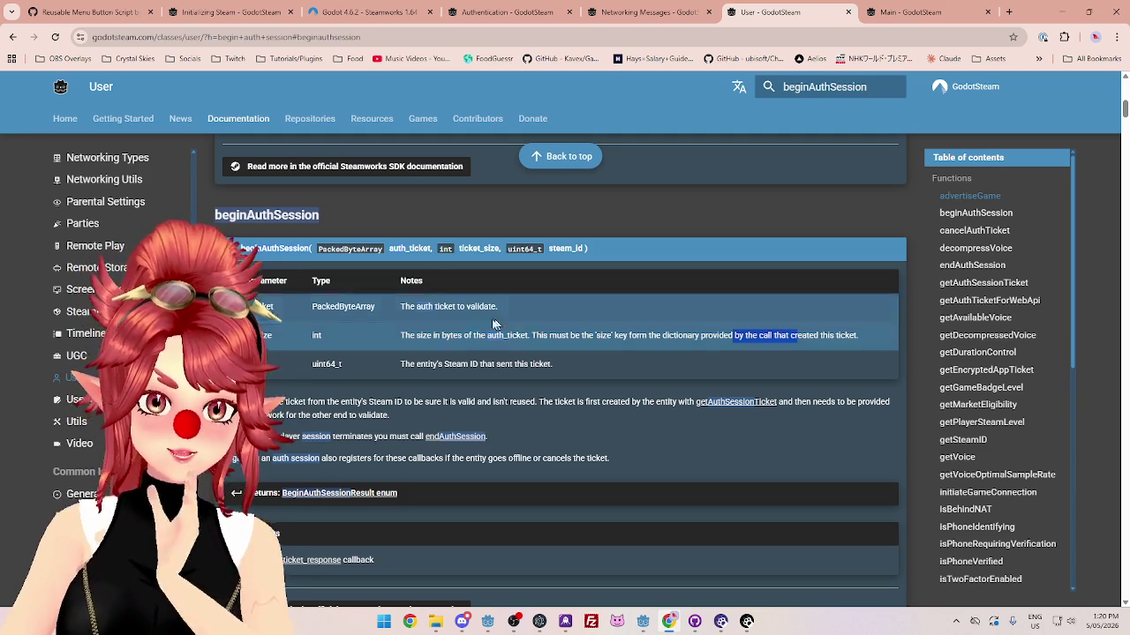
{"action": "left_click_drag", "start_coordinate": [441, 337], "coordinate": [602, 337]}
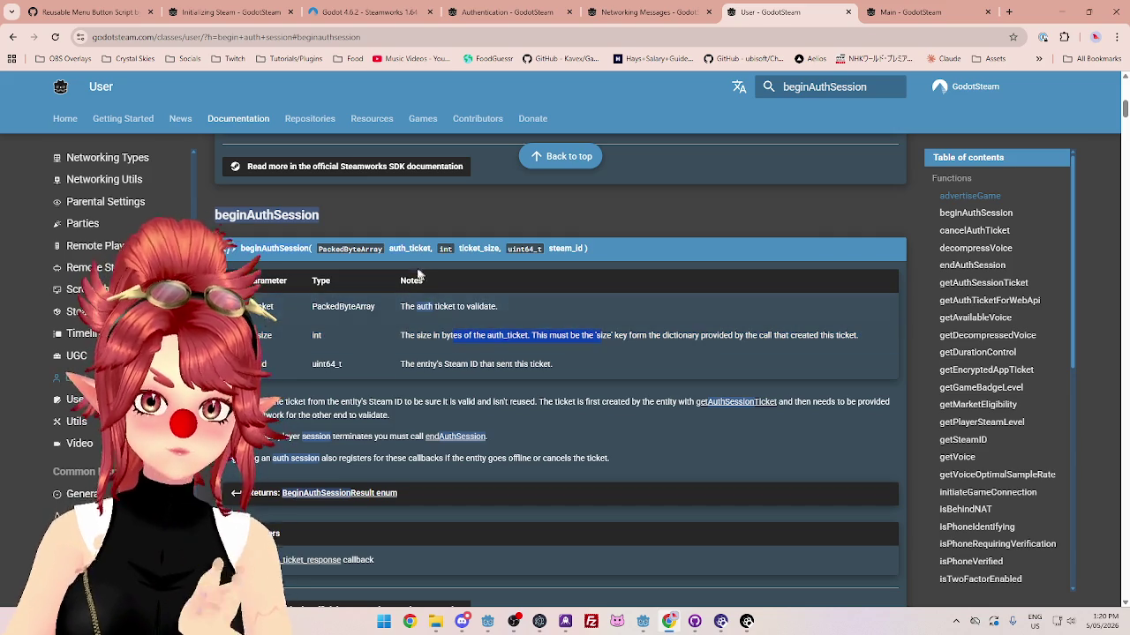
{"action": "left_click_drag", "start_coordinate": [389, 249], "coordinate": [433, 249]}
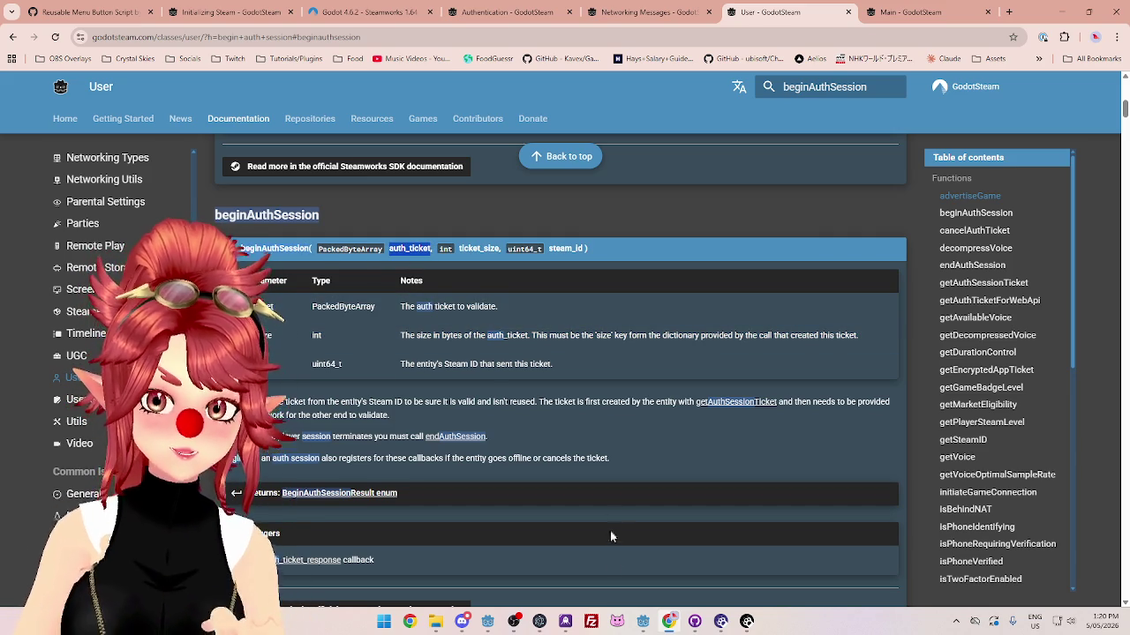
{"action": "mouse_move", "coordinate": [642, 621]}
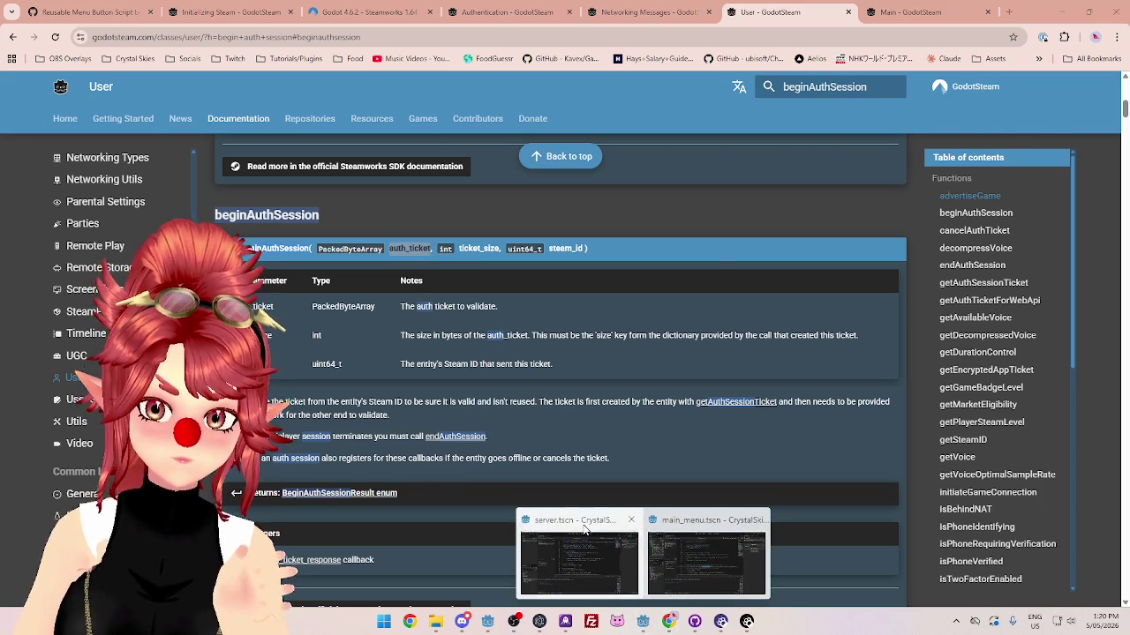
Step: Switch to the main_menu project's editor and scroll through ClientManager.gd
{"action": "left_click", "coordinate": [583, 529]}
{"action": "scroll", "coordinate": [531, 329], "scroll_direction": "up", "scroll_amount": 3}
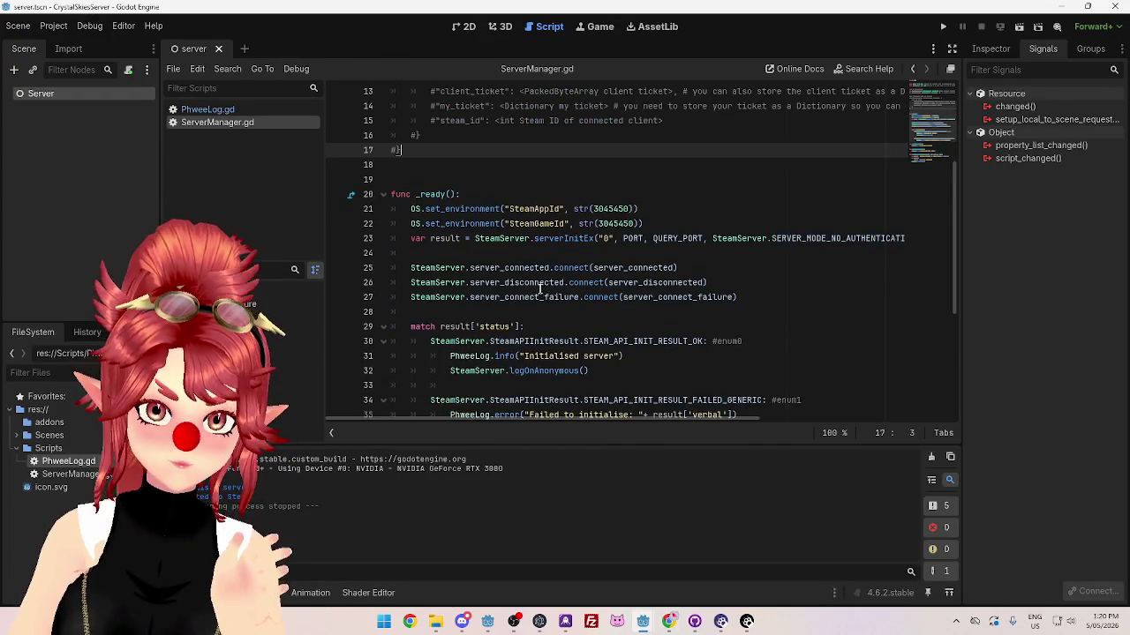
{"action": "scroll", "coordinate": [540, 288], "scroll_direction": "down", "scroll_amount": 2}
{"action": "scroll", "coordinate": [544, 291], "scroll_direction": "down", "scroll_amount": 1}
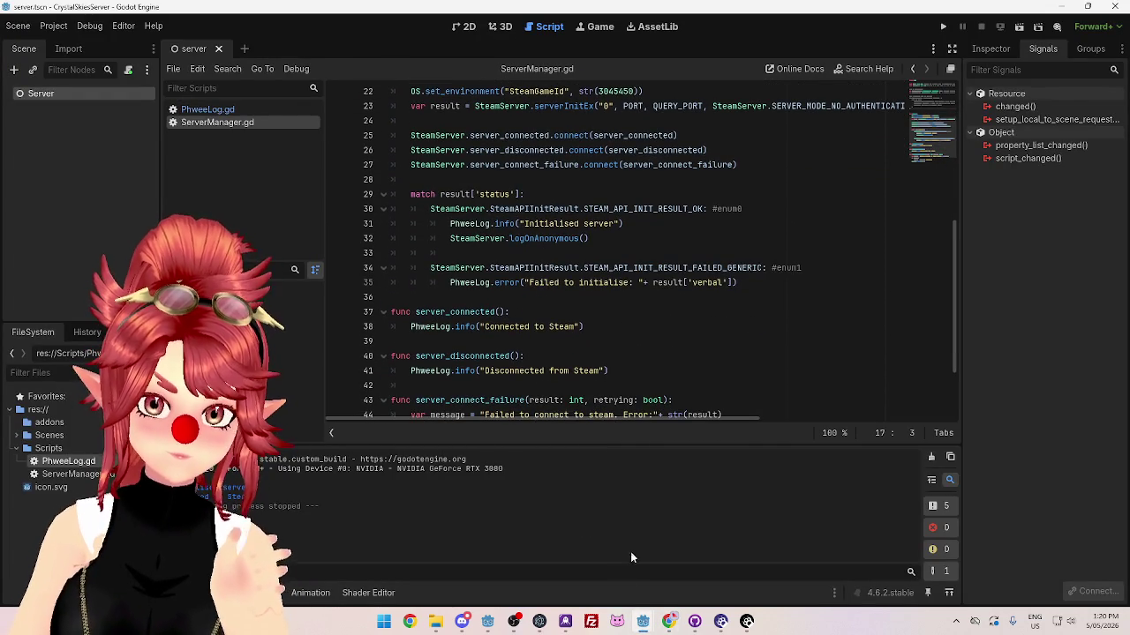
{"action": "mouse_move", "coordinate": [640, 618]}
{"action": "left_click", "coordinate": [568, 574]}
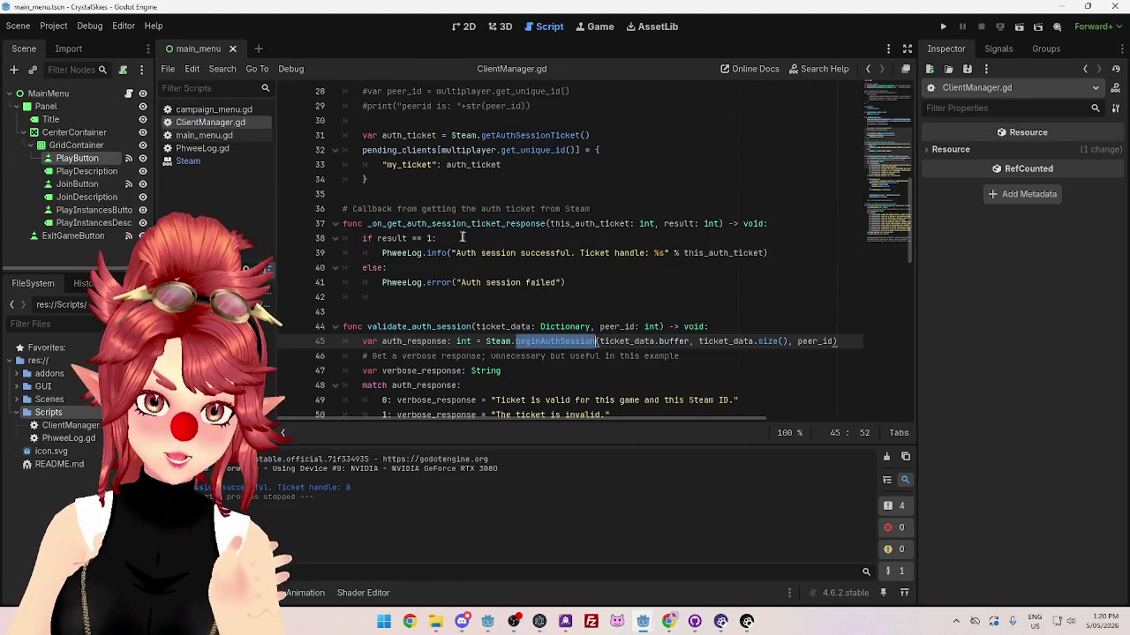
{"action": "scroll", "coordinate": [461, 237], "scroll_direction": "up", "scroll_amount": 4}
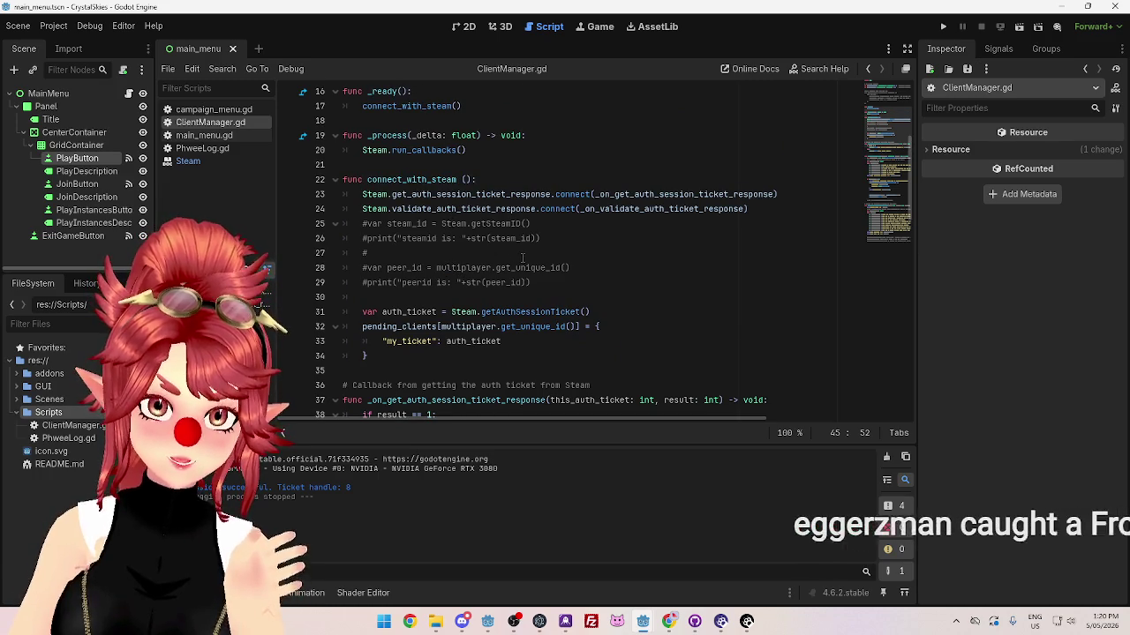
{"action": "scroll", "coordinate": [556, 269], "scroll_direction": "down", "scroll_amount": 1}
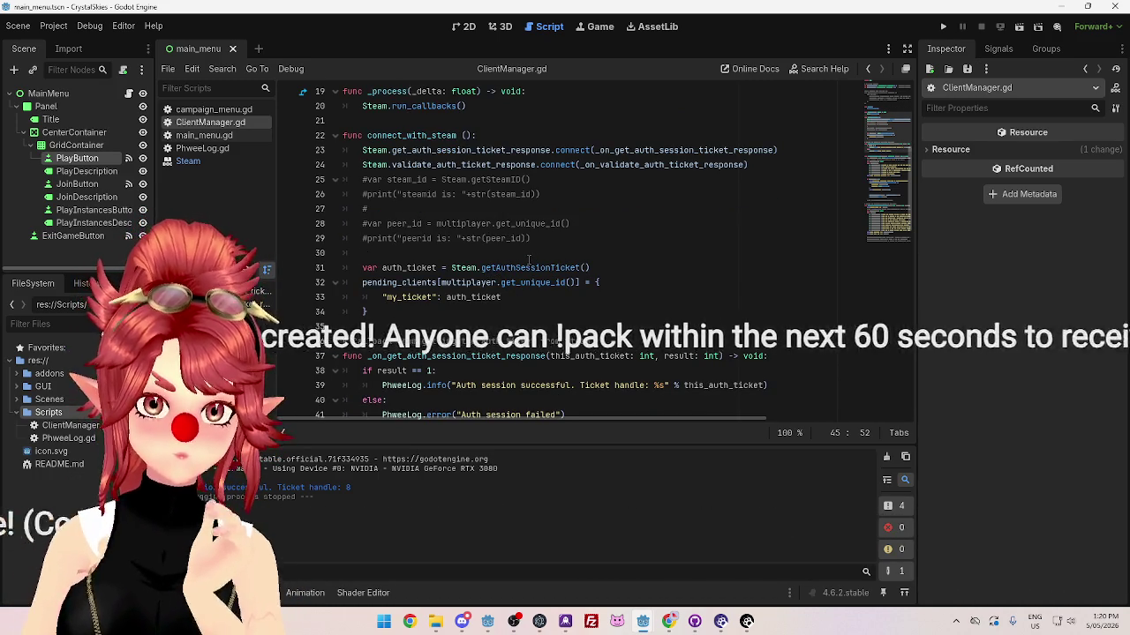
{"action": "scroll", "coordinate": [529, 257], "scroll_direction": "down", "scroll_amount": 1}
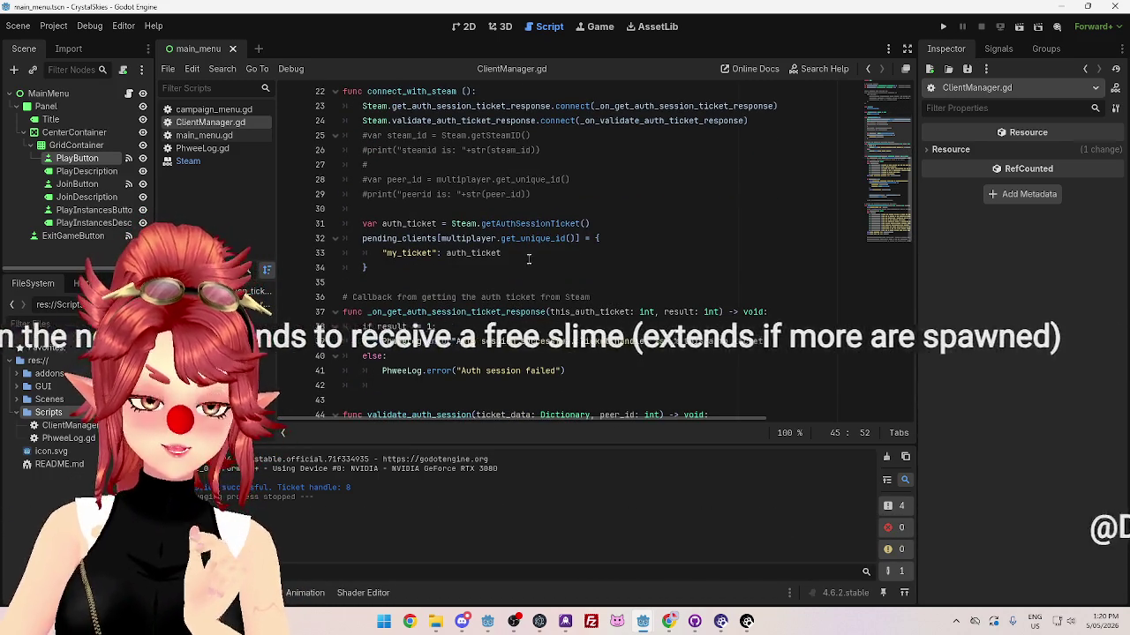
Step: Compare auth_ticket on line 31 with the this_auth_ticket callback parameter on line 37
{"action": "mouse_move", "coordinate": [539, 224]}
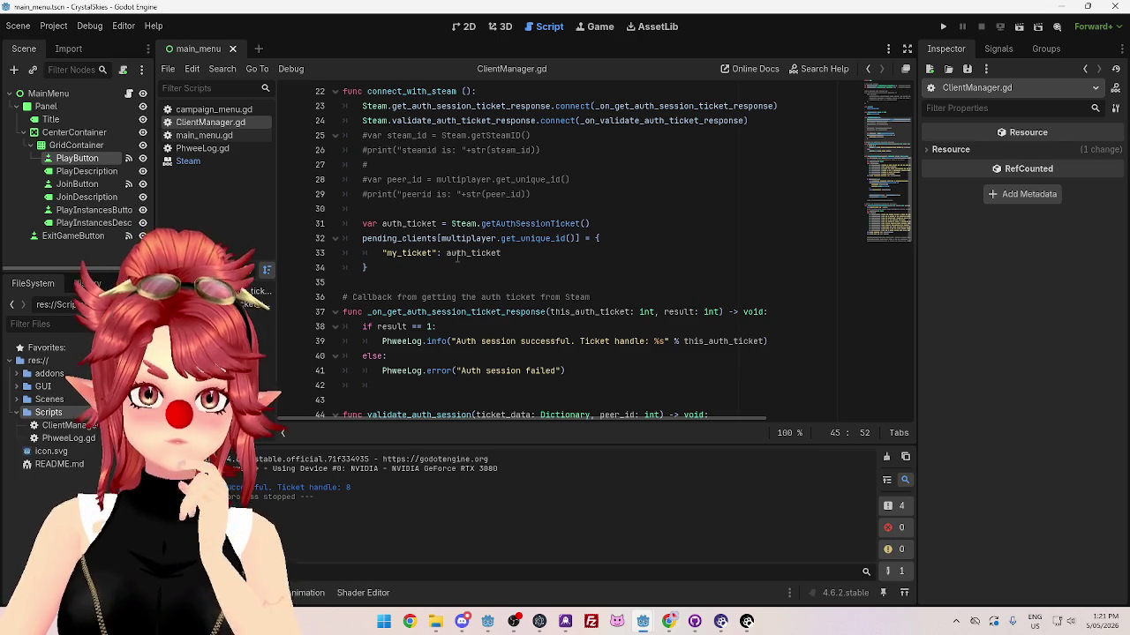
{"action": "scroll", "coordinate": [459, 251], "scroll_direction": "up", "scroll_amount": 2}
{"action": "scroll", "coordinate": [468, 238], "scroll_direction": "down", "scroll_amount": 2}
{"action": "left_click_drag", "start_coordinate": [392, 226], "coordinate": [547, 226]}
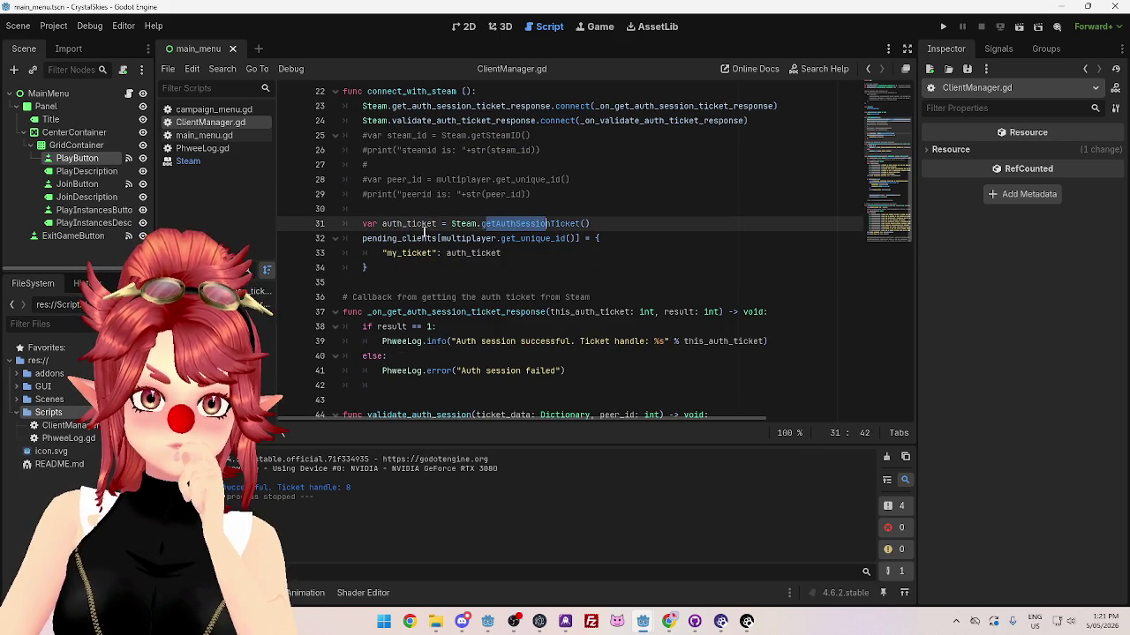
{"action": "left_click_drag", "start_coordinate": [392, 226], "coordinate": [420, 226]}
{"action": "scroll", "coordinate": [487, 264], "scroll_direction": "down", "scroll_amount": 2}
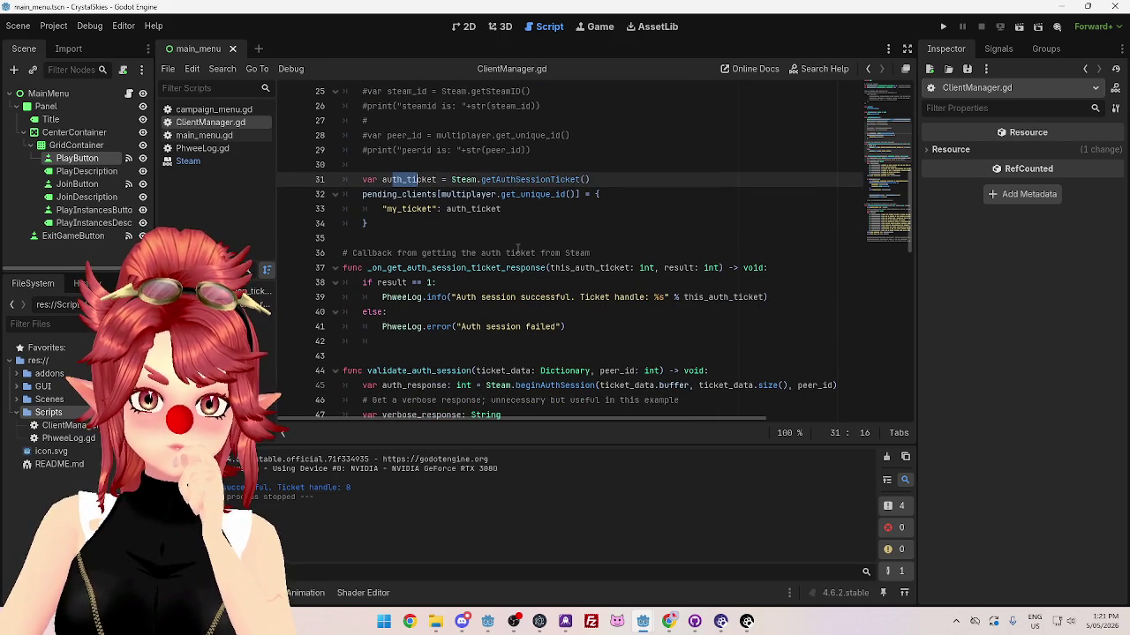
{"action": "mouse_move", "coordinate": [743, 302]}
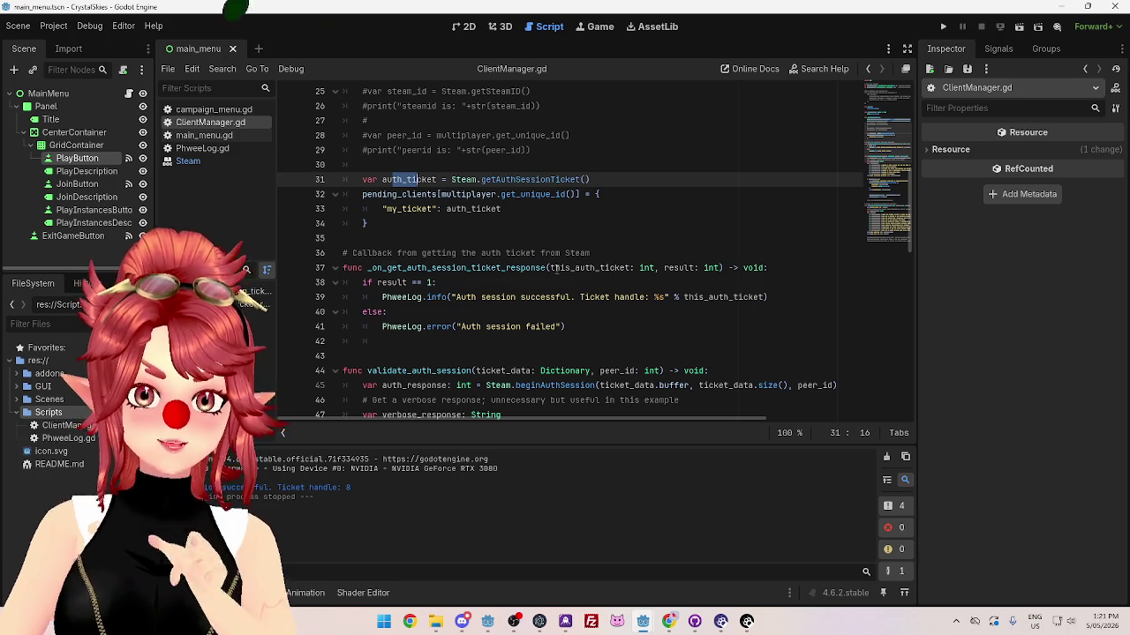
{"action": "left_click_drag", "start_coordinate": [555, 268], "coordinate": [621, 268]}
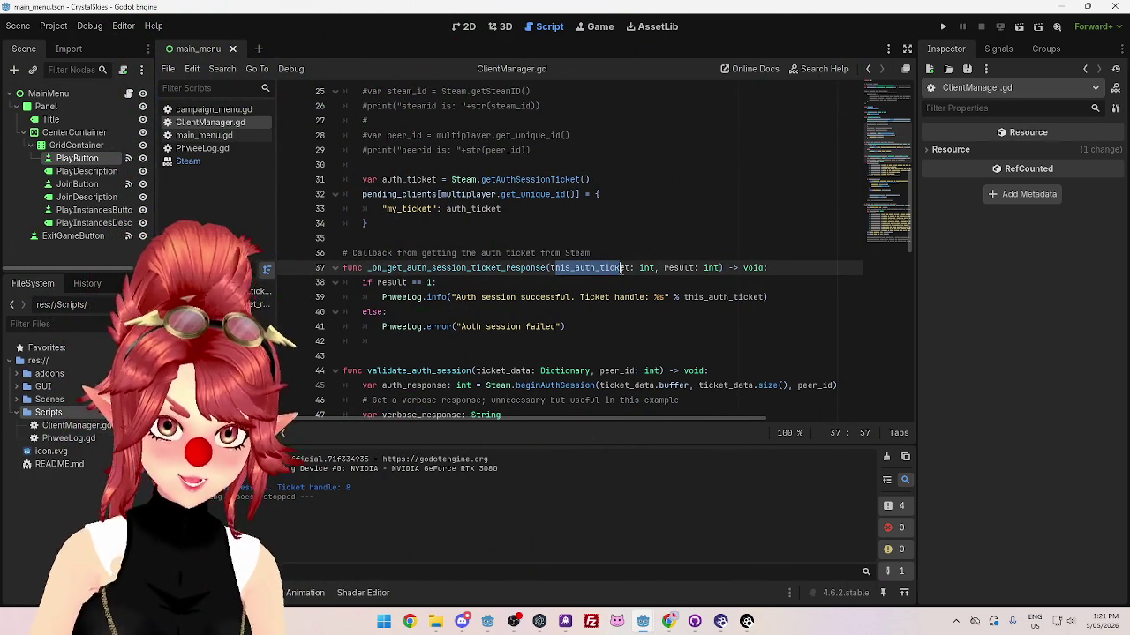
{"action": "left_click_drag", "start_coordinate": [383, 179], "coordinate": [429, 179]}
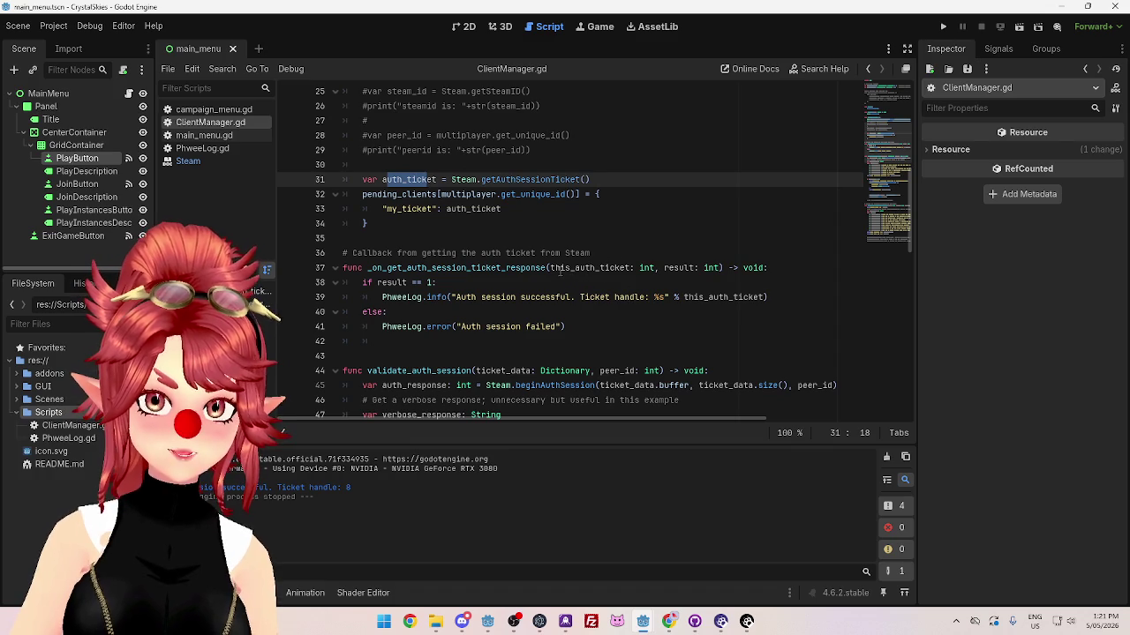
{"action": "left_click_drag", "start_coordinate": [636, 269], "coordinate": [555, 269]}
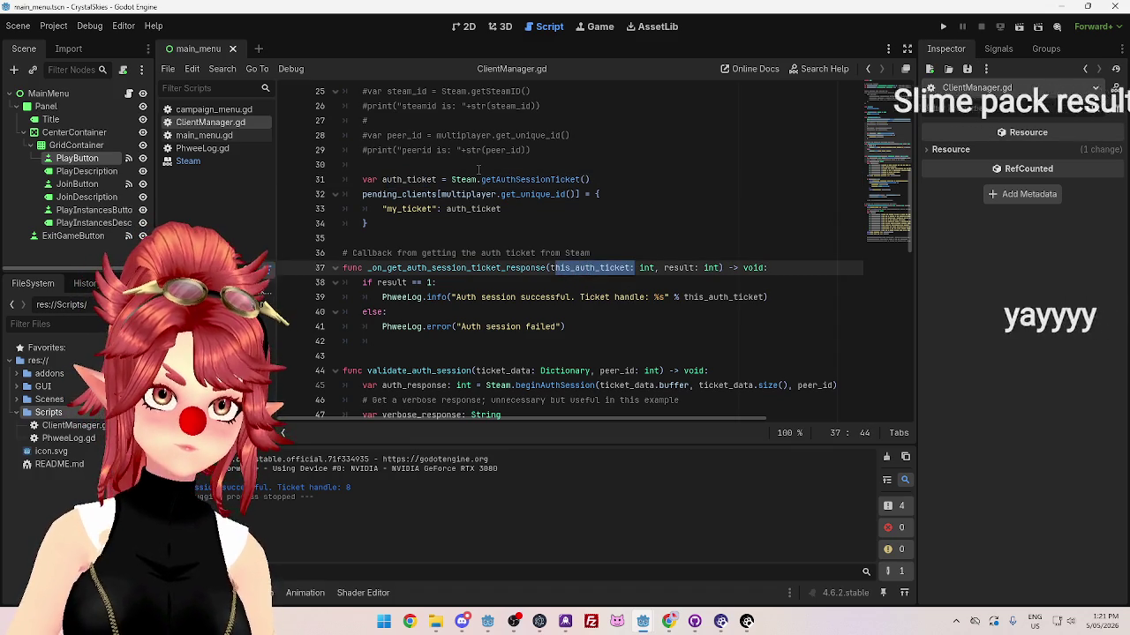
Step: Copy auth_ticket from line 33 and start a new line after the dictionary block
{"action": "left_click", "coordinate": [437, 209]}
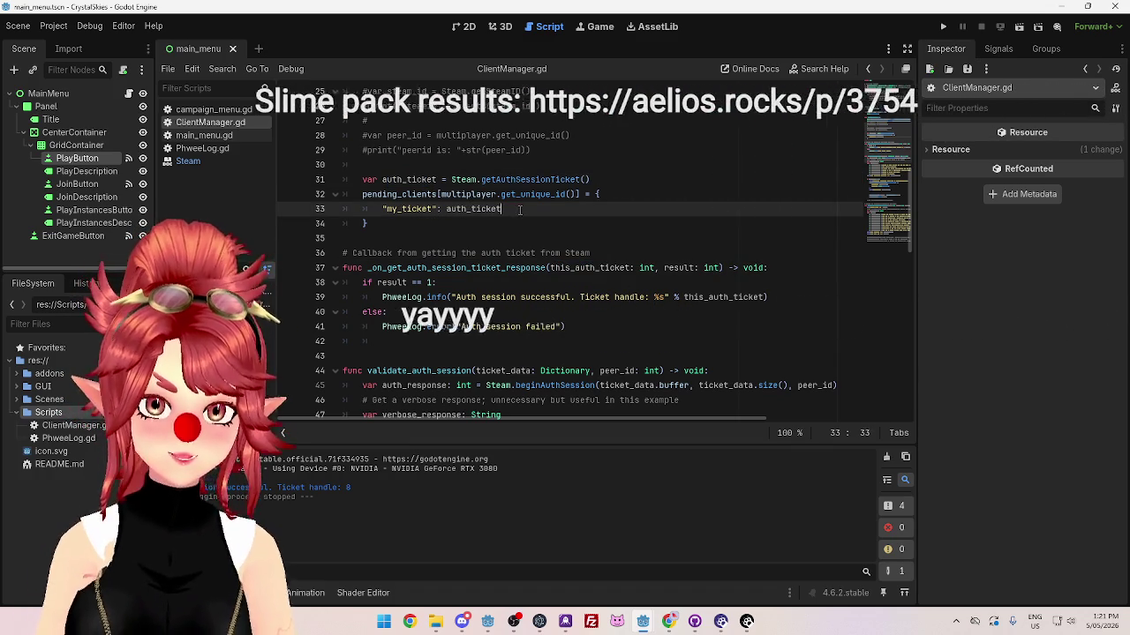
{"action": "left_click_drag", "start_coordinate": [447, 209], "coordinate": [500, 209]}
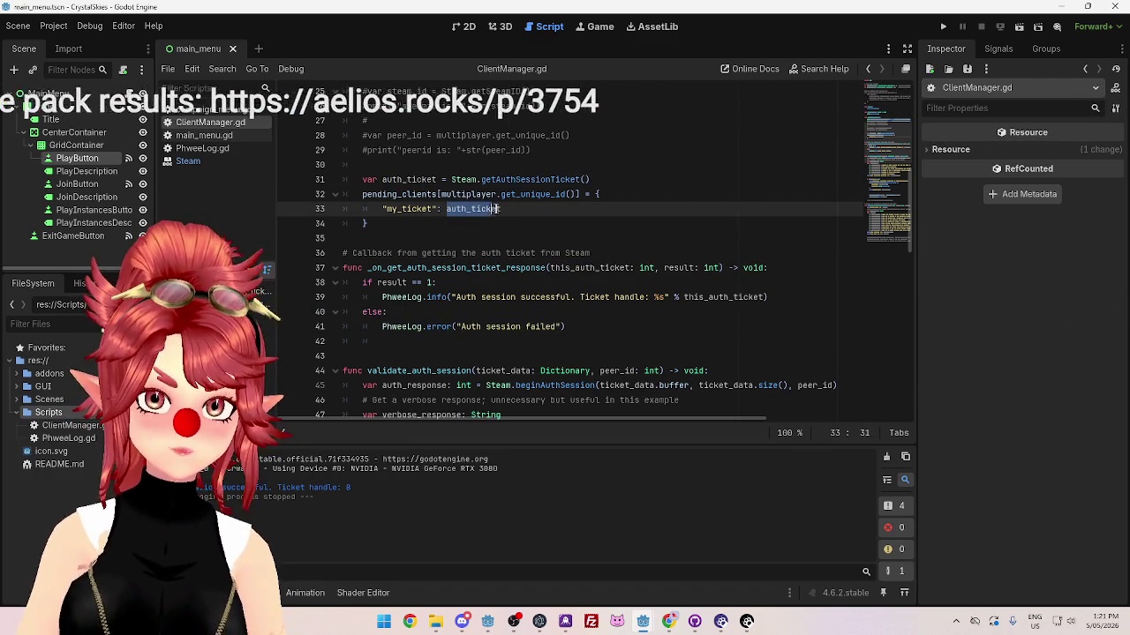
{"action": "left_click", "coordinate": [418, 223]}
{"action": "key", "text": "Return"}
Step: Add print("auth ticket dictionary: ", auth_ticket) after line 34, save, and run the project
{"action": "type", "text": "rint("}
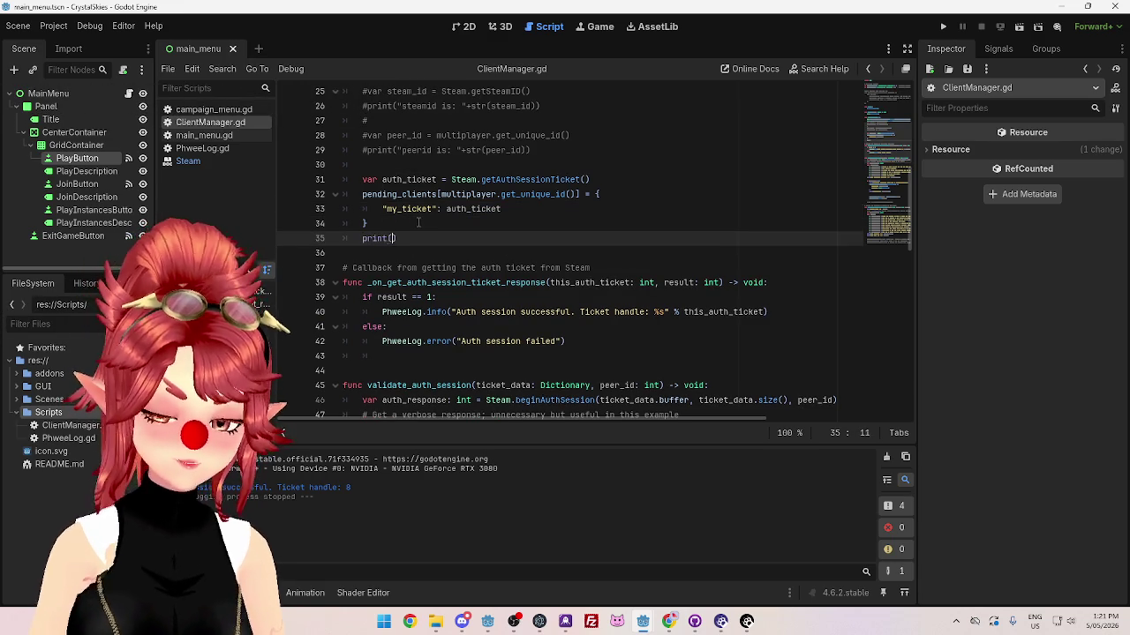
{"action": "type", "text": "auth_ticket"}
{"action": "left_click", "coordinate": [437, 209]}
{"action": "key", "text": "Delete"}
{"action": "left_click", "coordinate": [392, 240]}
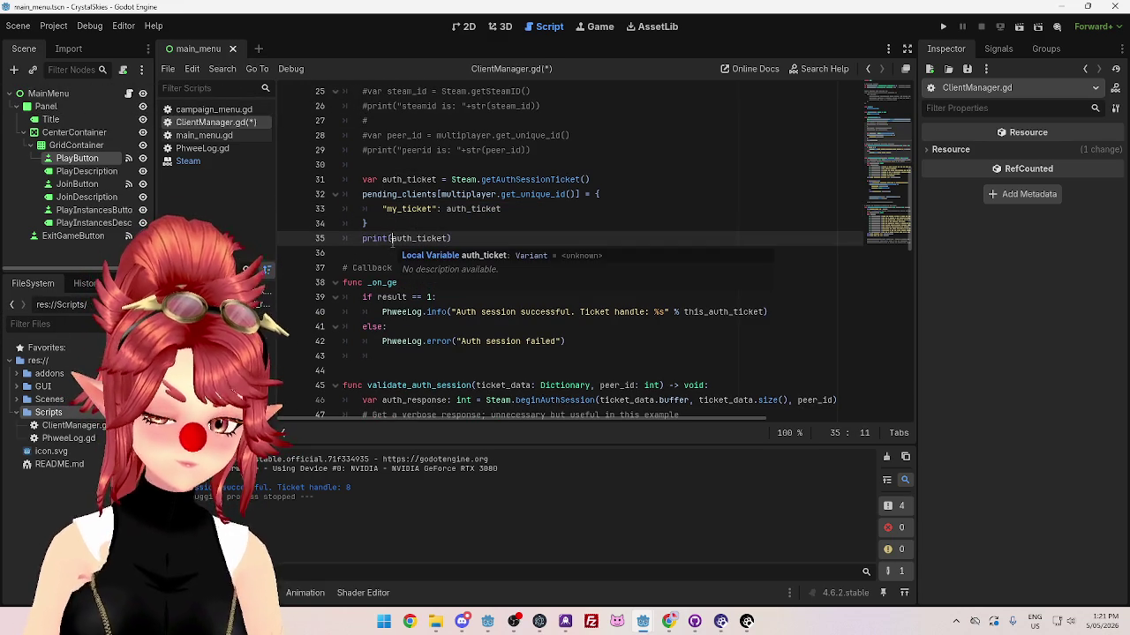
{"action": "type", "text": "\""}
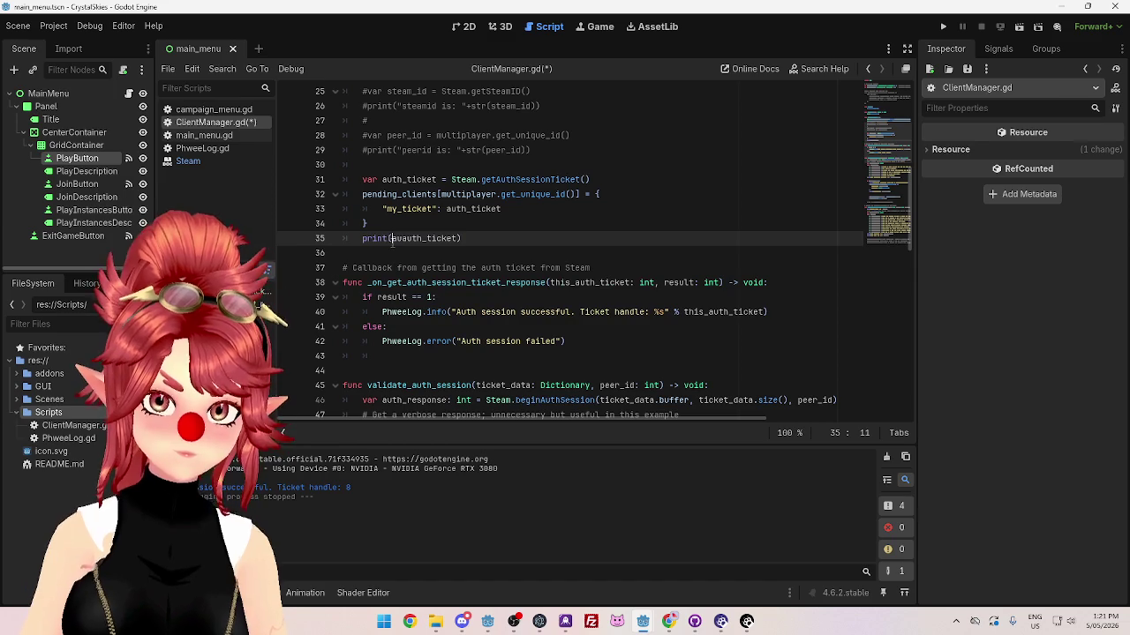
{"action": "type", "text": "\""}
{"action": "type", "text": ","}
{"action": "type", "text": "th ticket diction"}
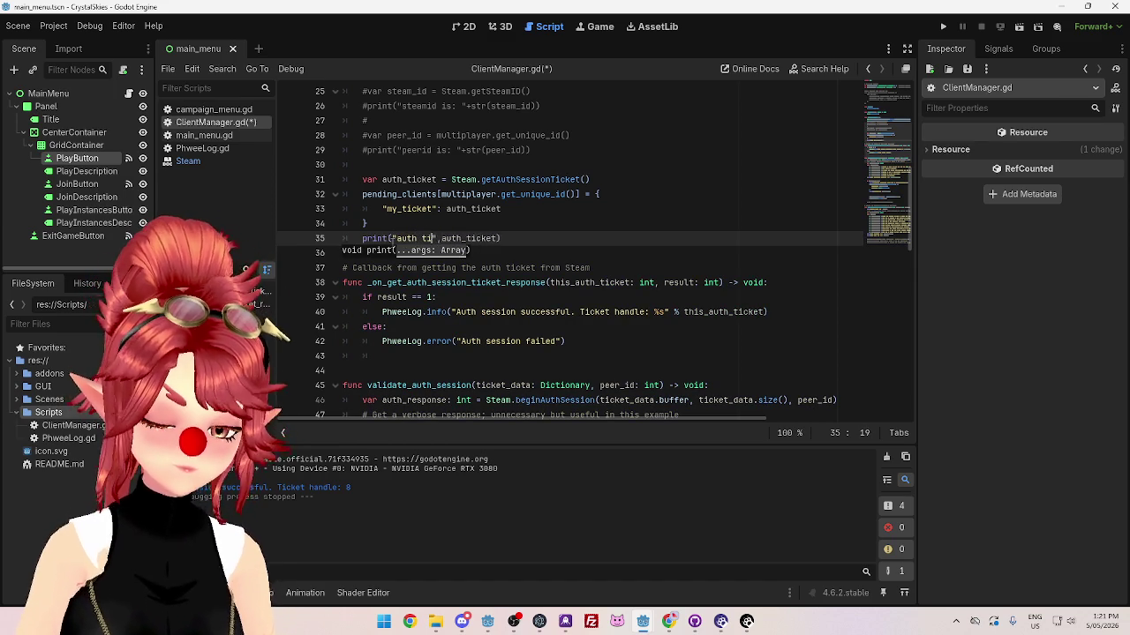
{"action": "type", "text": "ary:"}
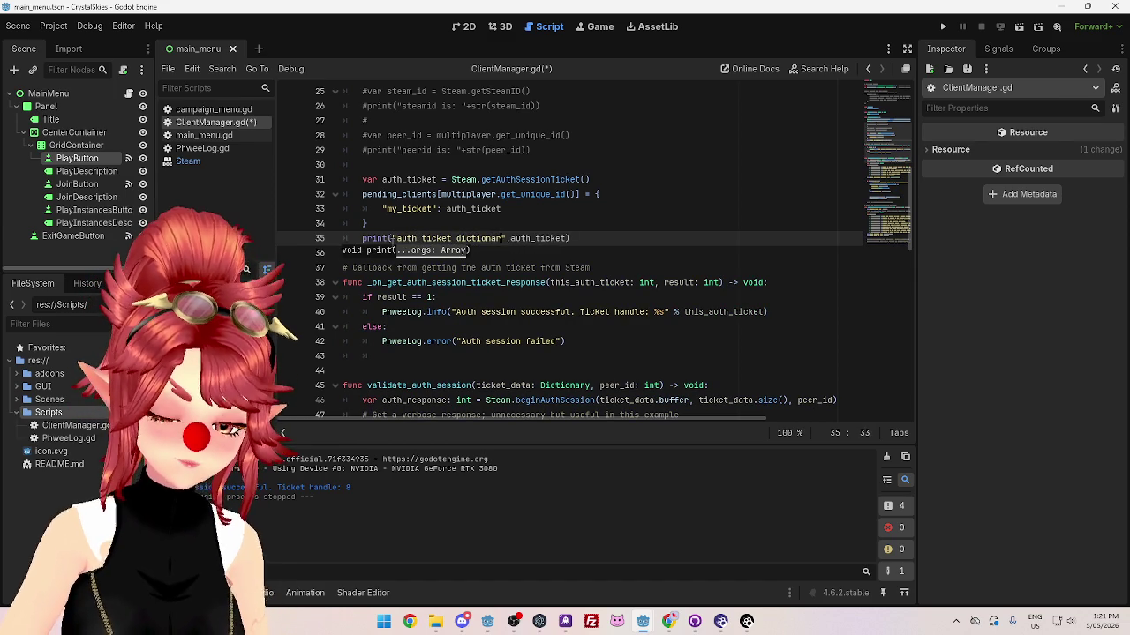
{"action": "left_click", "coordinate": [563, 253]}
{"action": "key", "text": "ctrl+s"}
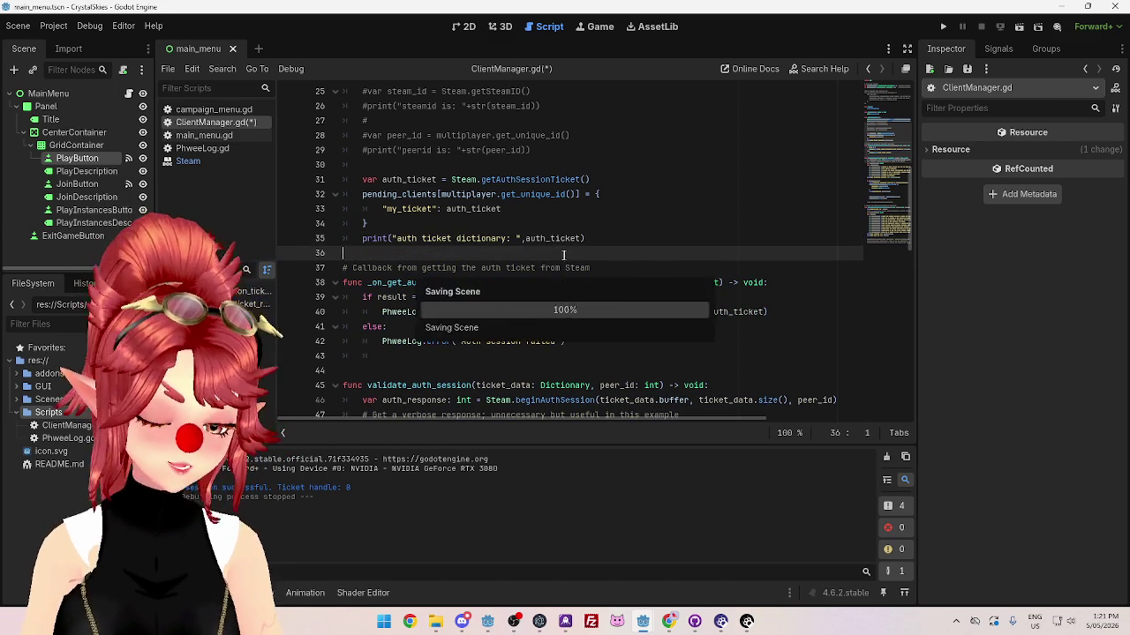
{"action": "left_click", "coordinate": [943, 27]}
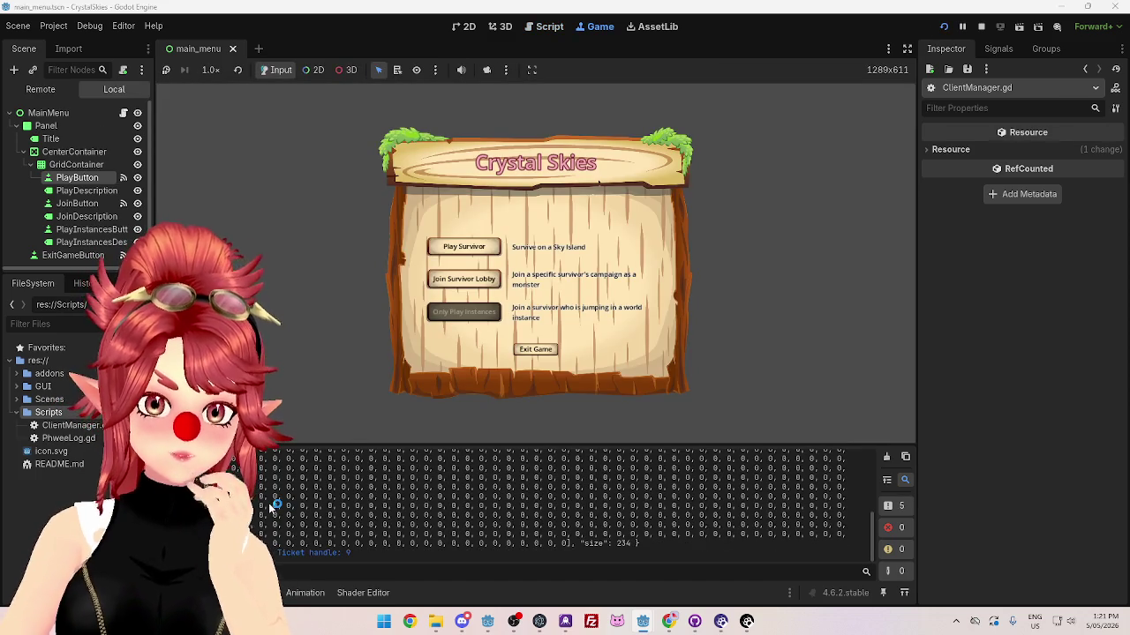
Step: Enlarge the output panel to read the auth ticket dictionary, stop the game, and restore the editor
{"action": "mouse_move", "coordinate": [354, 446]}
{"action": "left_mouse_down"}
{"action": "mouse_move", "coordinate": [354, 199]}
{"action": "mouse_move", "coordinate": [361, 269]}
{"action": "left_mouse_up"}
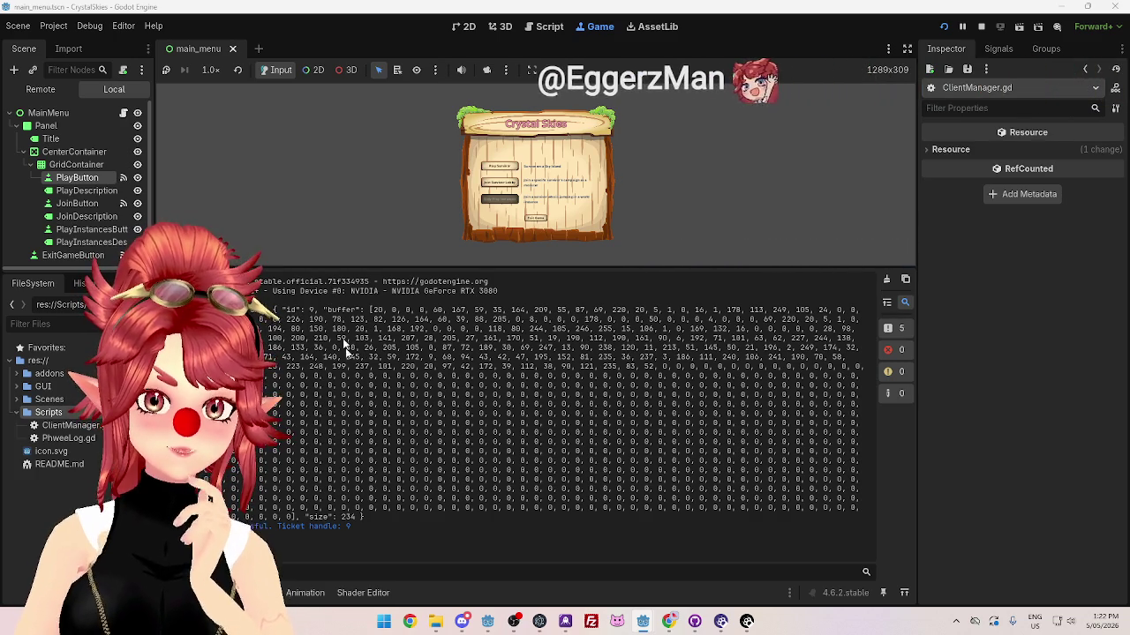
{"action": "left_click", "coordinate": [980, 26]}
{"action": "left_click_drag", "start_coordinate": [594, 266], "coordinate": [595, 307]}
{"action": "scroll", "coordinate": [527, 230], "scroll_direction": "down", "scroll_amount": 1}
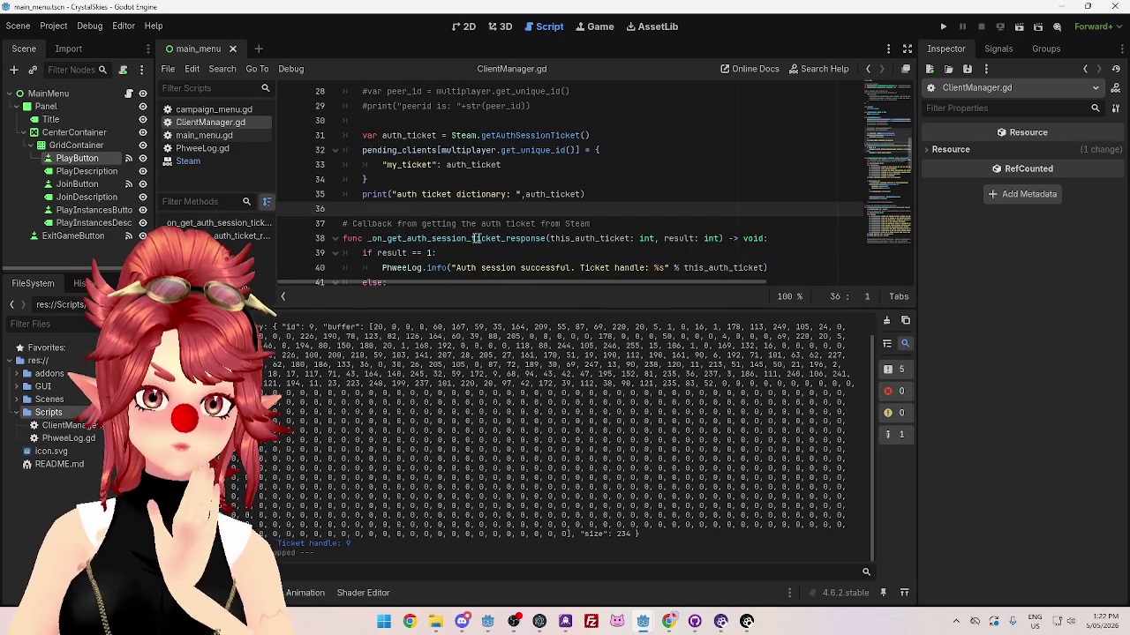
Step: Review the auth ticket callback on line 38 and its result check
{"action": "left_click_drag", "start_coordinate": [382, 238], "coordinate": [556, 240]}
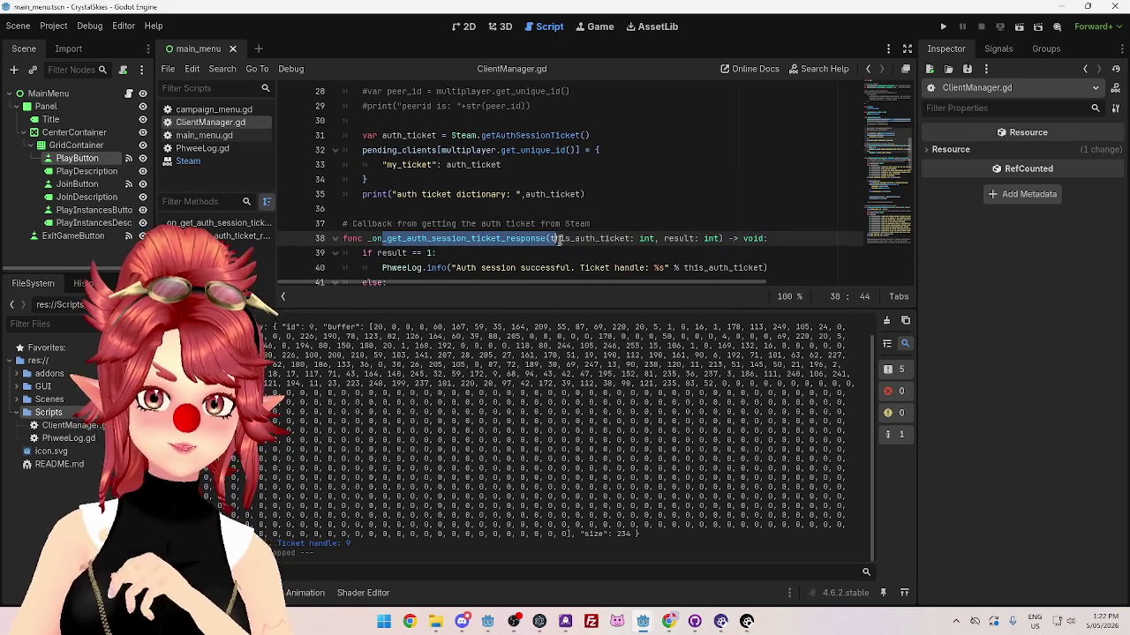
{"action": "scroll", "coordinate": [633, 228], "scroll_direction": "down", "scroll_amount": 2}
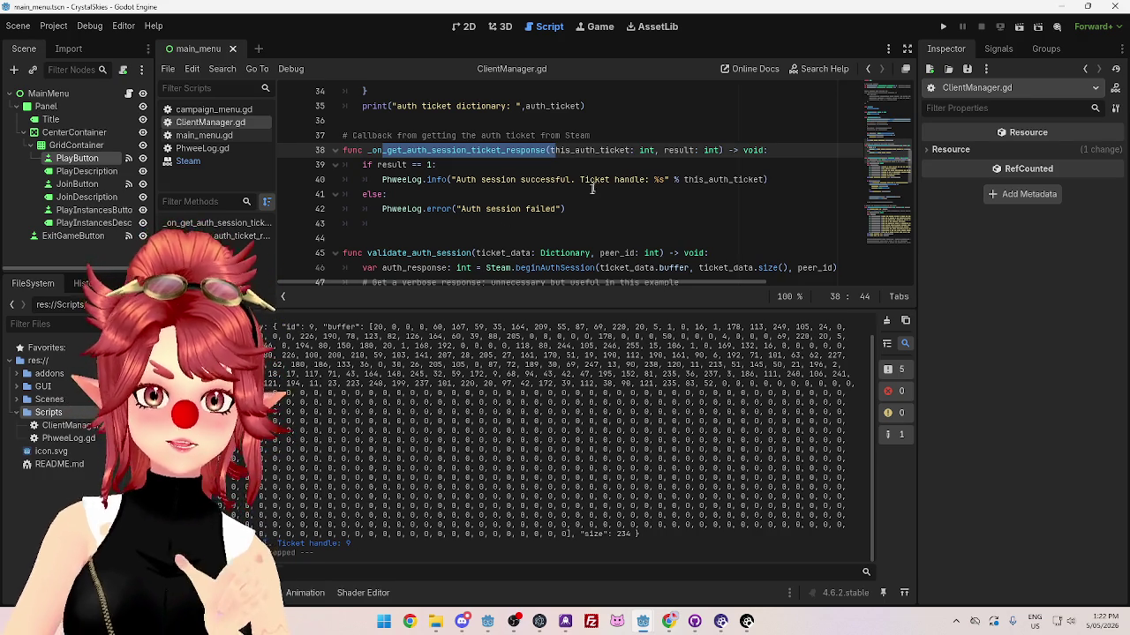
{"action": "left_click", "coordinate": [481, 166]}
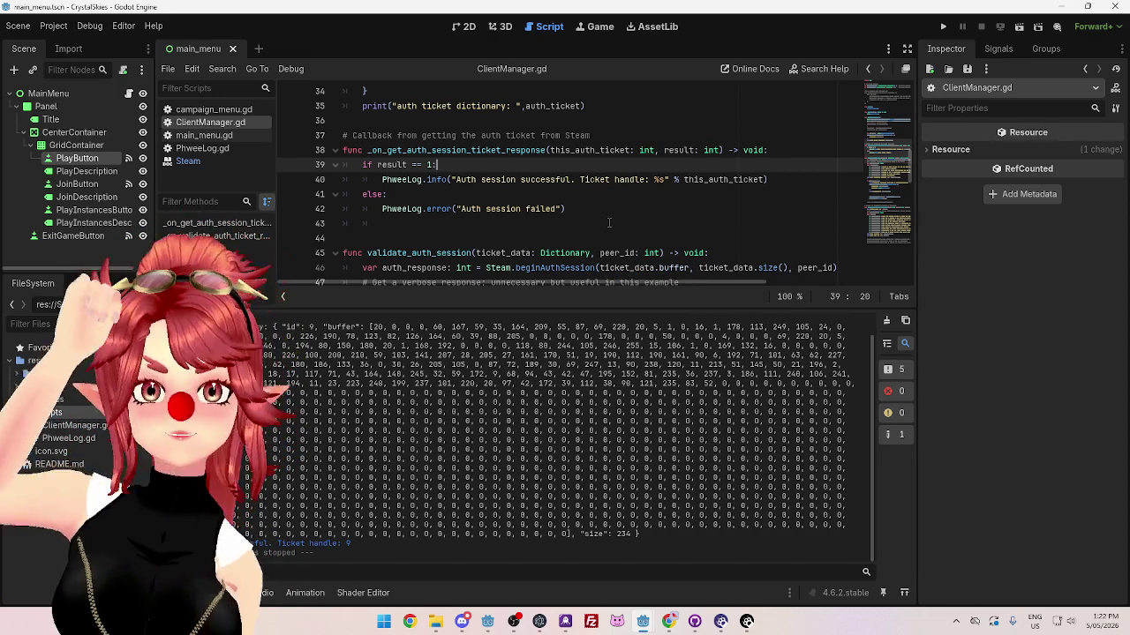
{"action": "scroll", "coordinate": [582, 205], "scroll_direction": "down", "scroll_amount": 1}
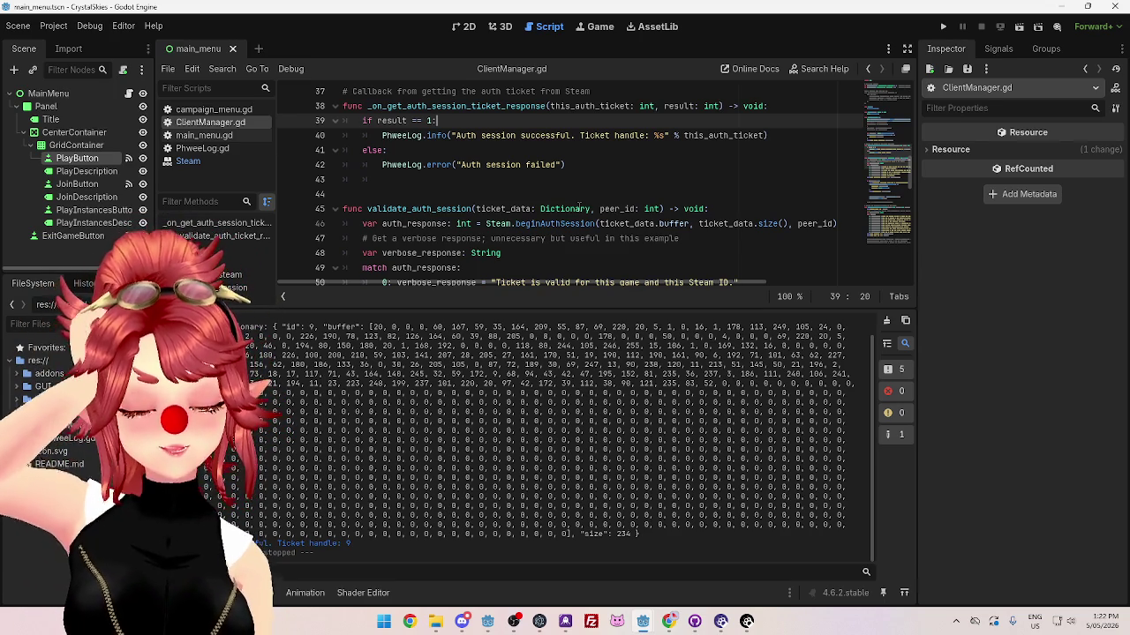
{"action": "scroll", "coordinate": [551, 216], "scroll_direction": "down", "scroll_amount": 2}
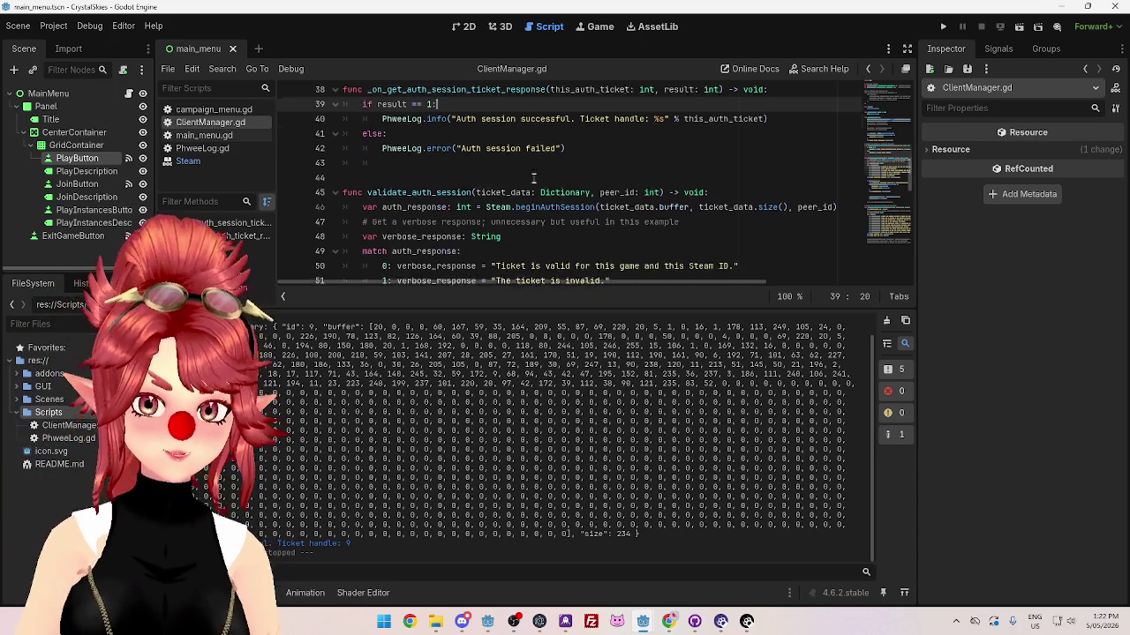
{"action": "scroll", "coordinate": [494, 190], "scroll_direction": "up", "scroll_amount": 2}
{"action": "scroll", "coordinate": [462, 167], "scroll_direction": "down", "scroll_amount": 1}
{"action": "scroll", "coordinate": [463, 168], "scroll_direction": "down", "scroll_amount": 2}
{"action": "scroll", "coordinate": [458, 174], "scroll_direction": "up", "scroll_amount": 6}
{"action": "scroll", "coordinate": [452, 179], "scroll_direction": "down", "scroll_amount": 2}
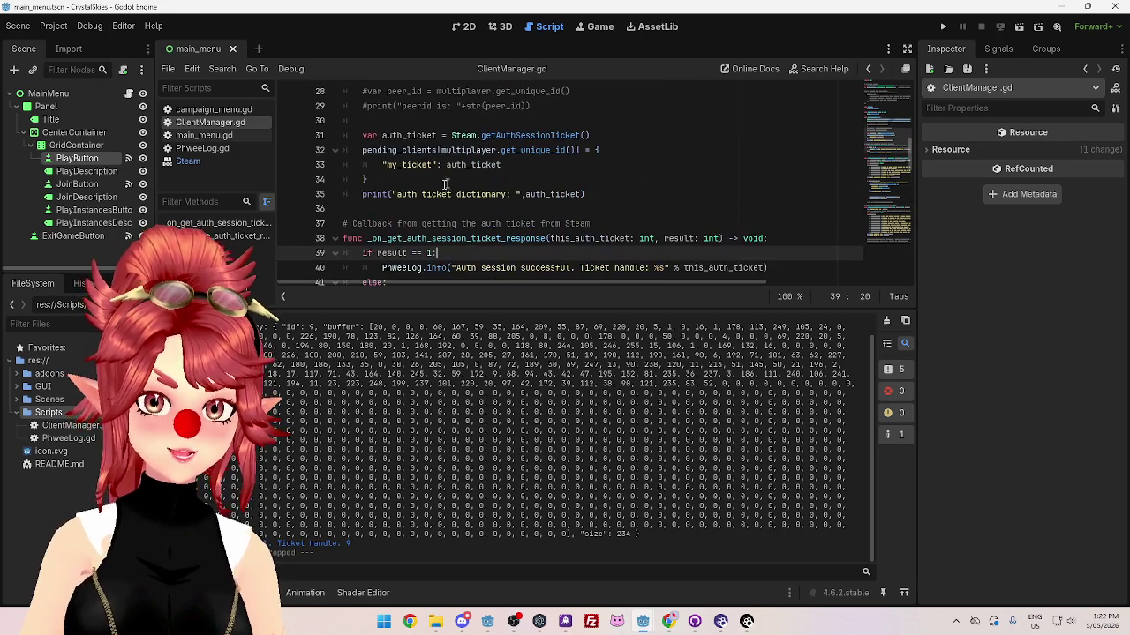
Step: Inspect auth_ticket and pending_clients on lines 31–33, then go to line 41 under PhweeLog.info
{"action": "left_click_drag", "start_coordinate": [447, 167], "coordinate": [575, 152]}
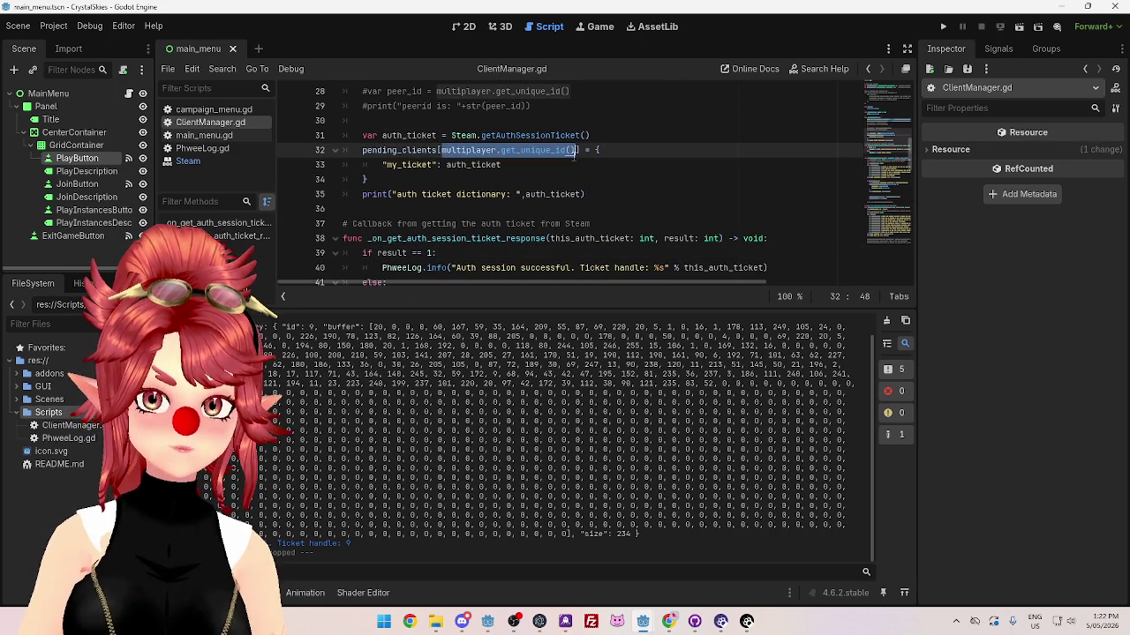
{"action": "double_click", "coordinate": [418, 137]}
{"action": "left_click_drag", "start_coordinate": [363, 151], "coordinate": [438, 151]}
{"action": "scroll", "coordinate": [478, 174], "scroll_direction": "down", "scroll_amount": 2}
{"action": "scroll", "coordinate": [479, 174], "scroll_direction": "up", "scroll_amount": 2}
{"action": "scroll", "coordinate": [438, 151], "scroll_direction": "down", "scroll_amount": 2}
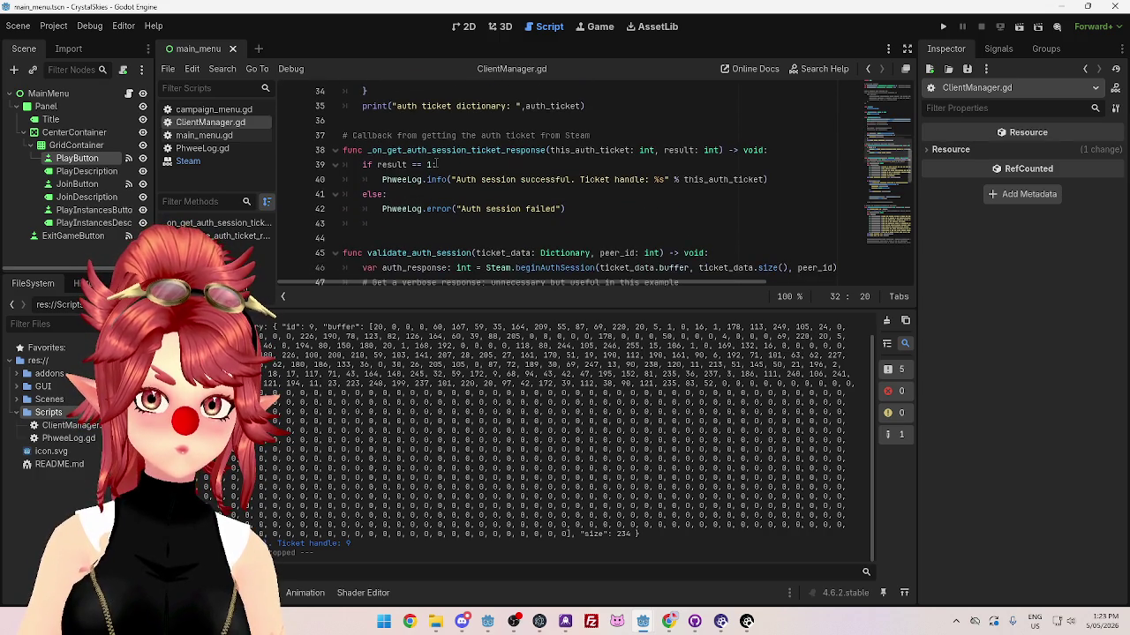
{"action": "scroll", "coordinate": [434, 163], "scroll_direction": "down", "scroll_amount": 1}
{"action": "scroll", "coordinate": [434, 163], "scroll_direction": "up", "scroll_amount": 1}
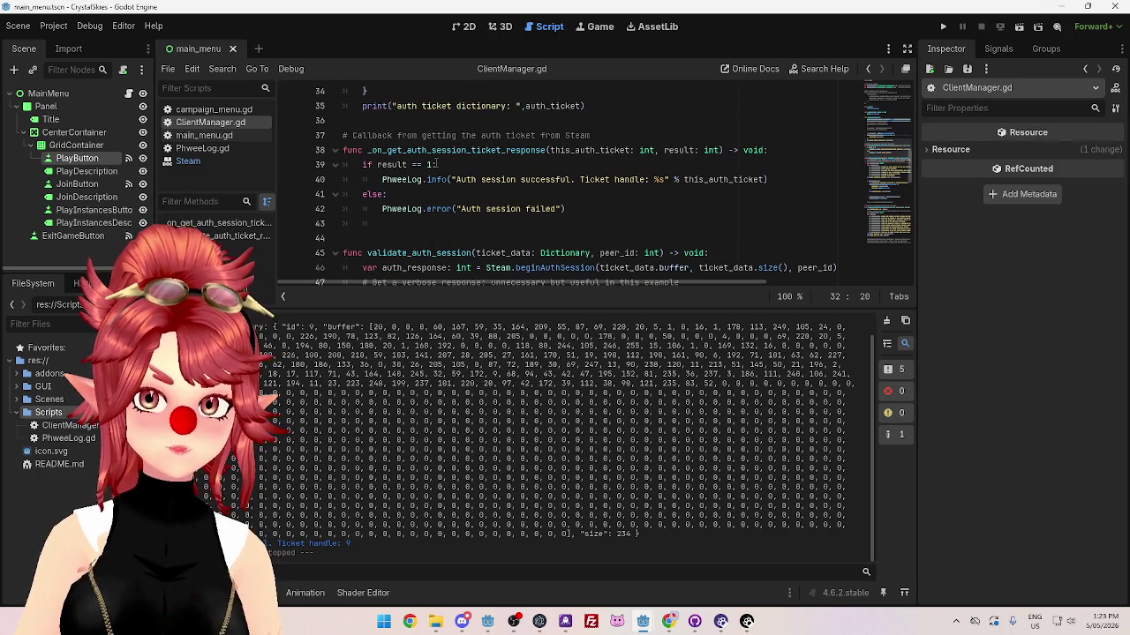
{"action": "scroll", "coordinate": [434, 163], "scroll_direction": "up", "scroll_amount": 2}
{"action": "scroll", "coordinate": [435, 163], "scroll_direction": "down", "scroll_amount": 1}
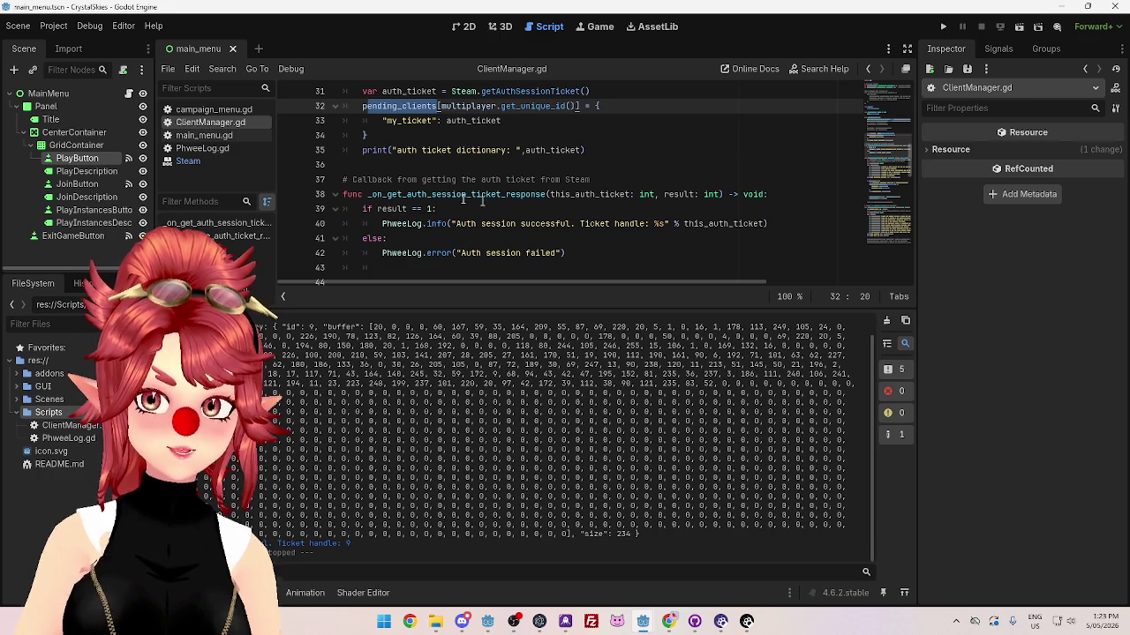
{"action": "left_click", "coordinate": [728, 218]}
{"action": "left_click", "coordinate": [380, 238]}
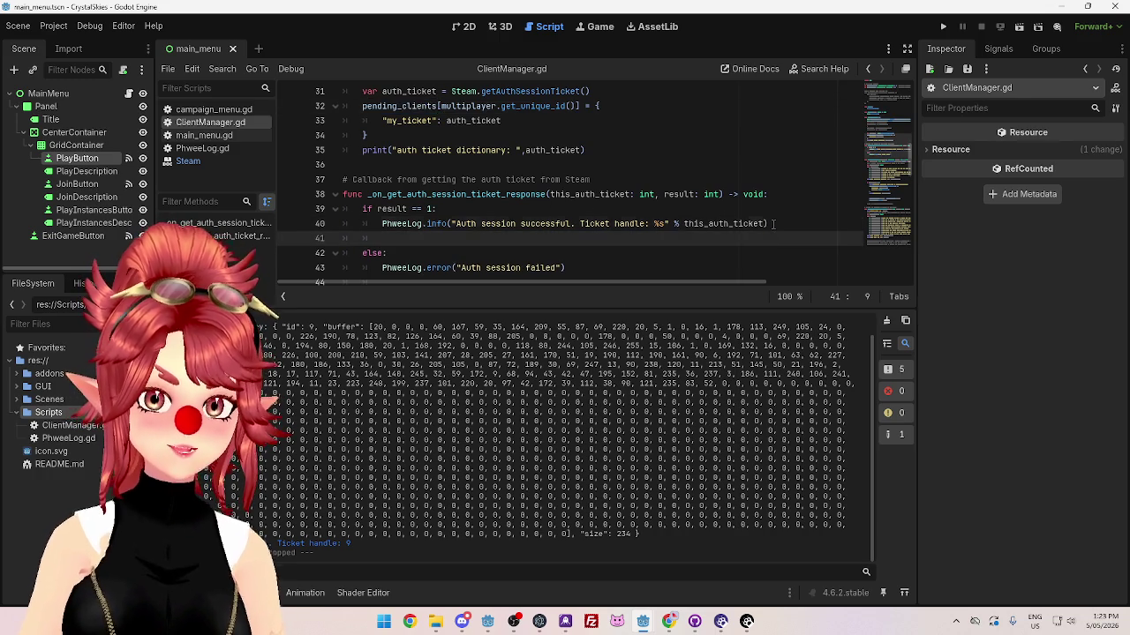
Step: Insert a validate_auth_session() call on line 41 in the success branch
{"action": "scroll", "coordinate": [479, 158], "scroll_direction": "down", "scroll_amount": 4}
{"action": "key", "text": "Delete"}
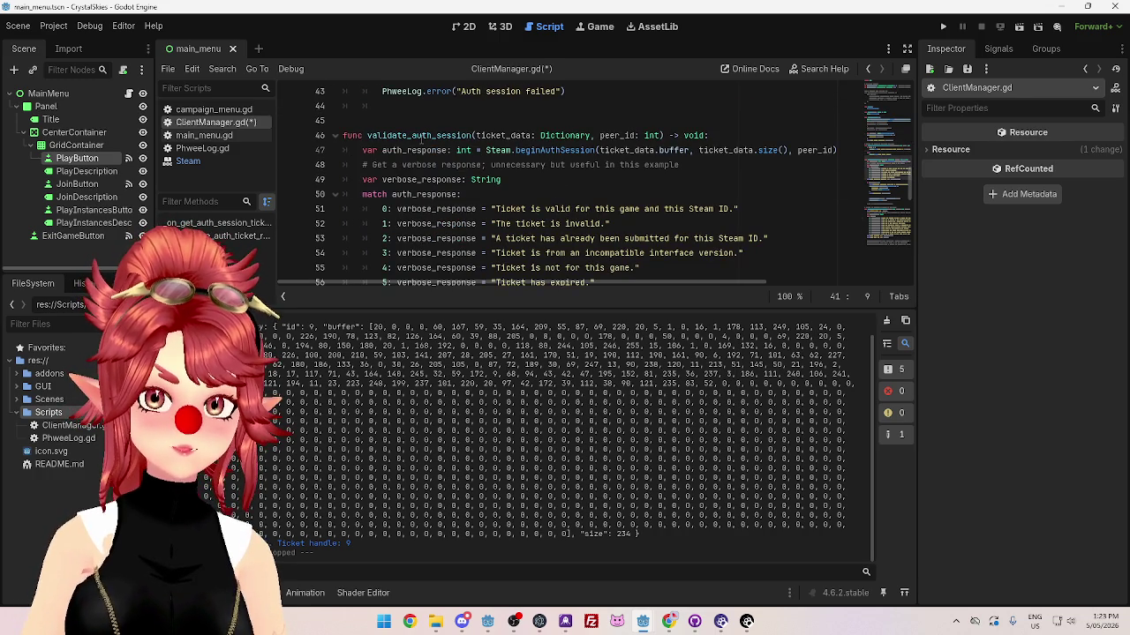
{"action": "left_click_drag", "start_coordinate": [368, 135], "coordinate": [474, 135]}
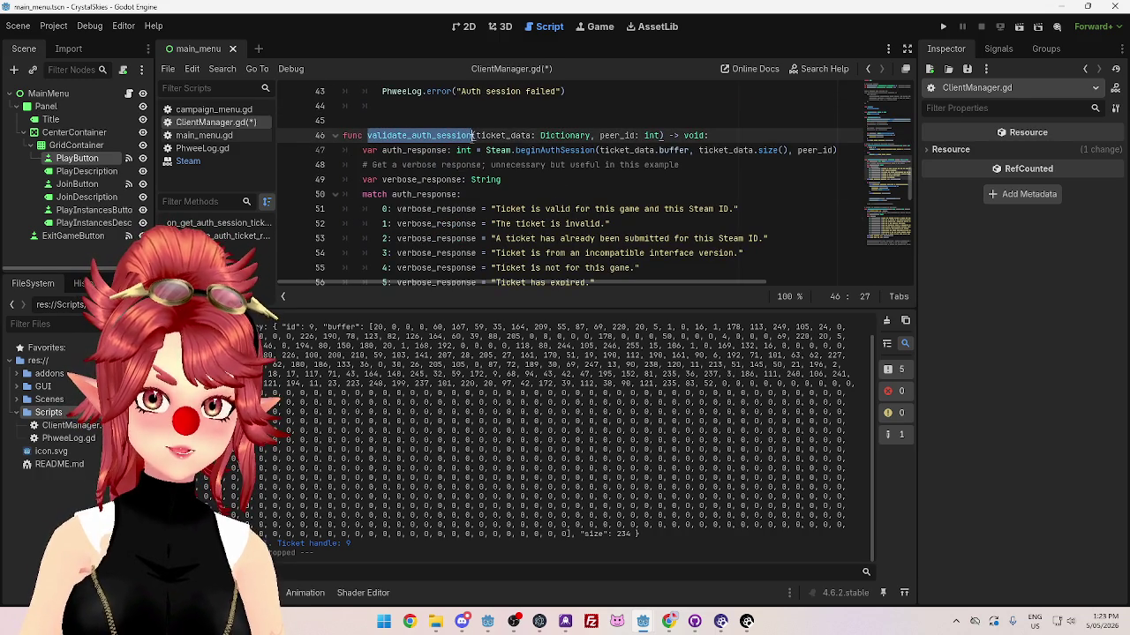
{"action": "scroll", "coordinate": [543, 194], "scroll_direction": "up", "scroll_amount": 3}
{"action": "scroll", "coordinate": [534, 190], "scroll_direction": "down", "scroll_amount": 1}
{"action": "scroll", "coordinate": [530, 186], "scroll_direction": "up", "scroll_amount": 1}
{"action": "left_click", "coordinate": [454, 194]}
{"action": "key", "text": "ctrl+v"}
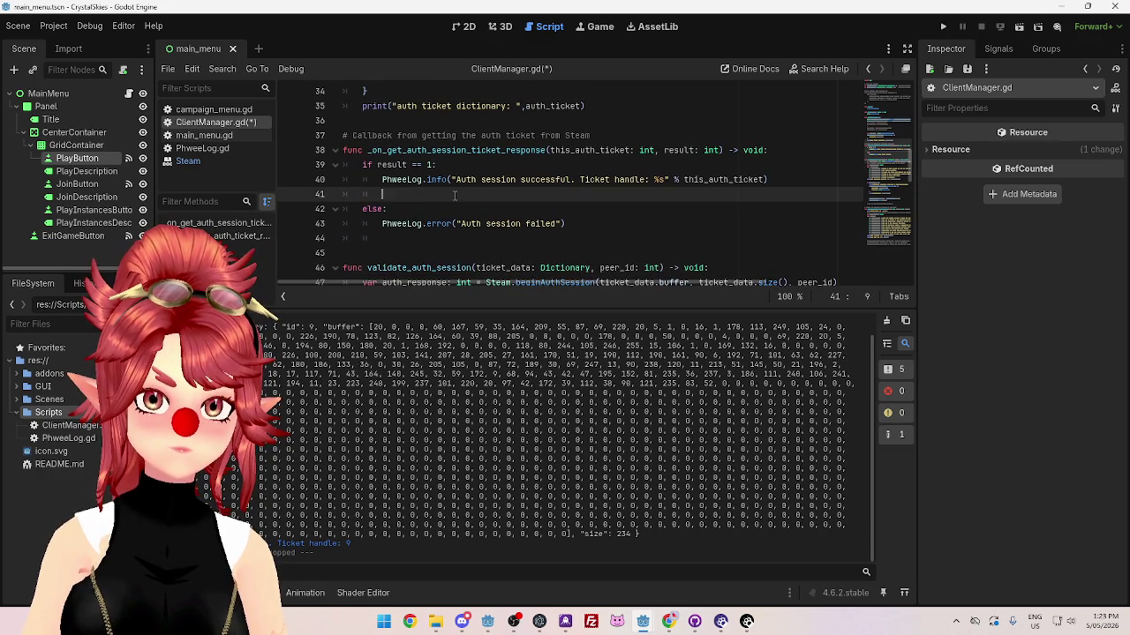
{"action": "type", "text": "()"}
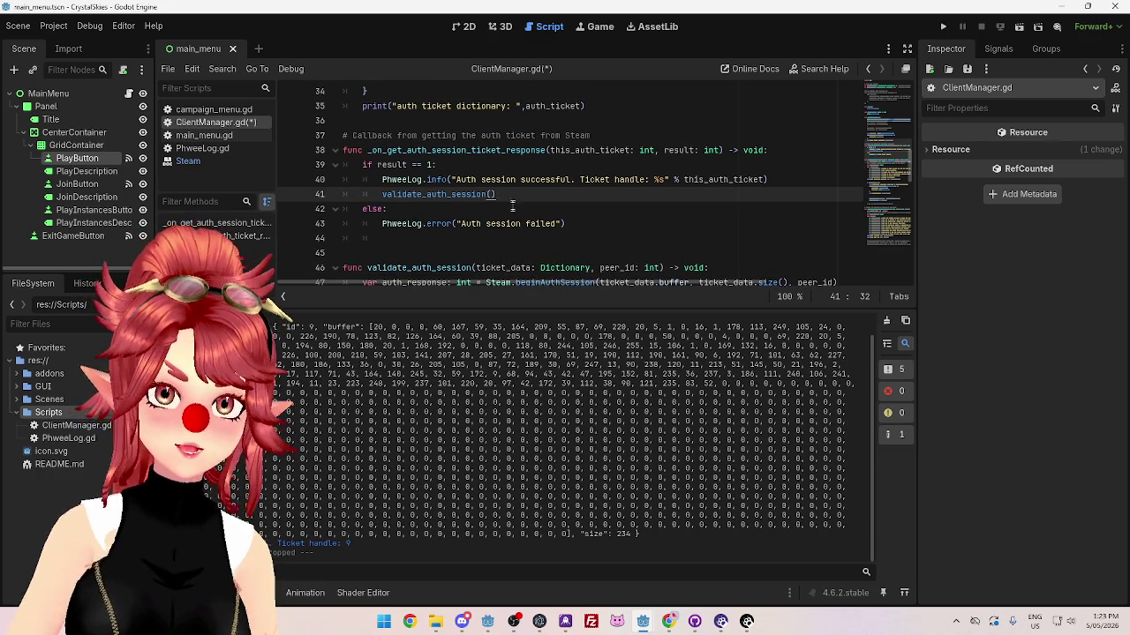
{"action": "scroll", "coordinate": [512, 205], "scroll_direction": "down", "scroll_amount": 2}
{"action": "scroll", "coordinate": [521, 201], "scroll_direction": "up", "scroll_amount": 1}
Step: Compare the call against the this_auth_ticket parameter and the pending_clients entry on line 32
{"action": "key", "text": "Left"}
{"action": "scroll", "coordinate": [544, 198], "scroll_direction": "up", "scroll_amount": 1}
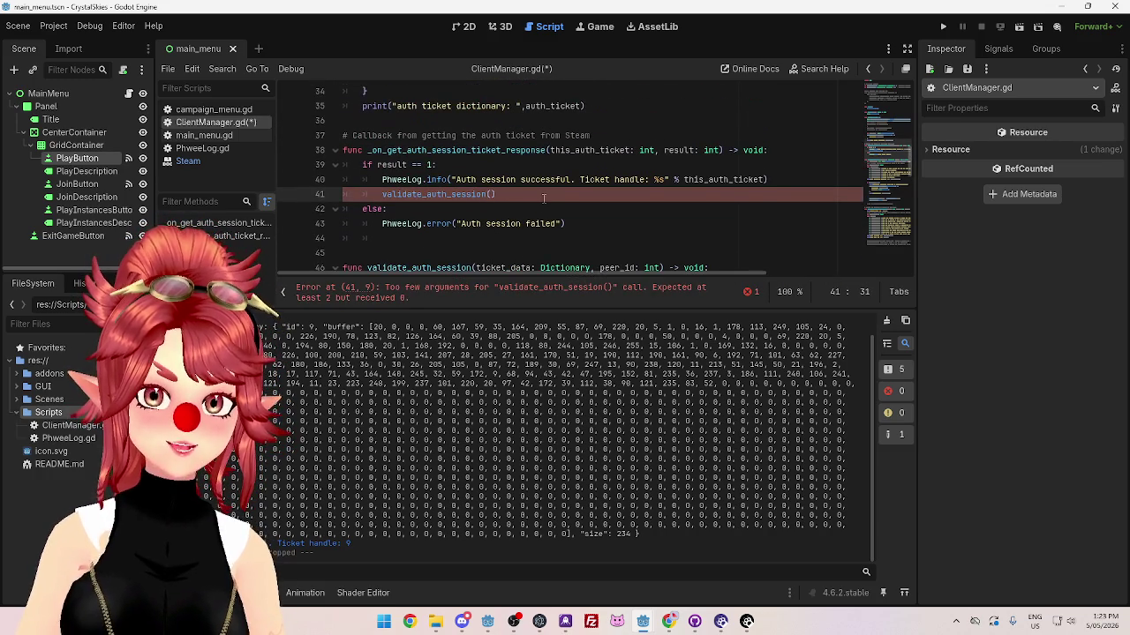
{"action": "scroll", "coordinate": [532, 199], "scroll_direction": "up", "scroll_amount": 2}
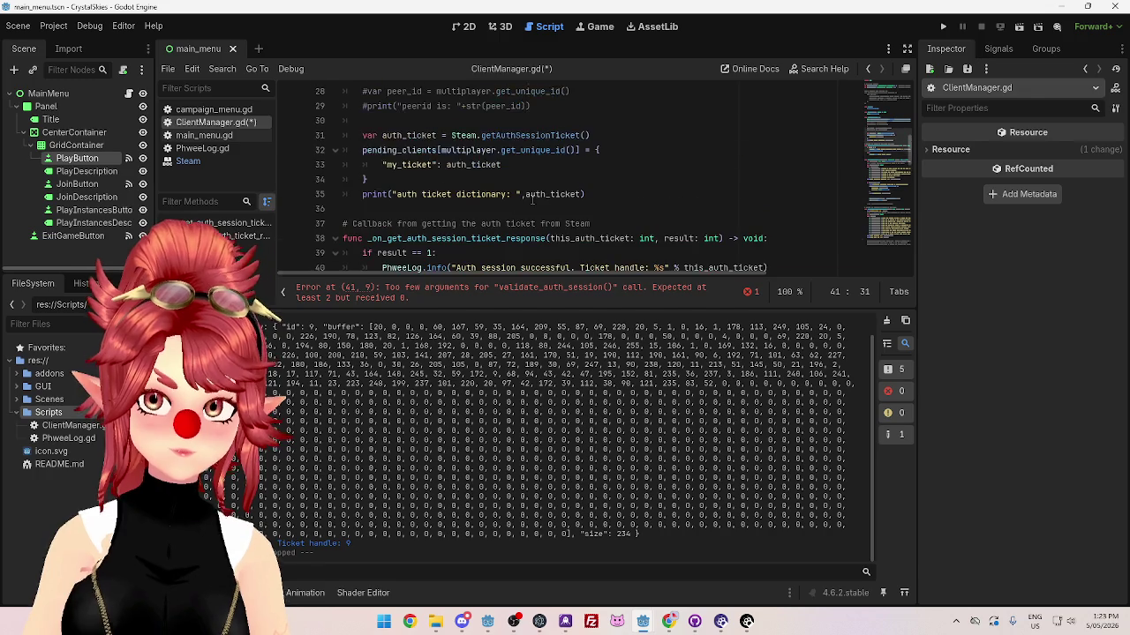
{"action": "scroll", "coordinate": [532, 199], "scroll_direction": "down", "scroll_amount": 1}
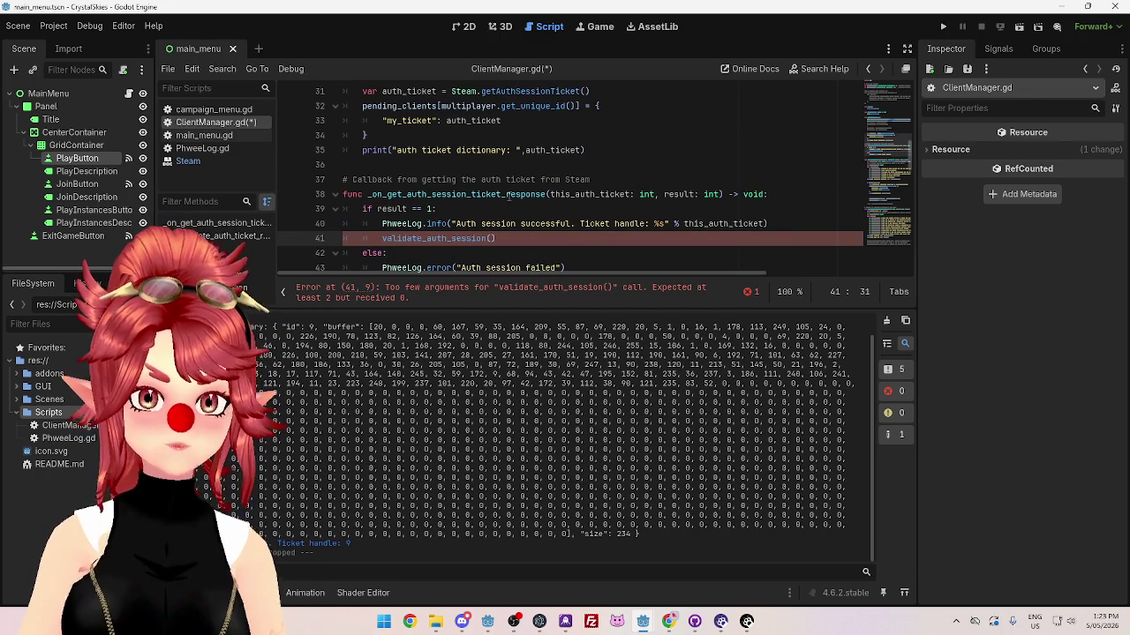
{"action": "left_click_drag", "start_coordinate": [555, 195], "coordinate": [631, 194]}
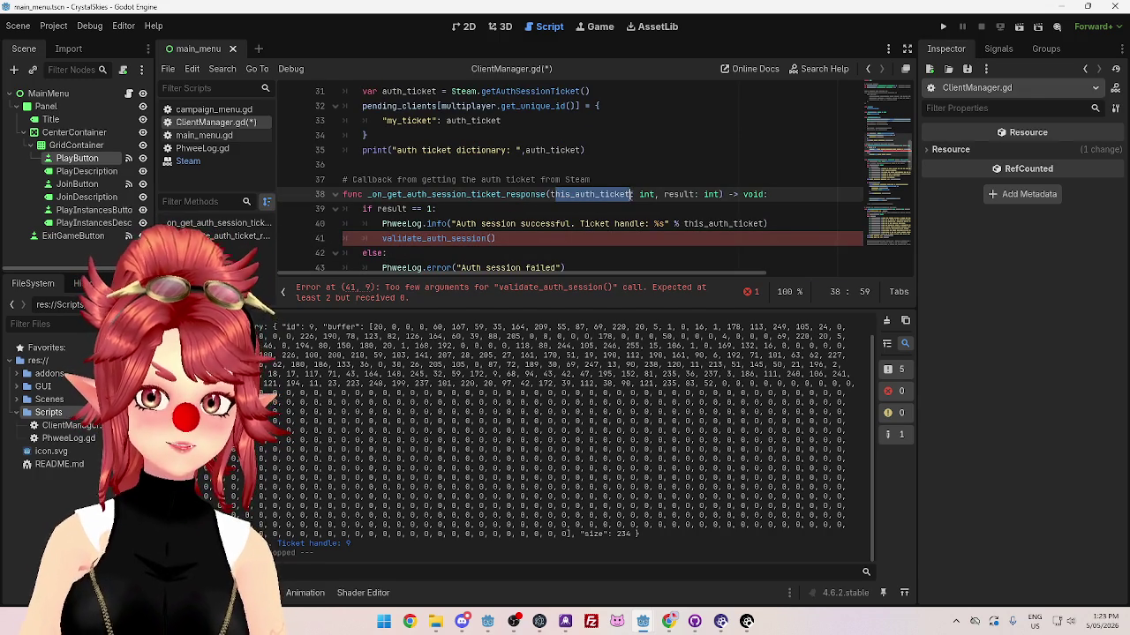
{"action": "left_click", "coordinate": [494, 239]}
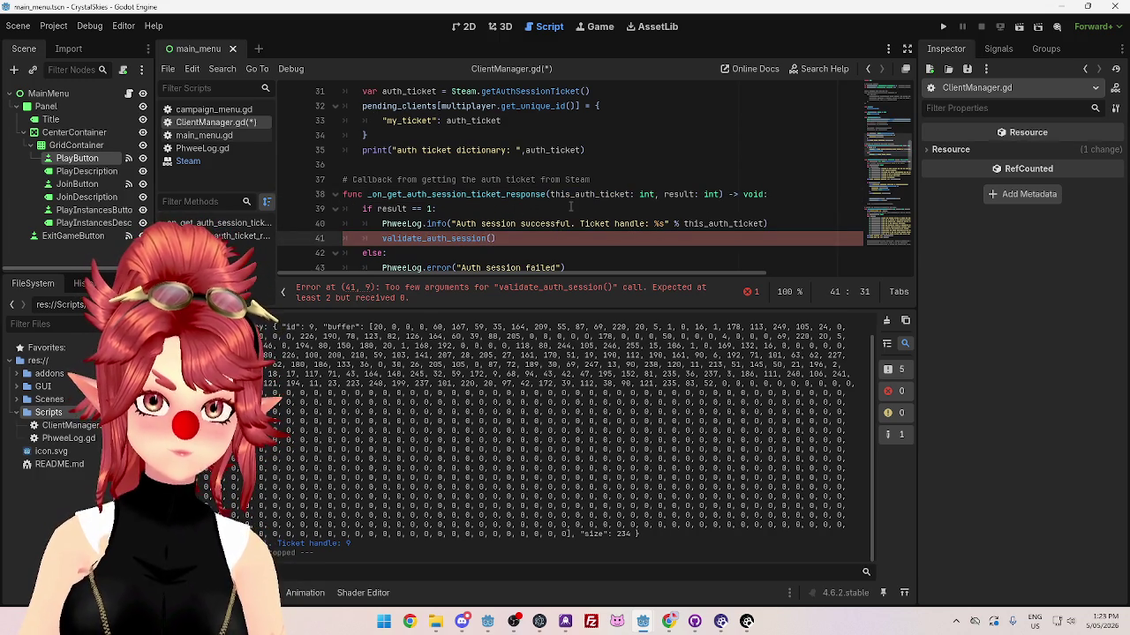
{"action": "left_click_drag", "start_coordinate": [363, 106], "coordinate": [579, 106]}
{"action": "left_click", "coordinate": [499, 238]}
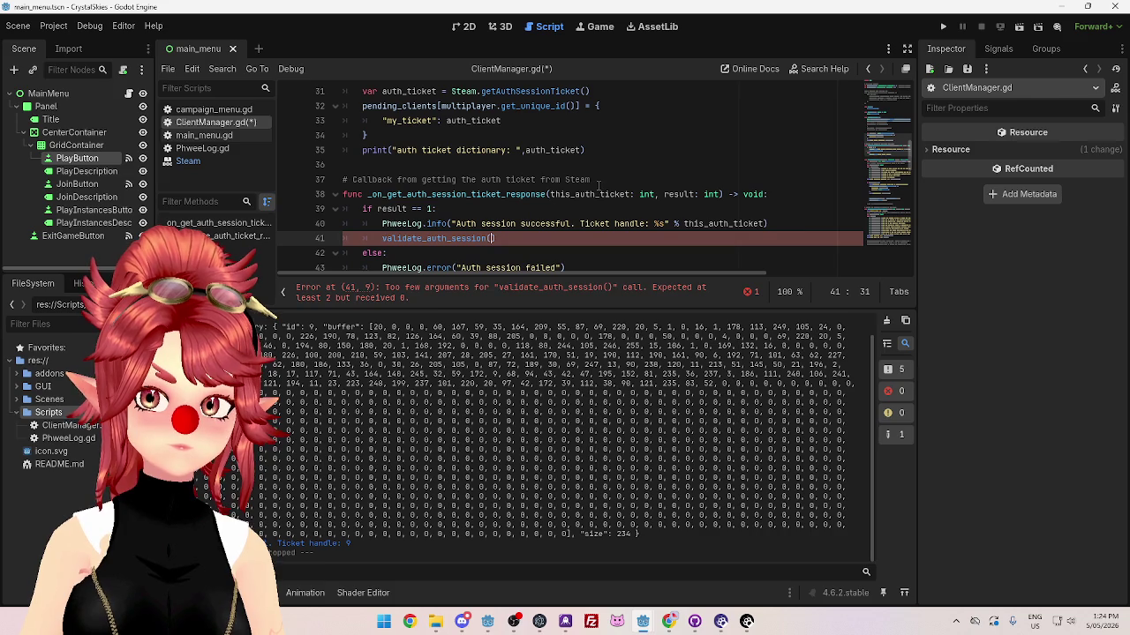
Step: Delete the erroring validate_auth_session() line, leaving only the PhweeLog.info call
{"action": "scroll", "coordinate": [596, 212], "scroll_direction": "down", "scroll_amount": 1}
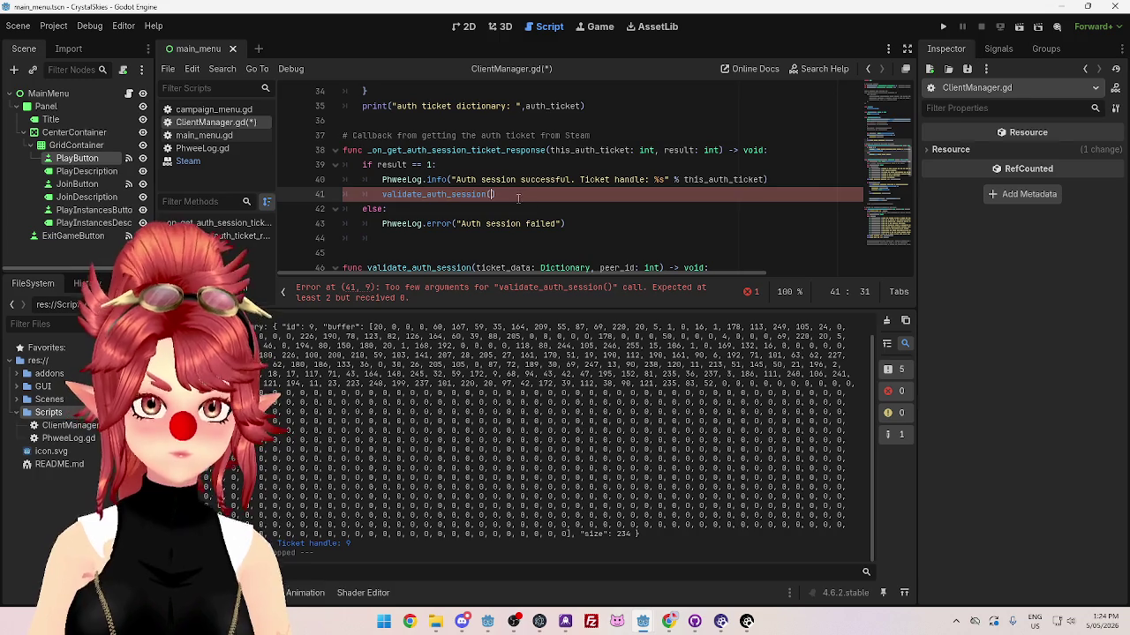
{"action": "scroll", "coordinate": [515, 199], "scroll_direction": "up", "scroll_amount": 1}
{"action": "scroll", "coordinate": [516, 200], "scroll_direction": "down", "scroll_amount": 2}
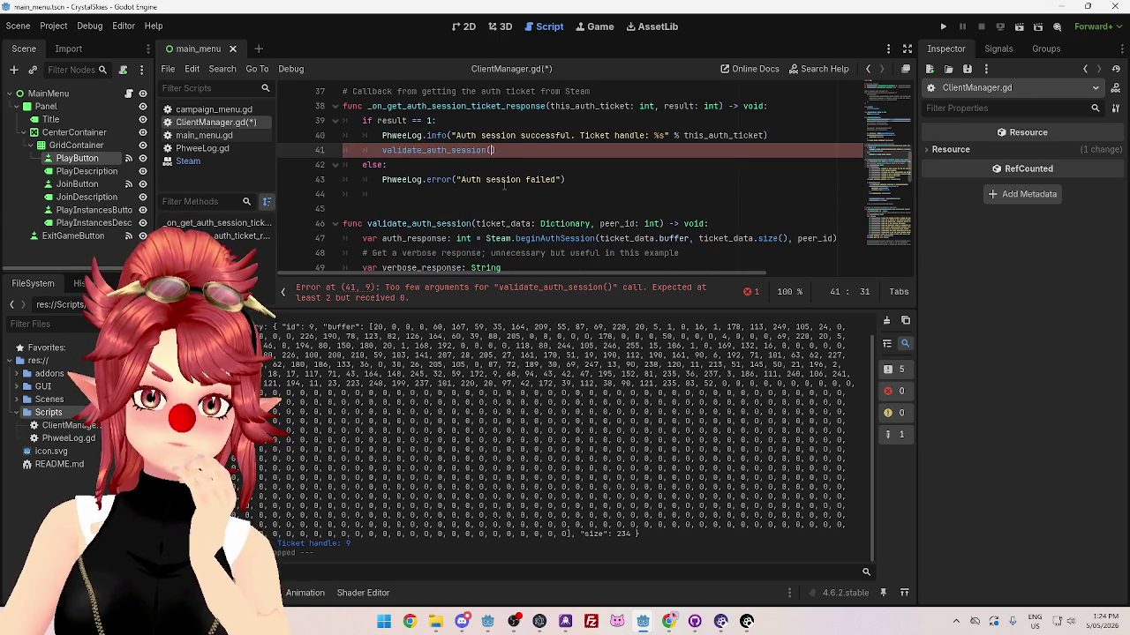
{"action": "scroll", "coordinate": [504, 183], "scroll_direction": "up", "scroll_amount": 2}
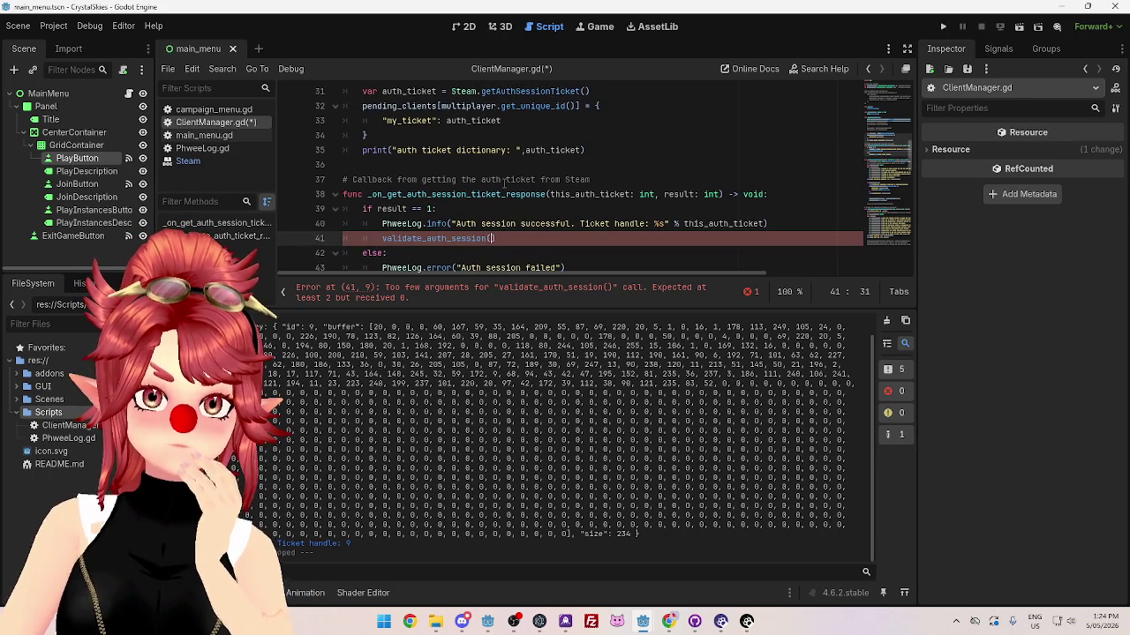
{"action": "scroll", "coordinate": [504, 177], "scroll_direction": "down", "scroll_amount": 2}
{"action": "left_click_drag", "start_coordinate": [496, 150], "coordinate": [336, 156]}
{"action": "key", "text": "BackSpace"}
{"action": "key", "text": "BackSpace"}
{"action": "scroll", "coordinate": [398, 170], "scroll_direction": "up", "scroll_amount": 2}
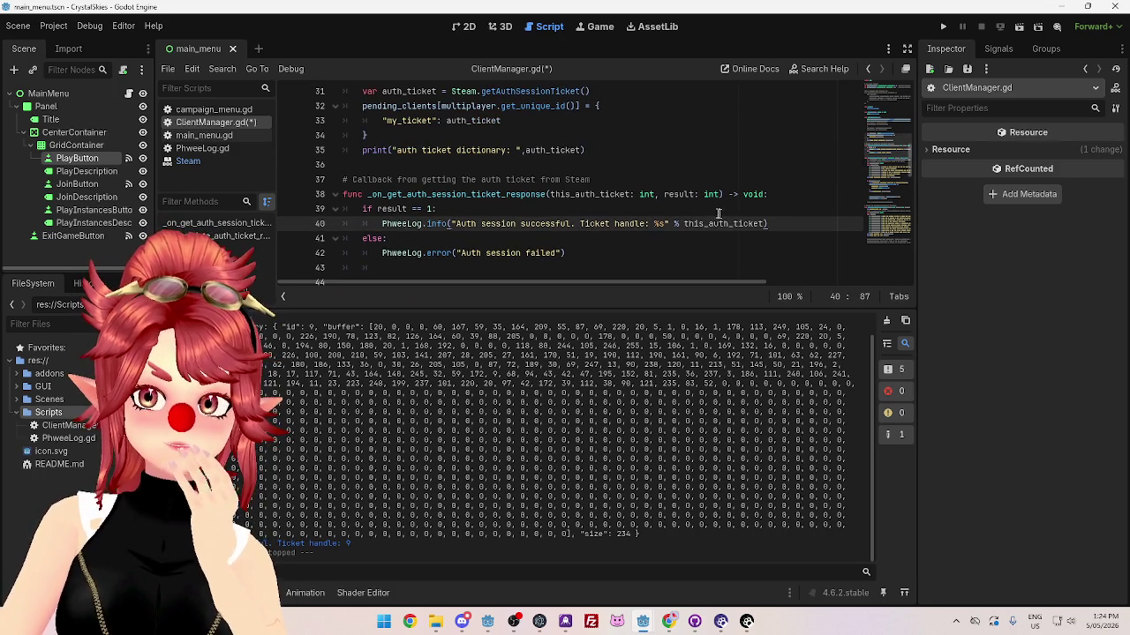
{"action": "scroll", "coordinate": [412, 177], "scroll_direction": "up", "scroll_amount": 1}
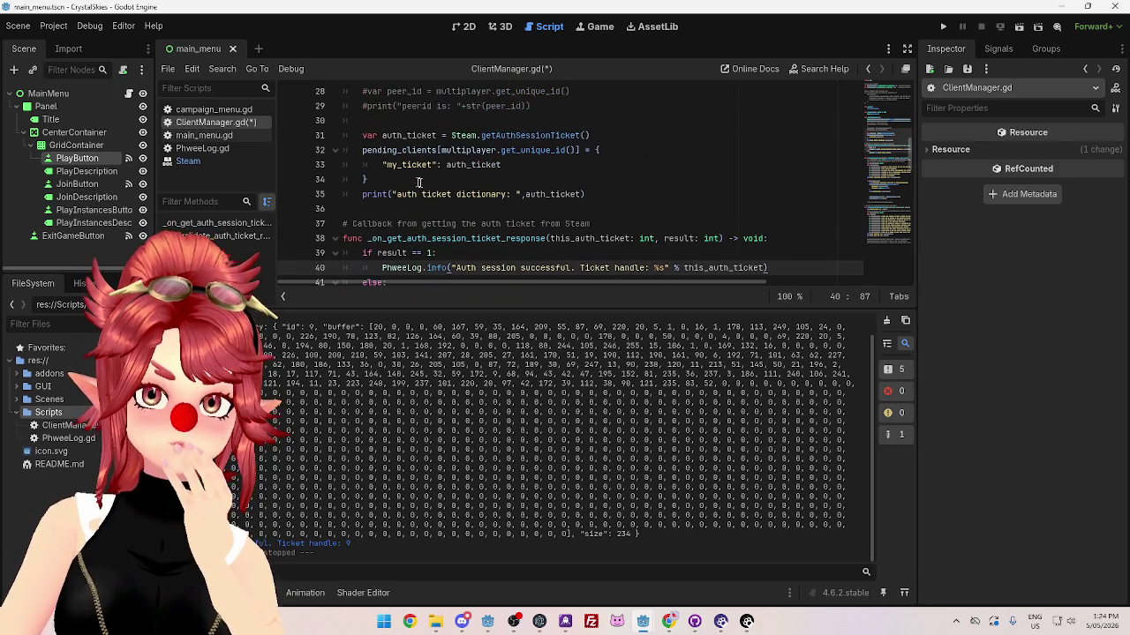
{"action": "left_click_drag", "start_coordinate": [381, 135], "coordinate": [605, 135]}
{"action": "left_click", "coordinate": [482, 150]}
{"action": "left_click_drag", "start_coordinate": [361, 135], "coordinate": [617, 138]}
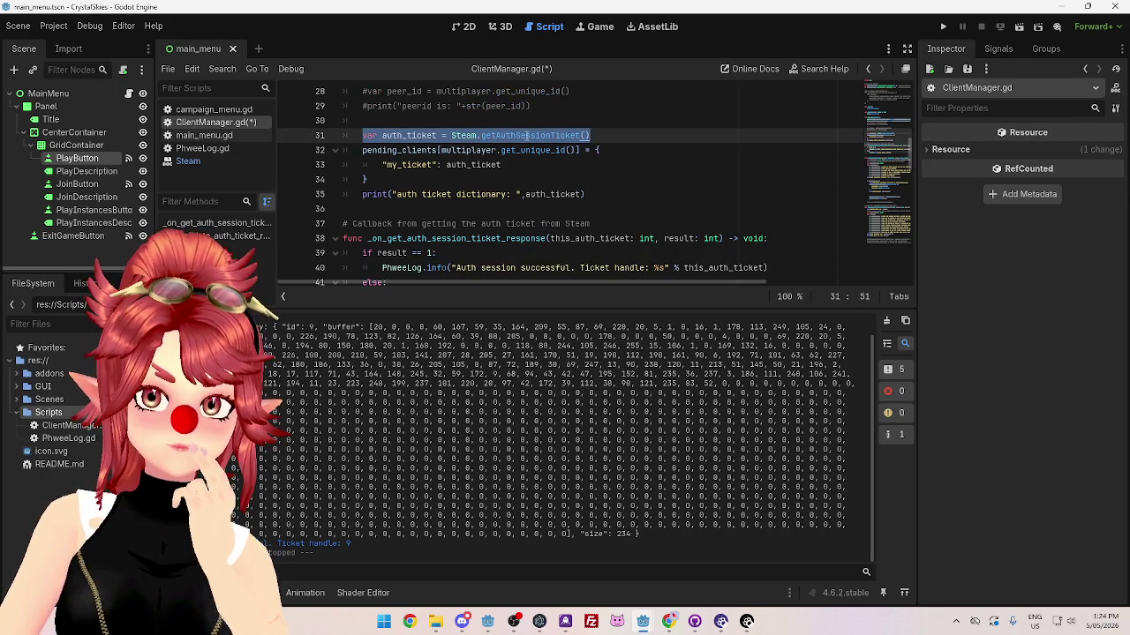
{"action": "left_click", "coordinate": [436, 182]}
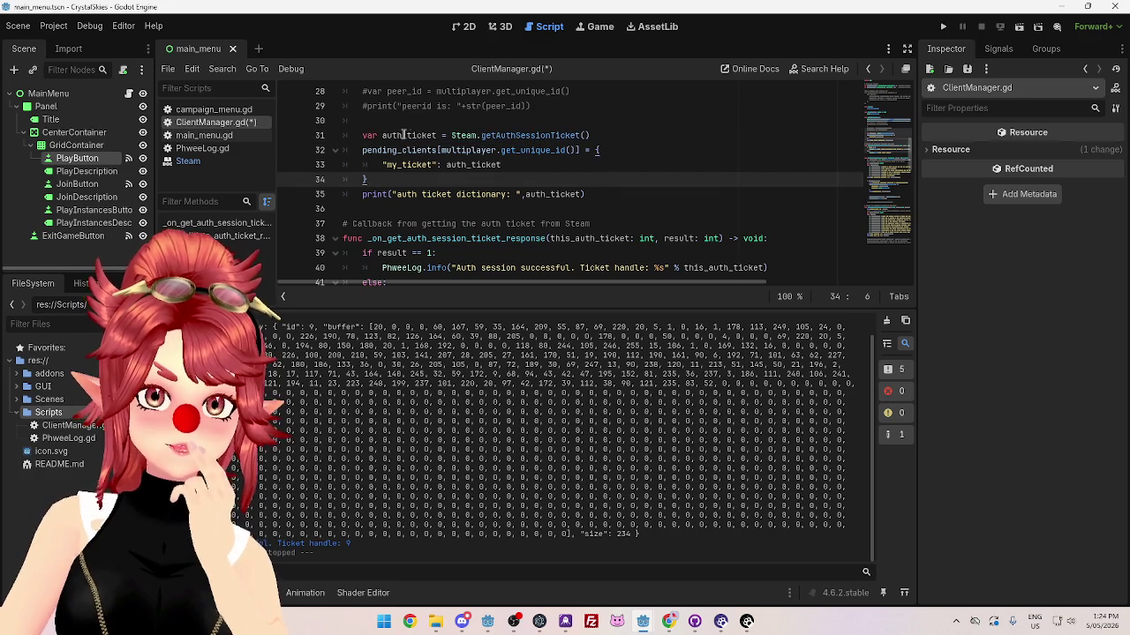
{"action": "scroll", "coordinate": [448, 186], "scroll_direction": "down", "scroll_amount": 1}
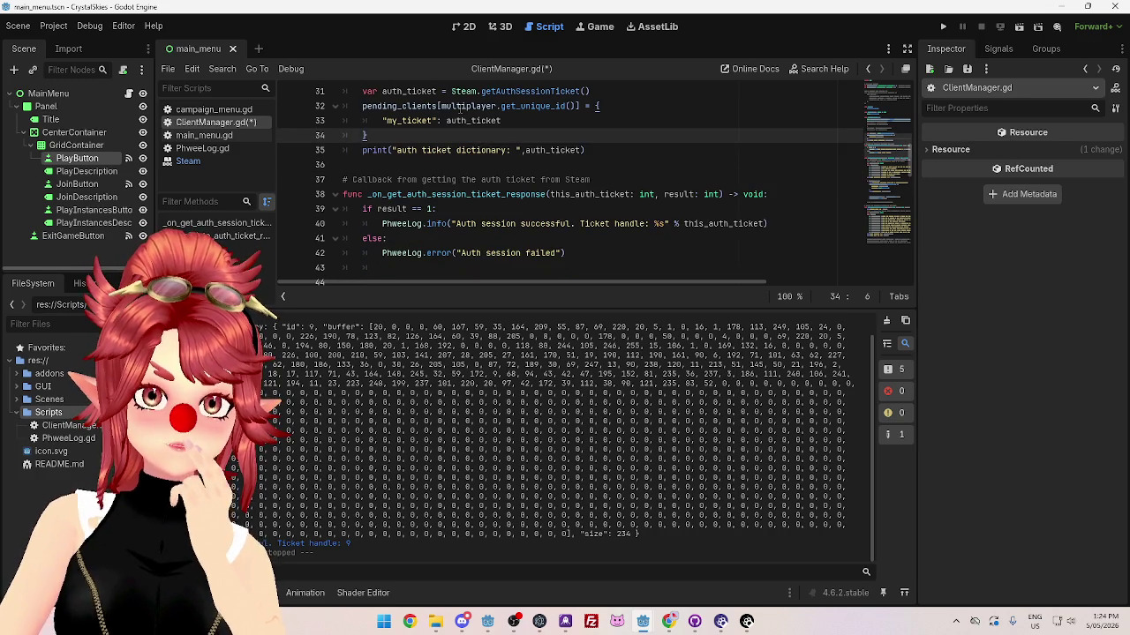
{"action": "left_click", "coordinate": [410, 162]}
{"action": "left_click", "coordinate": [447, 91]}
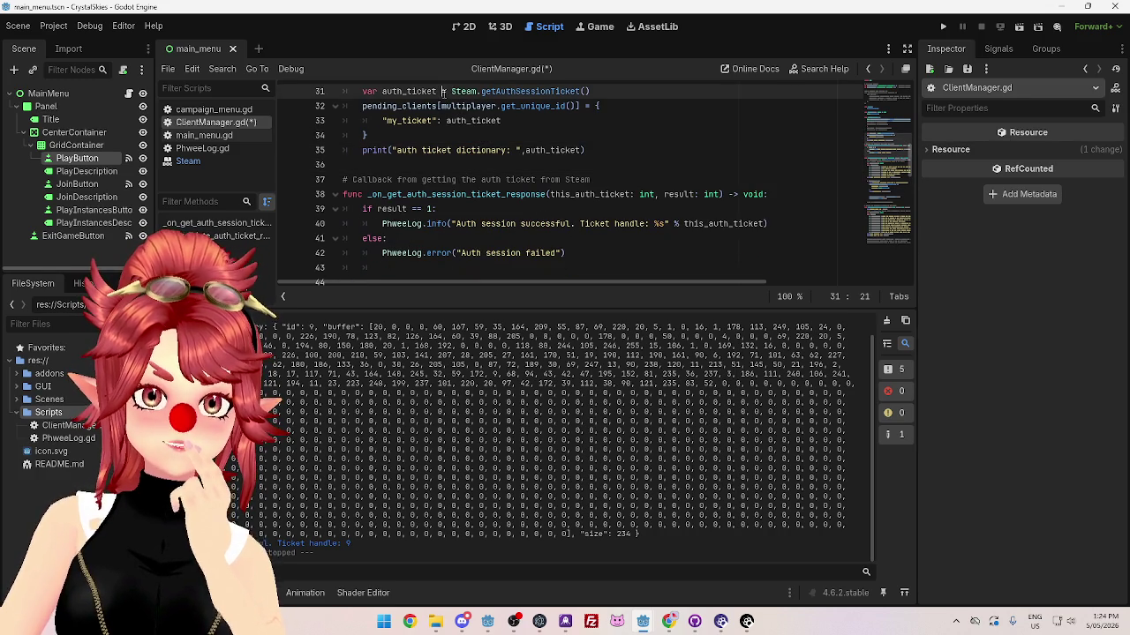
{"action": "left_click_drag", "start_coordinate": [446, 92], "coordinate": [588, 91]}
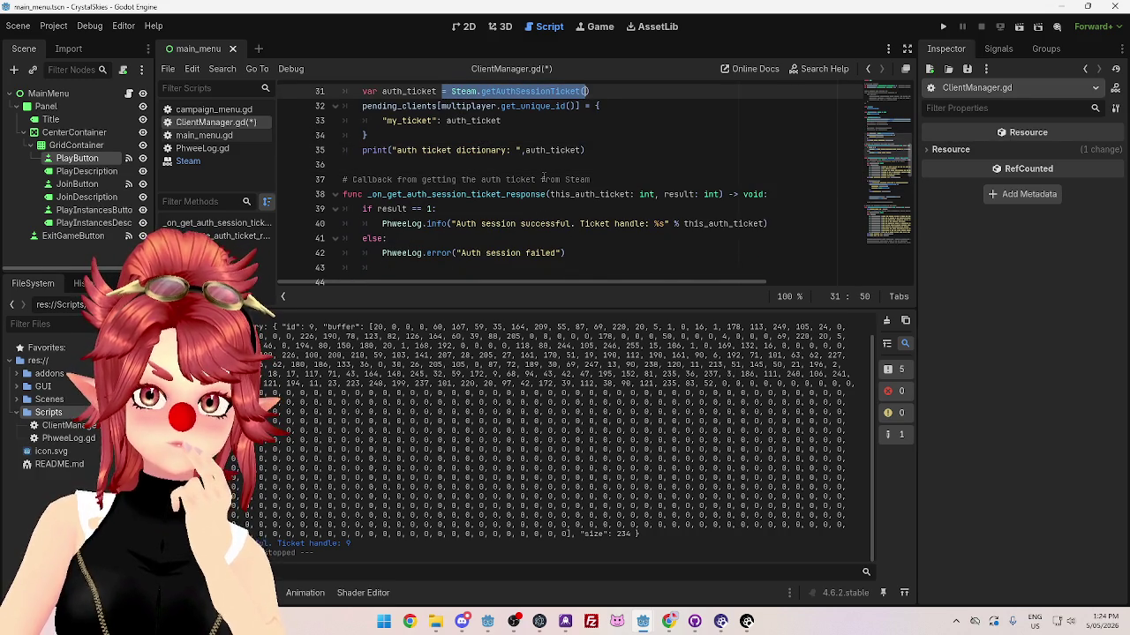
{"action": "scroll", "coordinate": [543, 177], "scroll_direction": "up", "scroll_amount": 1}
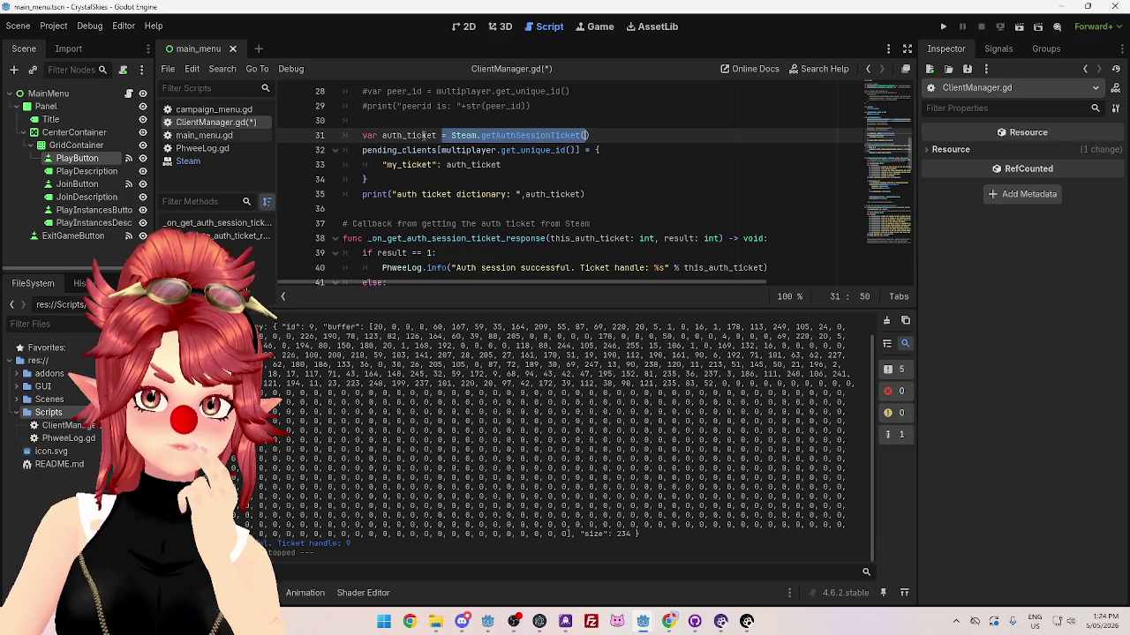
{"action": "scroll", "coordinate": [428, 135], "scroll_direction": "down", "scroll_amount": 1}
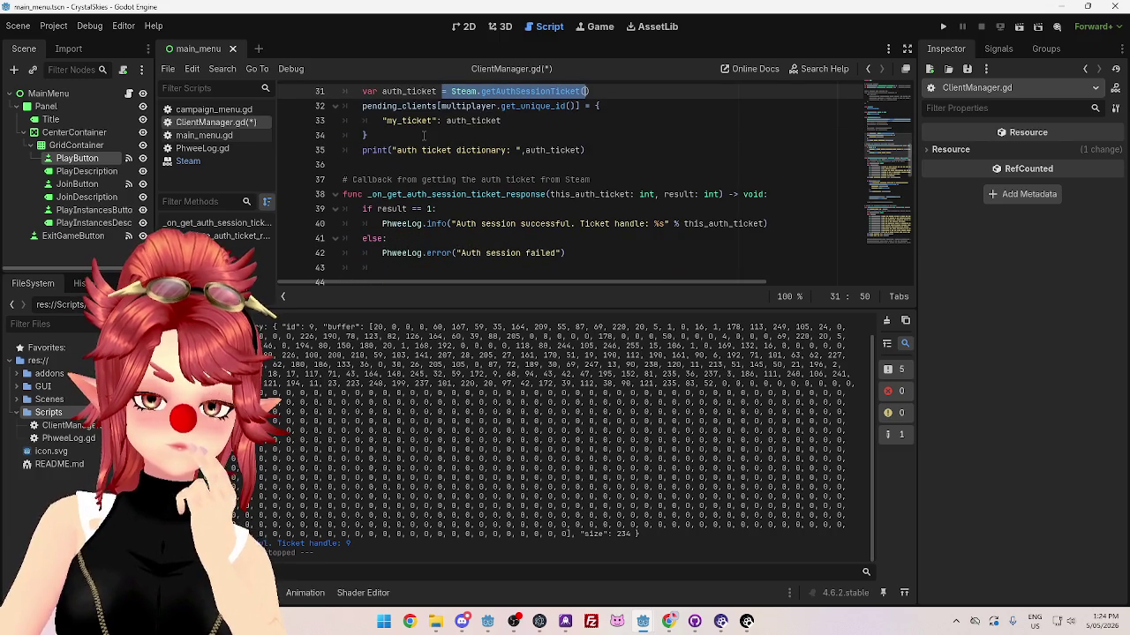
{"action": "scroll", "coordinate": [428, 135], "scroll_direction": "up", "scroll_amount": 1}
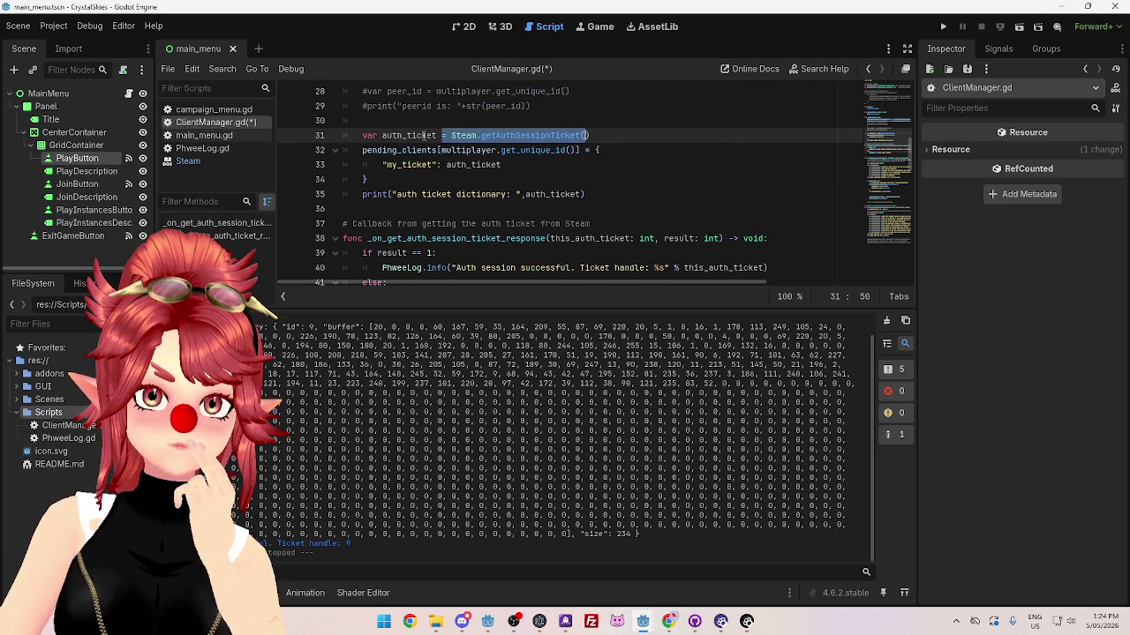
{"action": "scroll", "coordinate": [432, 135], "scroll_direction": "up", "scroll_amount": 3}
{"action": "scroll", "coordinate": [427, 135], "scroll_direction": "down", "scroll_amount": 2}
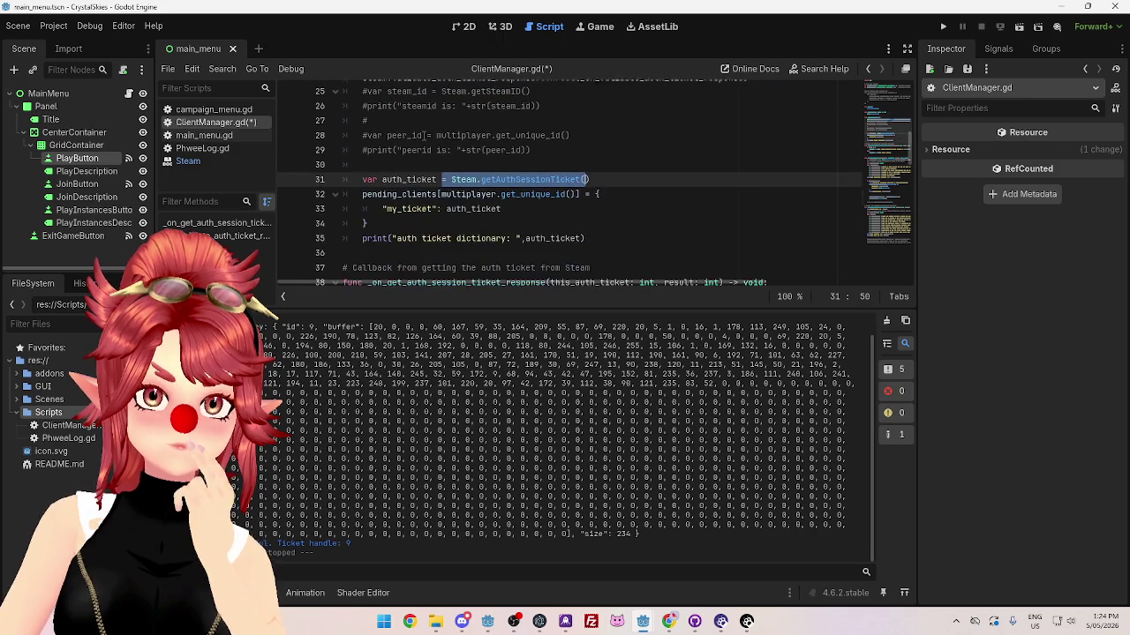
{"action": "scroll", "coordinate": [426, 135], "scroll_direction": "down", "scroll_amount": 2}
{"action": "scroll", "coordinate": [426, 135], "scroll_direction": "up", "scroll_amount": 4}
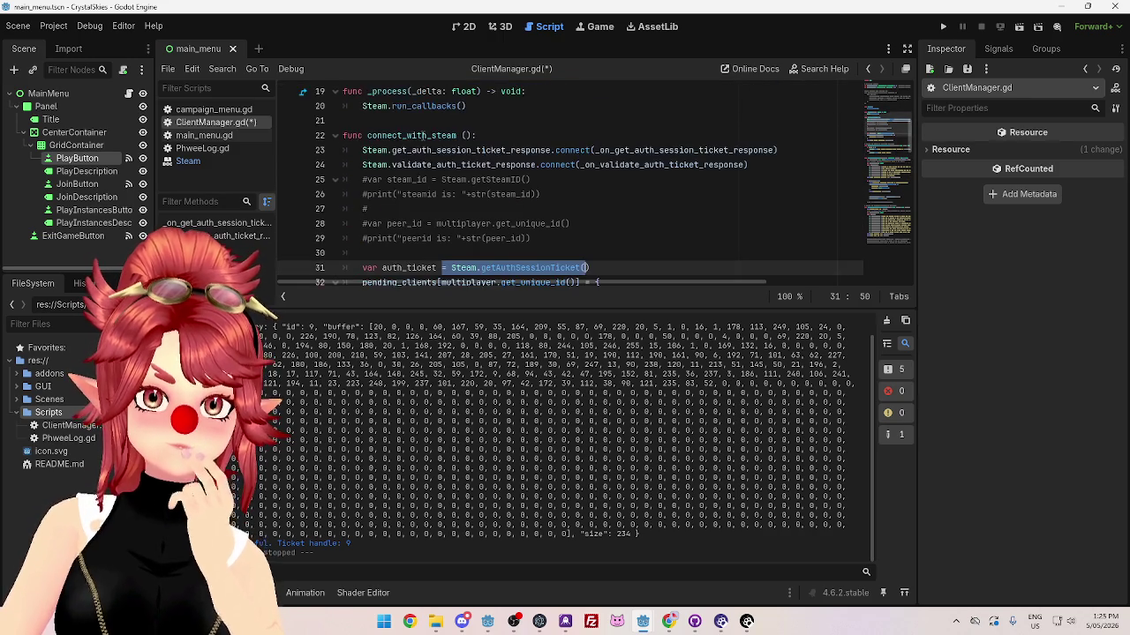
{"action": "scroll", "coordinate": [391, 144], "scroll_direction": "up", "scroll_amount": 3}
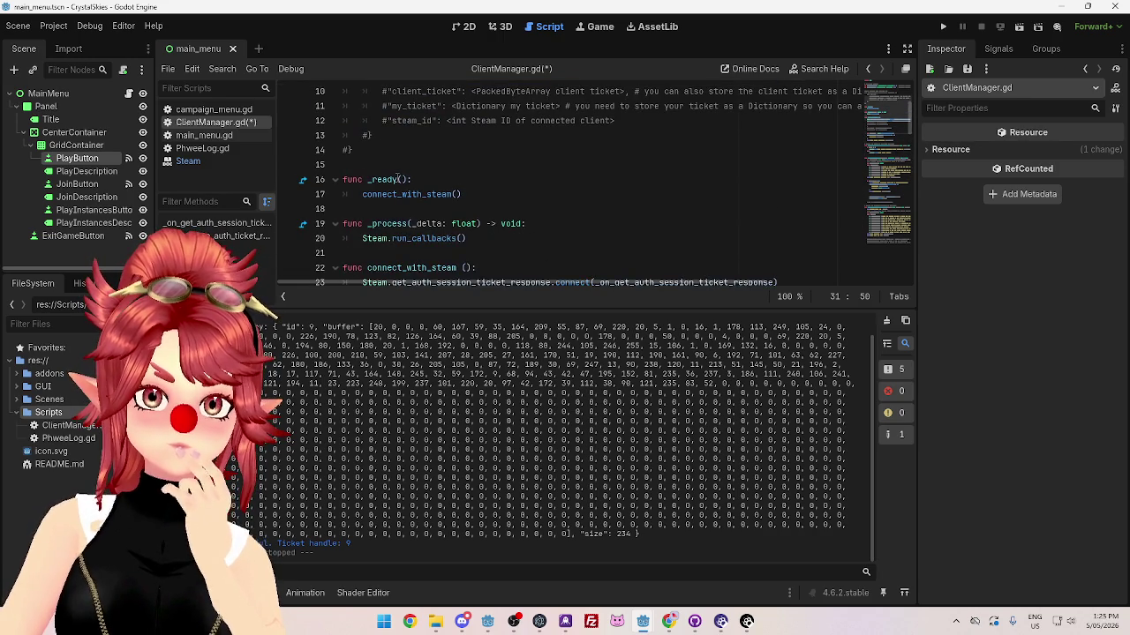
{"action": "scroll", "coordinate": [397, 179], "scroll_direction": "down", "scroll_amount": 2}
{"action": "scroll", "coordinate": [446, 159], "scroll_direction": "down", "scroll_amount": 3}
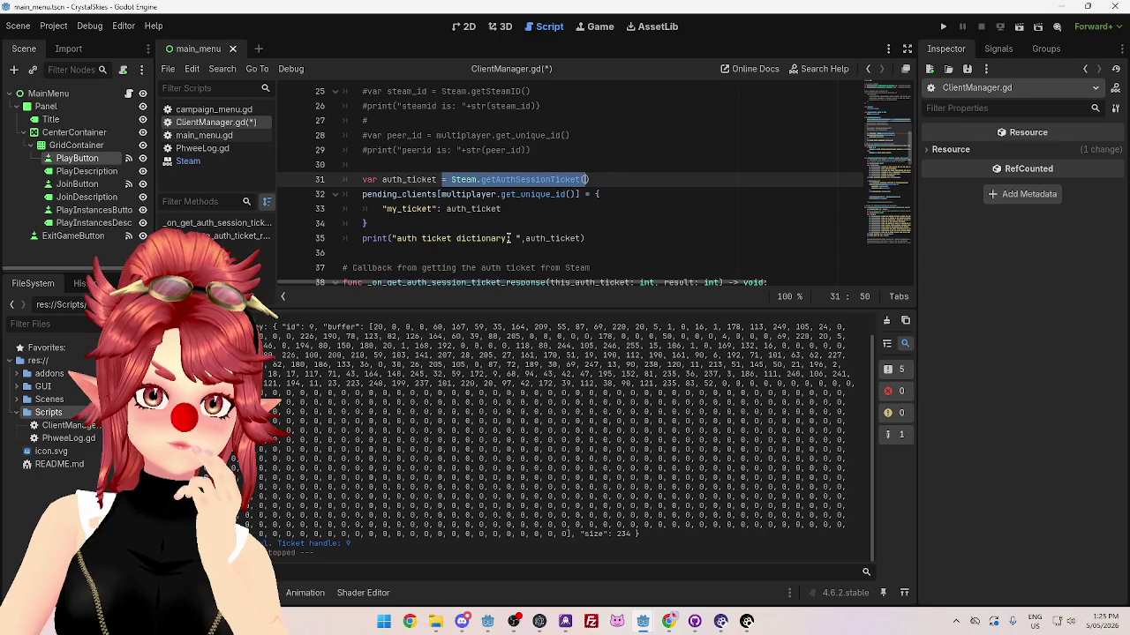
{"action": "scroll", "coordinate": [508, 238], "scroll_direction": "down", "scroll_amount": 2}
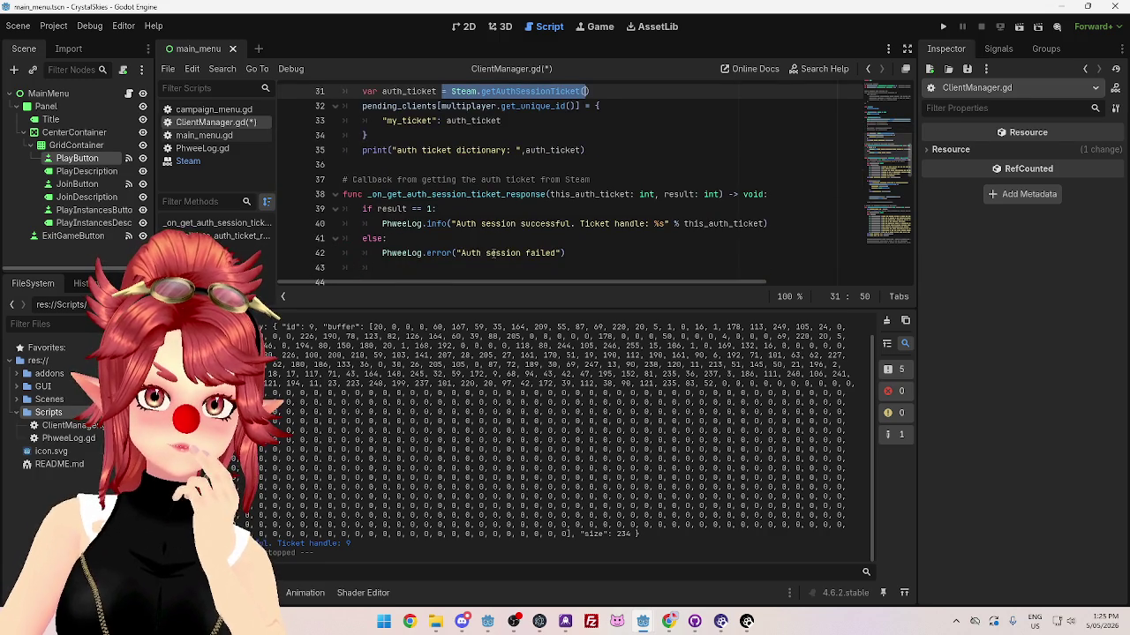
{"action": "scroll", "coordinate": [488, 253], "scroll_direction": "up", "scroll_amount": 6}
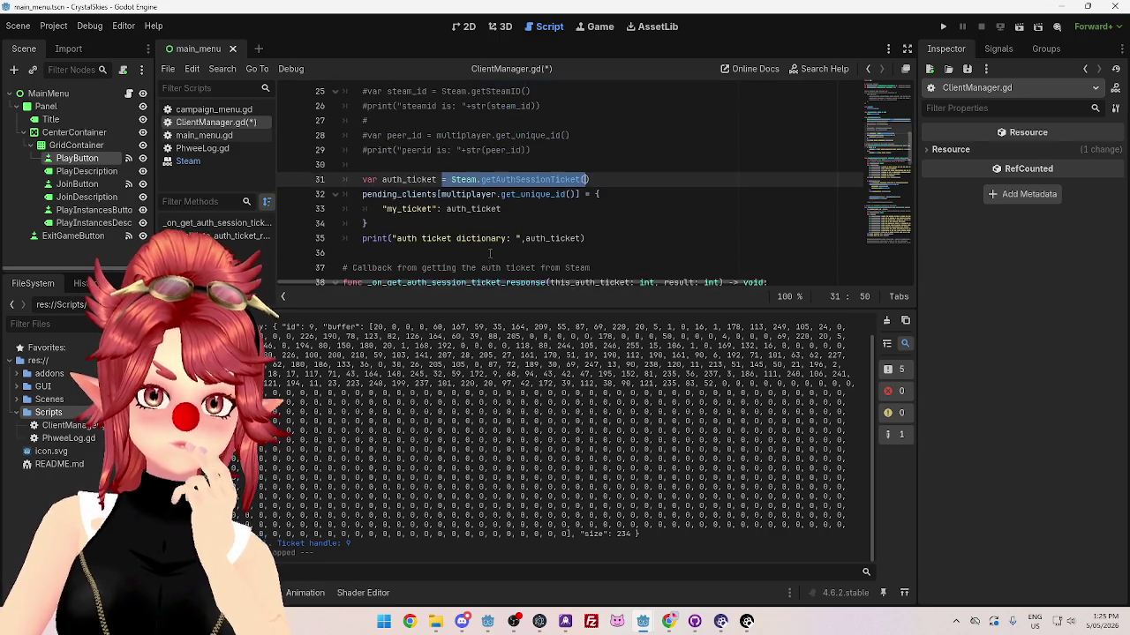
{"action": "scroll", "coordinate": [490, 253], "scroll_direction": "down", "scroll_amount": 4}
{"action": "scroll", "coordinate": [443, 210], "scroll_direction": "up", "scroll_amount": 2}
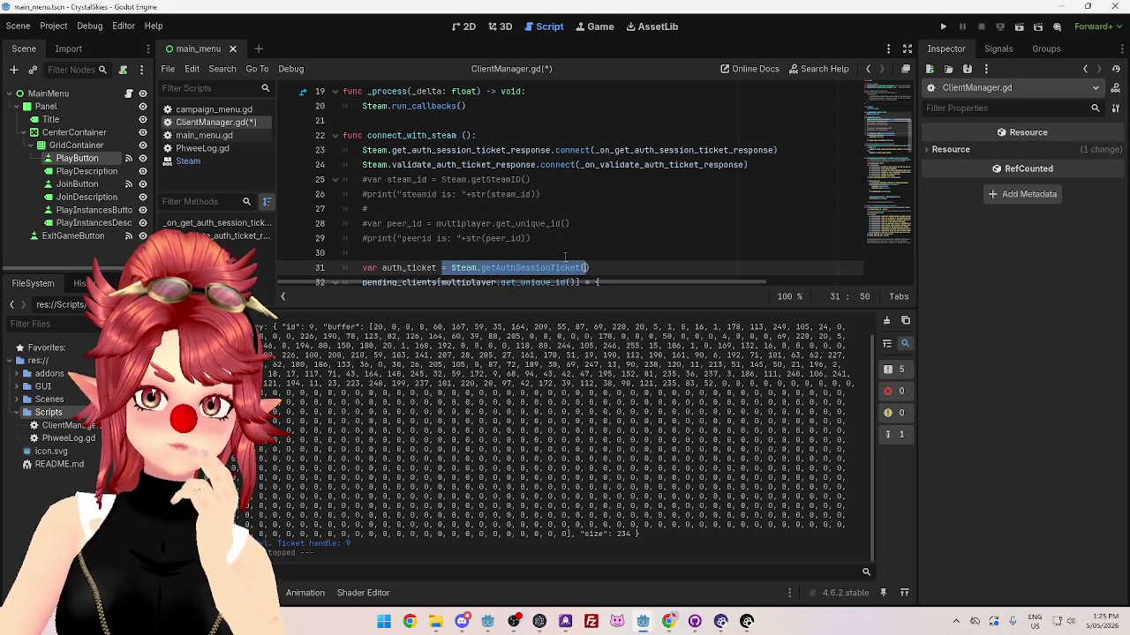
{"action": "scroll", "coordinate": [565, 256], "scroll_direction": "down", "scroll_amount": 3}
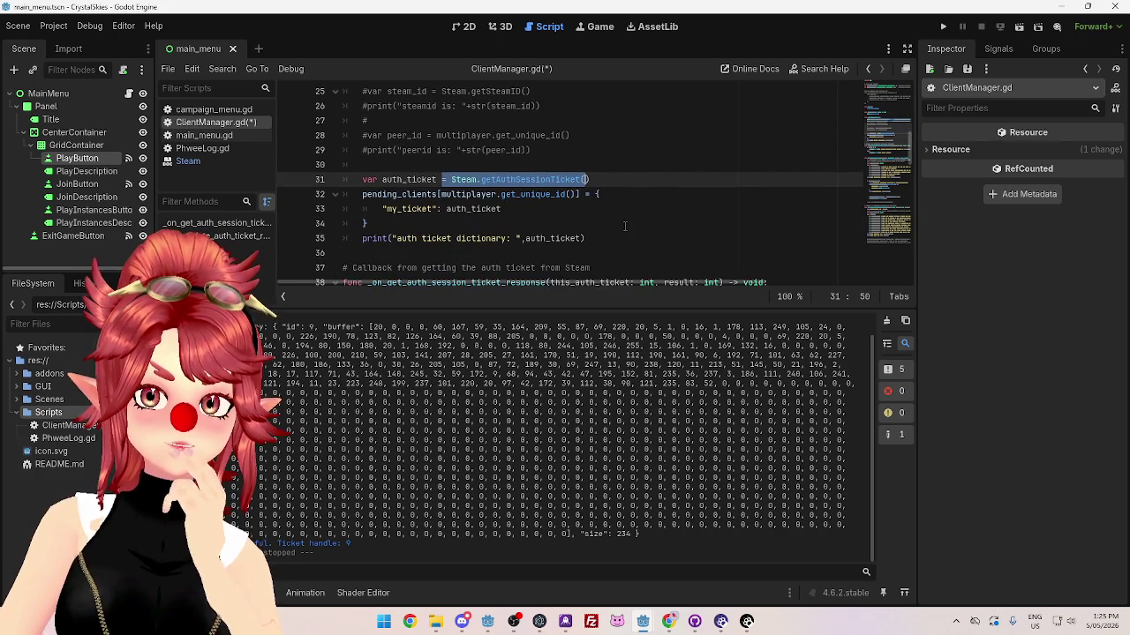
{"action": "scroll", "coordinate": [620, 226], "scroll_direction": "up", "scroll_amount": 6}
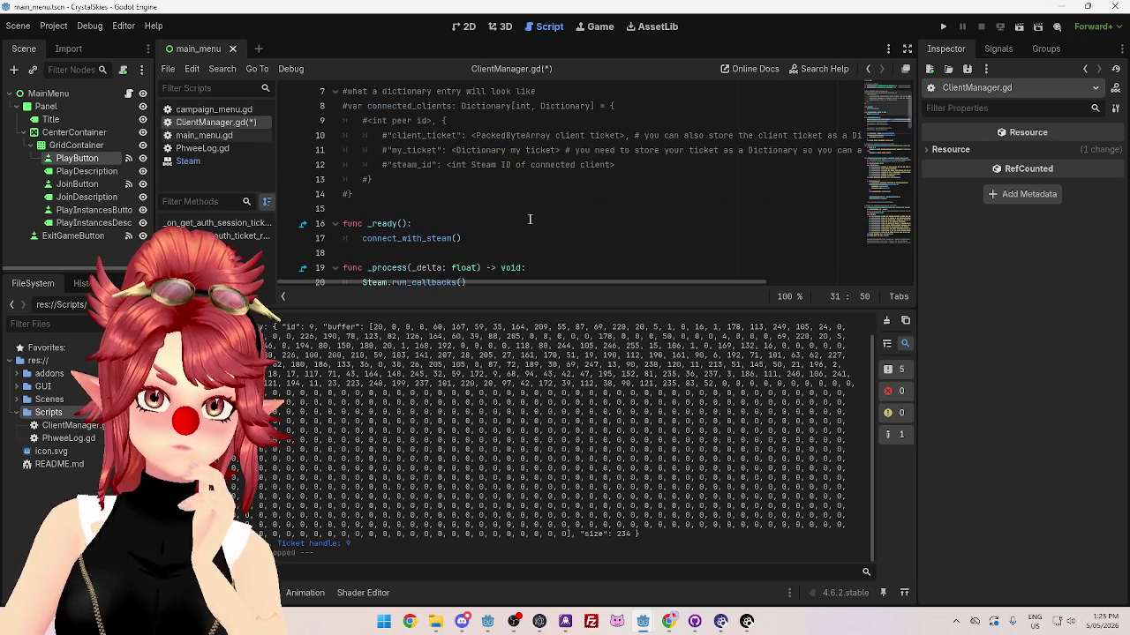
{"action": "scroll", "coordinate": [530, 219], "scroll_direction": "down", "scroll_amount": 7}
{"action": "scroll", "coordinate": [521, 216], "scroll_direction": "up", "scroll_amount": 5}
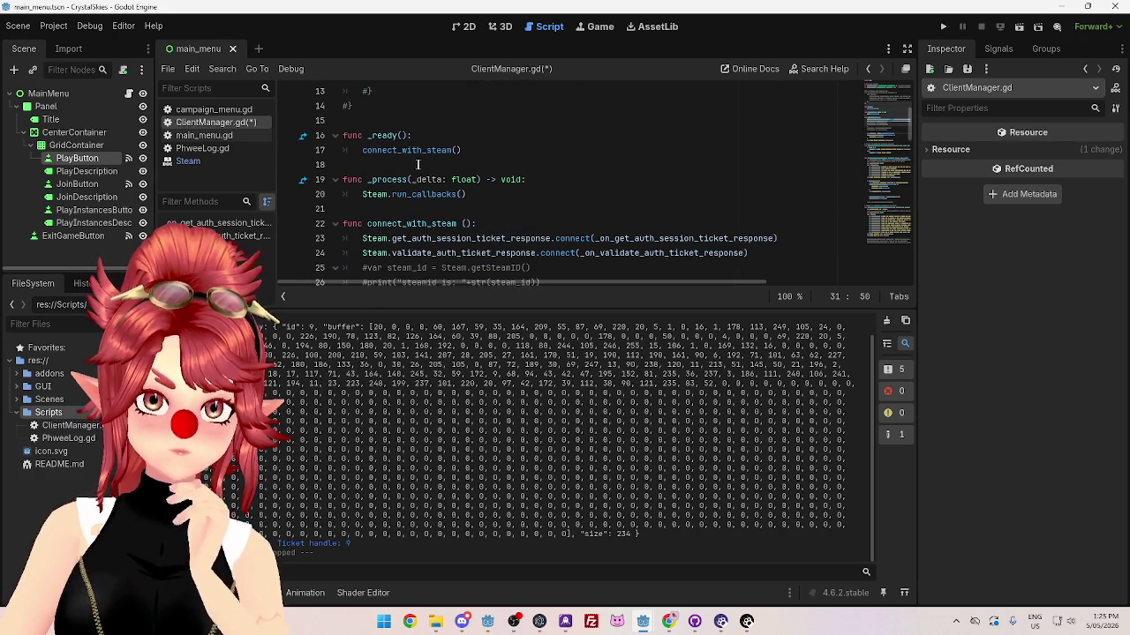
{"action": "scroll", "coordinate": [443, 180], "scroll_direction": "down", "scroll_amount": 5}
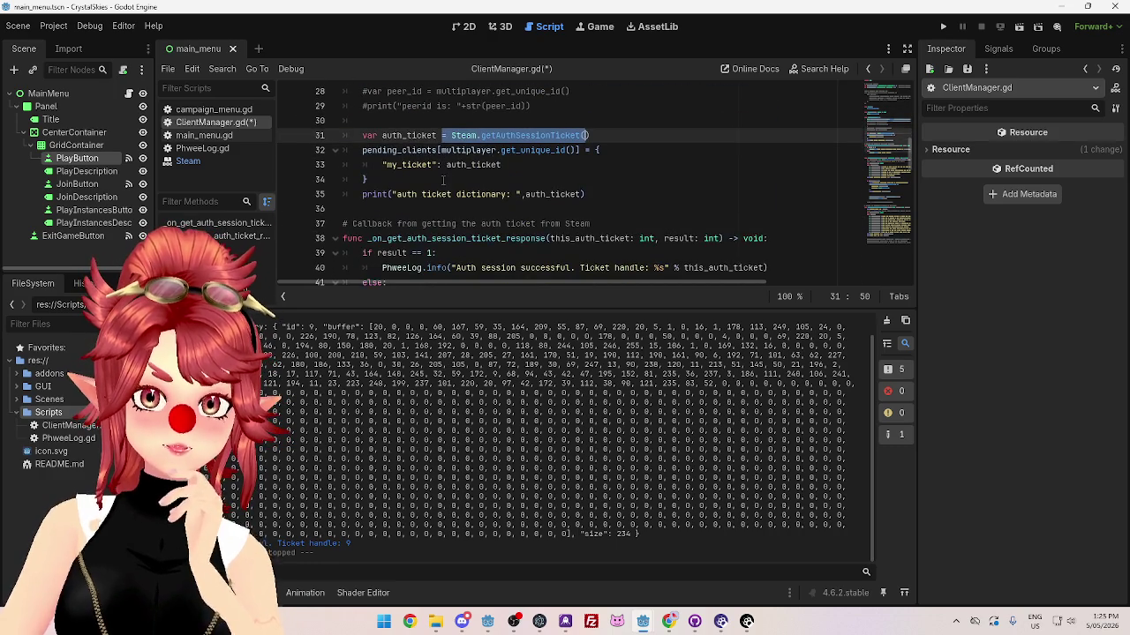
Step: Add an empty line after line 35, undoing an accidental paste of the pending_clients entry
{"action": "left_click", "coordinate": [606, 194]}
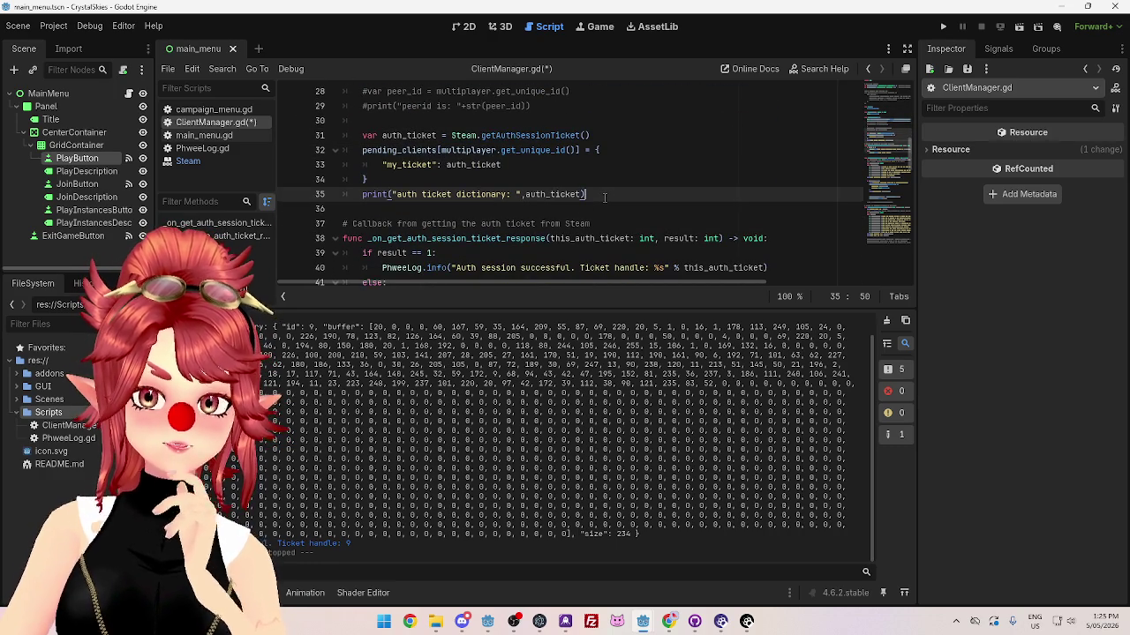
{"action": "key", "text": "Return"}
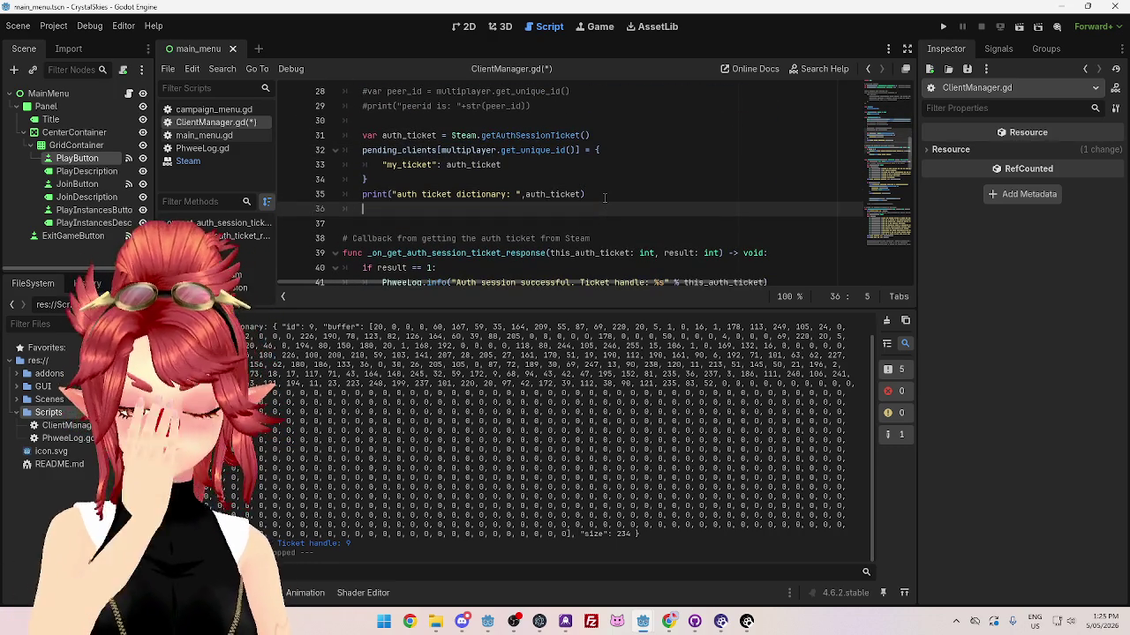
{"action": "scroll", "coordinate": [621, 210], "scroll_direction": "down", "scroll_amount": 1}
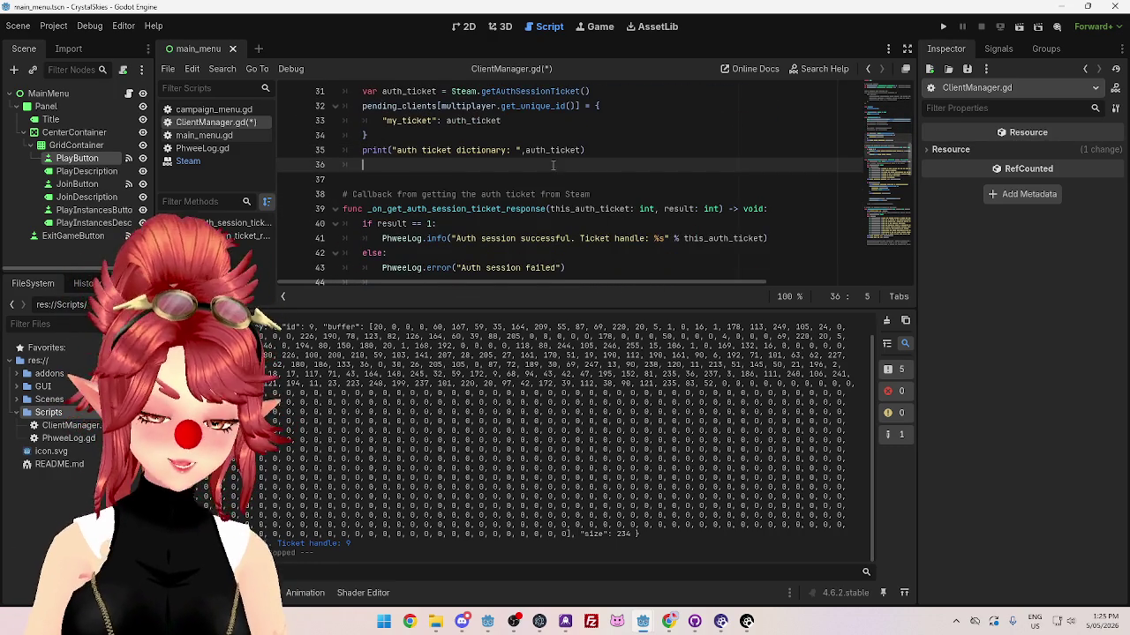
{"action": "key", "text": "ctrl+v"}
{"action": "scroll", "coordinate": [554, 165], "scroll_direction": "down", "scroll_amount": 1}
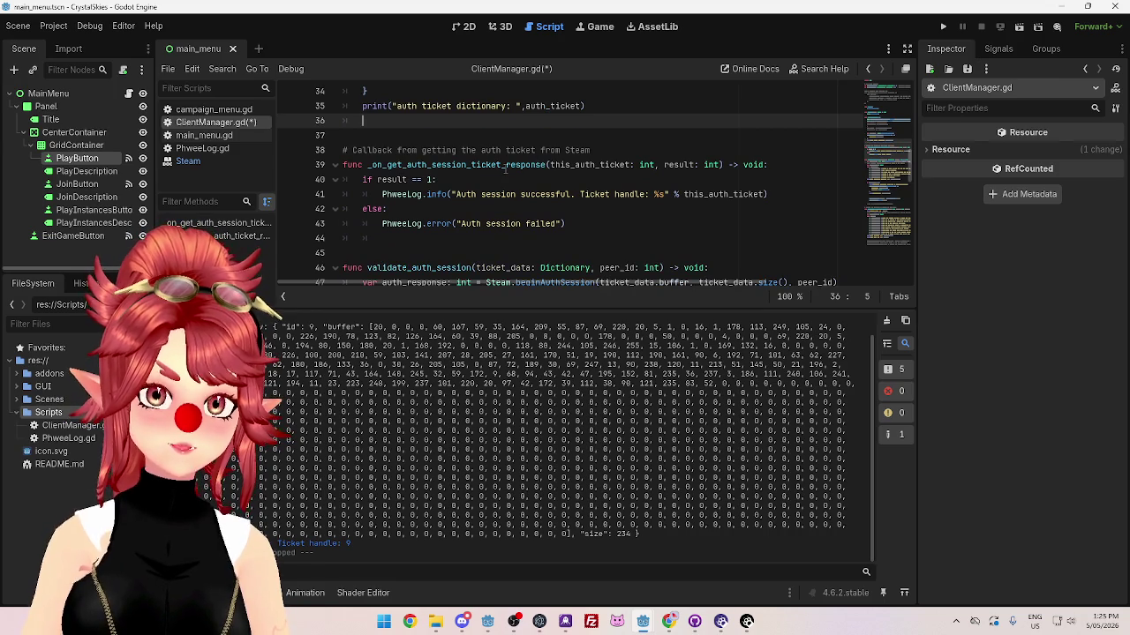
{"action": "key", "text": "ctrl+z"}
{"action": "scroll", "coordinate": [508, 165], "scroll_direction": "up", "scroll_amount": 2}
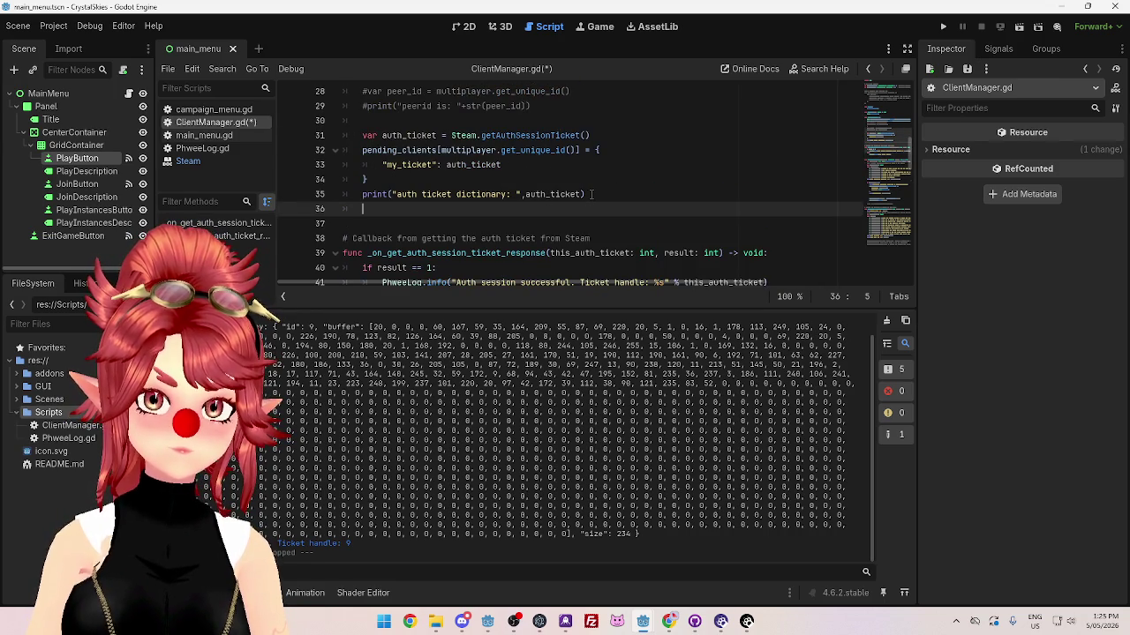
{"action": "scroll", "coordinate": [586, 377], "scroll_direction": "up", "scroll_amount": 1}
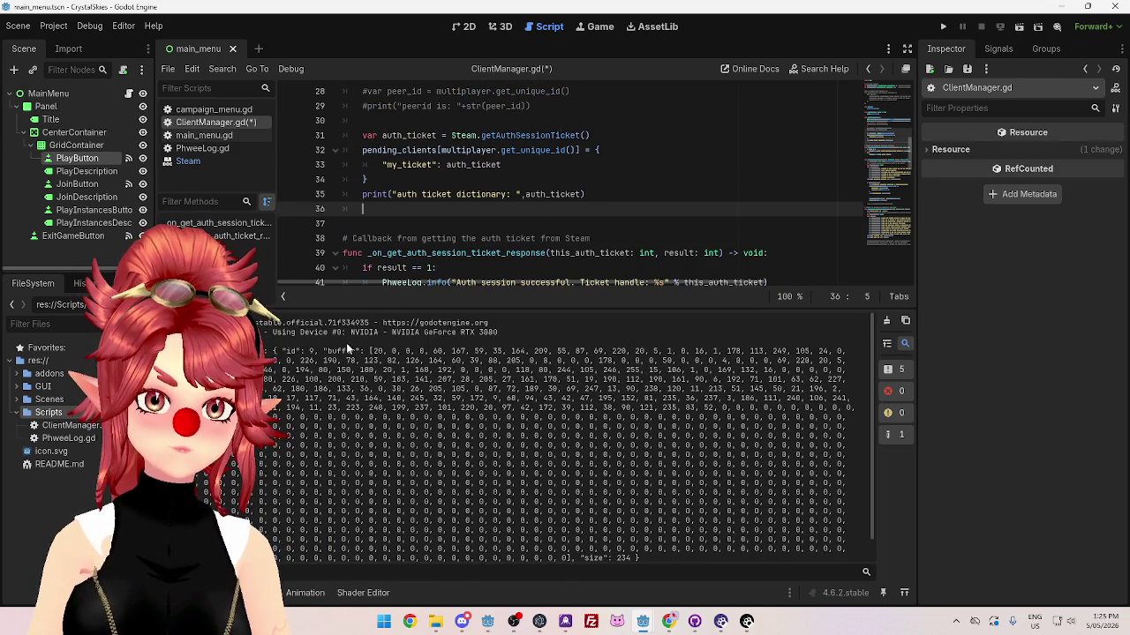
{"action": "scroll", "coordinate": [338, 351], "scroll_direction": "down", "scroll_amount": 1}
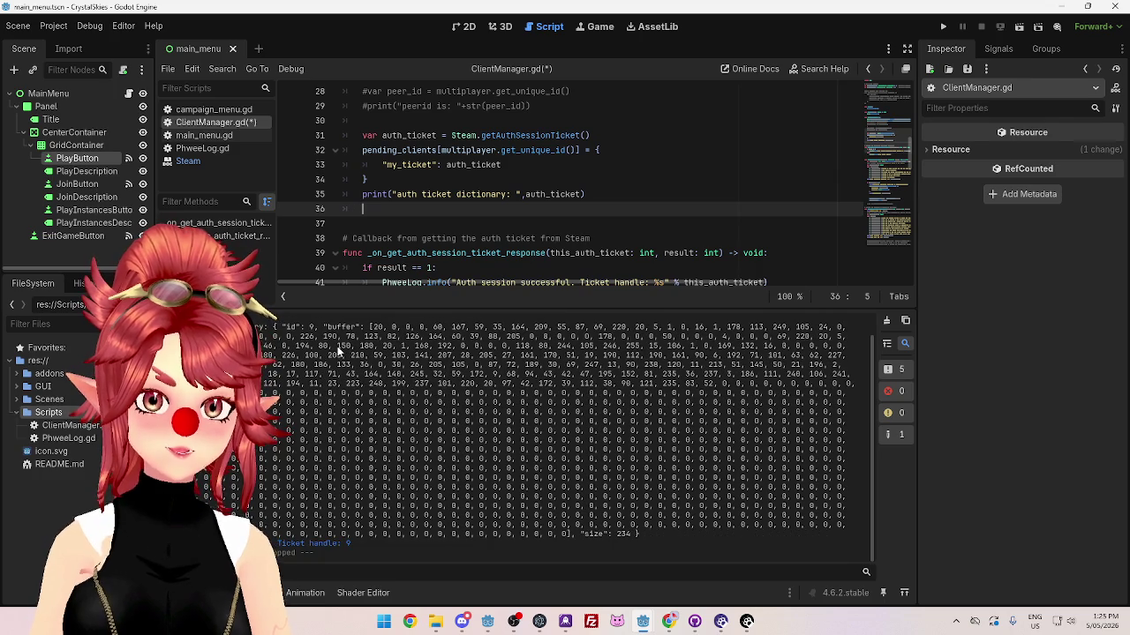
{"action": "scroll", "coordinate": [343, 363], "scroll_direction": "up", "scroll_amount": 1}
Step: Comment out the auth ticket dictionary print on line 35 with Ctrl+K
{"action": "left_click", "coordinate": [361, 195]}
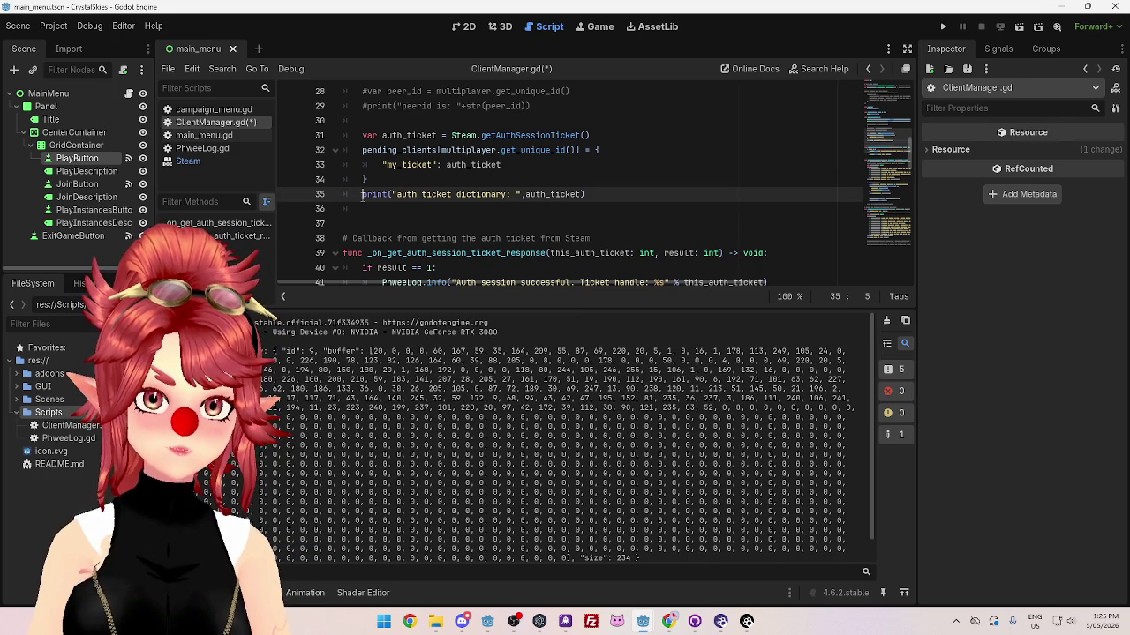
{"action": "mouse_move", "coordinate": [375, 195]}
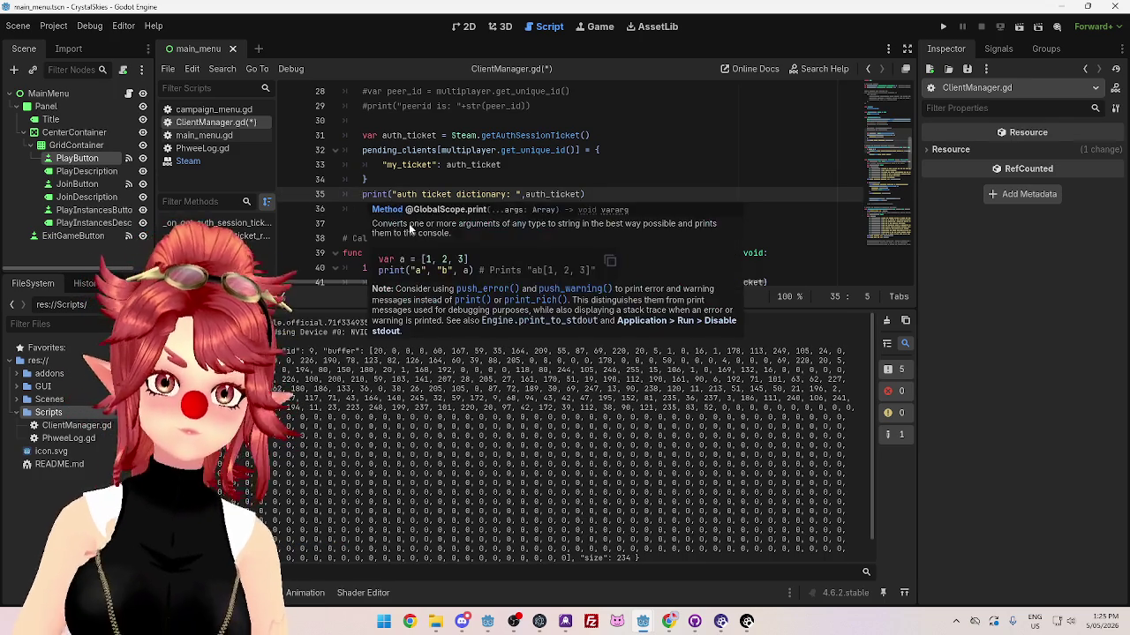
{"action": "key", "text": "ctrl+k"}
{"action": "key", "text": "Down"}
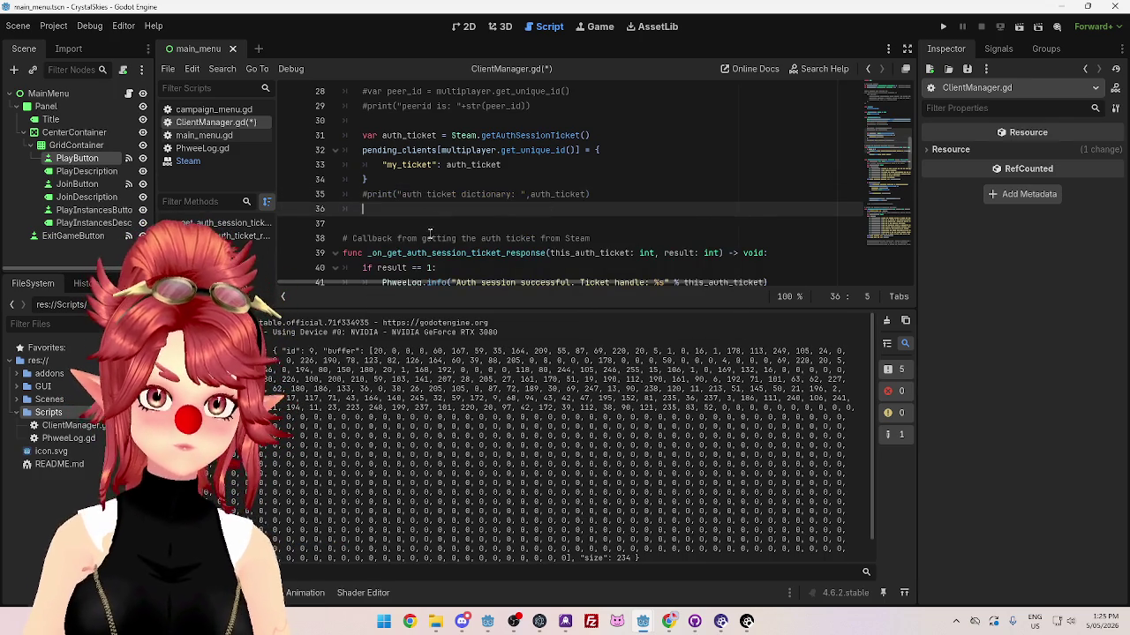
{"action": "scroll", "coordinate": [419, 232], "scroll_direction": "down", "scroll_amount": 3}
{"action": "scroll", "coordinate": [420, 235], "scroll_direction": "down", "scroll_amount": 2}
{"action": "left_click_drag", "start_coordinate": [368, 136], "coordinate": [468, 135]}
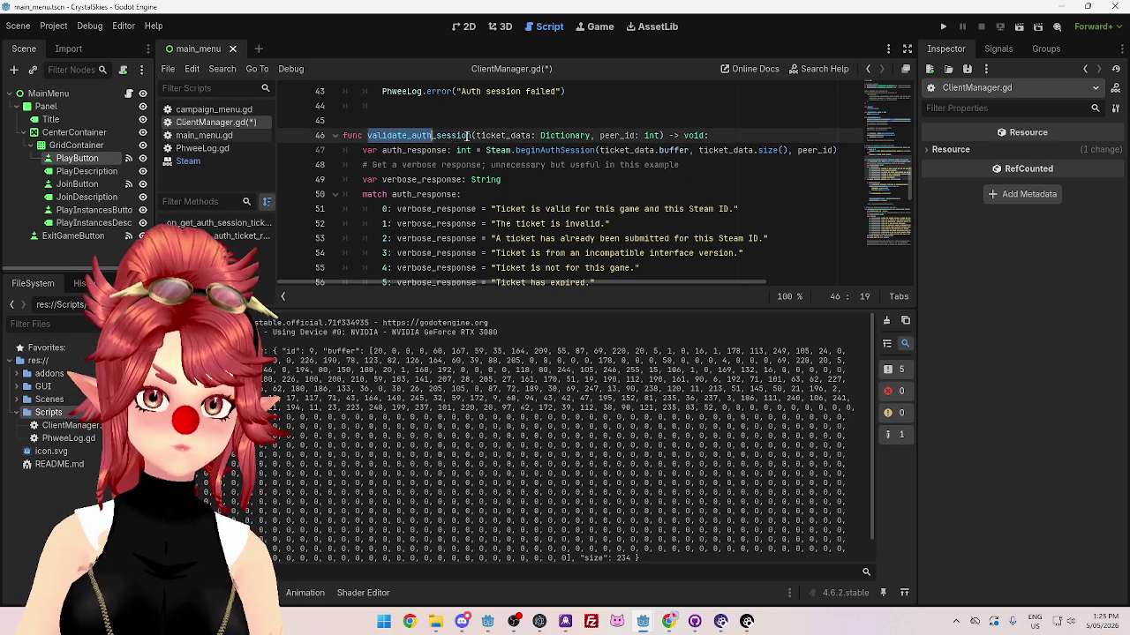
Step: Paste validate_auth_session() onto empty line 36, undoing an accidental overwrite on line 46
{"action": "type", "text": "pending_clients[multiplayer.get_unique_id()]"}
{"action": "key", "text": "ctrl+z"}
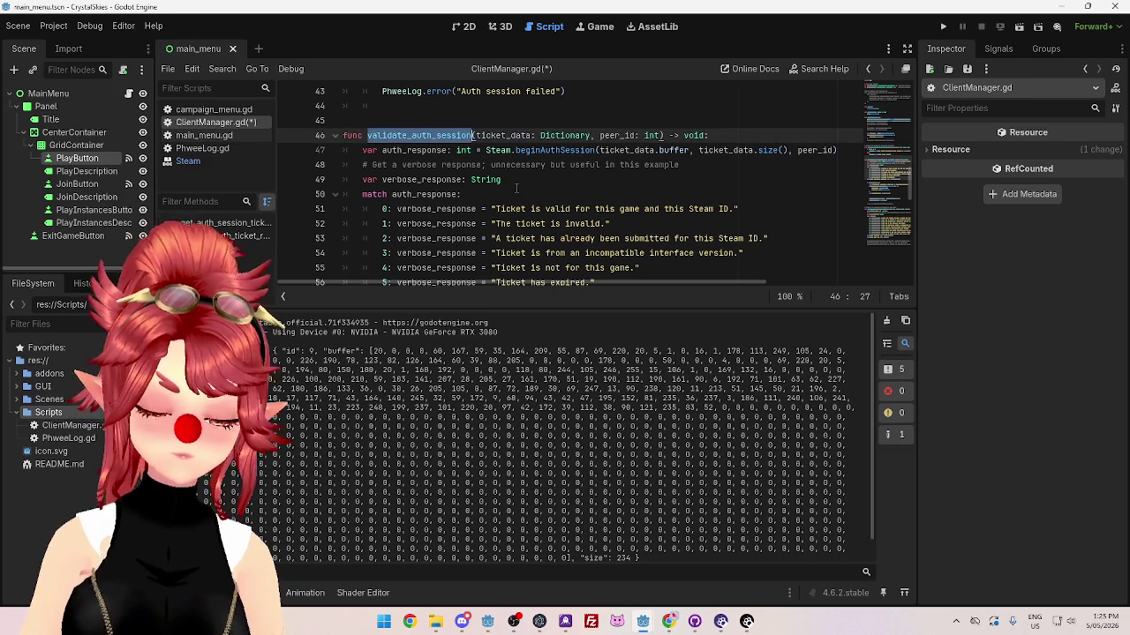
{"action": "scroll", "coordinate": [517, 183], "scroll_direction": "up", "scroll_amount": 4}
{"action": "left_click", "coordinate": [421, 164]}
{"action": "type", "text": "validate_auth_session"}
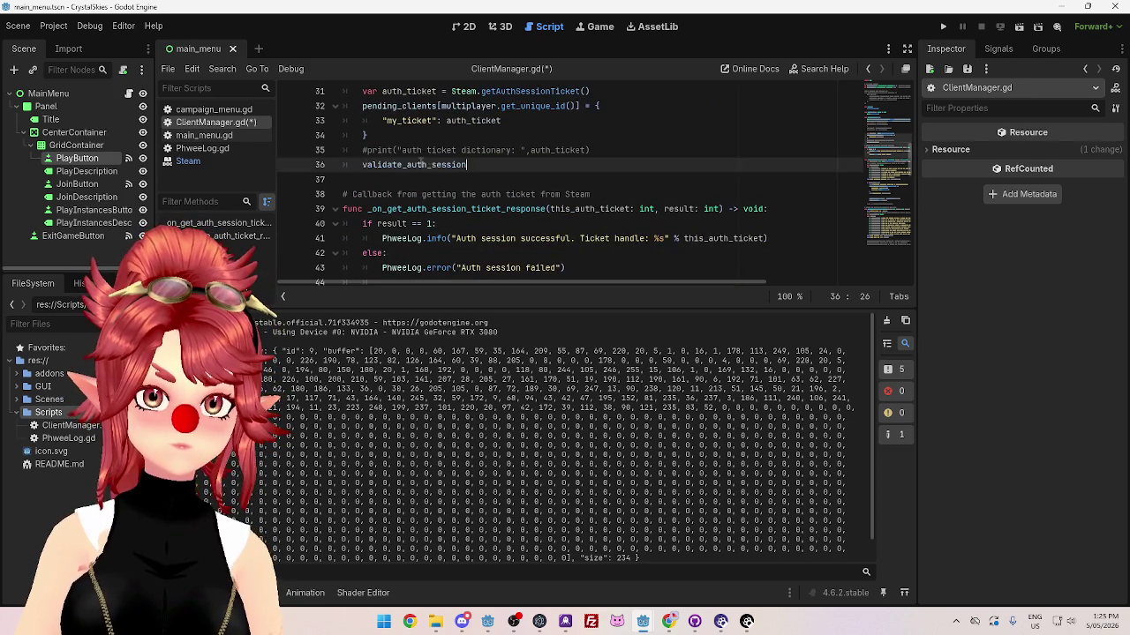
{"action": "scroll", "coordinate": [542, 208], "scroll_direction": "down", "scroll_amount": 3}
{"action": "scroll", "coordinate": [557, 205], "scroll_direction": "up", "scroll_amount": 2}
{"action": "type", "text": "()"}
Step: Pass auth_ticket as the argument of the validate_auth_session call
{"action": "scroll", "coordinate": [540, 204], "scroll_direction": "up", "scroll_amount": 2}
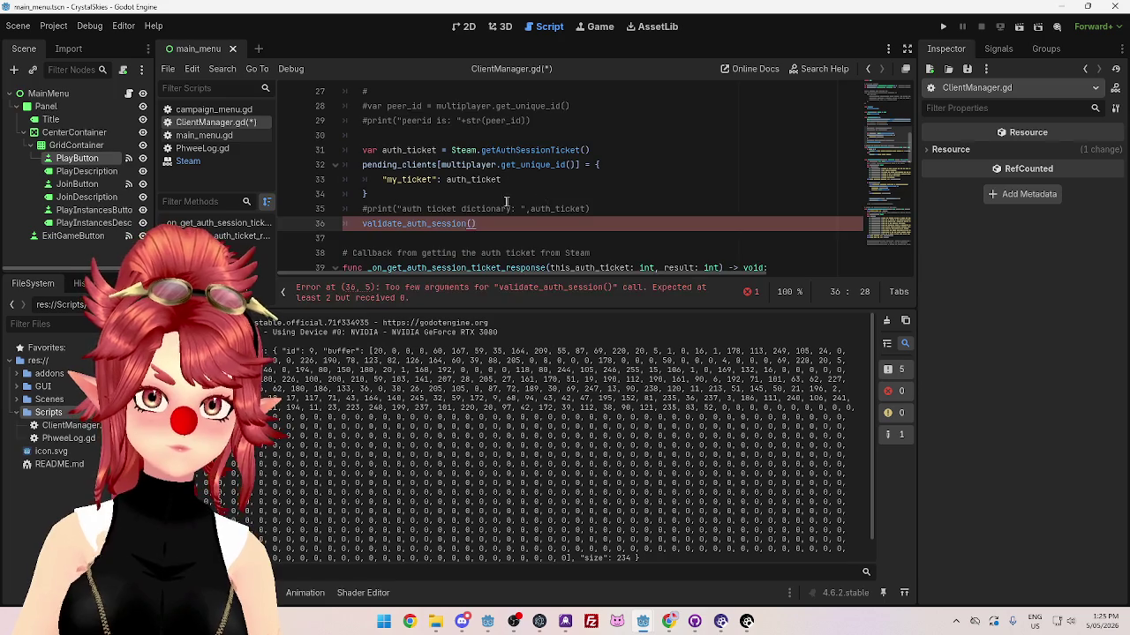
{"action": "scroll", "coordinate": [486, 182], "scroll_direction": "down", "scroll_amount": 1}
{"action": "double_click", "coordinate": [384, 106]}
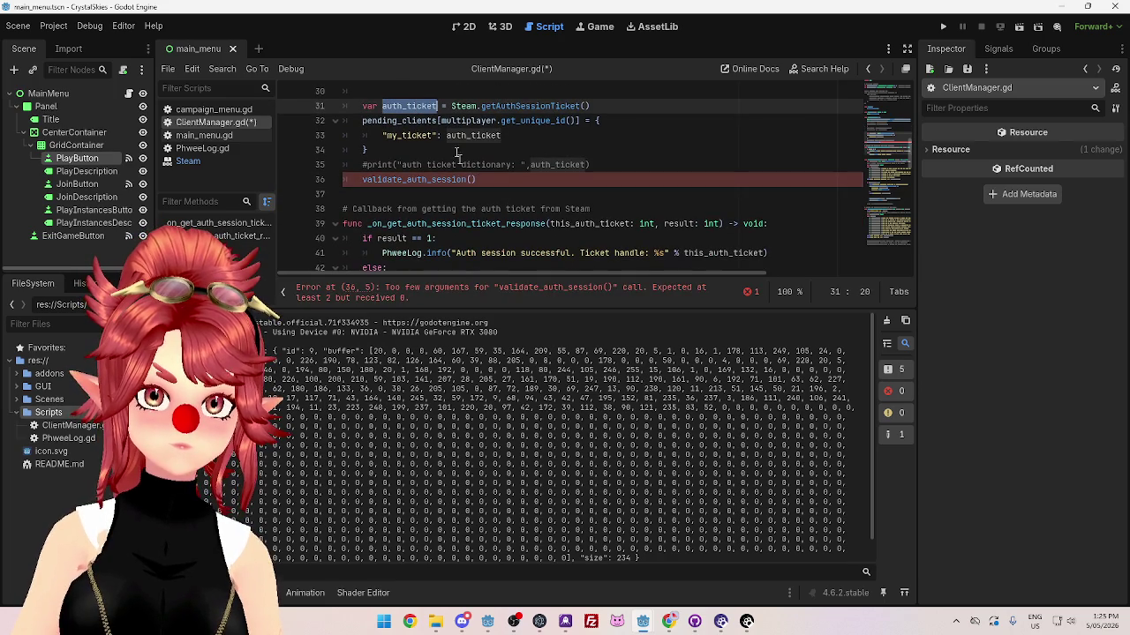
{"action": "left_click", "coordinate": [472, 179]}
{"action": "key", "text": "BackSpace"}
{"action": "key", "text": "BackSpace"}
{"action": "key", "text": "BackSpace"}
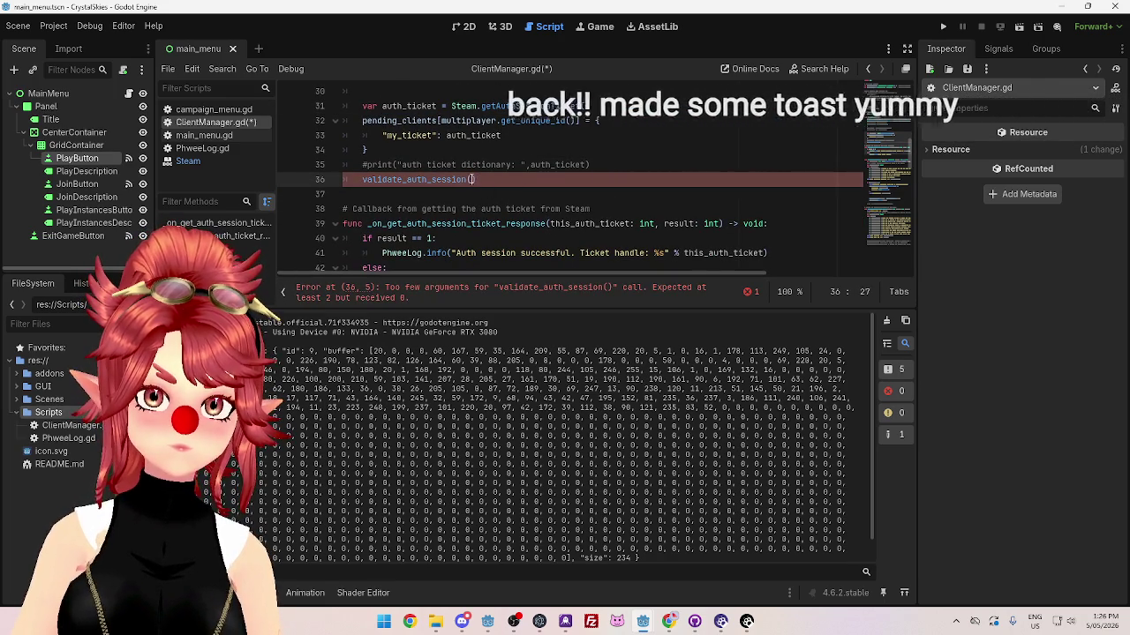
{"action": "type", "text": "auth_ticket"}
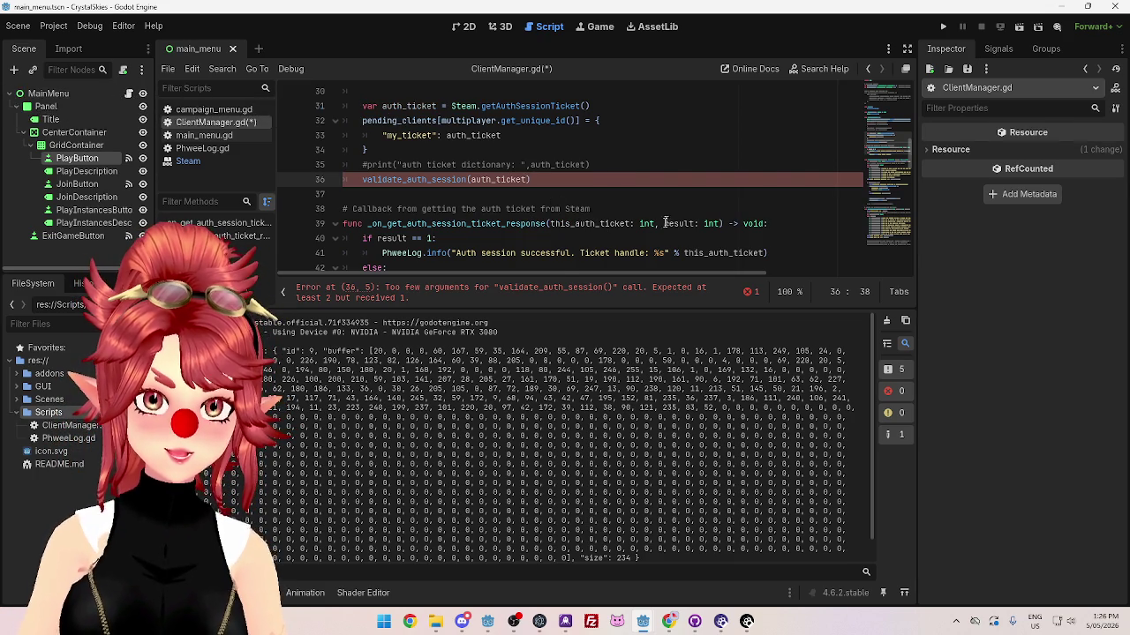
Step: Add multiplayer.get_unique_id() from line 32 as the call's second argument, clearing the error
{"action": "scroll", "coordinate": [666, 222], "scroll_direction": "down", "scroll_amount": 3}
{"action": "scroll", "coordinate": [612, 214], "scroll_direction": "up", "scroll_amount": 3}
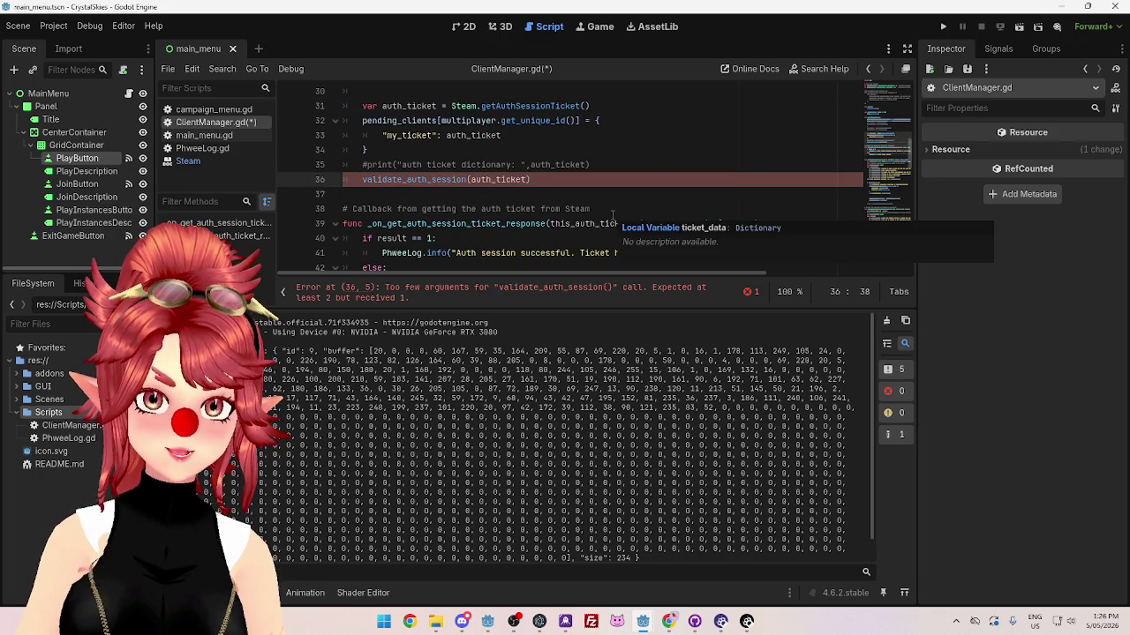
{"action": "type", "text": ","}
{"action": "scroll", "coordinate": [591, 215], "scroll_direction": "up", "scroll_amount": 1}
{"action": "scroll", "coordinate": [591, 214], "scroll_direction": "up", "scroll_amount": 1}
{"action": "scroll", "coordinate": [530, 185], "scroll_direction": "down", "scroll_amount": 2}
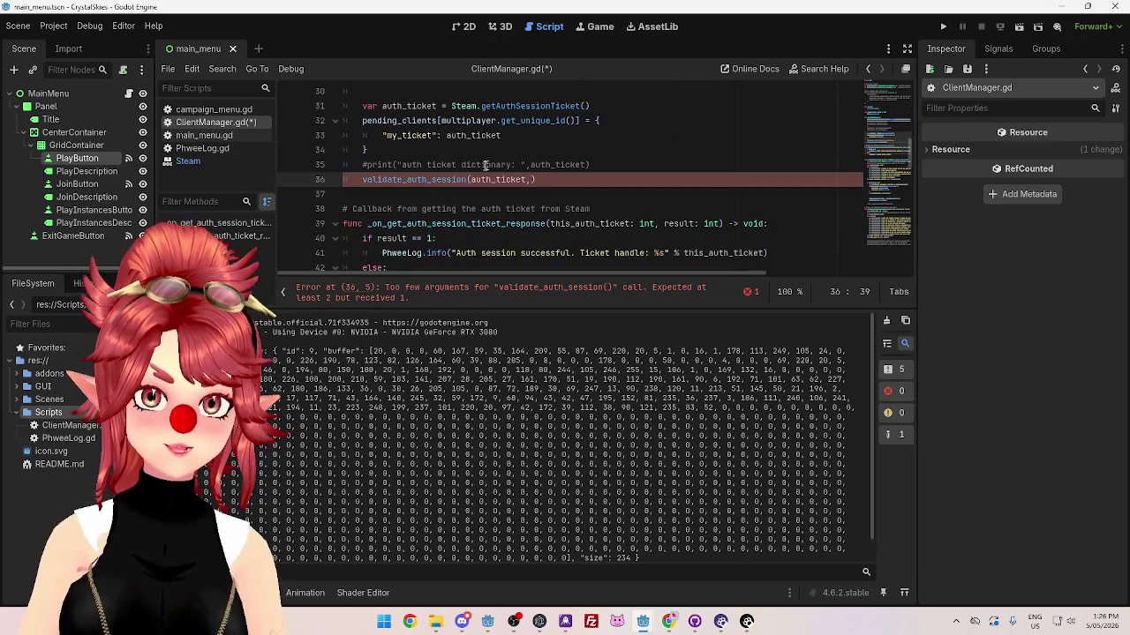
{"action": "scroll", "coordinate": [554, 166], "scroll_direction": "up", "scroll_amount": 5}
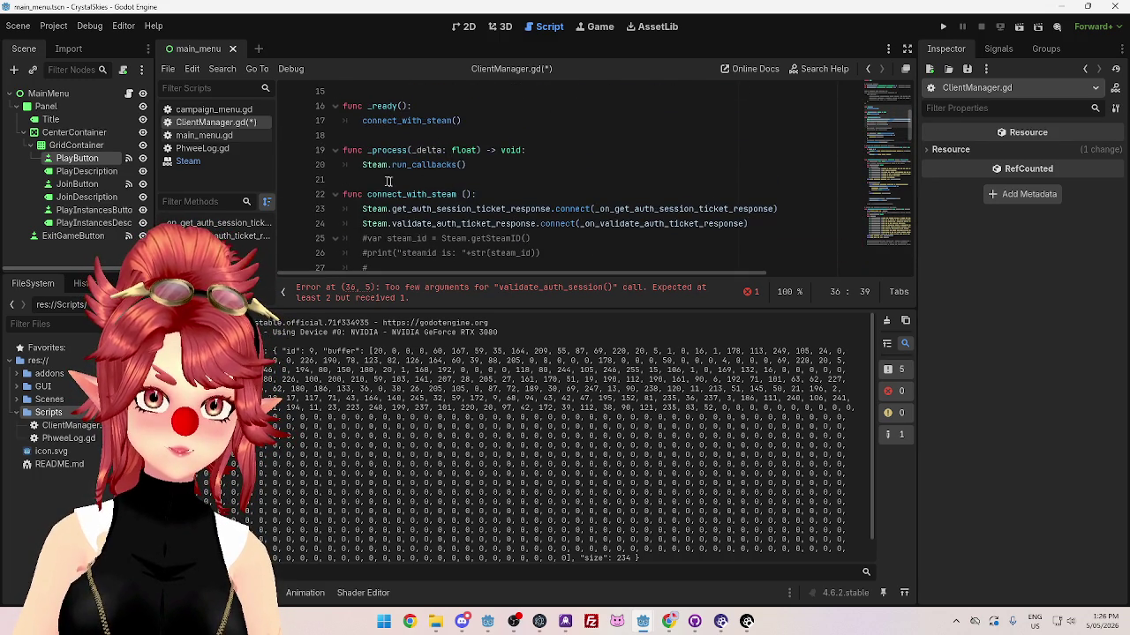
{"action": "scroll", "coordinate": [459, 189], "scroll_direction": "down", "scroll_amount": 4}
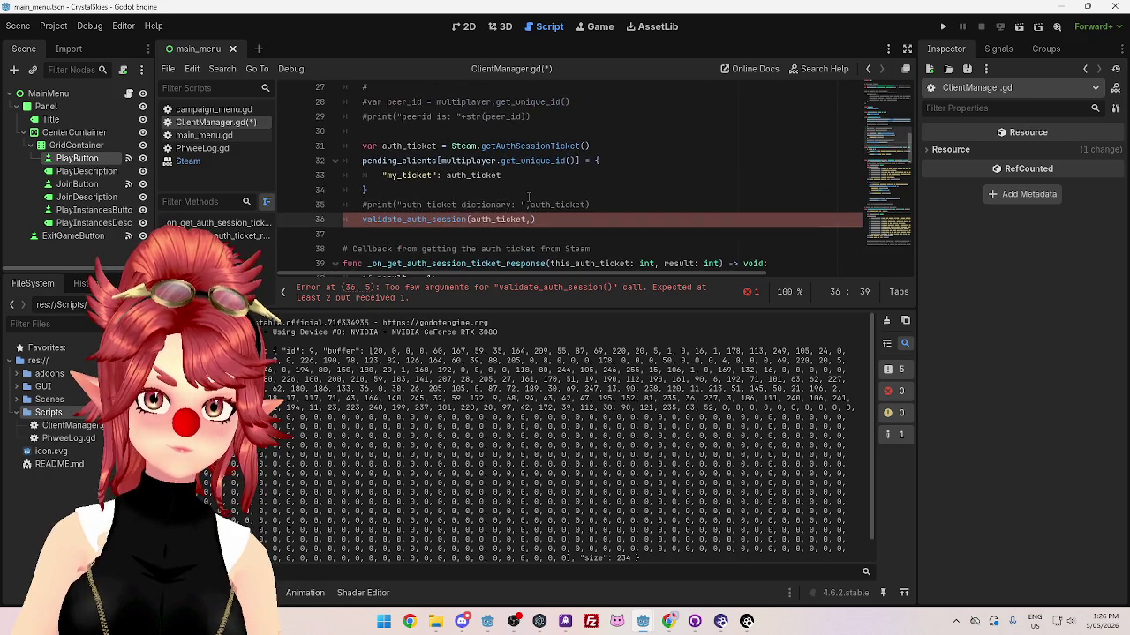
{"action": "left_click_drag", "start_coordinate": [441, 164], "coordinate": [580, 164]}
{"action": "key", "text": "ctrl+c"}
{"action": "left_click", "coordinate": [534, 223]}
{"action": "key", "text": "ctrl+v"}
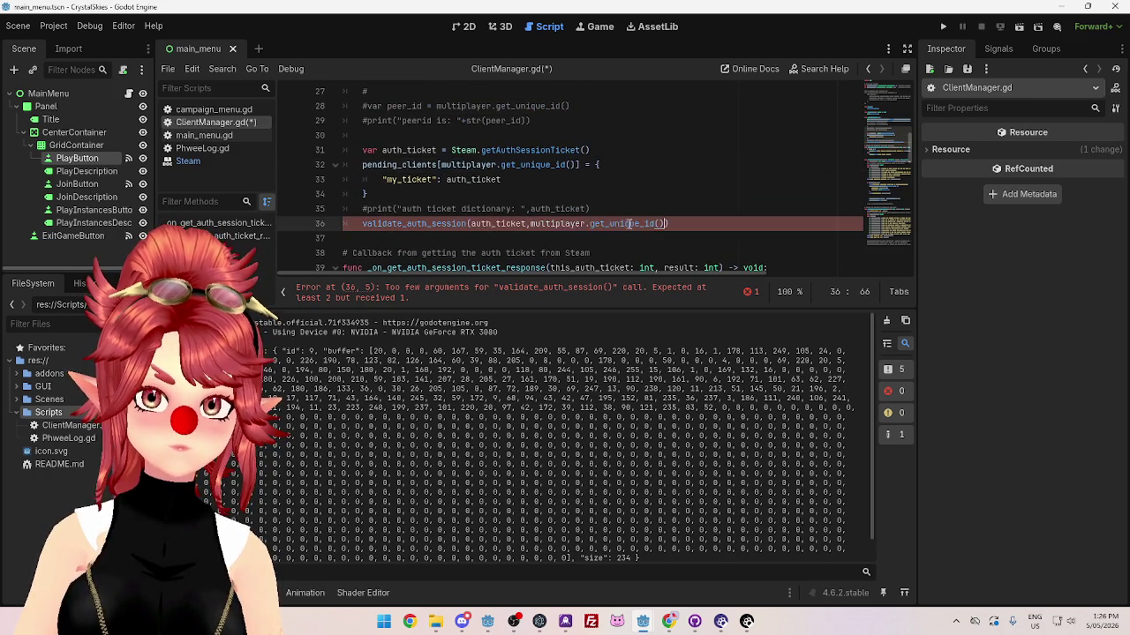
Step: Save ClientManager.gd with Ctrl+S
{"action": "left_click", "coordinate": [630, 239]}
{"action": "scroll", "coordinate": [530, 203], "scroll_direction": "down", "scroll_amount": 4}
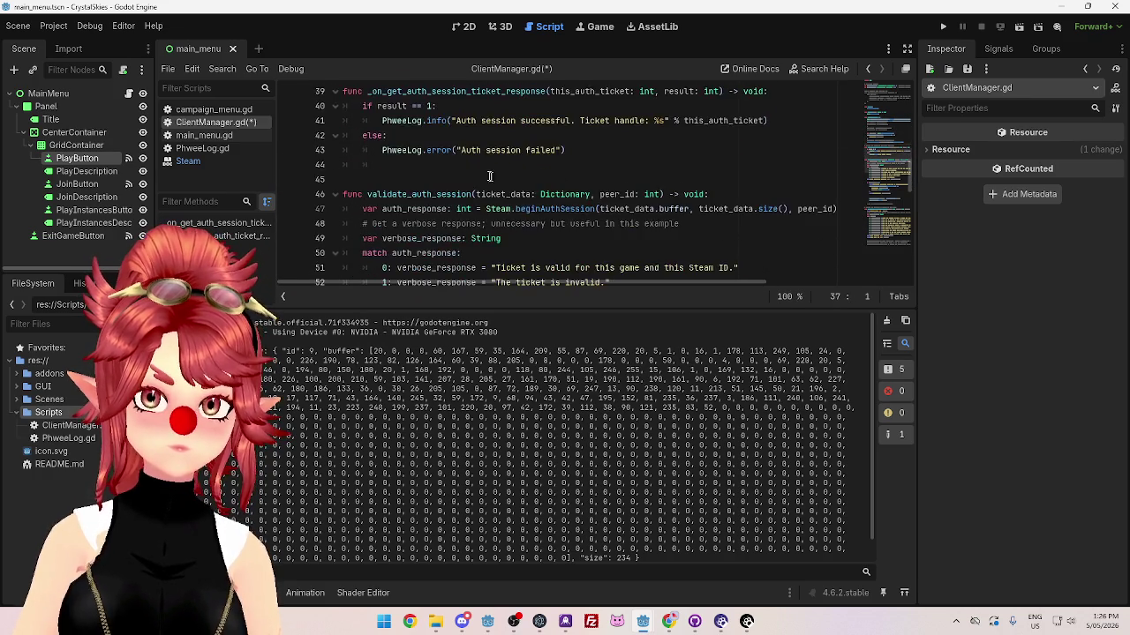
{"action": "scroll", "coordinate": [490, 176], "scroll_direction": "down", "scroll_amount": 1}
{"action": "scroll", "coordinate": [520, 159], "scroll_direction": "down", "scroll_amount": 3}
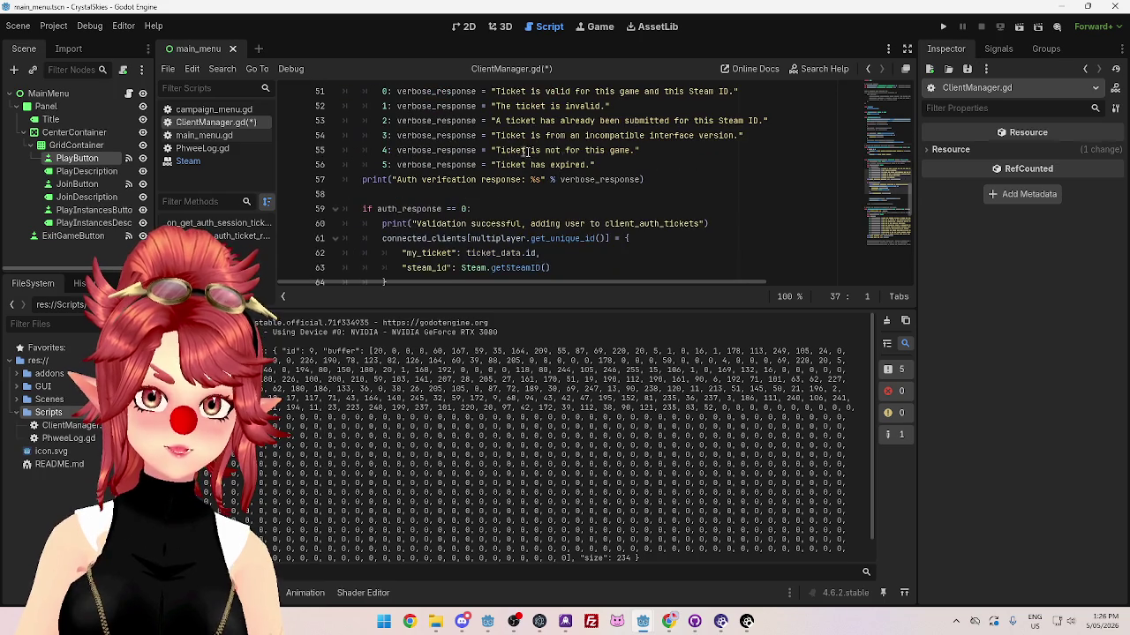
{"action": "left_click", "coordinate": [559, 150]}
{"action": "key", "text": "ctrl+s"}
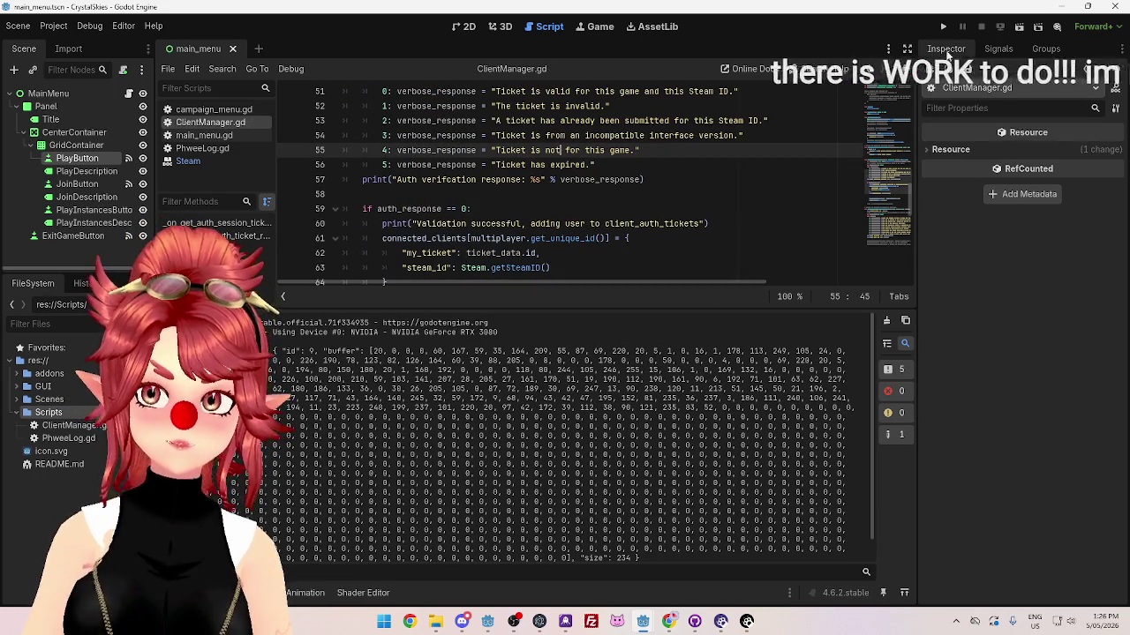
Step: Run the project, stop it after checking the output, and scroll the script back up
{"action": "left_click", "coordinate": [942, 26]}
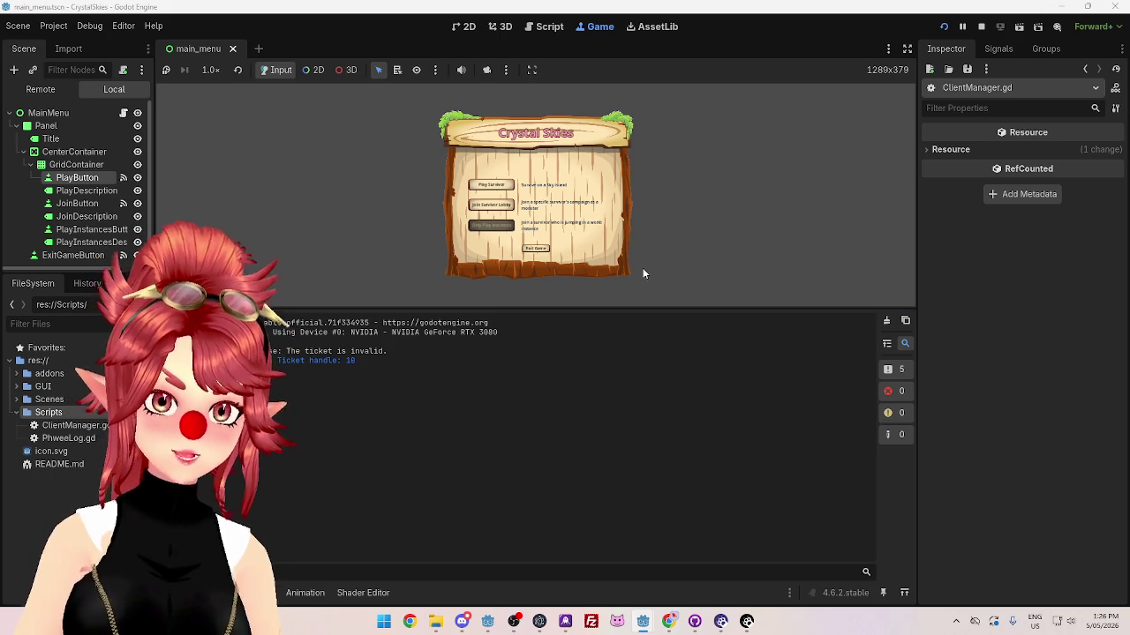
{"action": "left_click", "coordinate": [980, 26]}
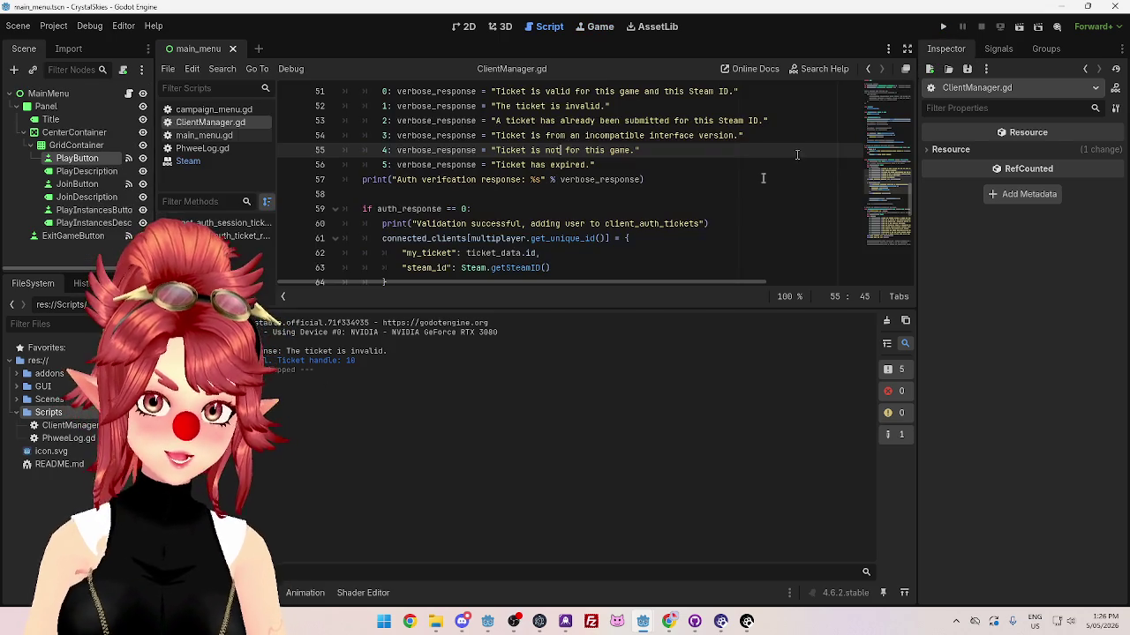
{"action": "scroll", "coordinate": [587, 221], "scroll_direction": "up", "scroll_amount": 7}
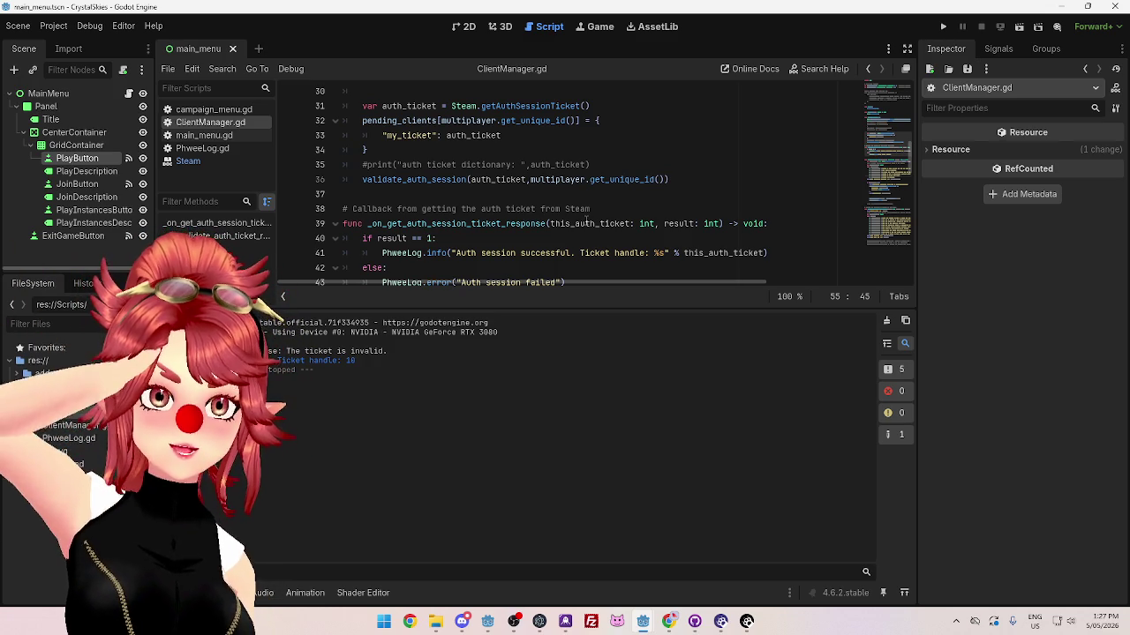
Step: Read the Validating the Auth Ticket section and its validate_auth_session example in Chrome
{"action": "left_click", "coordinate": [672, 623]}
{"action": "left_click", "coordinate": [648, 12]}
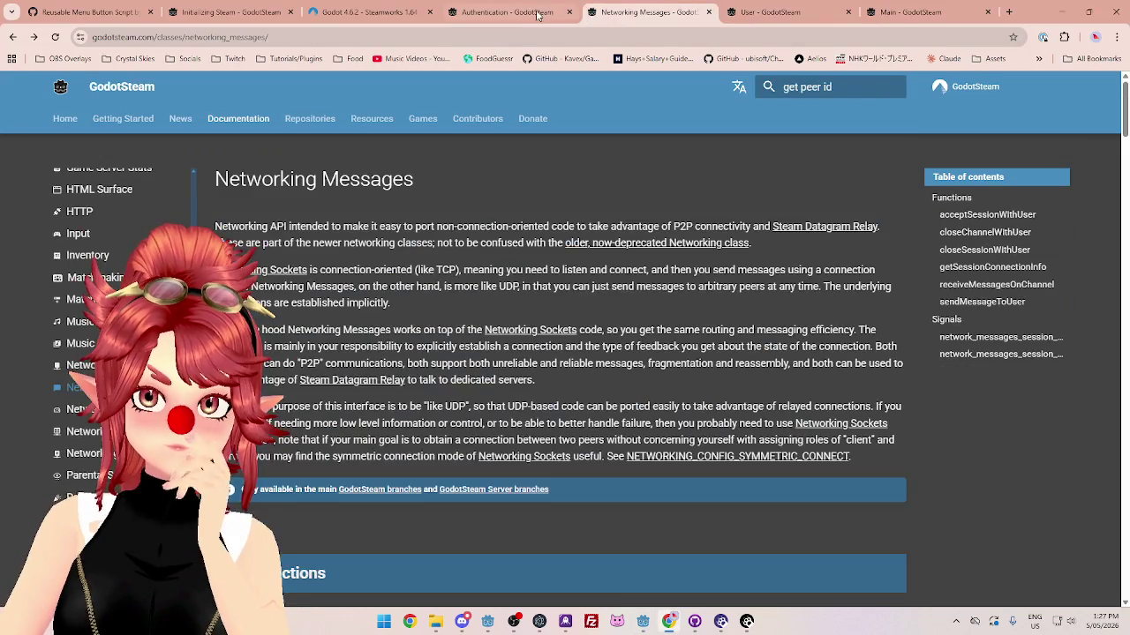
{"action": "left_click", "coordinate": [538, 12]}
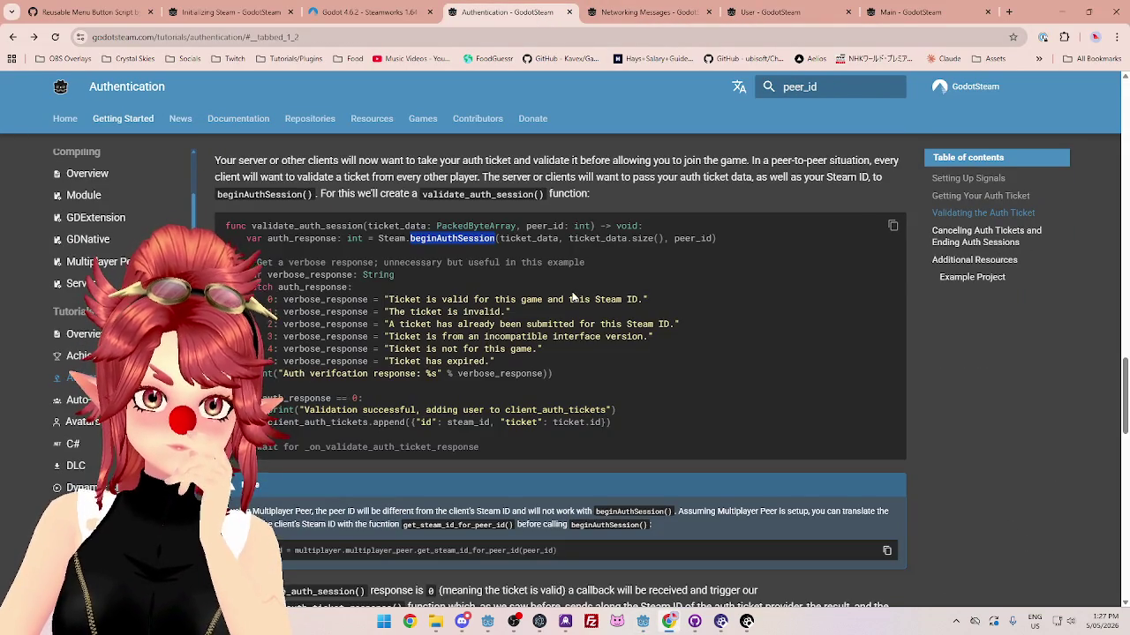
{"action": "scroll", "coordinate": [572, 297], "scroll_direction": "up", "scroll_amount": 2}
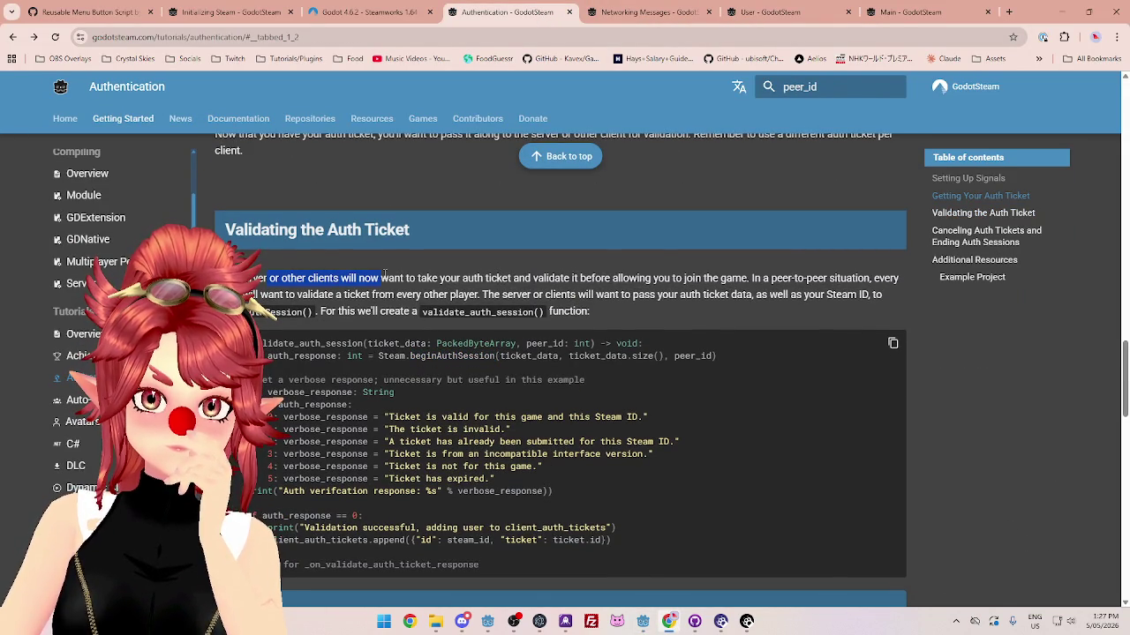
{"action": "mouse_move", "coordinate": [249, 345]}
{"action": "left_mouse_down"}
{"action": "mouse_move", "coordinate": [547, 495]}
{"action": "mouse_move", "coordinate": [559, 569]}
{"action": "left_mouse_up"}
{"action": "left_click_drag", "start_coordinate": [228, 278], "coordinate": [668, 278]}
{"action": "scroll", "coordinate": [534, 347], "scroll_direction": "up", "scroll_amount": 2}
{"action": "mouse_move", "coordinate": [221, 251]}
{"action": "left_mouse_down"}
{"action": "mouse_move", "coordinate": [374, 252]}
{"action": "mouse_move", "coordinate": [220, 251]}
{"action": "left_mouse_up"}
{"action": "mouse_move", "coordinate": [403, 252]}
{"action": "left_mouse_down"}
{"action": "mouse_move", "coordinate": [632, 266]}
{"action": "mouse_move", "coordinate": [692, 253]}
{"action": "mouse_move", "coordinate": [875, 253]}
{"action": "mouse_move", "coordinate": [670, 252]}
{"action": "mouse_move", "coordinate": [692, 253]}
{"action": "left_mouse_up"}
{"action": "left_click", "coordinate": [305, 257]}
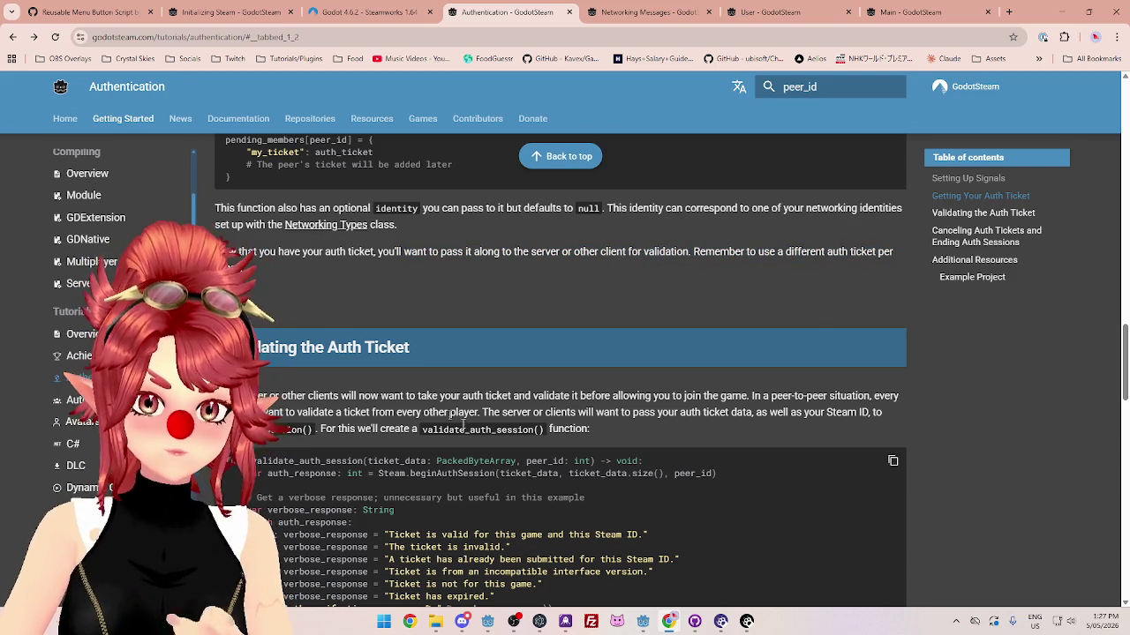
Step: Switch back to the main_menu Godot editor window and the ClientManager script
{"action": "mouse_move", "coordinate": [646, 628]}
{"action": "left_click", "coordinate": [681, 537]}
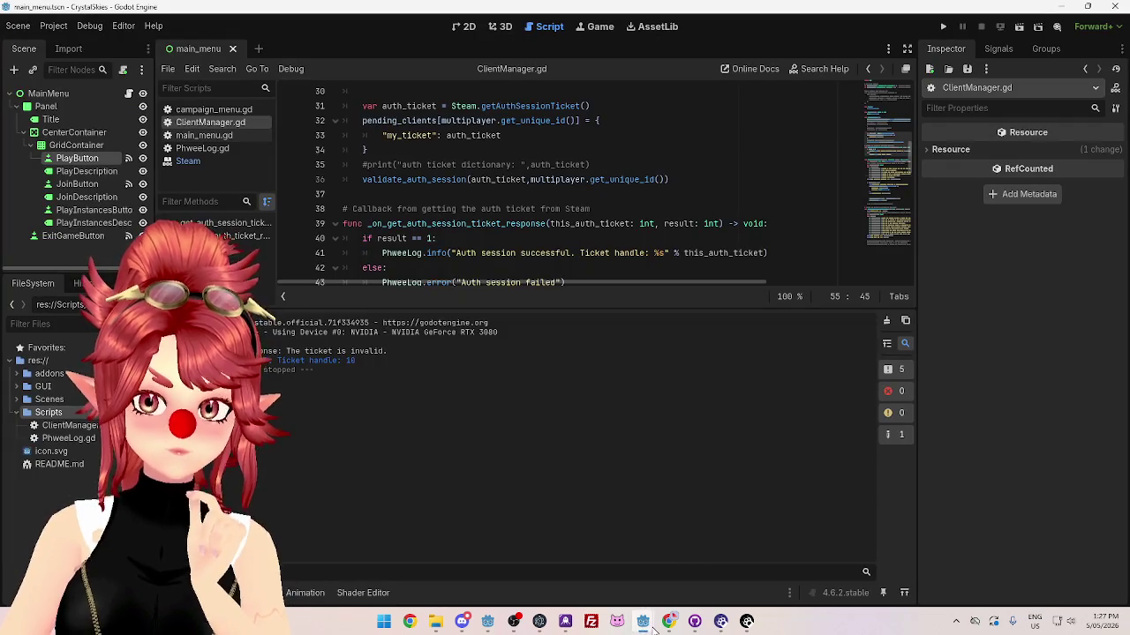
{"action": "left_click", "coordinate": [595, 563]}
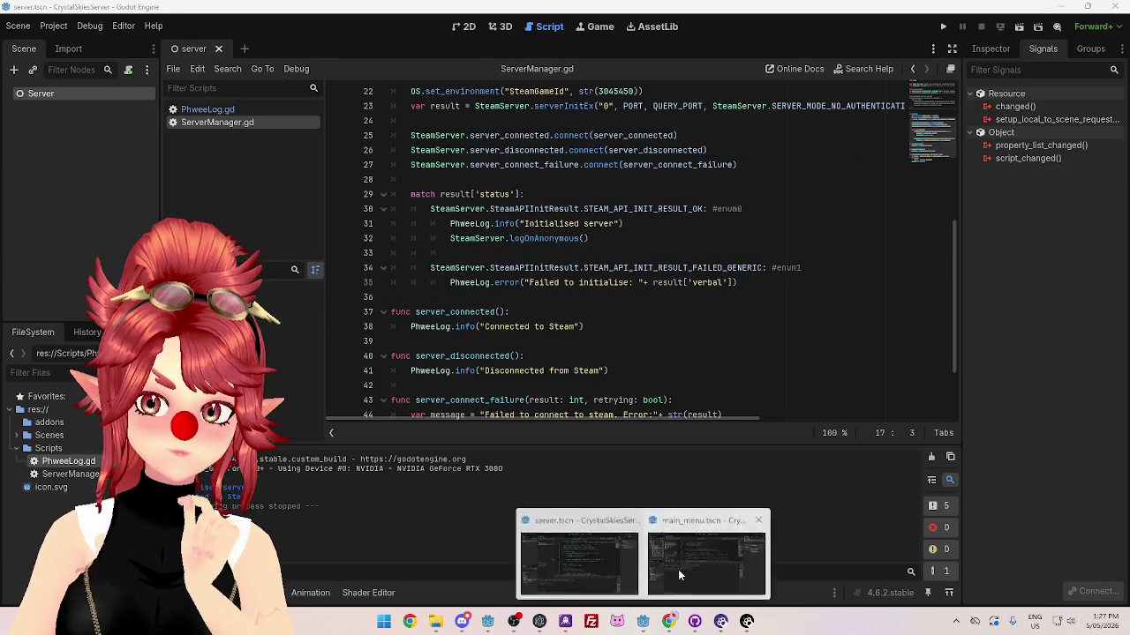
{"action": "left_click", "coordinate": [678, 569]}
{"action": "left_click_drag", "start_coordinate": [559, 311], "coordinate": [559, 446]}
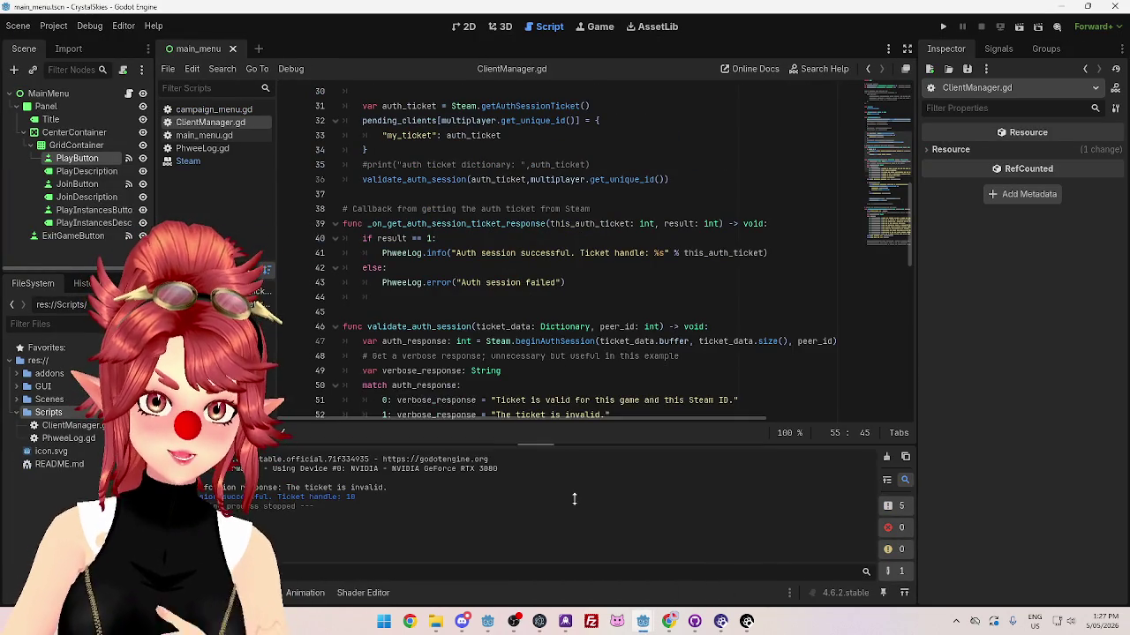
{"action": "scroll", "coordinate": [560, 309], "scroll_direction": "down", "scroll_amount": 4}
{"action": "scroll", "coordinate": [560, 309], "scroll_direction": "down", "scroll_amount": 5}
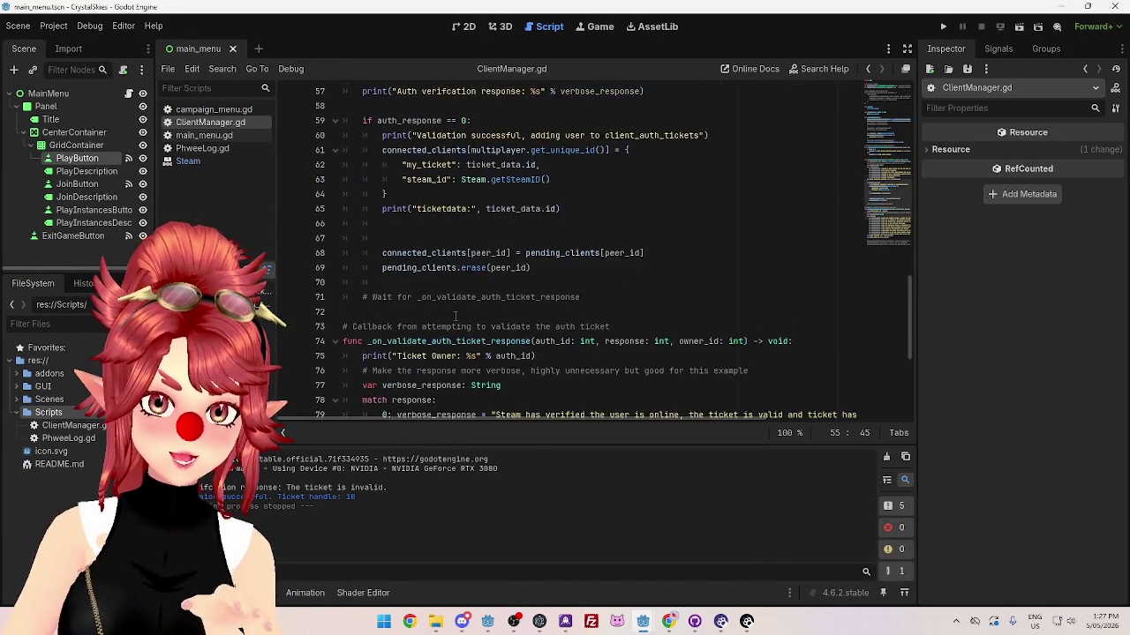
Step: Comment out the validate_auth_session and _on_validate_auth_ticket_response functions with Ctrl+K
{"action": "scroll", "coordinate": [426, 294], "scroll_direction": "up", "scroll_amount": 4}
{"action": "scroll", "coordinate": [427, 294], "scroll_direction": "down", "scroll_amount": 3}
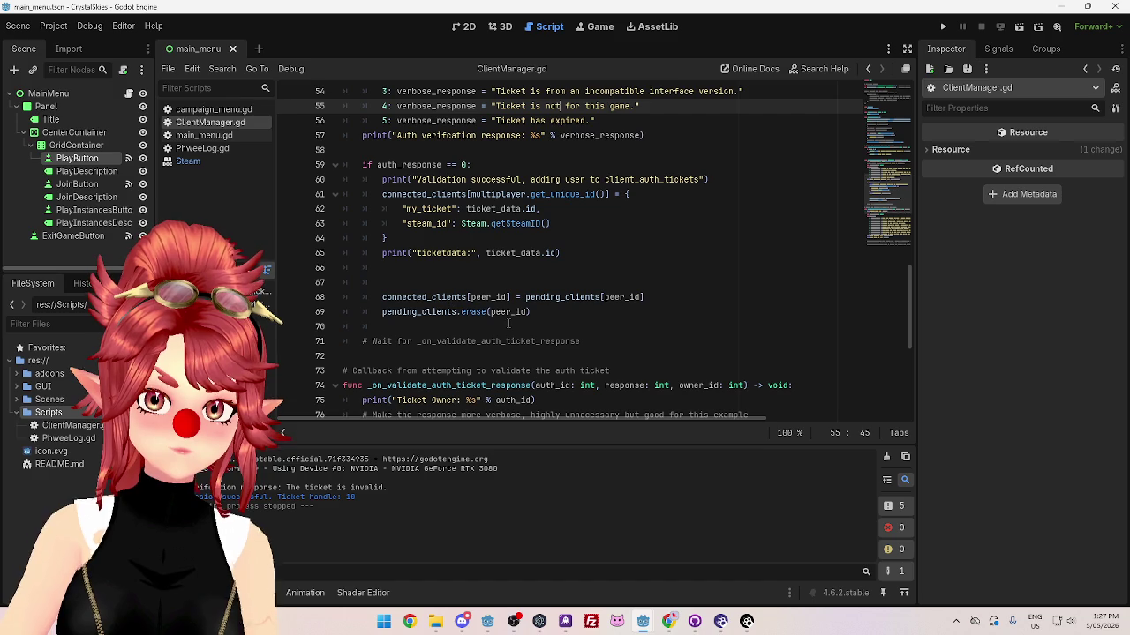
{"action": "scroll", "coordinate": [380, 217], "scroll_direction": "up", "scroll_amount": 4}
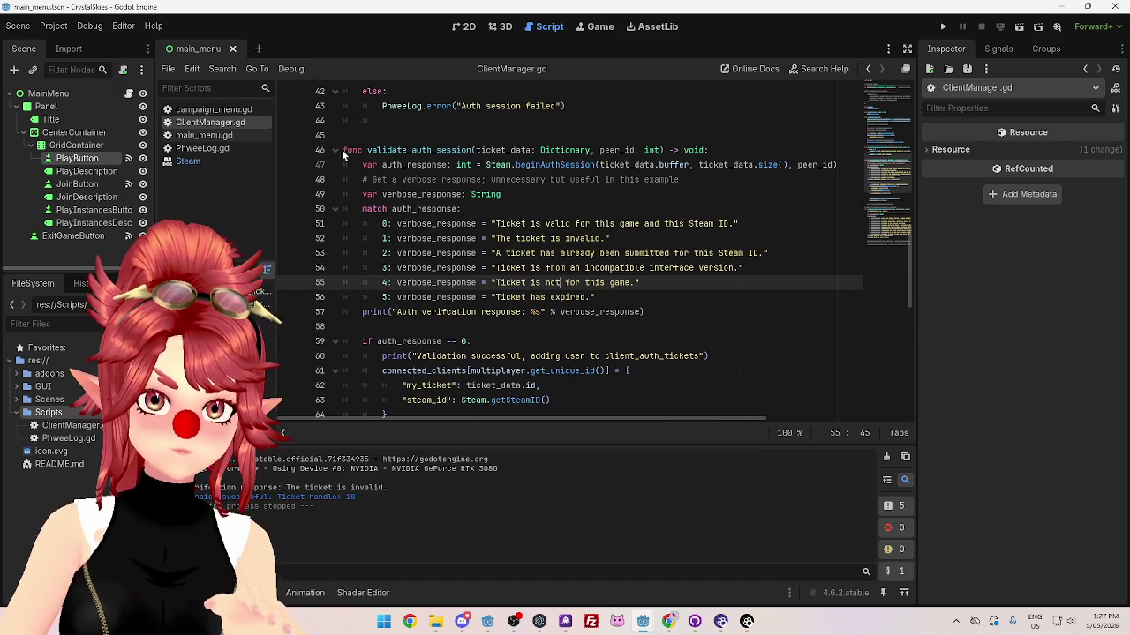
{"action": "mouse_move", "coordinate": [344, 155]}
{"action": "left_mouse_down"}
{"action": "mouse_move", "coordinate": [406, 256]}
{"action": "mouse_move", "coordinate": [411, 244]}
{"action": "mouse_move", "coordinate": [494, 242]}
{"action": "mouse_move", "coordinate": [578, 334]}
{"action": "left_mouse_up"}
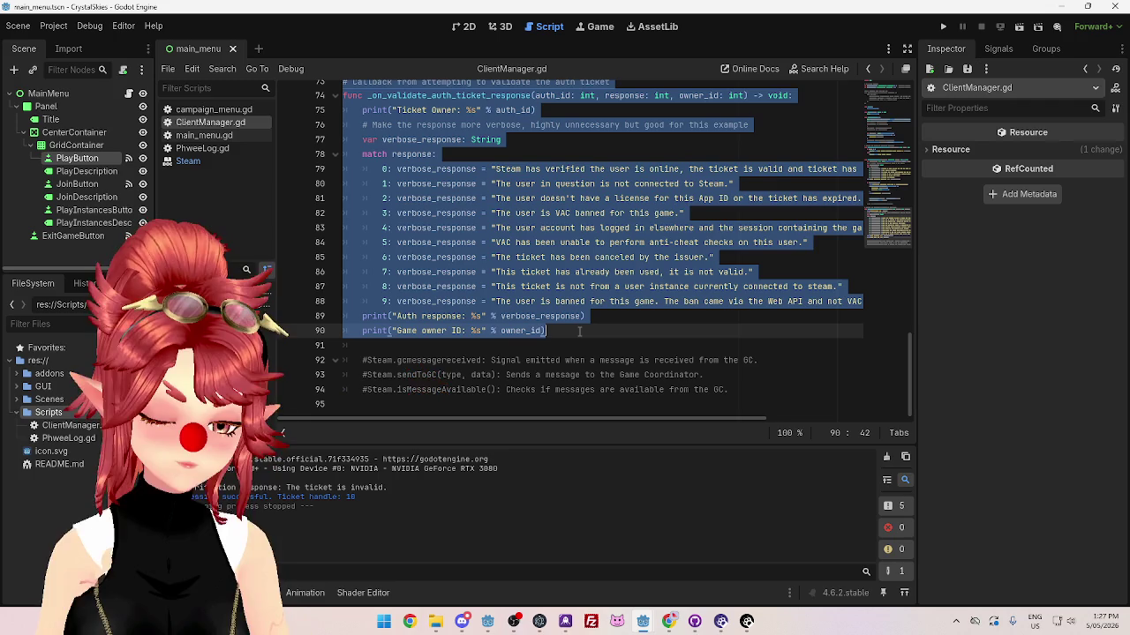
{"action": "key", "text": "ctrl+k"}
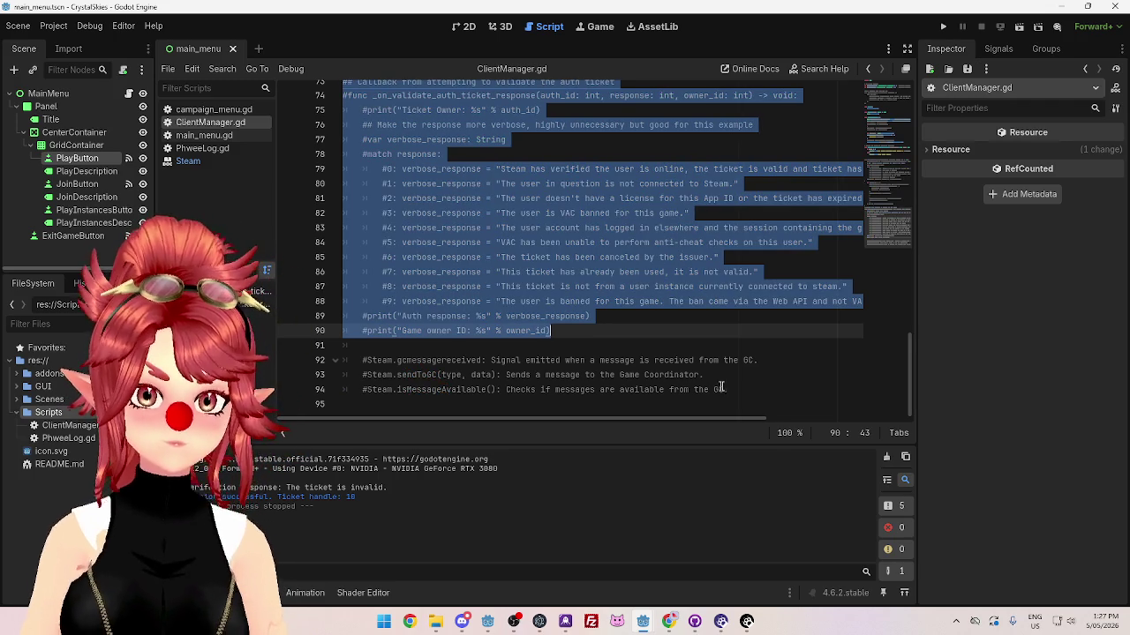
{"action": "scroll", "coordinate": [648, 355], "scroll_direction": "down", "scroll_amount": 1}
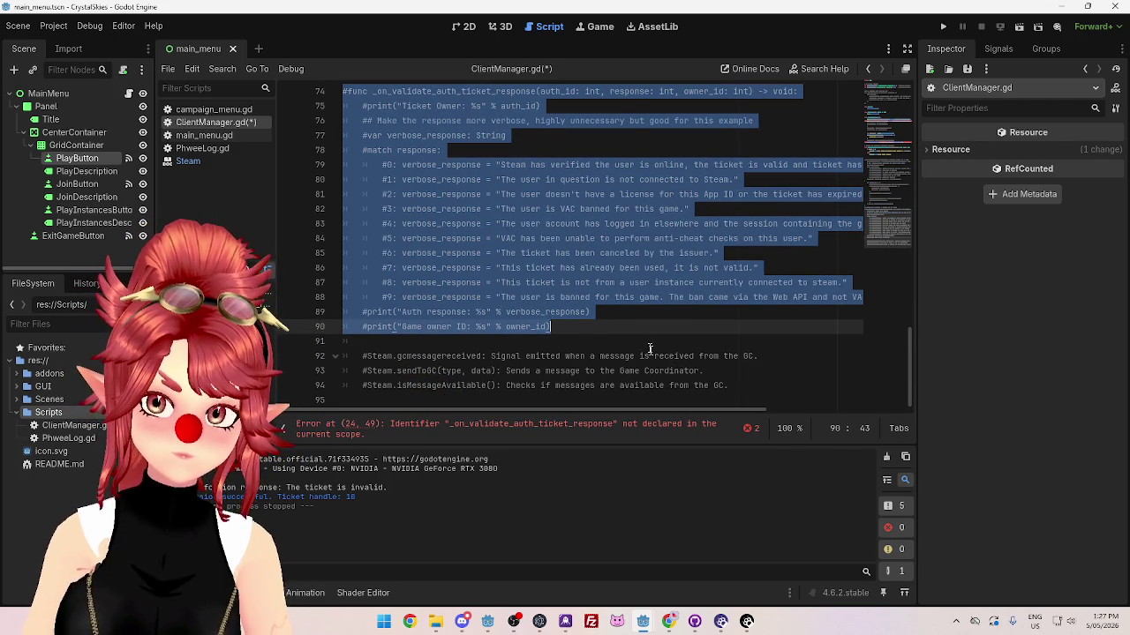
{"action": "scroll", "coordinate": [648, 351], "scroll_direction": "up", "scroll_amount": 5}
{"action": "scroll", "coordinate": [477, 329], "scroll_direction": "down", "scroll_amount": 5}
{"action": "mouse_move", "coordinate": [386, 353]}
{"action": "left_mouse_down"}
{"action": "mouse_move", "coordinate": [759, 357]}
{"action": "mouse_move", "coordinate": [729, 385]}
{"action": "left_mouse_up"}
{"action": "left_click", "coordinate": [486, 293]}
Step: Comment out the validate_auth_session call on line 36 and rerun the project with F5
{"action": "scroll", "coordinate": [487, 289], "scroll_direction": "up", "scroll_amount": 2}
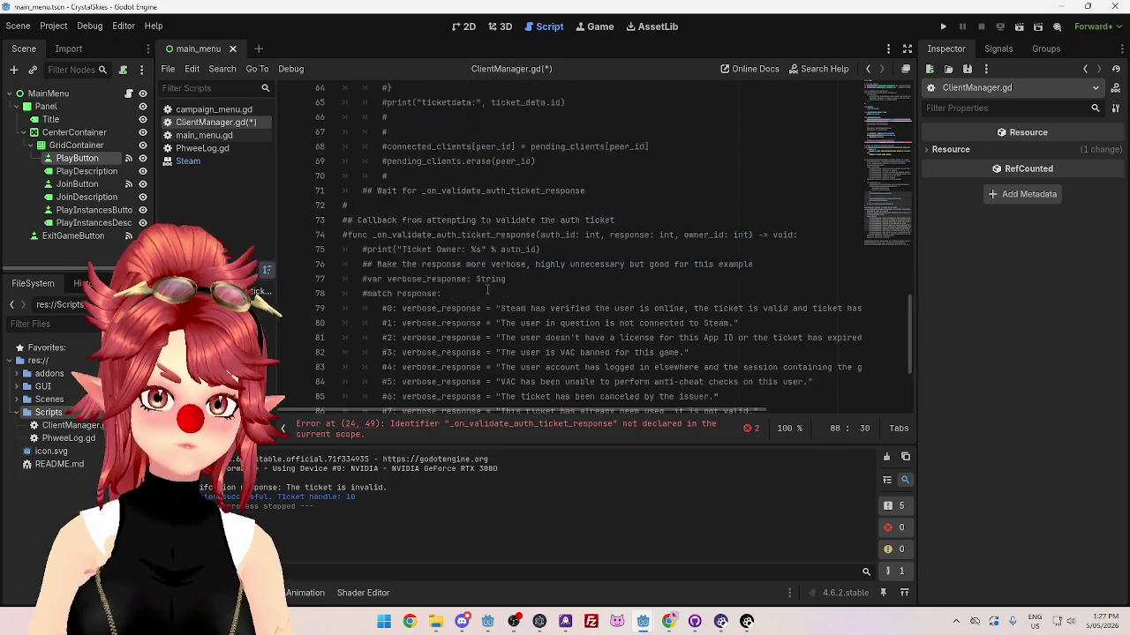
{"action": "scroll", "coordinate": [486, 289], "scroll_direction": "up", "scroll_amount": 7}
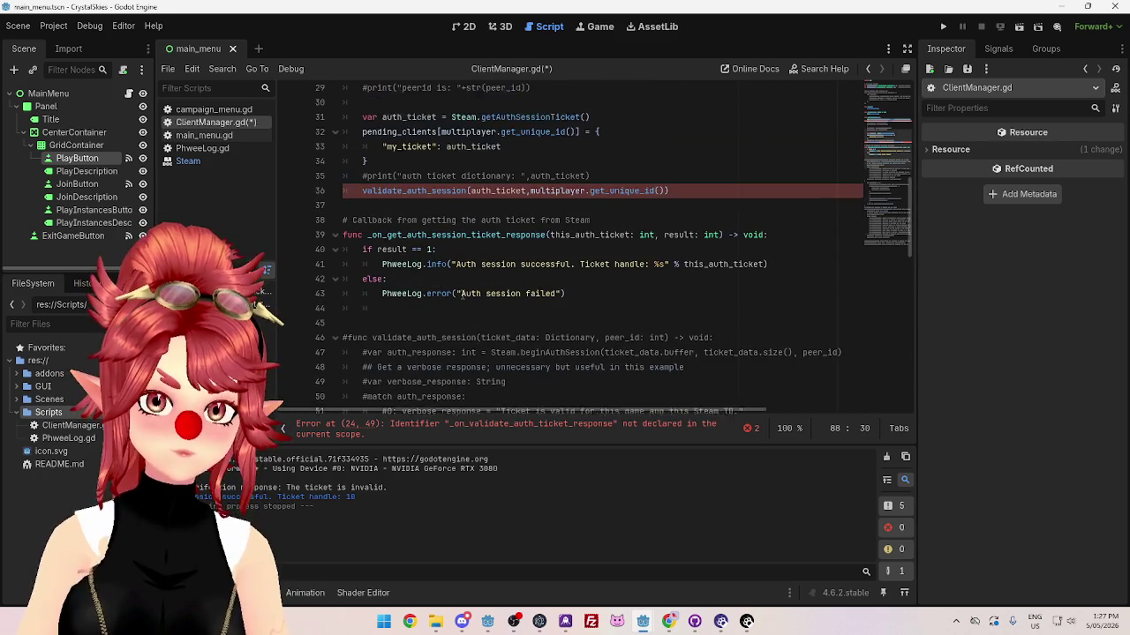
{"action": "scroll", "coordinate": [461, 294], "scroll_direction": "up", "scroll_amount": 1}
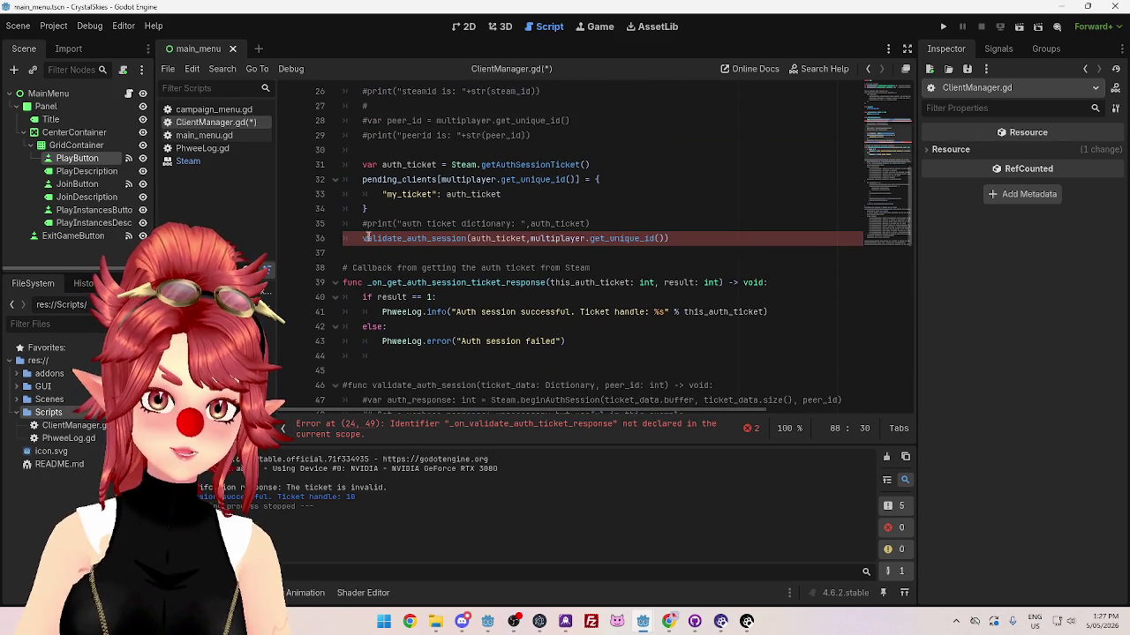
{"action": "left_click", "coordinate": [363, 238]}
{"action": "type", "text": "#"}
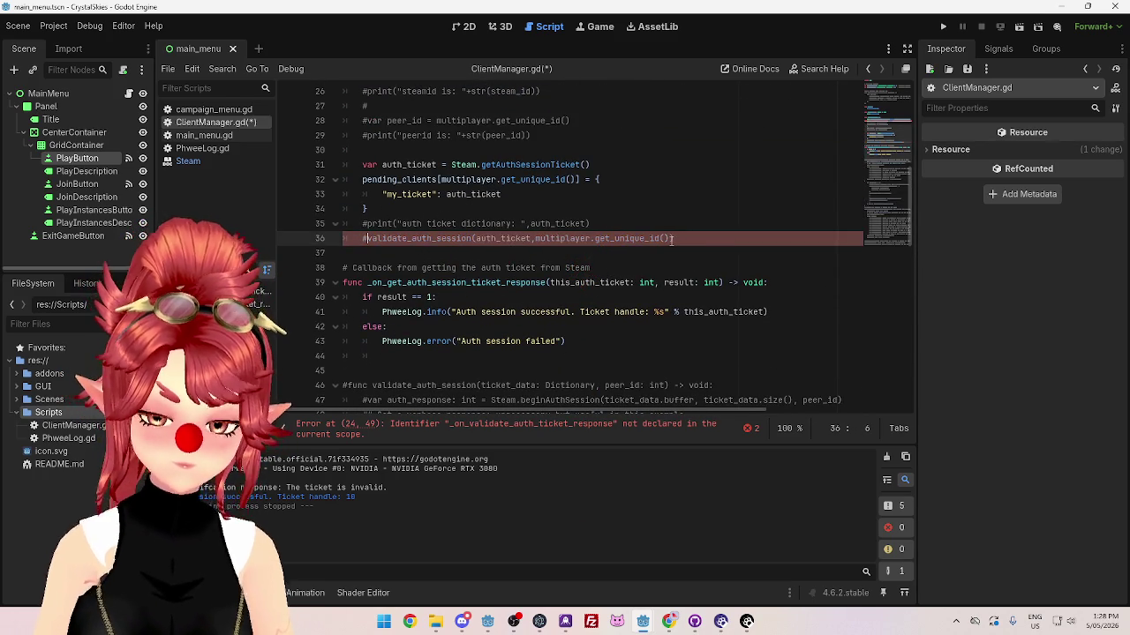
{"action": "scroll", "coordinate": [468, 203], "scroll_direction": "up", "scroll_amount": 1}
{"action": "scroll", "coordinate": [432, 216], "scroll_direction": "down", "scroll_amount": 2}
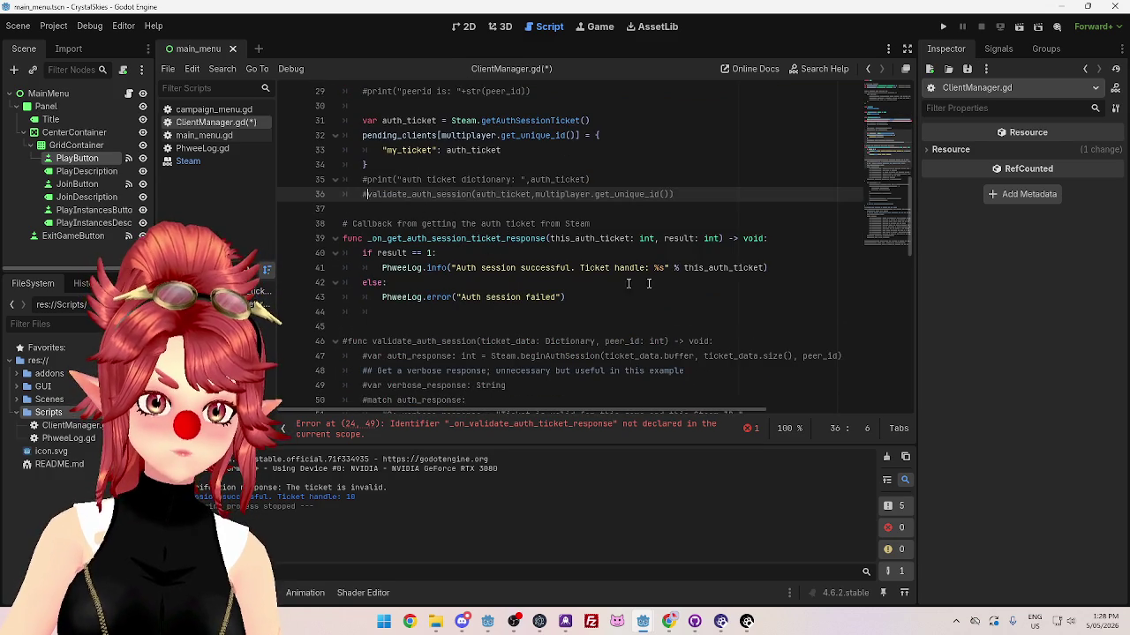
{"action": "left_click", "coordinate": [655, 223]}
{"action": "key", "text": "F5"}
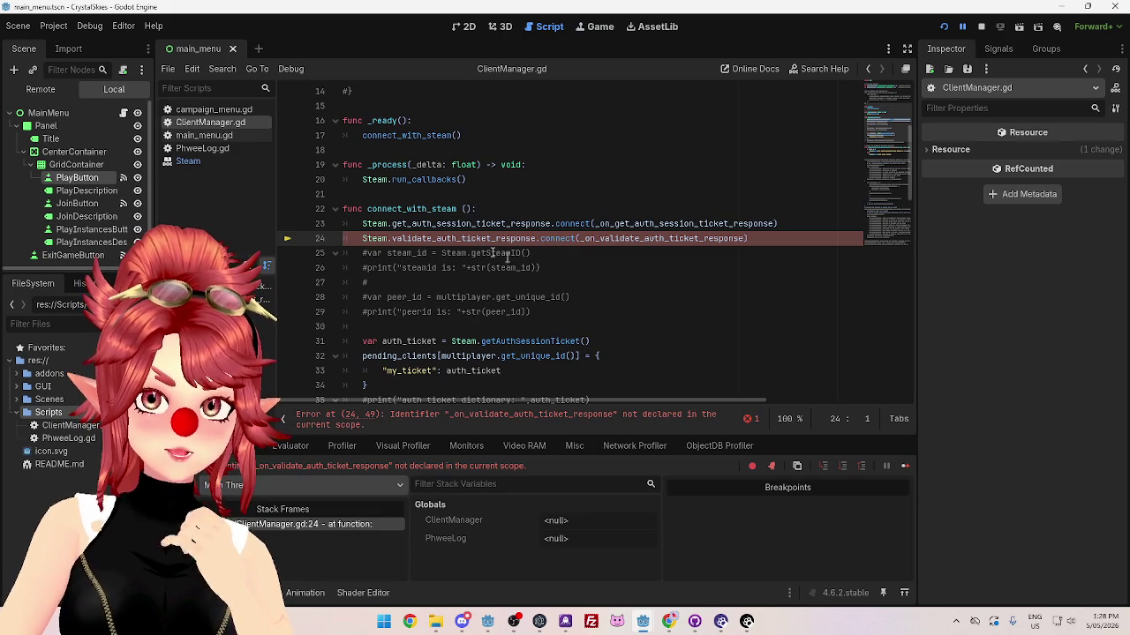
Step: Comment out the validation signal connection line in ClientManager.gd with Ctrl+K
{"action": "left_click_drag", "start_coordinate": [363, 225], "coordinate": [382, 238]}
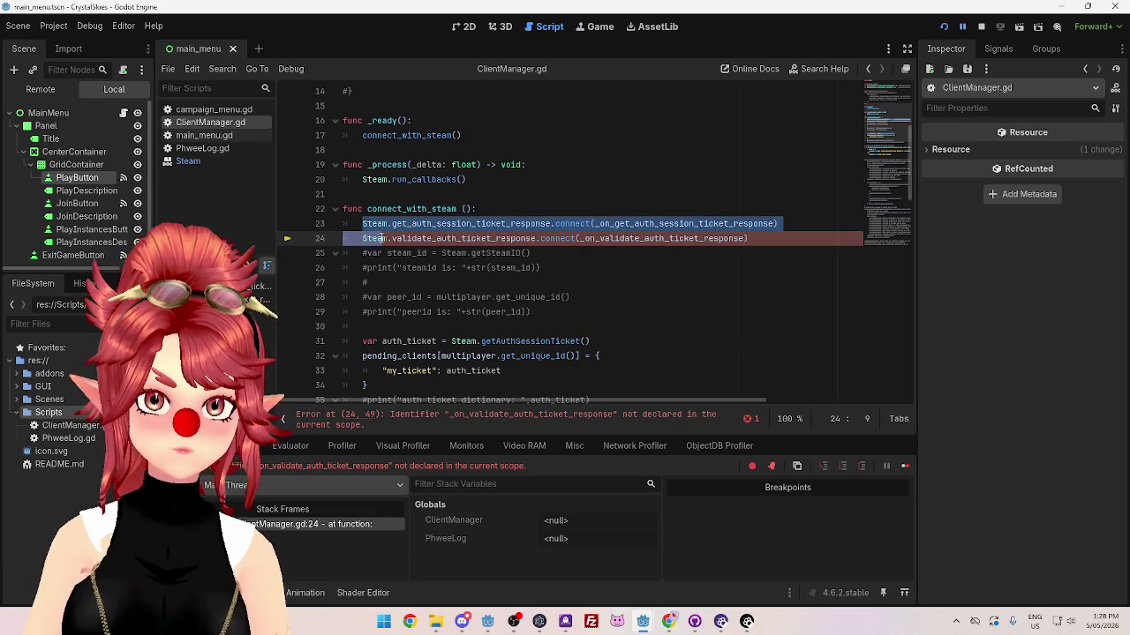
{"action": "scroll", "coordinate": [402, 216], "scroll_direction": "down", "scroll_amount": 1}
{"action": "left_click", "coordinate": [421, 194]}
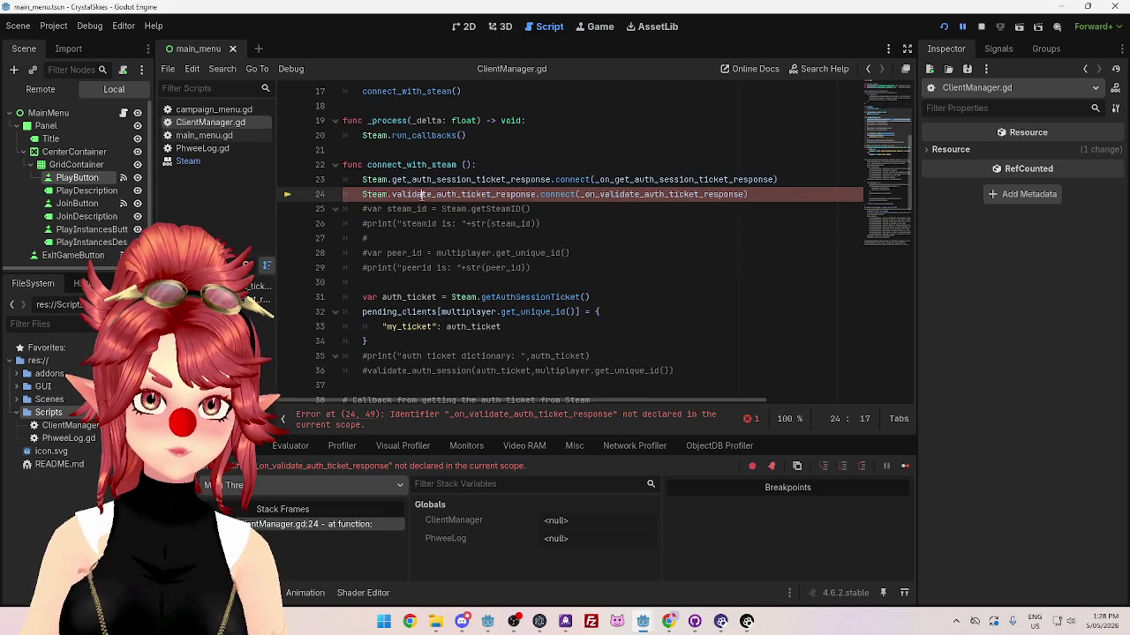
{"action": "key", "text": "ctrl+k"}
{"action": "left_click", "coordinate": [569, 253]}
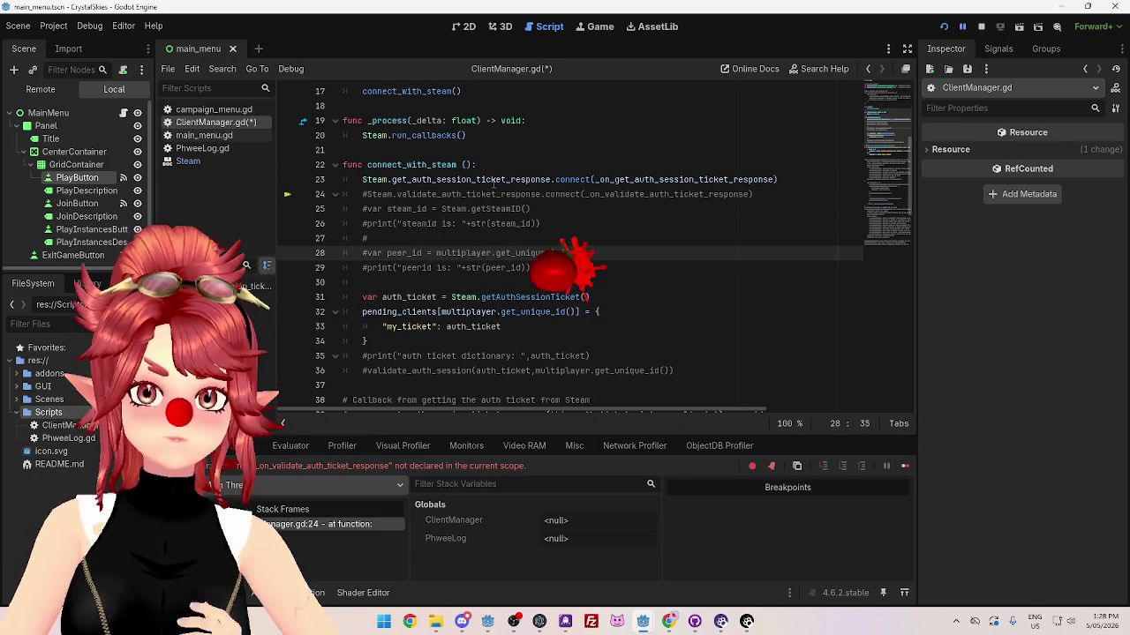
Step: Check the script around line 41, then bring up the GodotSteam Authentication docs in Chrome
{"action": "scroll", "coordinate": [578, 265], "scroll_direction": "down", "scroll_amount": 1}
{"action": "scroll", "coordinate": [578, 265], "scroll_direction": "down", "scroll_amount": 3}
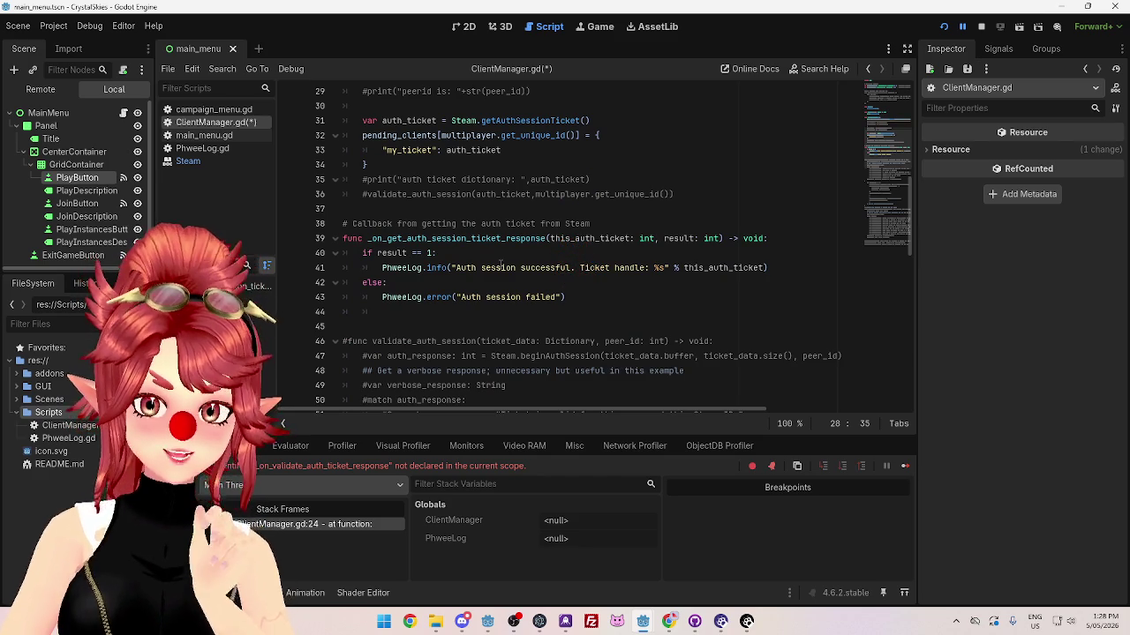
{"action": "scroll", "coordinate": [501, 264], "scroll_direction": "up", "scroll_amount": 4}
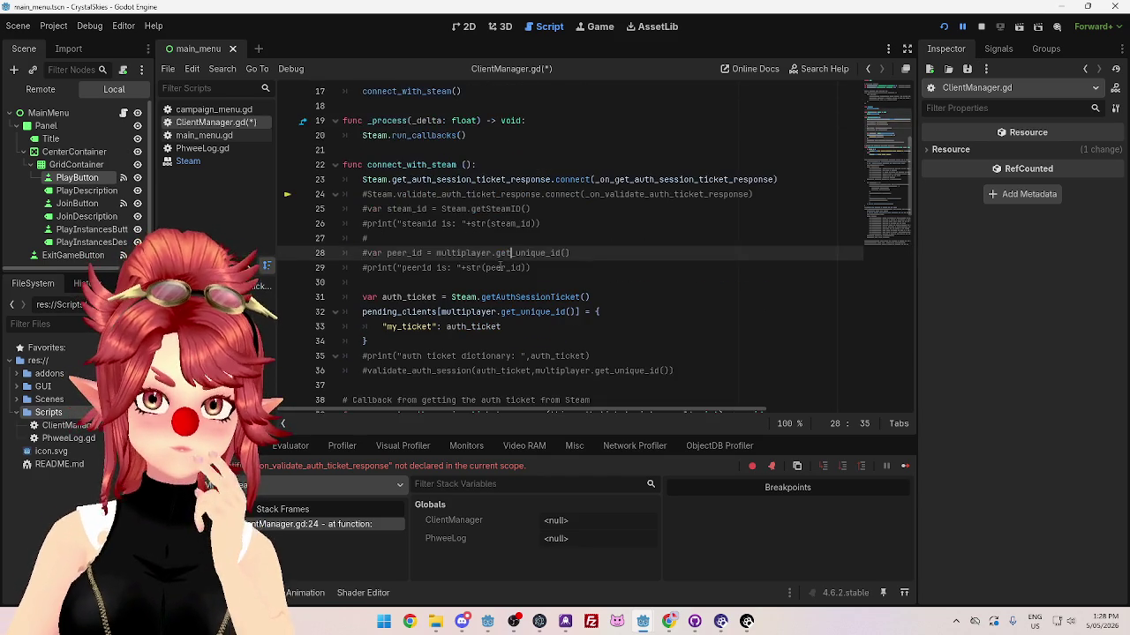
{"action": "scroll", "coordinate": [362, 141], "scroll_direction": "up", "scroll_amount": 2}
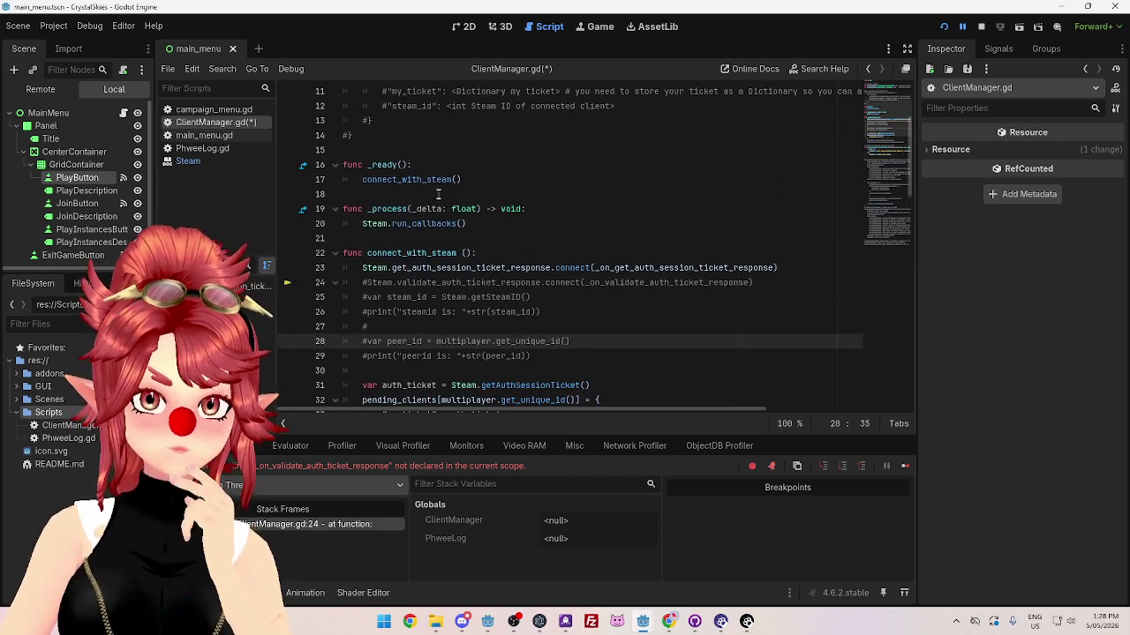
{"action": "scroll", "coordinate": [366, 150], "scroll_direction": "down", "scroll_amount": 8}
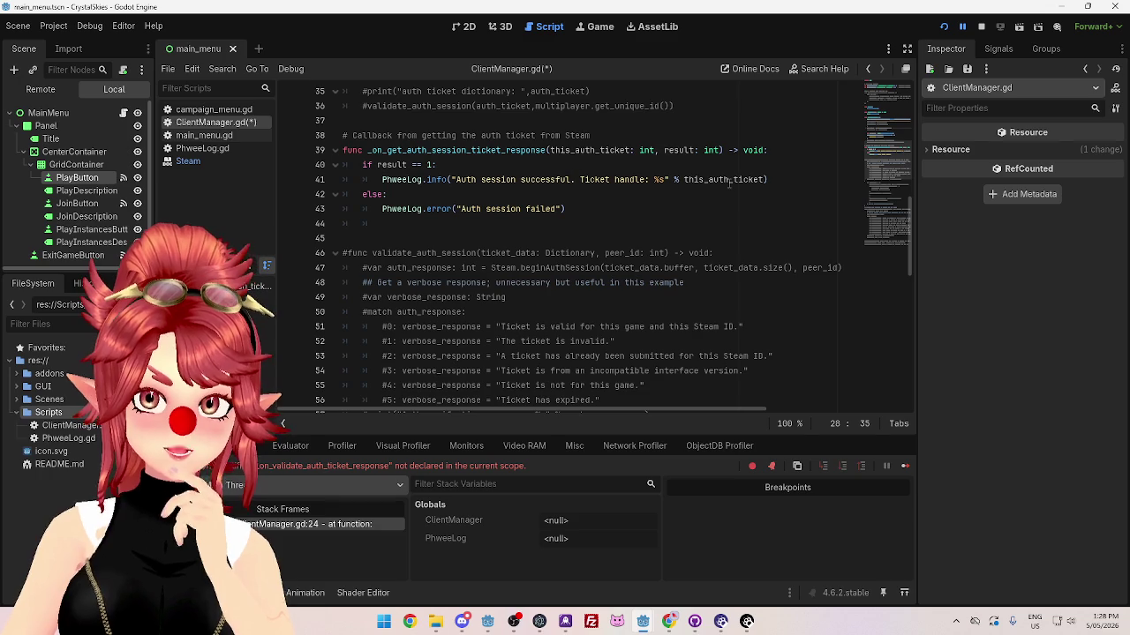
{"action": "left_click", "coordinate": [781, 179]}
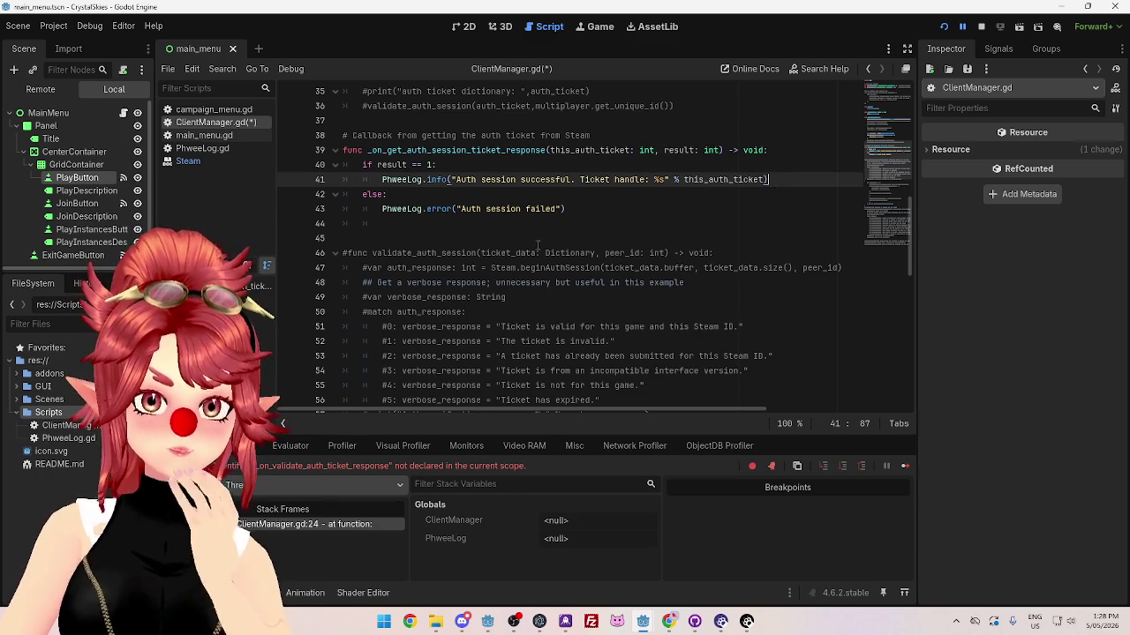
{"action": "scroll", "coordinate": [537, 245], "scroll_direction": "up", "scroll_amount": 1}
{"action": "scroll", "coordinate": [573, 265], "scroll_direction": "down", "scroll_amount": 4}
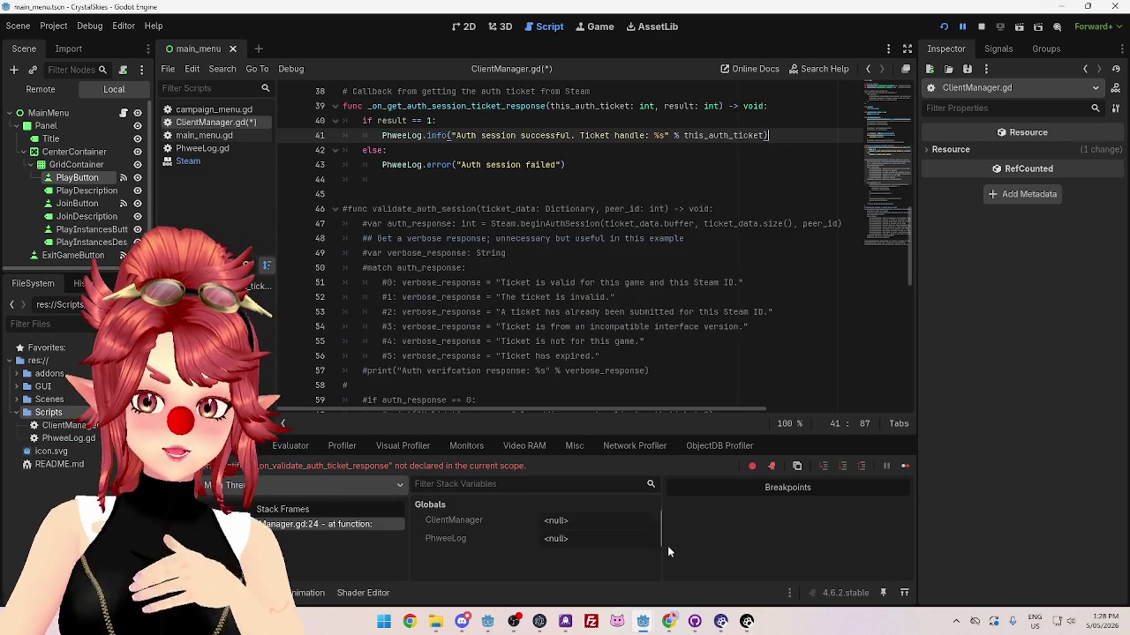
{"action": "left_click", "coordinate": [669, 621]}
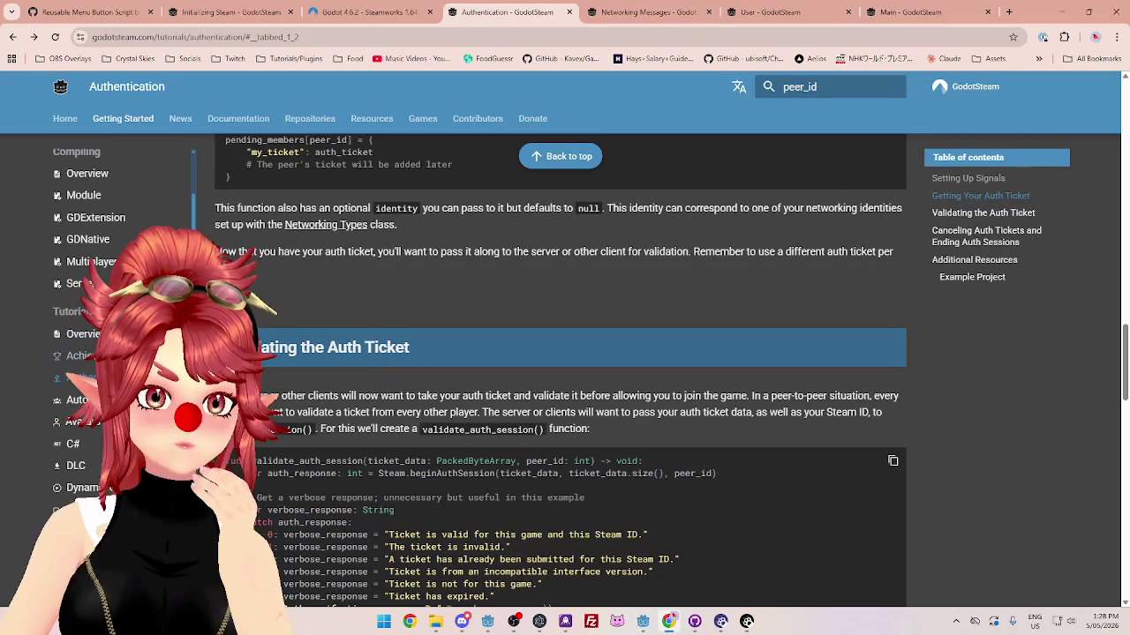
{"action": "scroll", "coordinate": [115, 353], "scroll_direction": "down", "scroll_amount": 5}
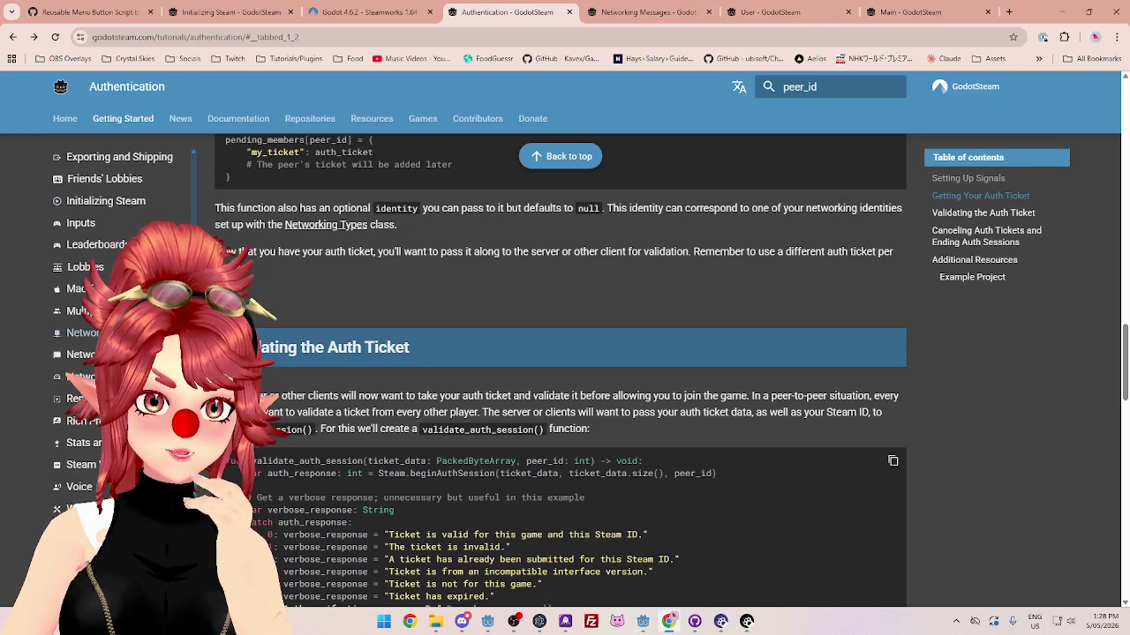
{"action": "left_click", "coordinate": [84, 332]}
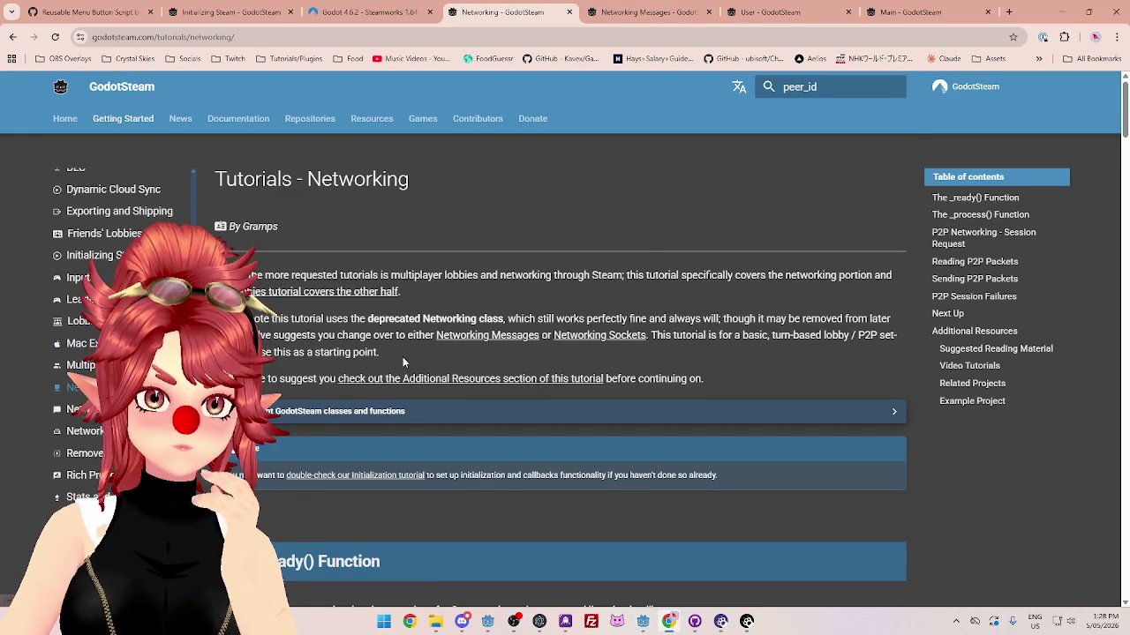
{"action": "scroll", "coordinate": [396, 361], "scroll_direction": "down", "scroll_amount": 6}
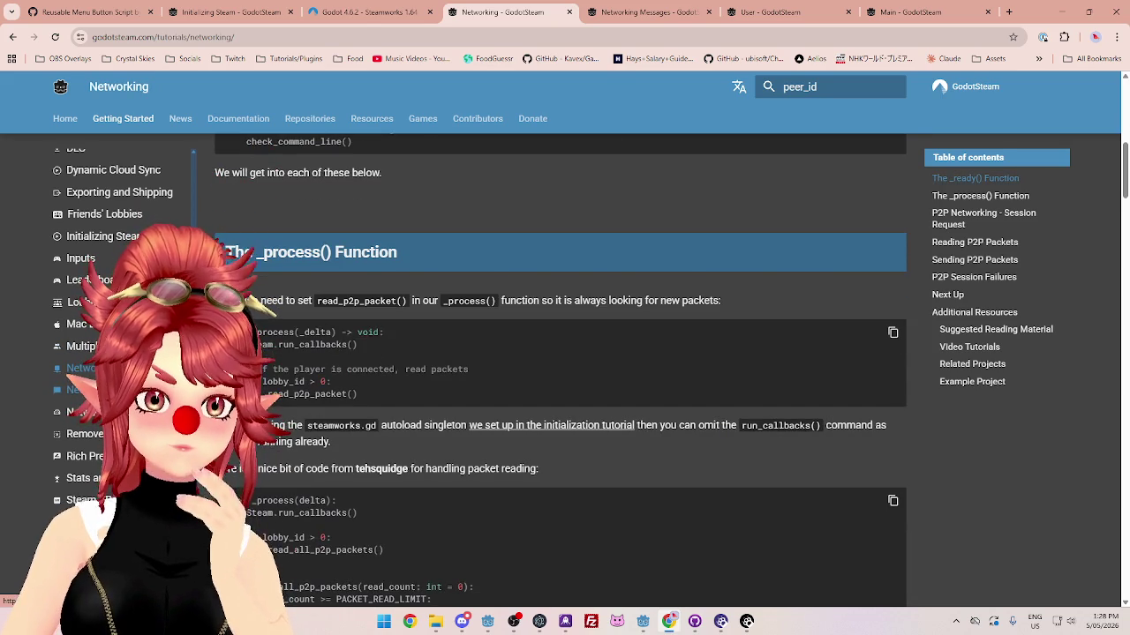
{"action": "left_click", "coordinate": [84, 390]}
{"action": "scroll", "coordinate": [344, 411], "scroll_direction": "down", "scroll_amount": 3}
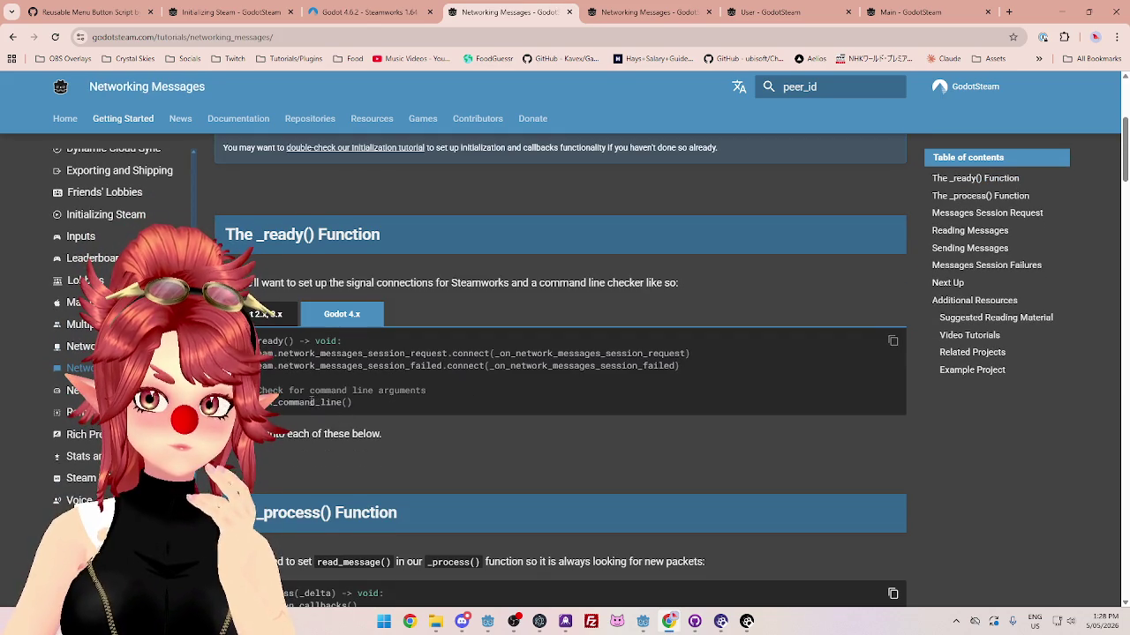
{"action": "scroll", "coordinate": [309, 401], "scroll_direction": "down", "scroll_amount": 1}
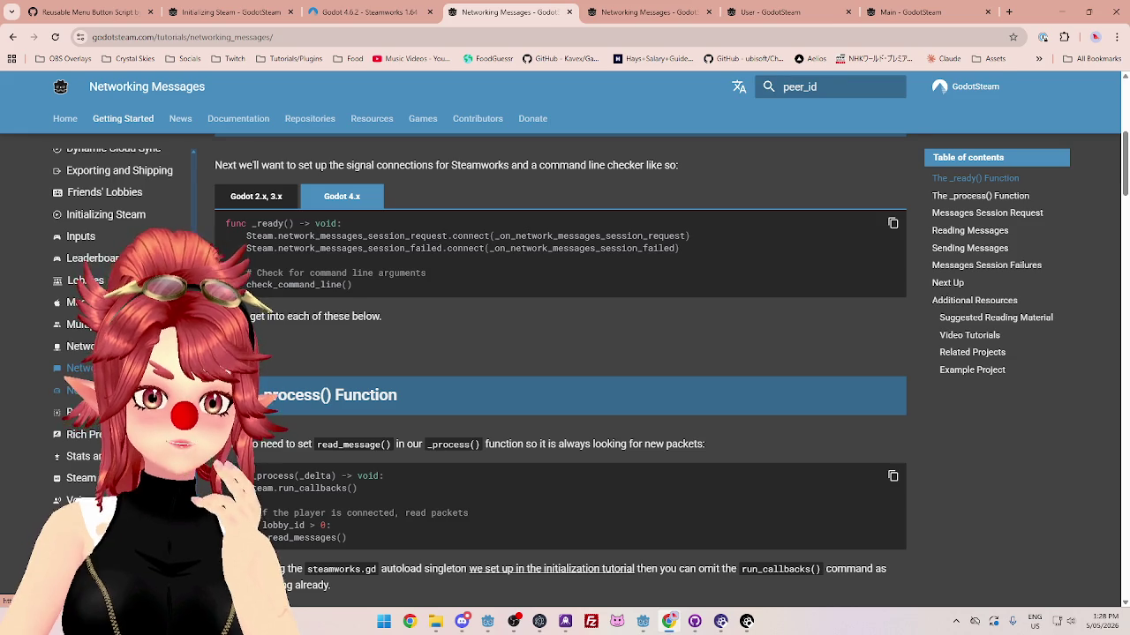
{"action": "left_click", "coordinate": [79, 390]}
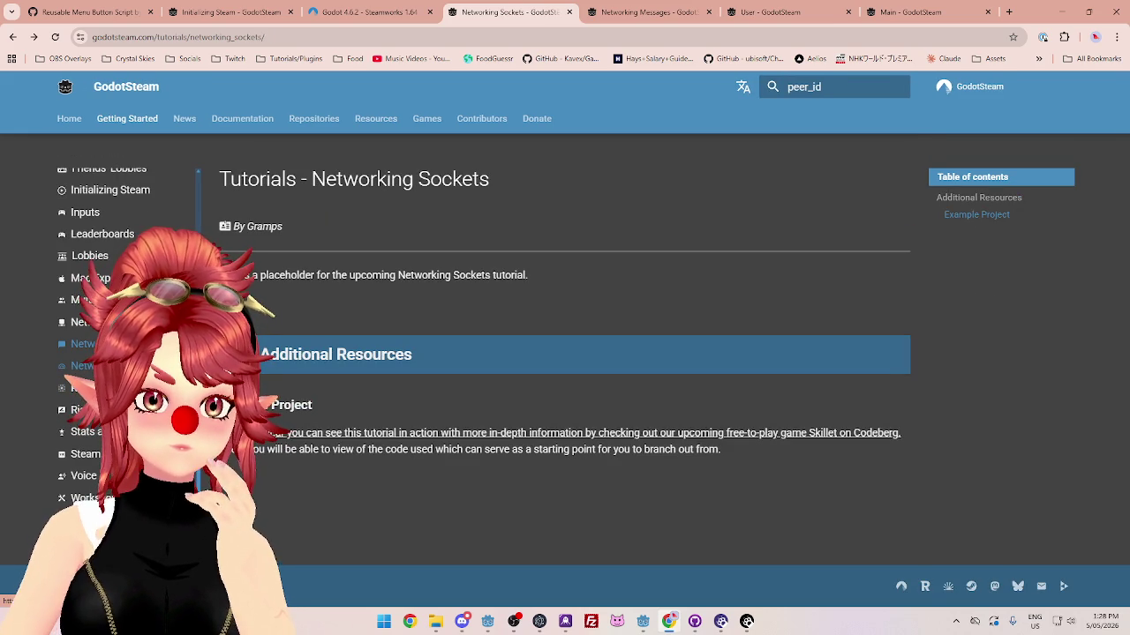
{"action": "left_click", "coordinate": [79, 343]}
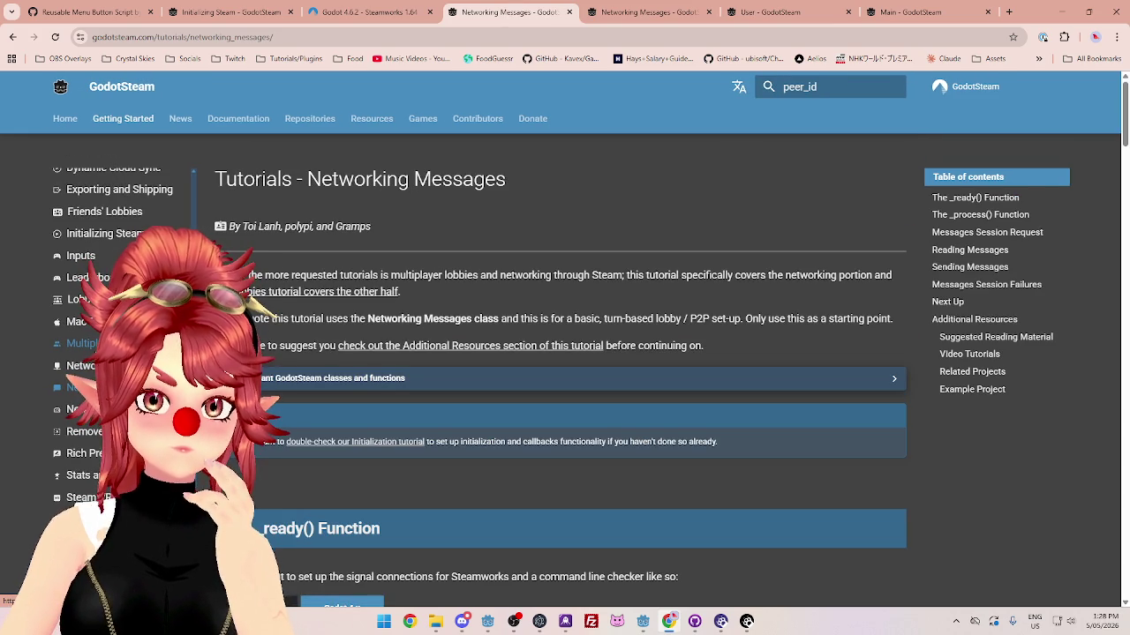
{"action": "scroll", "coordinate": [317, 397], "scroll_direction": "down", "scroll_amount": 2}
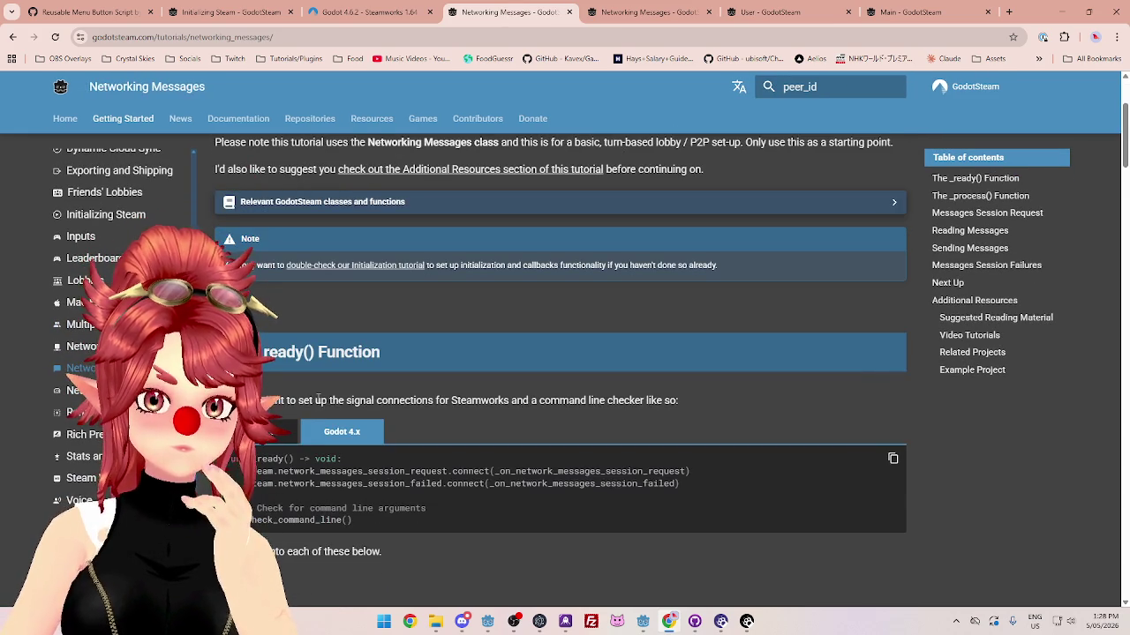
{"action": "scroll", "coordinate": [316, 402], "scroll_direction": "down", "scroll_amount": 3}
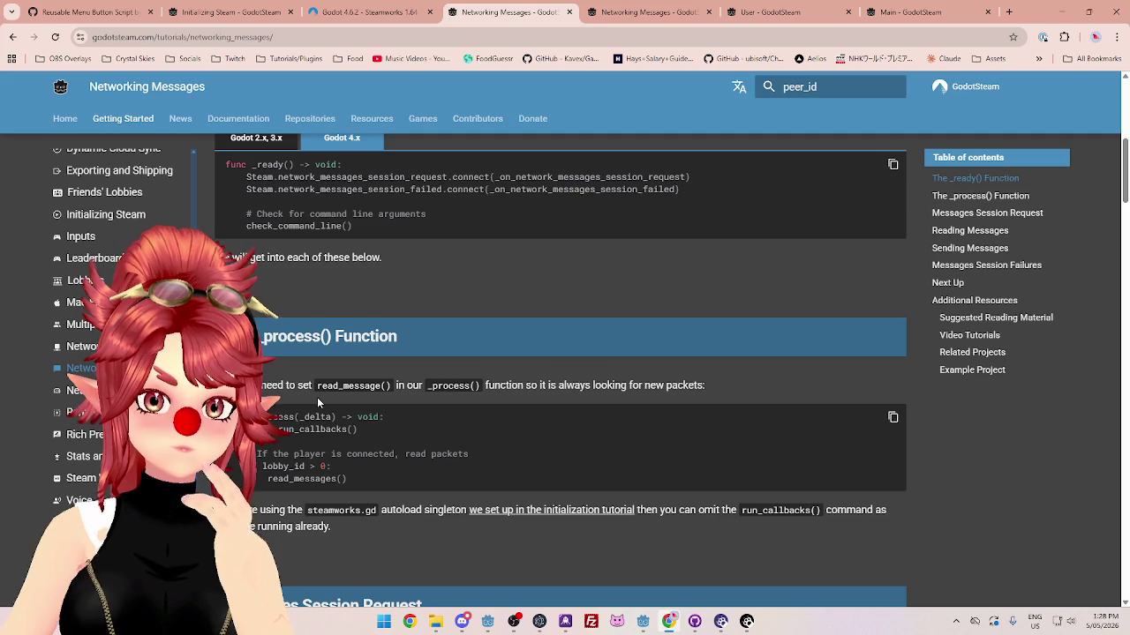
{"action": "scroll", "coordinate": [317, 397], "scroll_direction": "down", "scroll_amount": 1}
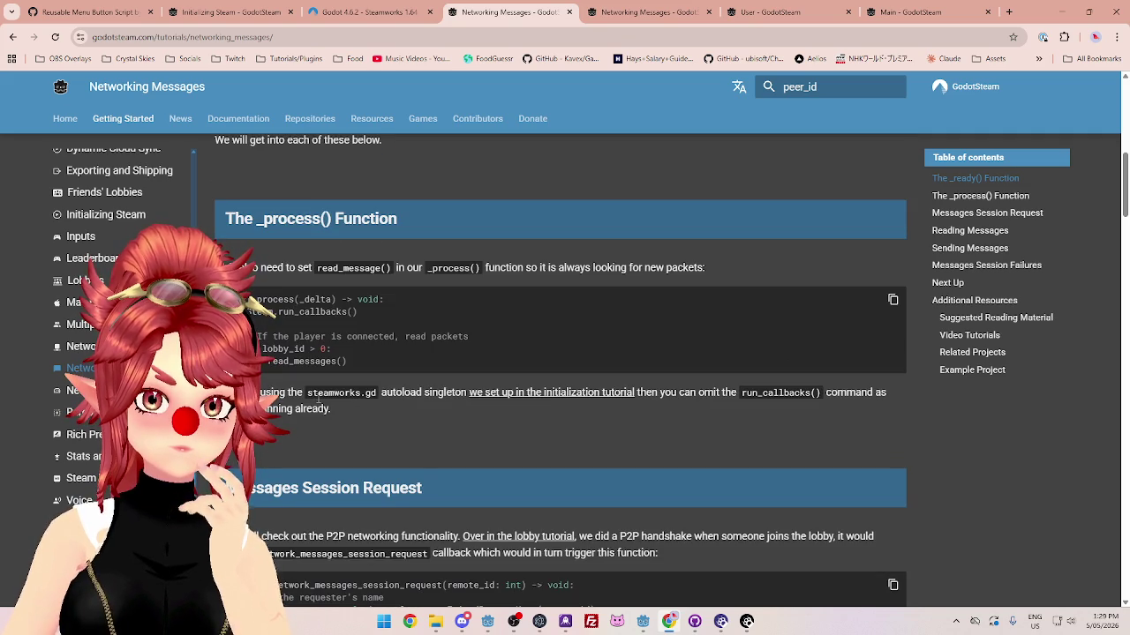
{"action": "scroll", "coordinate": [317, 399], "scroll_direction": "down", "scroll_amount": 2}
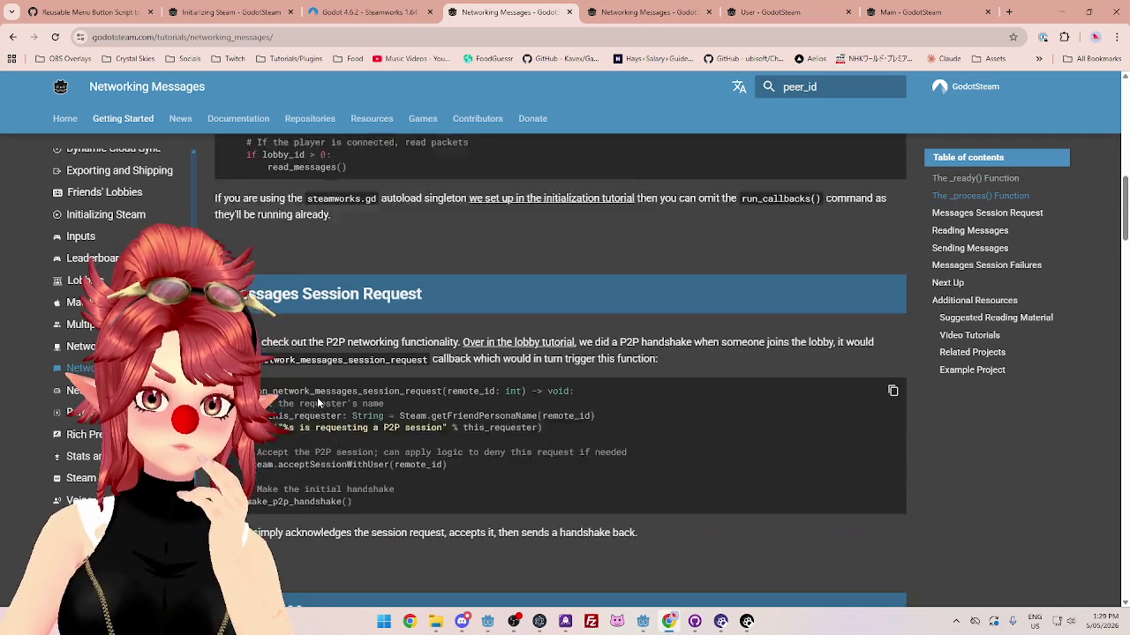
{"action": "left_click", "coordinate": [81, 346]}
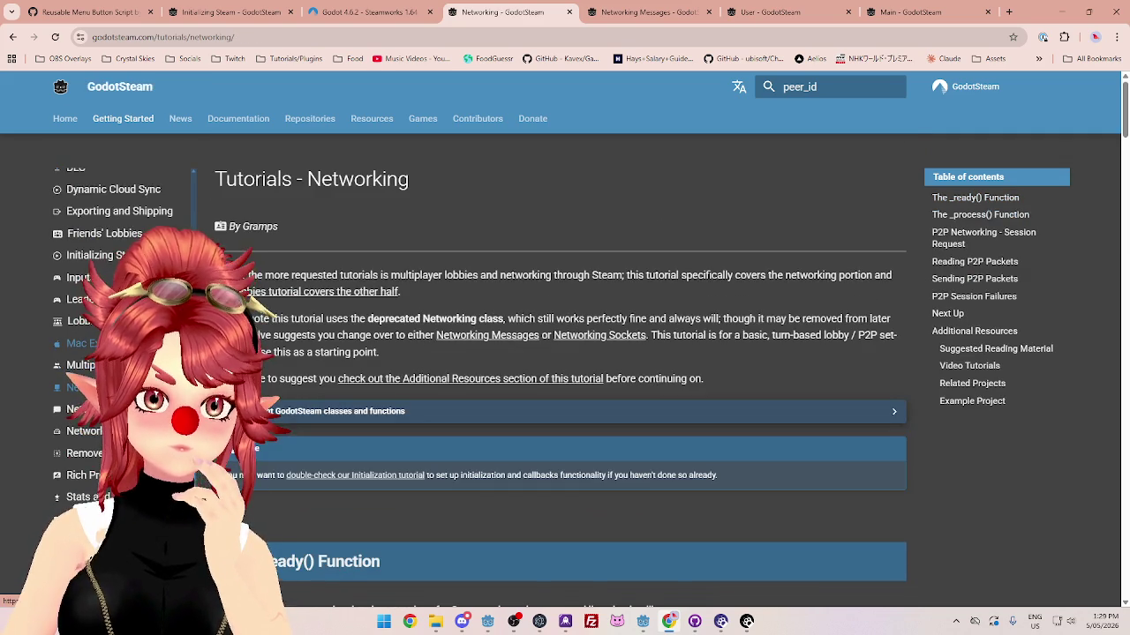
{"action": "left_click", "coordinate": [81, 365]}
{"action": "scroll", "coordinate": [370, 373], "scroll_direction": "down", "scroll_amount": 2}
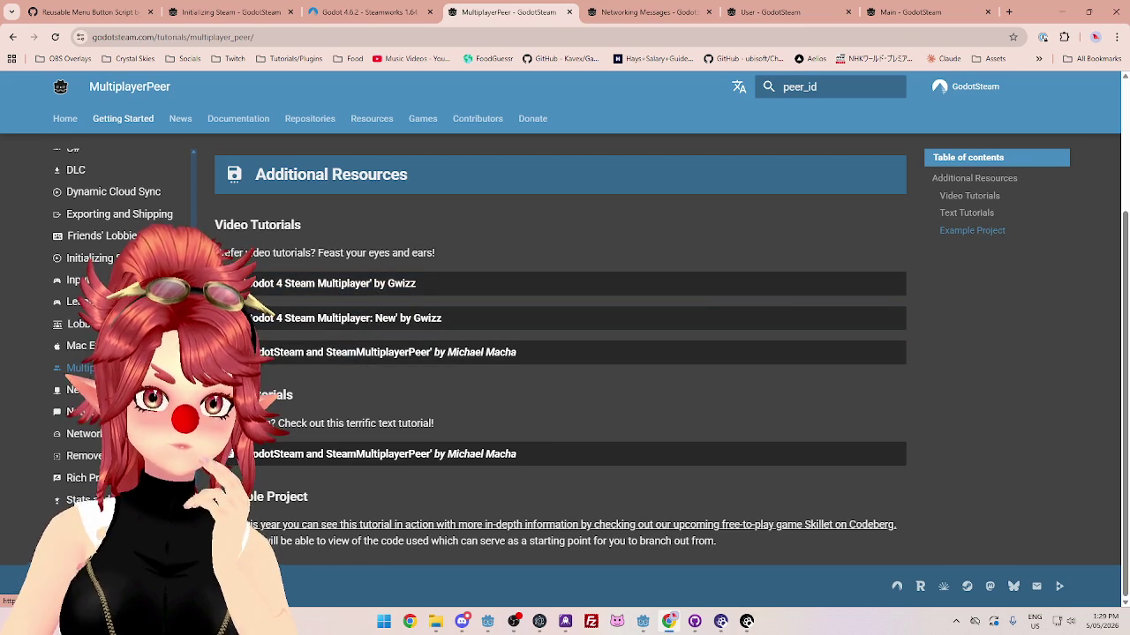
{"action": "scroll", "coordinate": [119, 327], "scroll_direction": "up", "scroll_amount": 3}
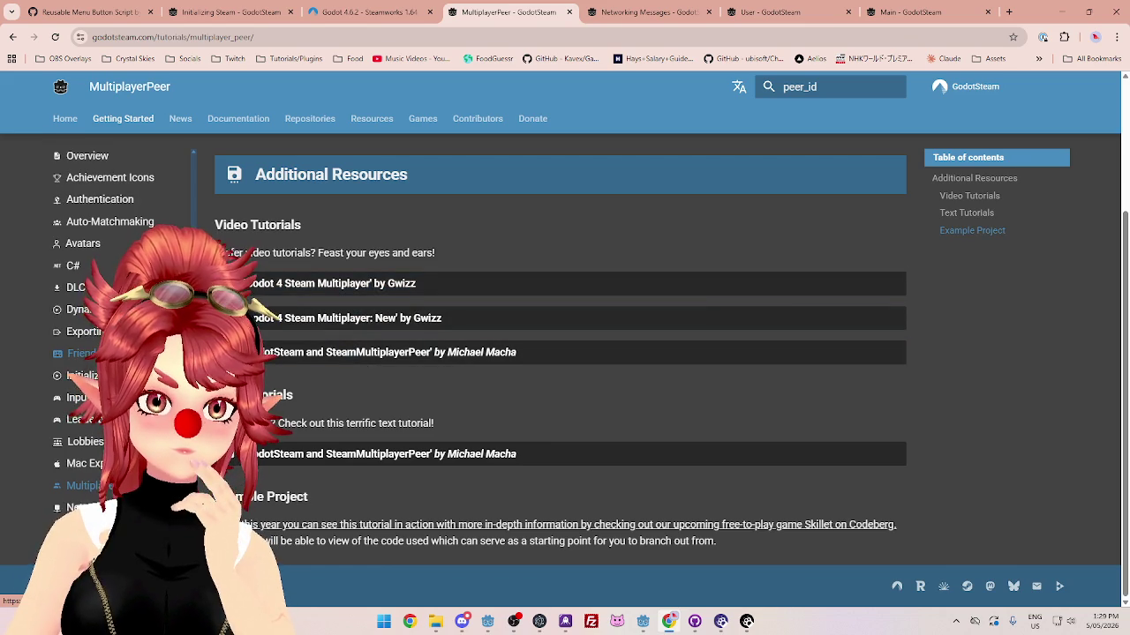
{"action": "scroll", "coordinate": [119, 327], "scroll_direction": "up", "scroll_amount": 2}
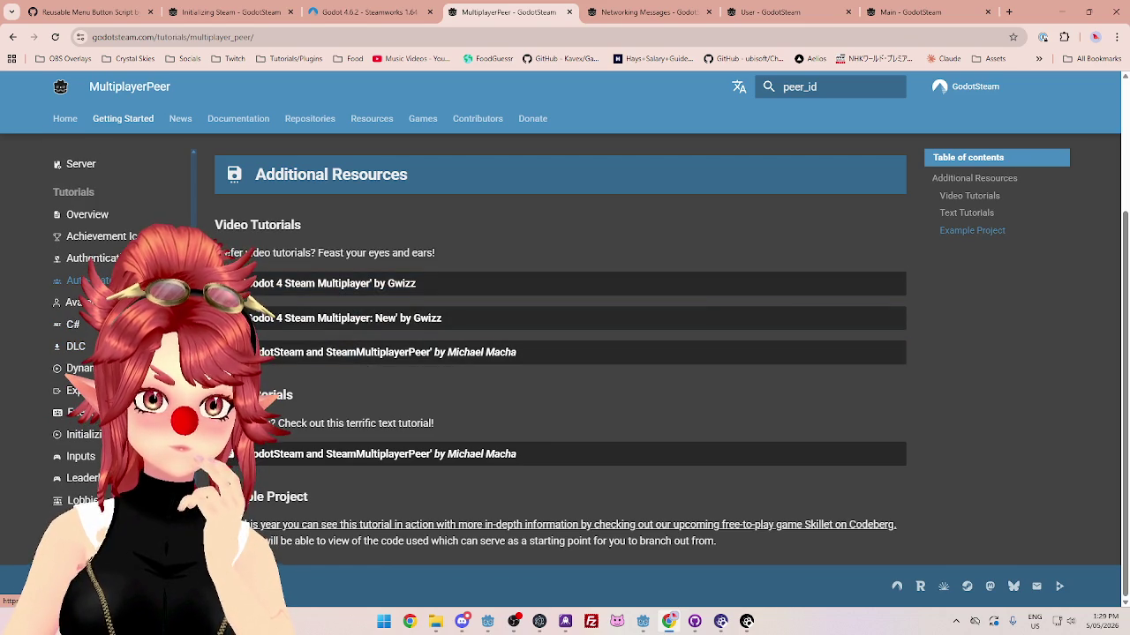
{"action": "left_click", "coordinate": [93, 257]}
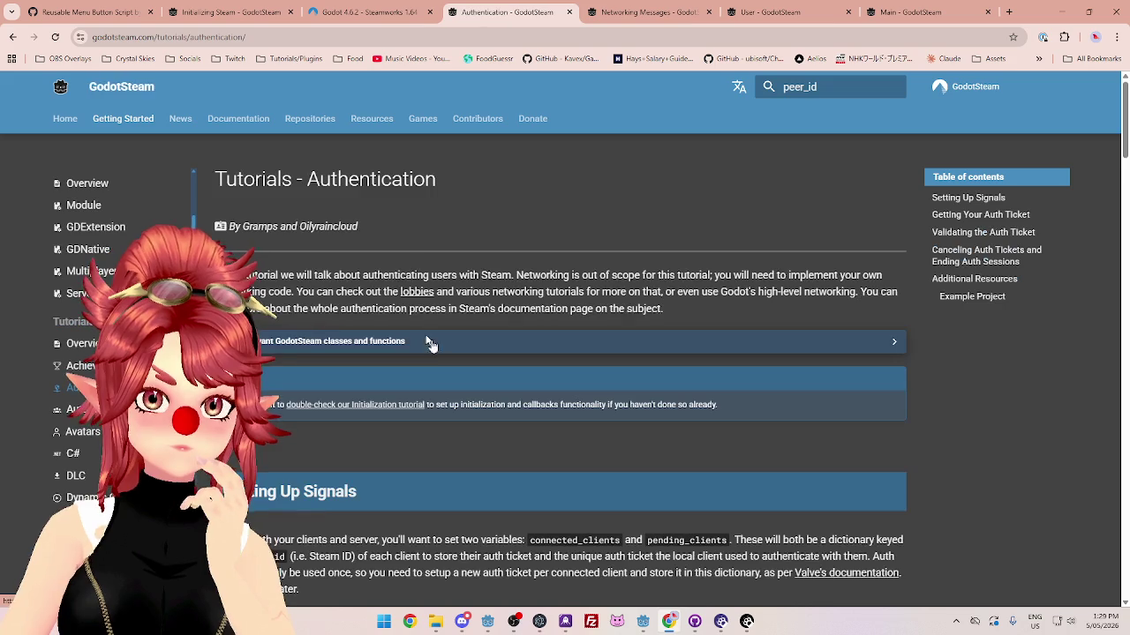
{"action": "scroll", "coordinate": [428, 355], "scroll_direction": "down", "scroll_amount": 10}
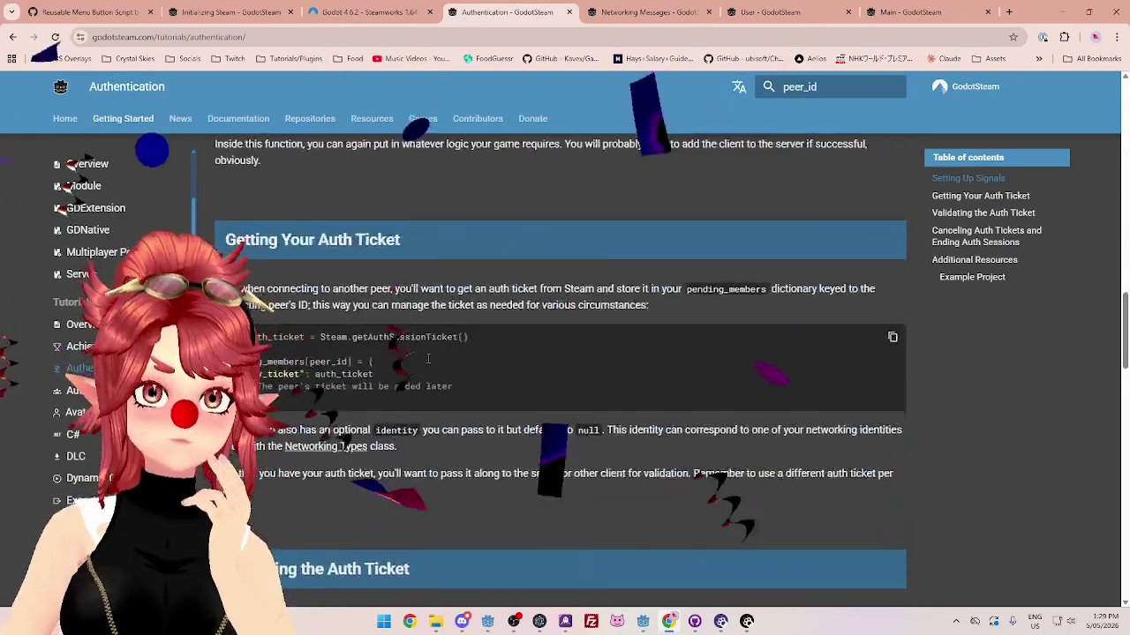
{"action": "scroll", "coordinate": [428, 358], "scroll_direction": "down", "scroll_amount": 15}
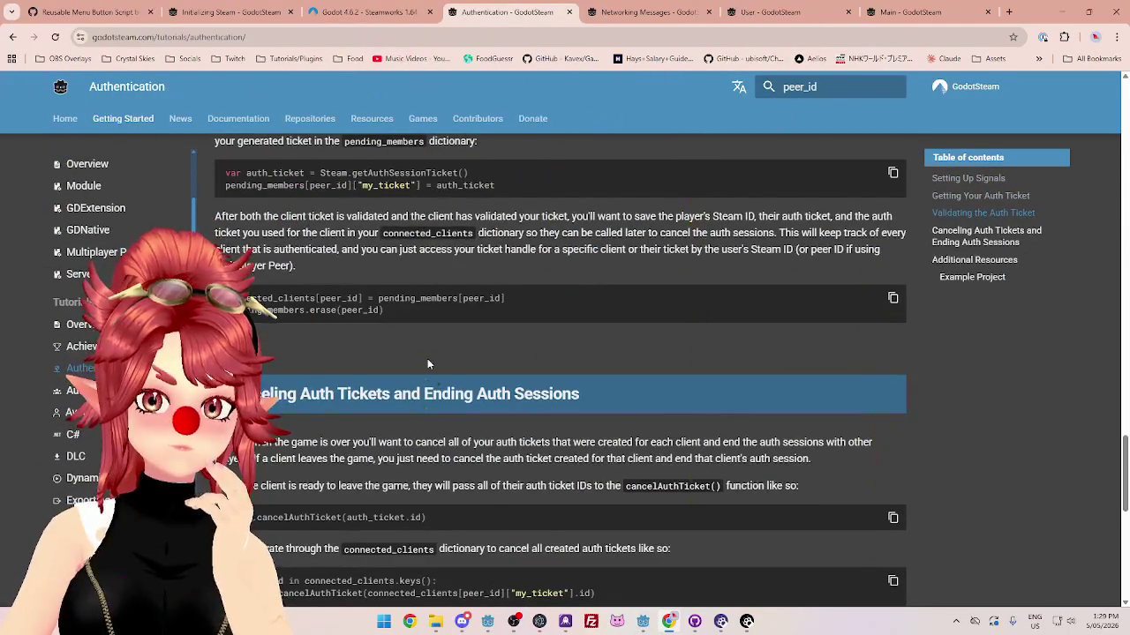
{"action": "scroll", "coordinate": [427, 362], "scroll_direction": "down", "scroll_amount": 3}
{"action": "scroll", "coordinate": [428, 360], "scroll_direction": "up", "scroll_amount": 3}
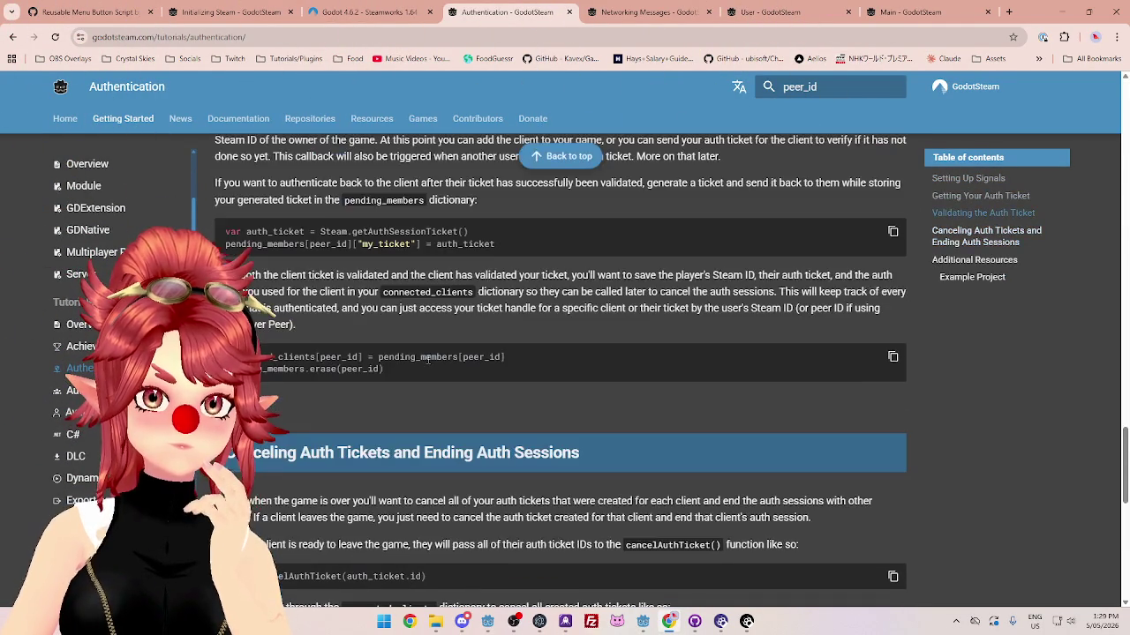
{"action": "scroll", "coordinate": [428, 359], "scroll_direction": "up", "scroll_amount": 10}
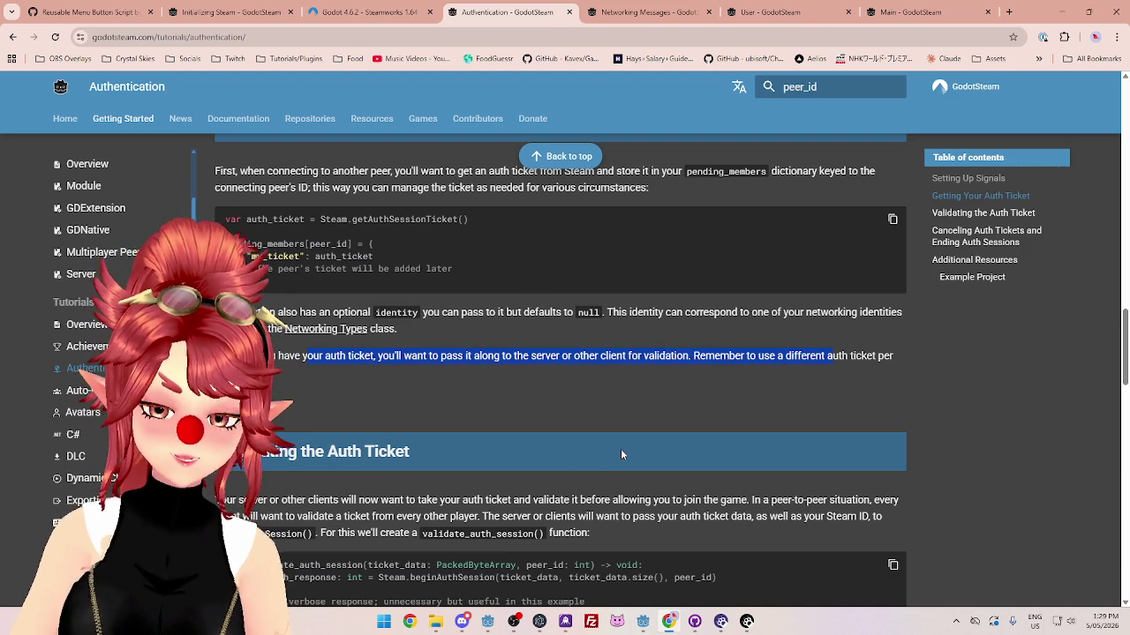
{"action": "scroll", "coordinate": [527, 391], "scroll_direction": "up", "scroll_amount": 1}
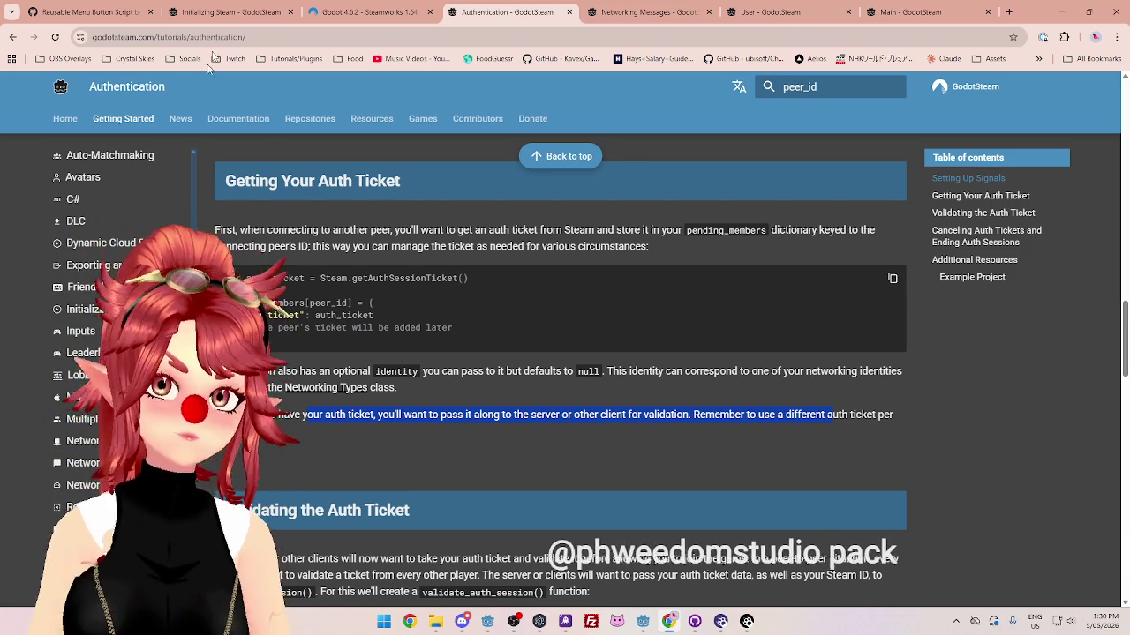
{"action": "key", "text": "alt+Tab"}
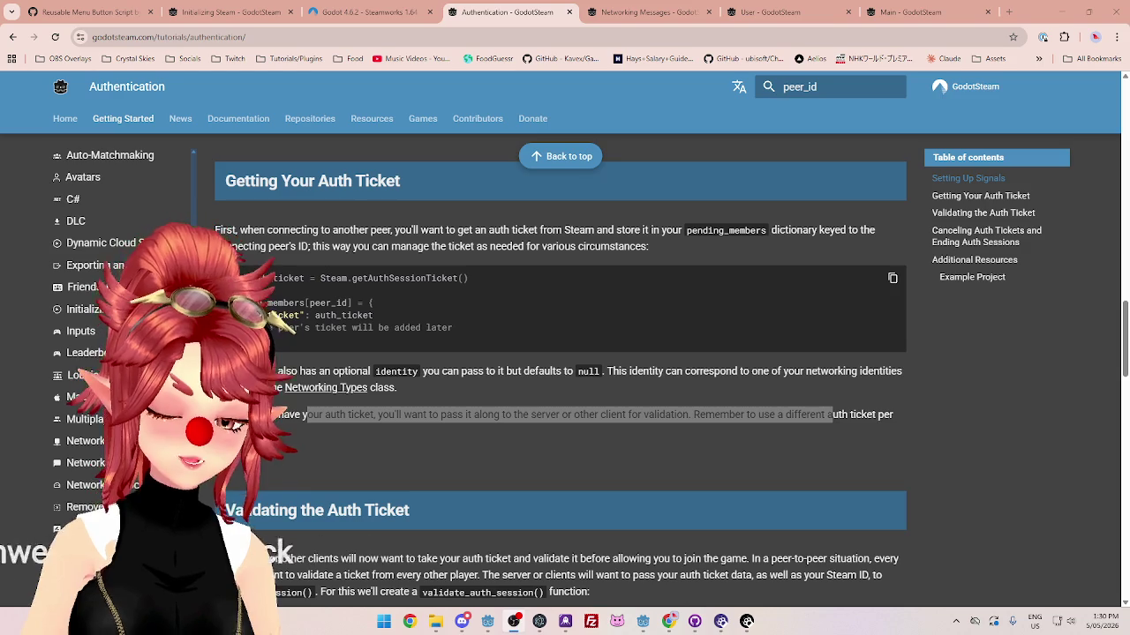
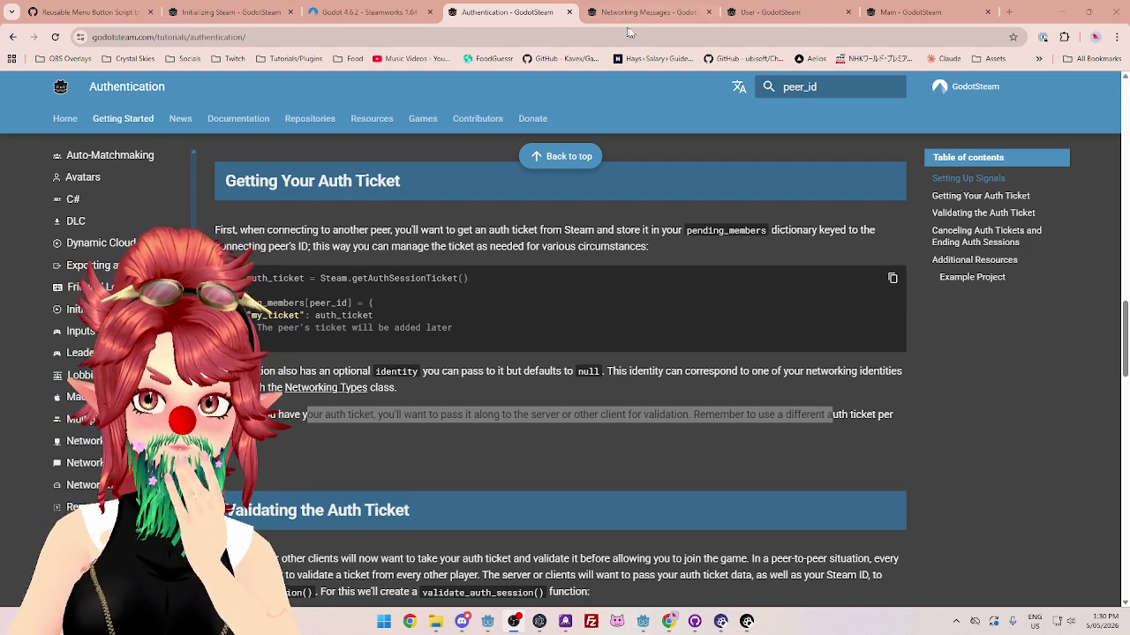
Step: From the Initializing Steam tab, open the 'How To Compile Servers From Scratch' guide
{"action": "left_click", "coordinate": [238, 13]}
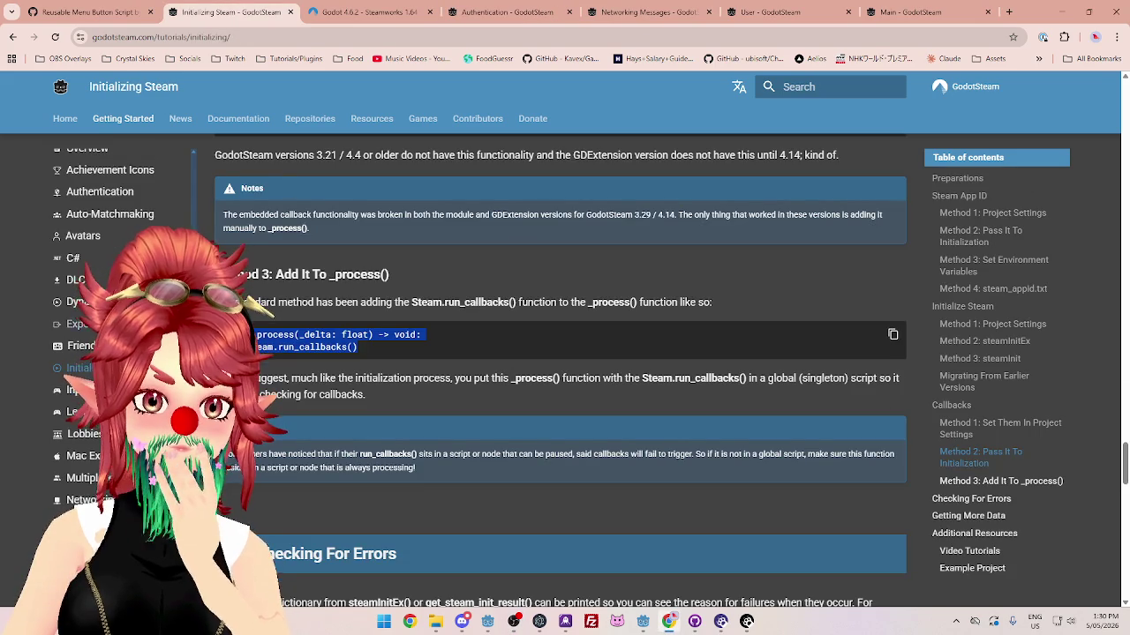
{"action": "scroll", "coordinate": [77, 228], "scroll_direction": "up", "scroll_amount": 2}
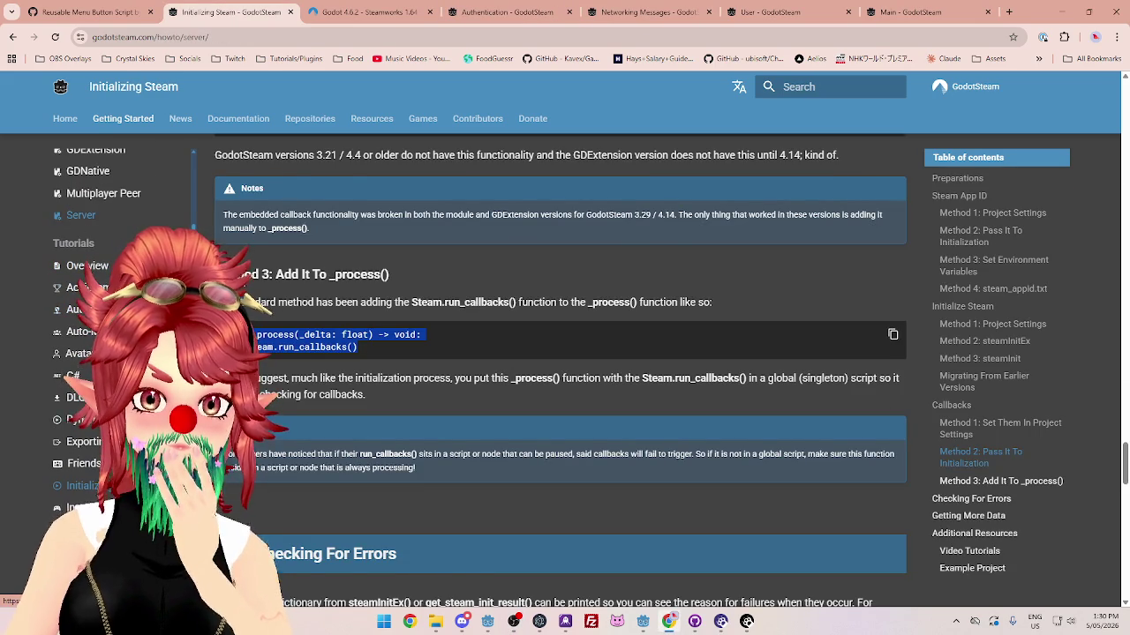
{"action": "left_click", "coordinate": [80, 216]}
Step: Read the server compile guide down to its final 'Good to Go' section
{"action": "scroll", "coordinate": [362, 328], "scroll_direction": "down", "scroll_amount": 10}
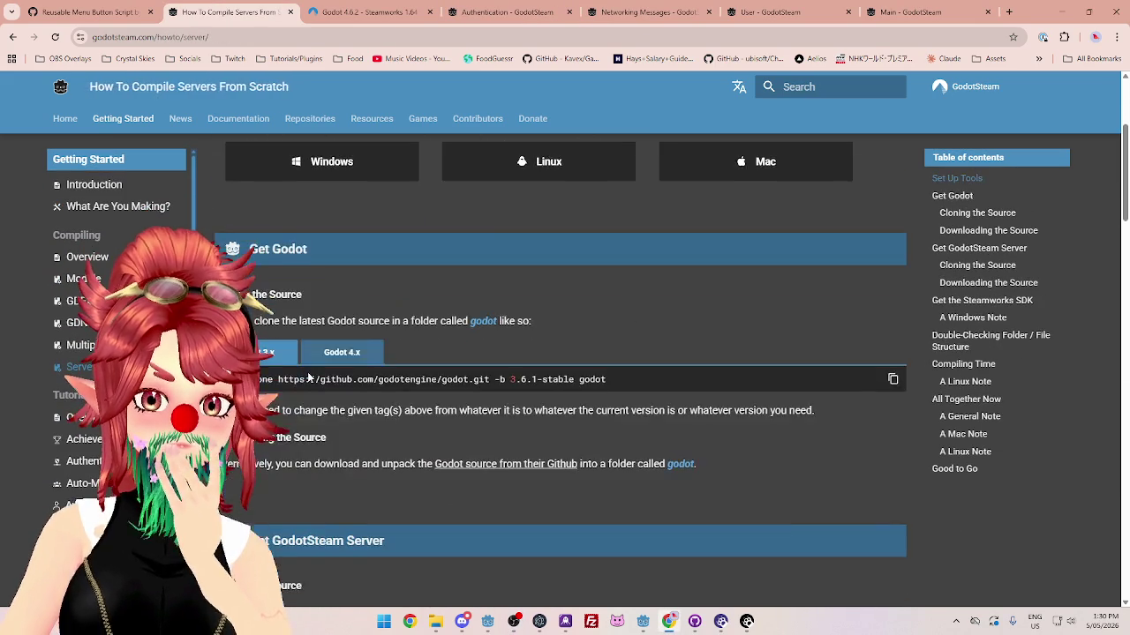
{"action": "scroll", "coordinate": [307, 371], "scroll_direction": "down", "scroll_amount": 5}
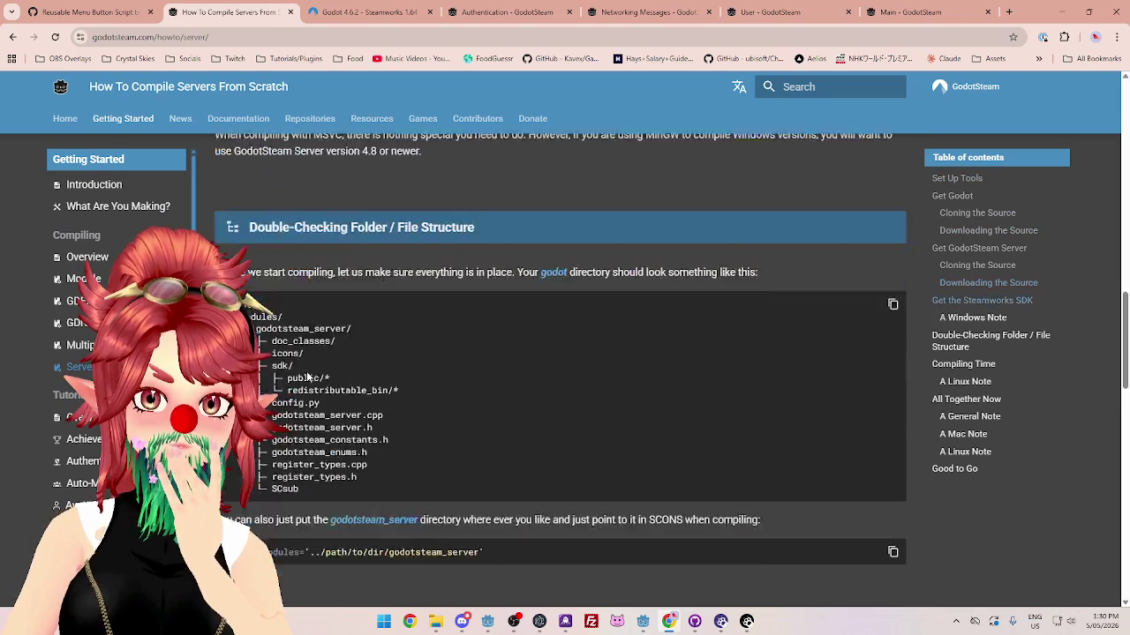
{"action": "scroll", "coordinate": [307, 372], "scroll_direction": "down", "scroll_amount": 4}
{"action": "scroll", "coordinate": [307, 371], "scroll_direction": "up", "scroll_amount": 3}
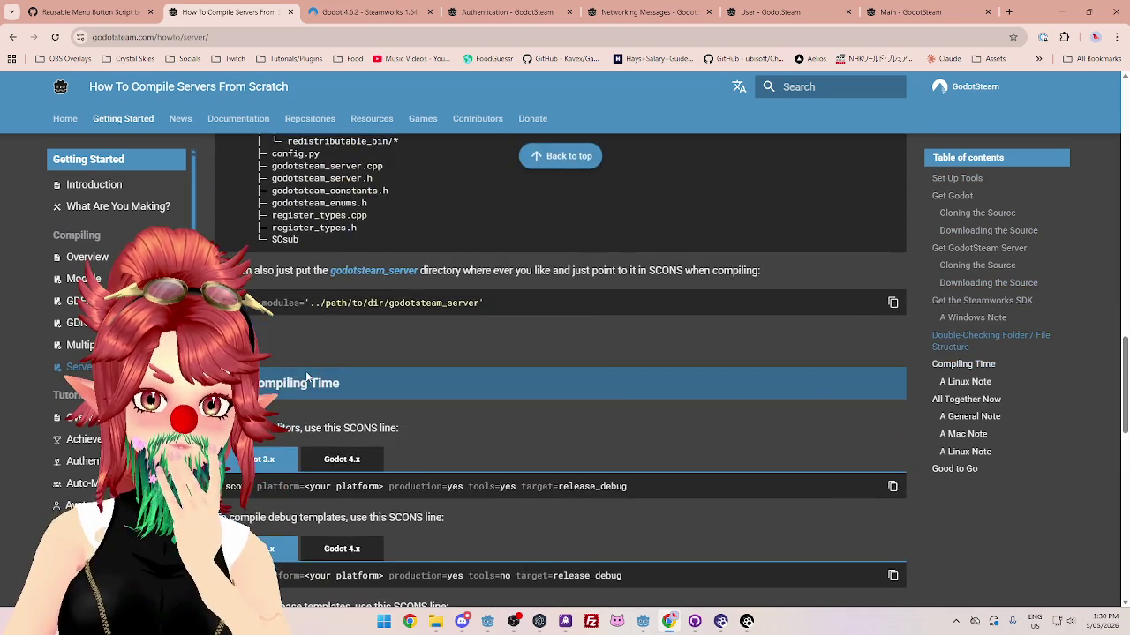
{"action": "scroll", "coordinate": [305, 372], "scroll_direction": "down", "scroll_amount": 5}
{"action": "scroll", "coordinate": [305, 372], "scroll_direction": "down", "scroll_amount": 7}
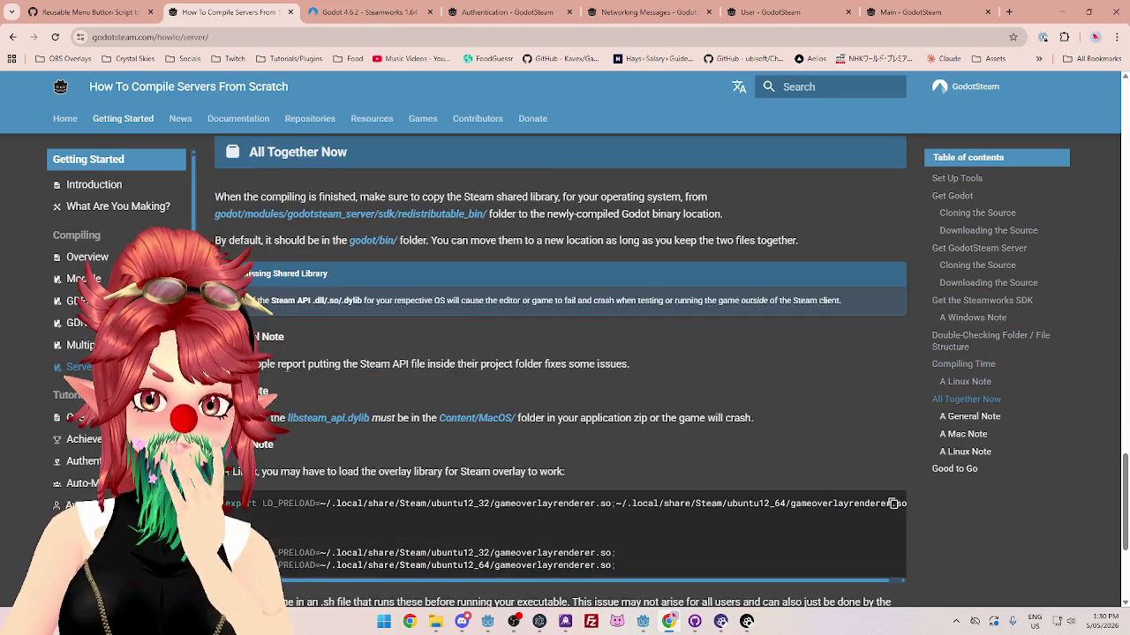
{"action": "scroll", "coordinate": [290, 368], "scroll_direction": "down", "scroll_amount": 1}
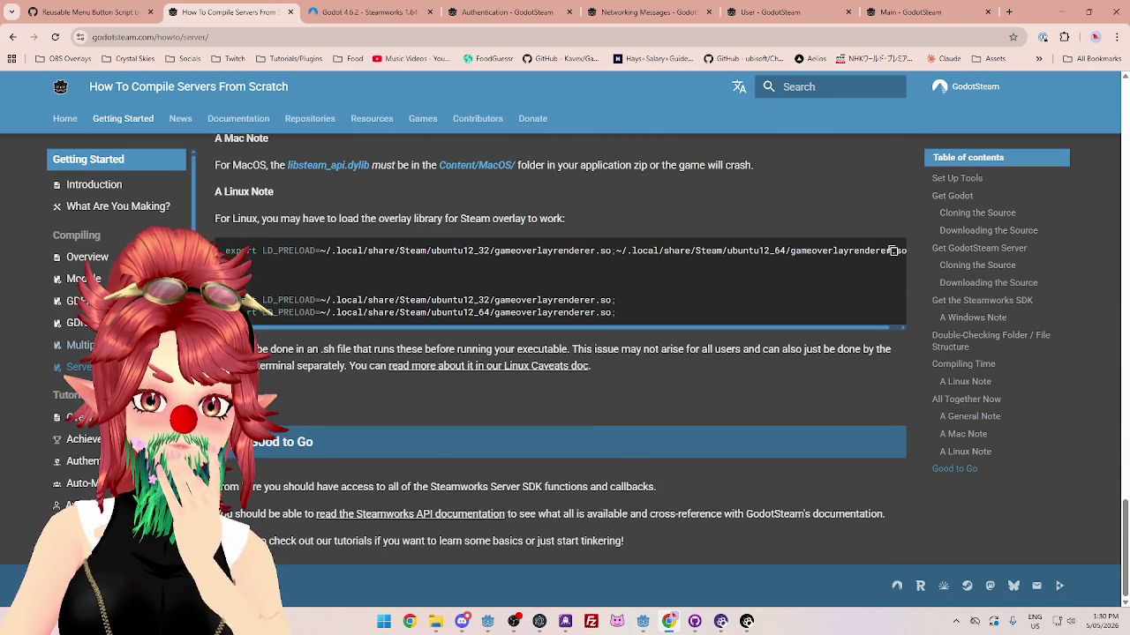
{"action": "scroll", "coordinate": [119, 353], "scroll_direction": "down", "scroll_amount": 3}
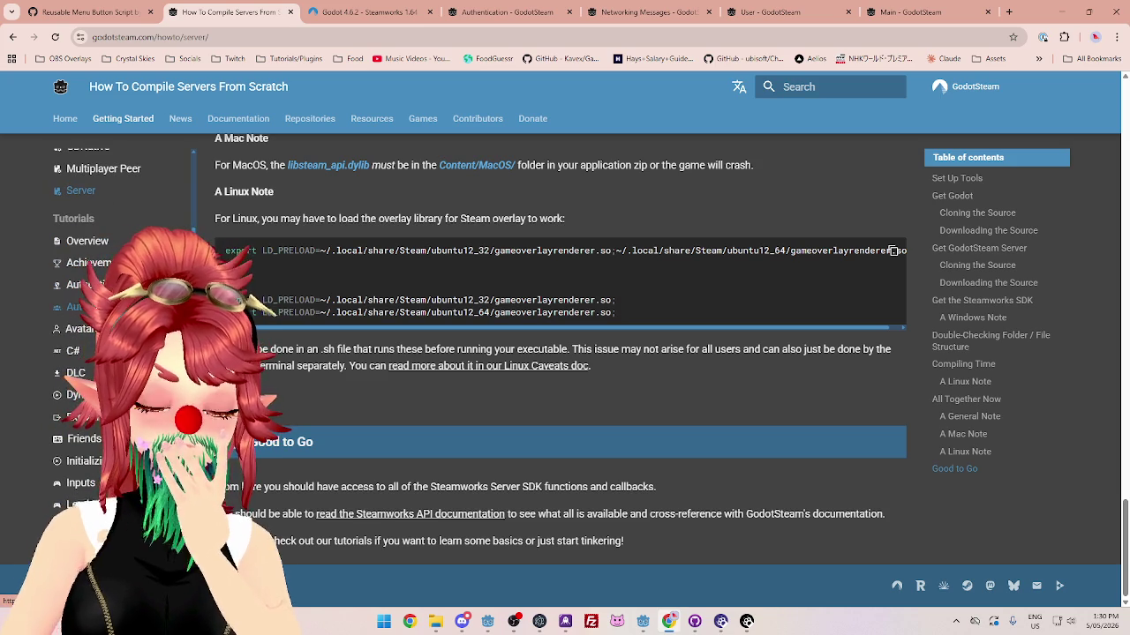
Step: Open the Lobby Auto-Matchmaking tutorial and skim through it
{"action": "left_click", "coordinate": [77, 306]}
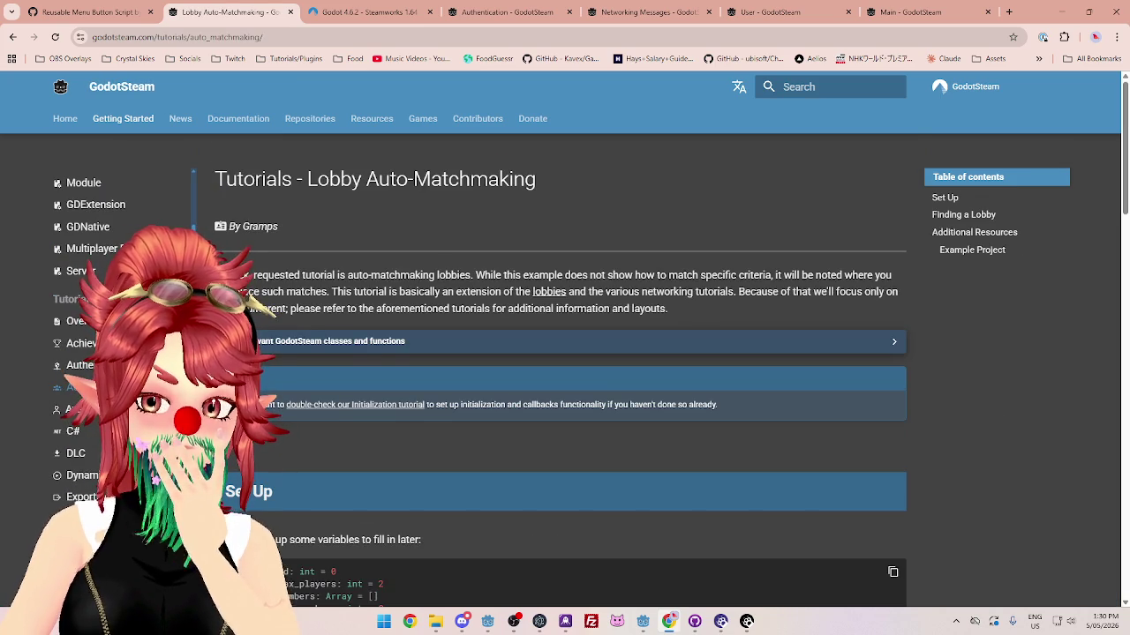
{"action": "scroll", "coordinate": [272, 376], "scroll_direction": "down", "scroll_amount": 2}
{"action": "scroll", "coordinate": [272, 376], "scroll_direction": "down", "scroll_amount": 1}
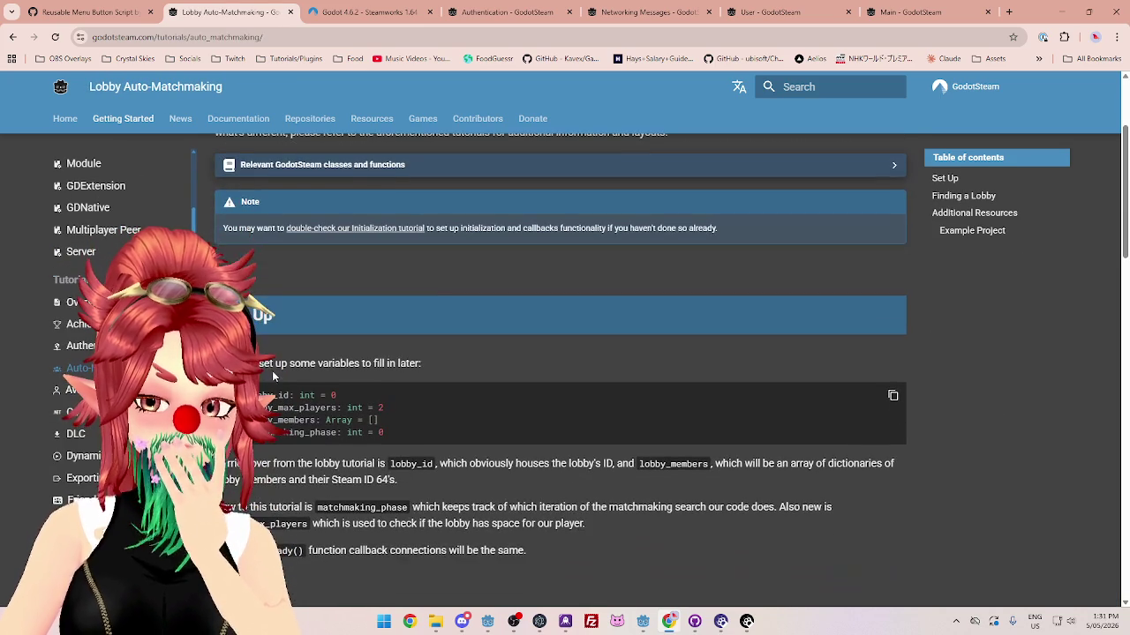
{"action": "scroll", "coordinate": [272, 376], "scroll_direction": "down", "scroll_amount": 1}
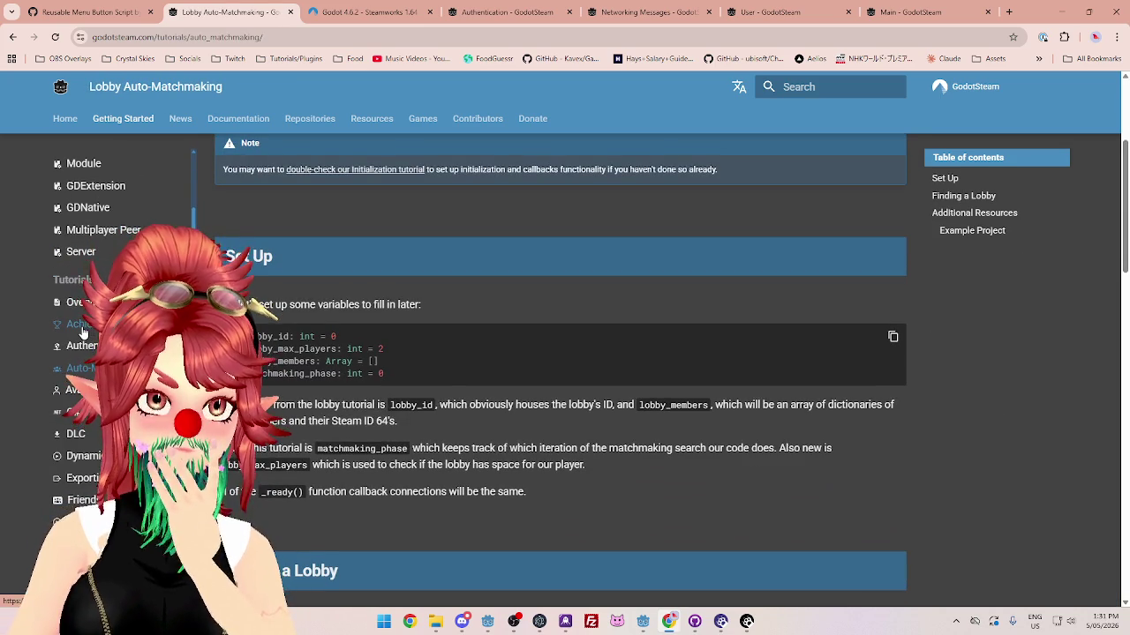
{"action": "scroll", "coordinate": [84, 330], "scroll_direction": "down", "scroll_amount": 1}
Step: Read through the Authentication tutorial, then bring up the MultiplayerPeer tutorial page
{"action": "left_click", "coordinate": [79, 287]}
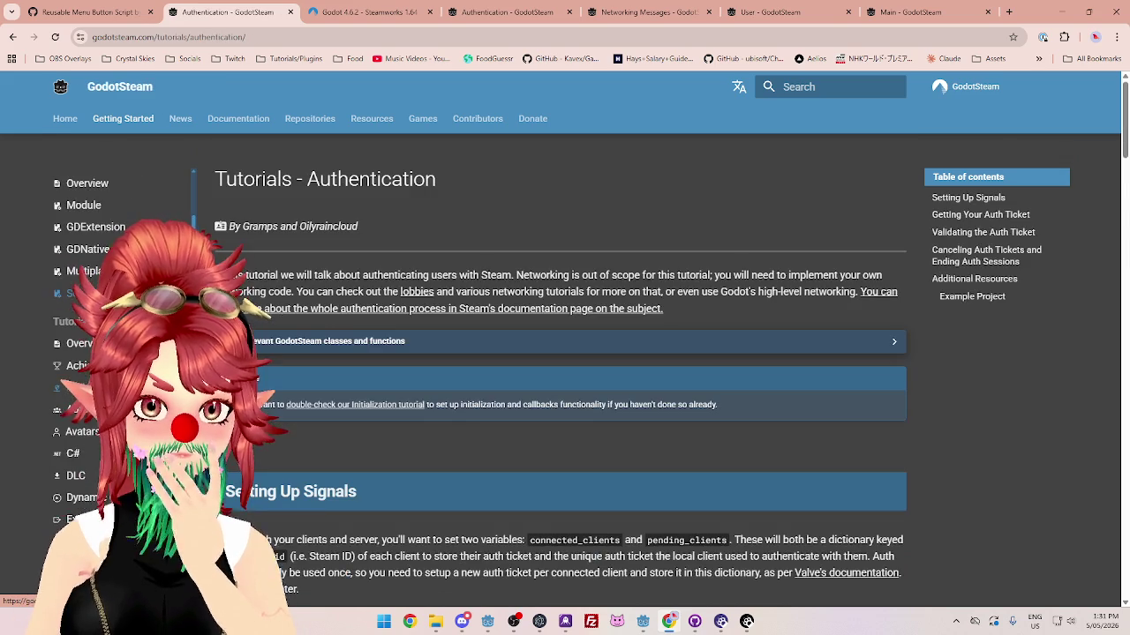
{"action": "scroll", "coordinate": [449, 423], "scroll_direction": "down", "scroll_amount": 4}
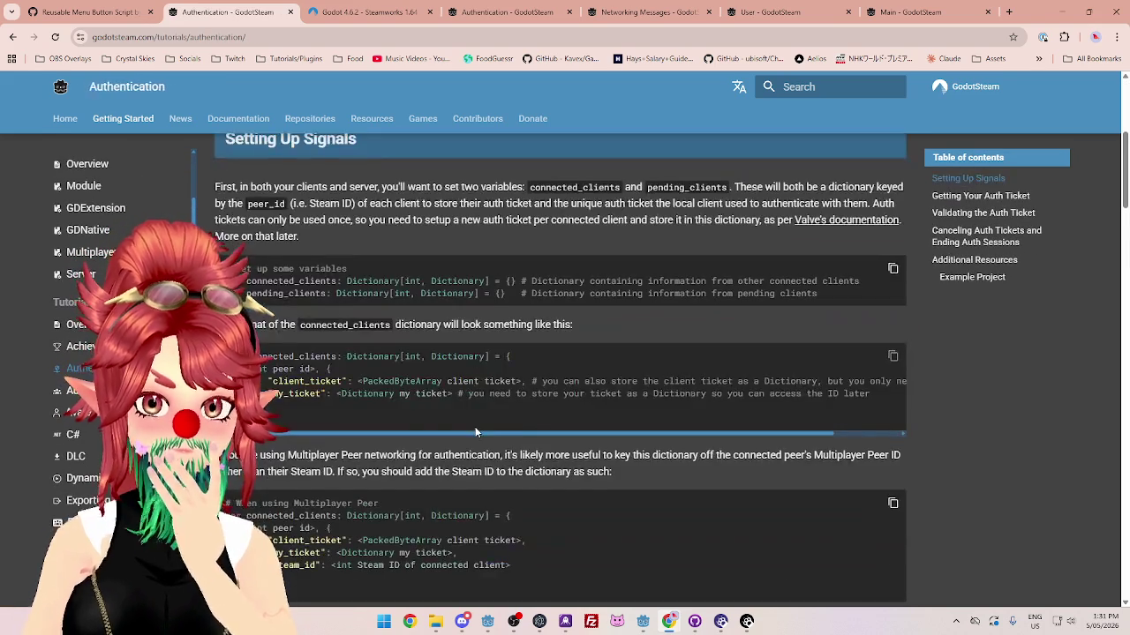
{"action": "scroll", "coordinate": [476, 432], "scroll_direction": "down", "scroll_amount": 15}
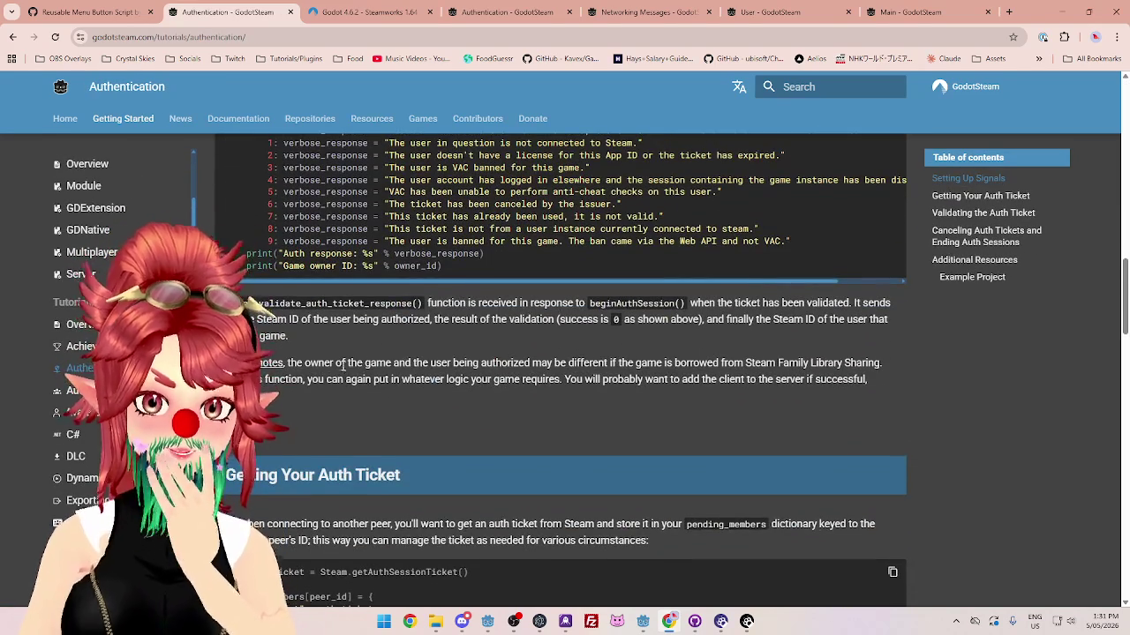
{"action": "scroll", "coordinate": [343, 367], "scroll_direction": "down", "scroll_amount": 13}
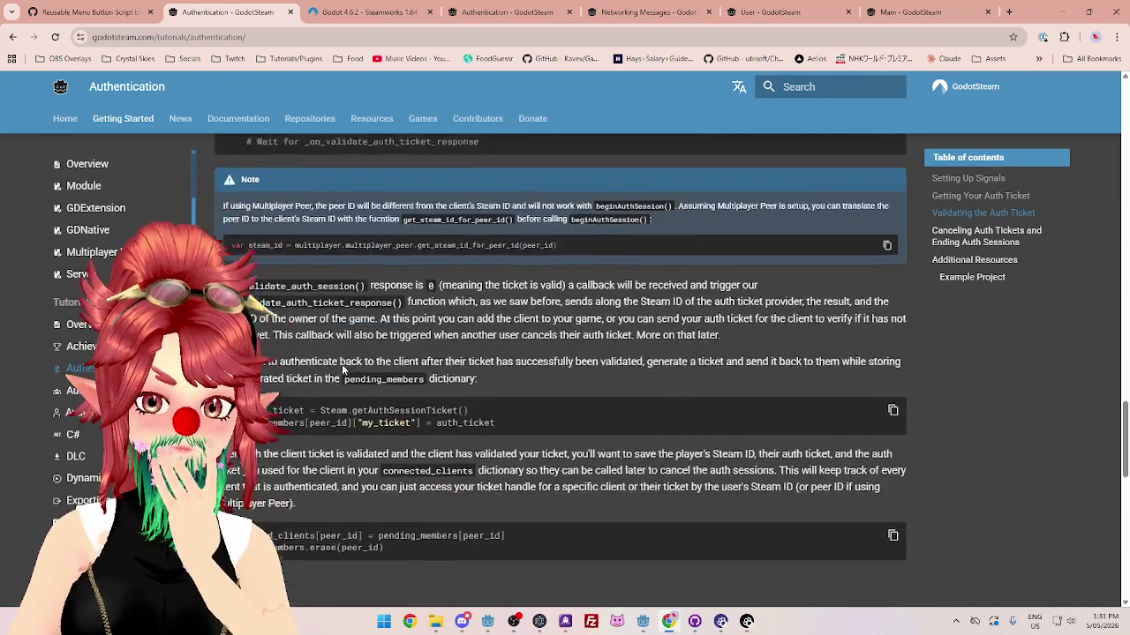
{"action": "scroll", "coordinate": [343, 367], "scroll_direction": "down", "scroll_amount": 2}
{"action": "scroll", "coordinate": [341, 366], "scroll_direction": "down", "scroll_amount": 2}
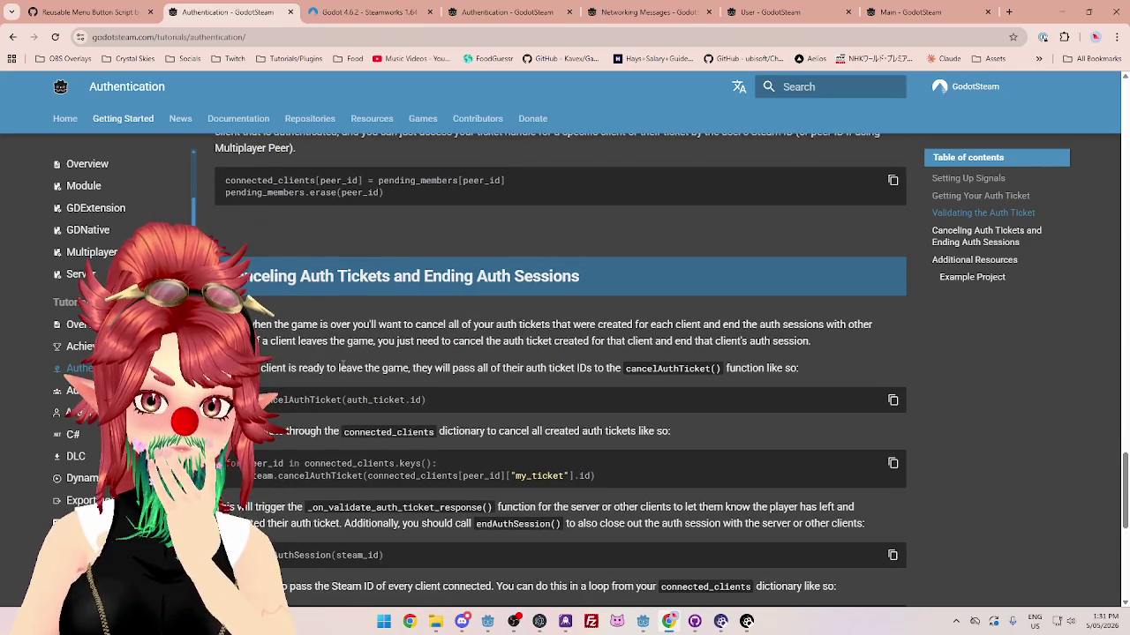
{"action": "scroll", "coordinate": [91, 346], "scroll_direction": "down", "scroll_amount": 1}
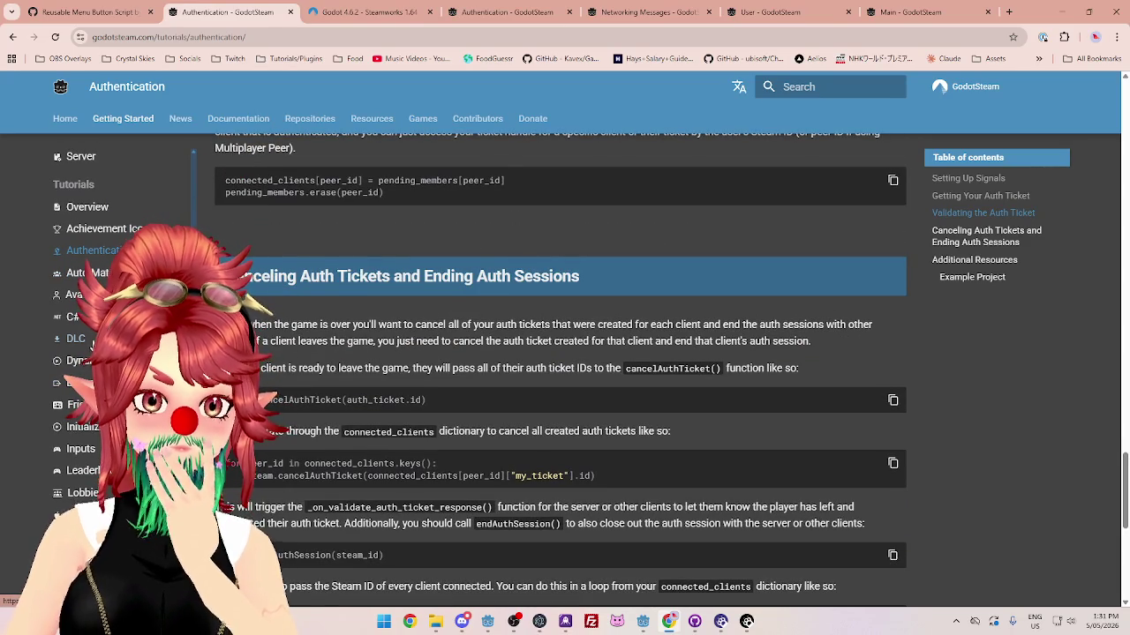
{"action": "scroll", "coordinate": [92, 347], "scroll_direction": "down", "scroll_amount": 1}
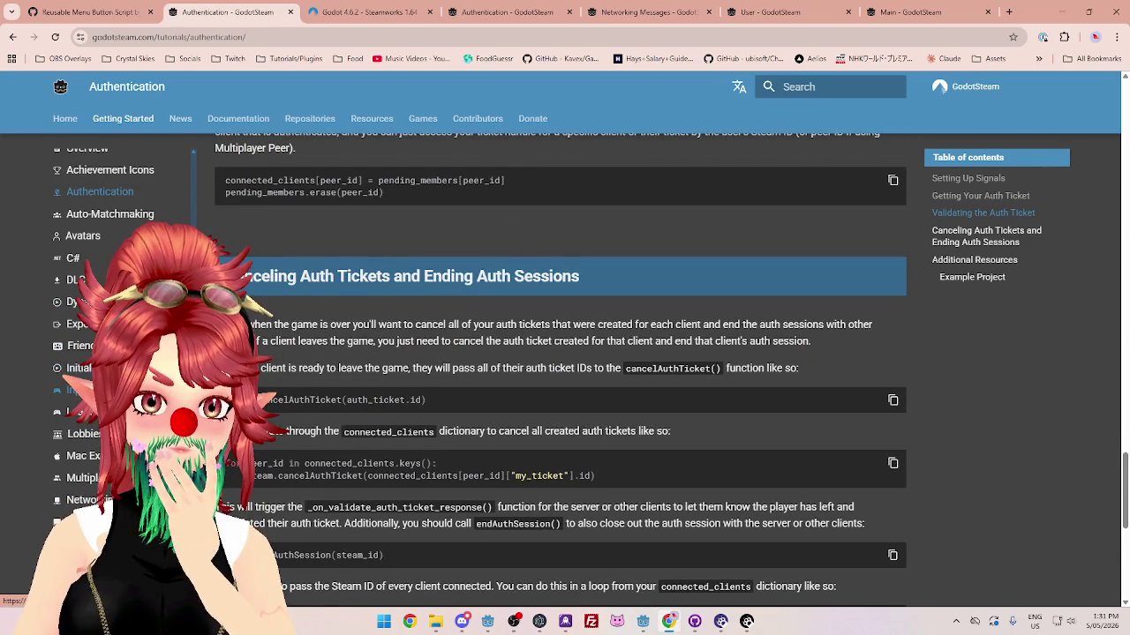
{"action": "scroll", "coordinate": [96, 443], "scroll_direction": "down", "scroll_amount": 1}
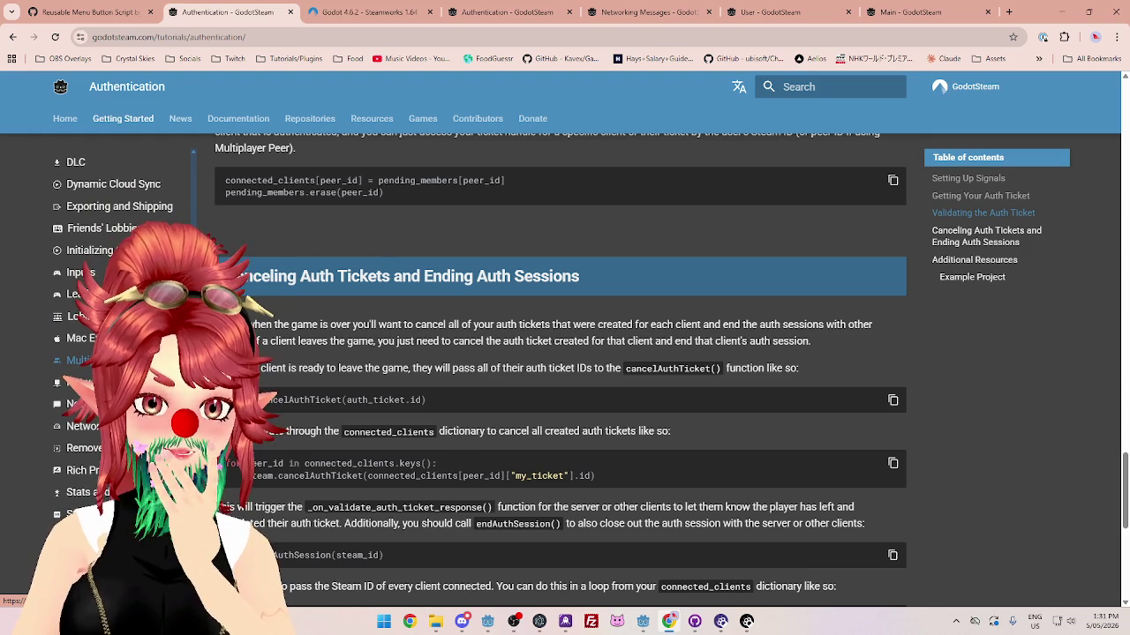
{"action": "left_click", "coordinate": [78, 360]}
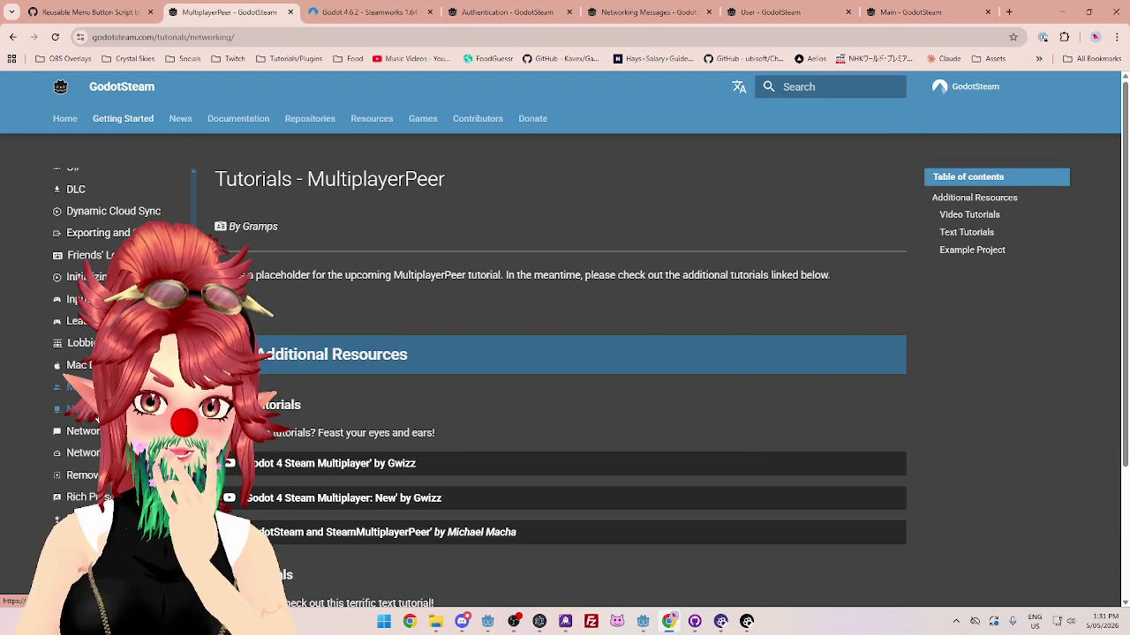
Step: Open the Networking tutorial and highlight the 'signal connections' phrase
{"action": "left_click", "coordinate": [78, 409]}
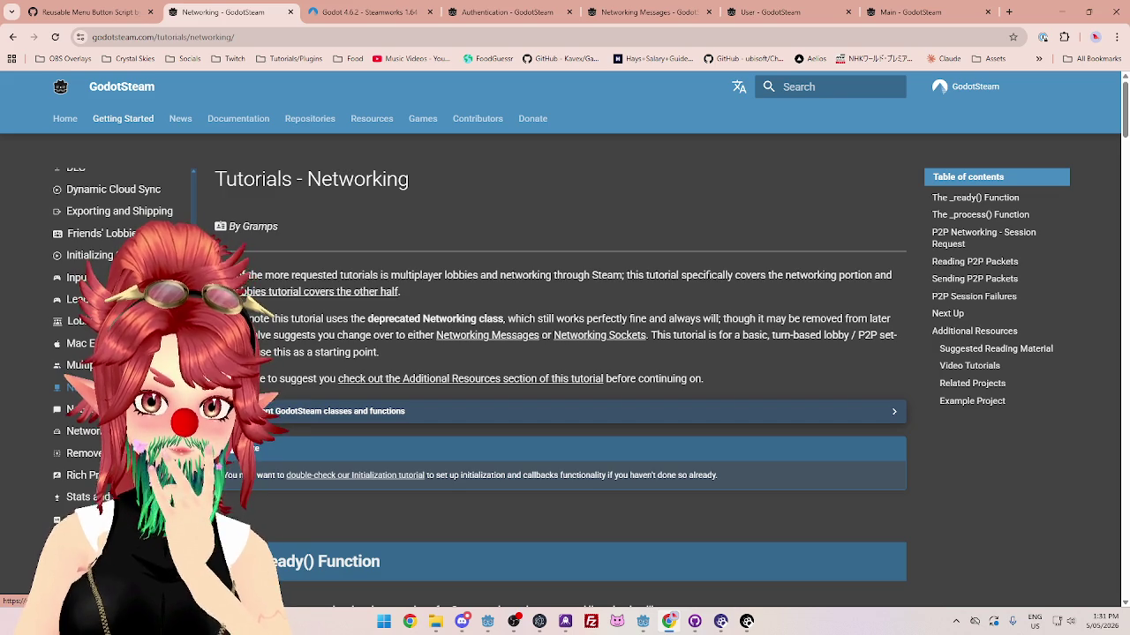
{"action": "scroll", "coordinate": [368, 365], "scroll_direction": "down", "scroll_amount": 5}
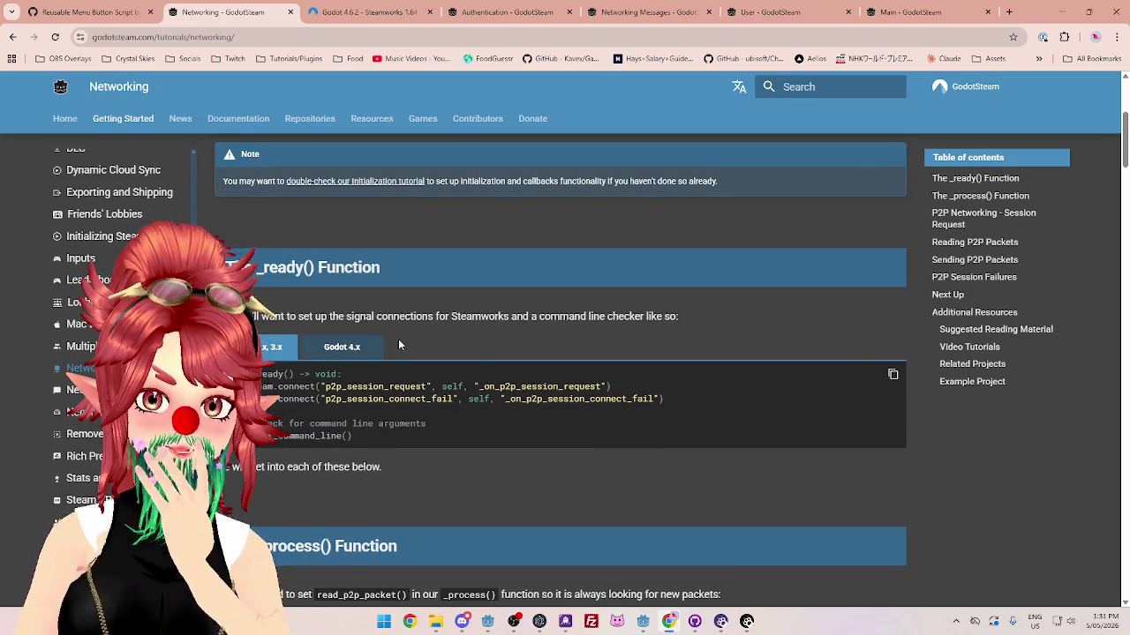
{"action": "left_click_drag", "start_coordinate": [346, 316], "coordinate": [450, 316]}
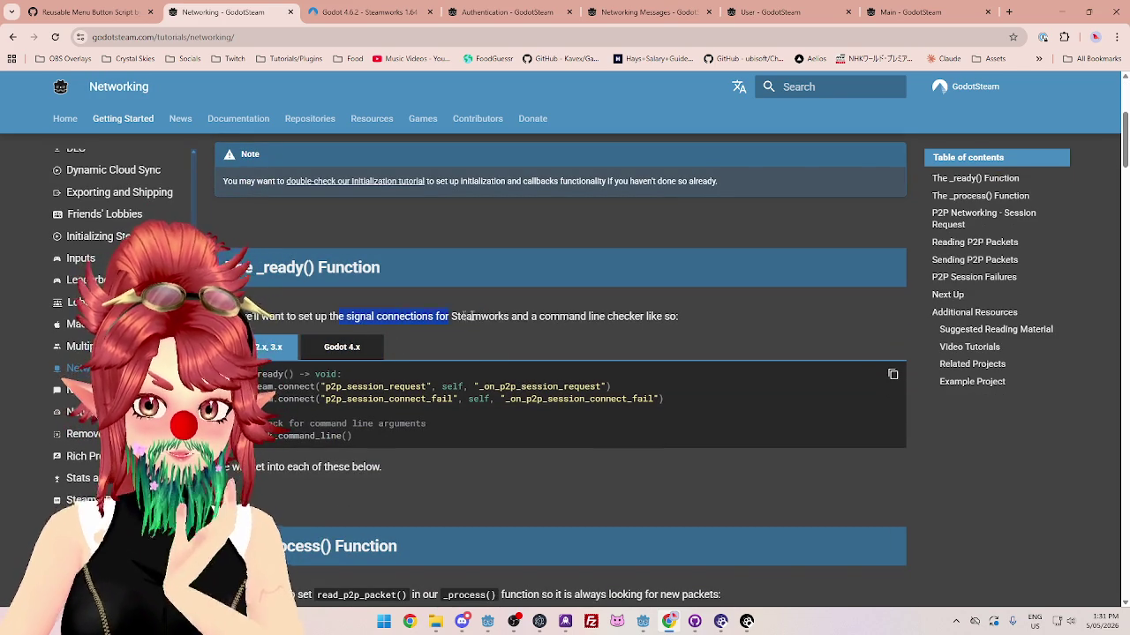
{"action": "scroll", "coordinate": [588, 315], "scroll_direction": "down", "scroll_amount": 3}
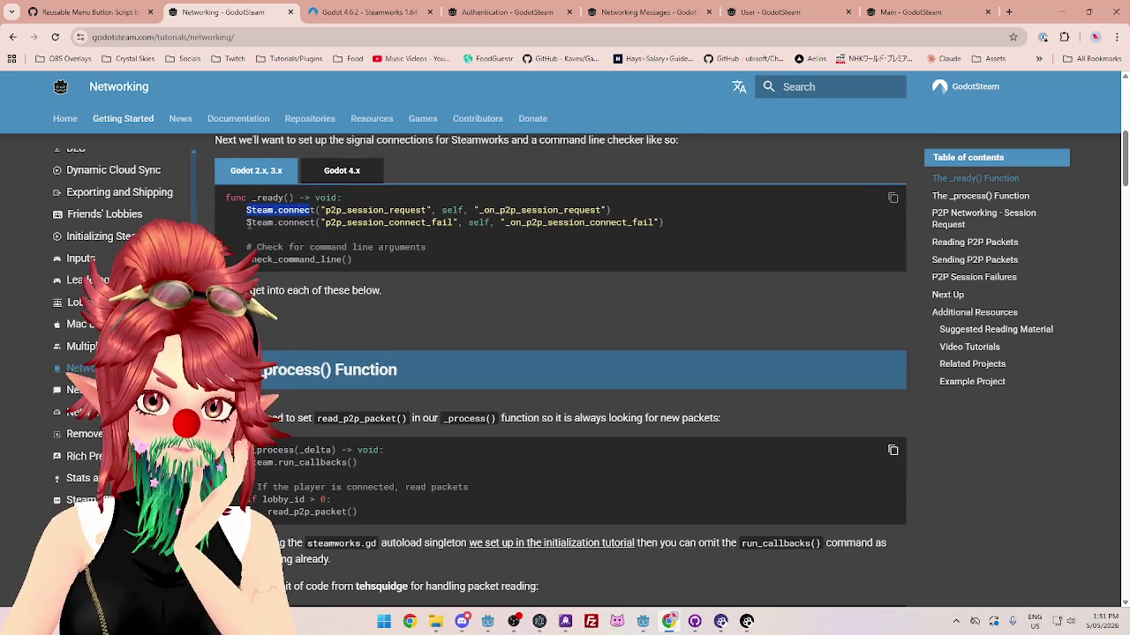
{"action": "scroll", "coordinate": [313, 223], "scroll_direction": "down", "scroll_amount": 2}
{"action": "scroll", "coordinate": [313, 223], "scroll_direction": "up", "scroll_amount": 2}
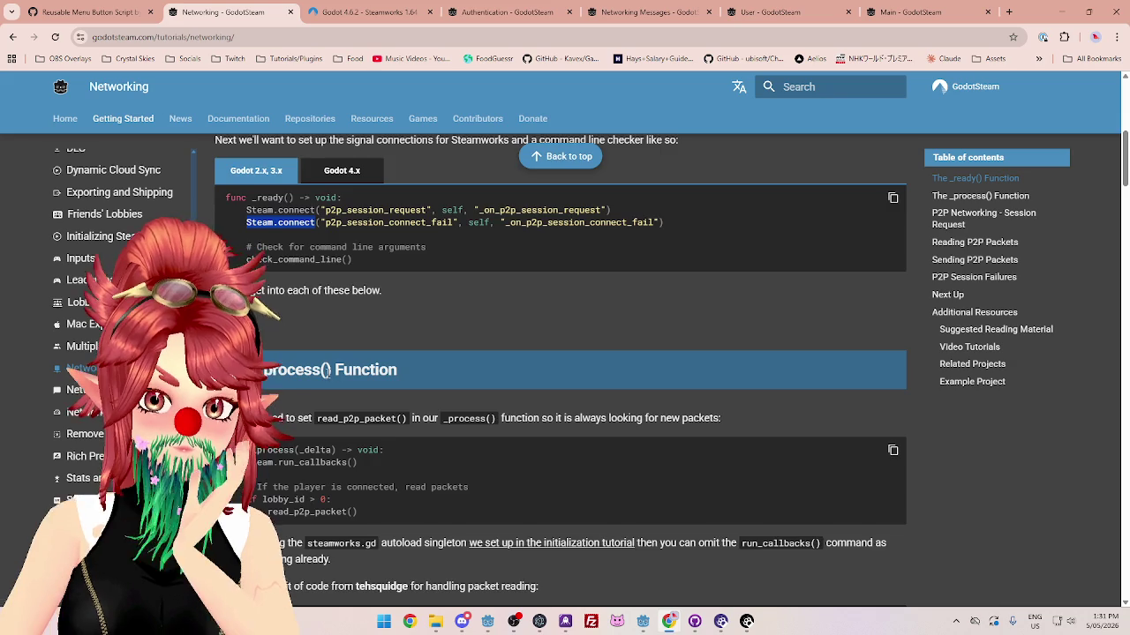
Step: Read past Session Request and Reading P2P Packets to the Sending P2P Packets section
{"action": "scroll", "coordinate": [326, 371], "scroll_direction": "down", "scroll_amount": 2}
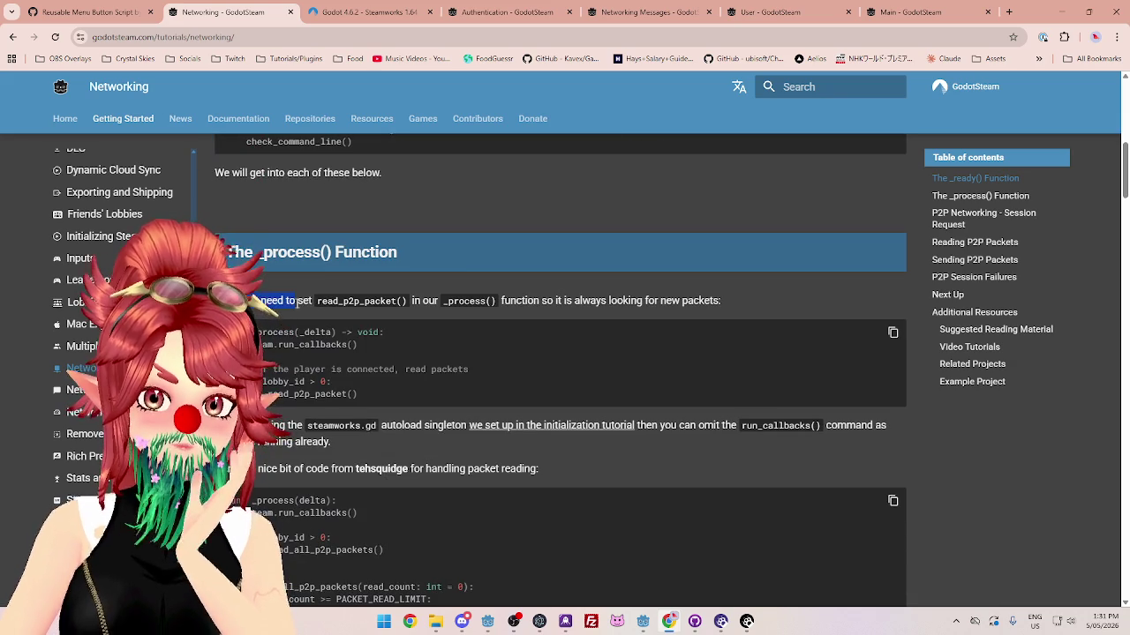
{"action": "scroll", "coordinate": [297, 301], "scroll_direction": "down", "scroll_amount": 5}
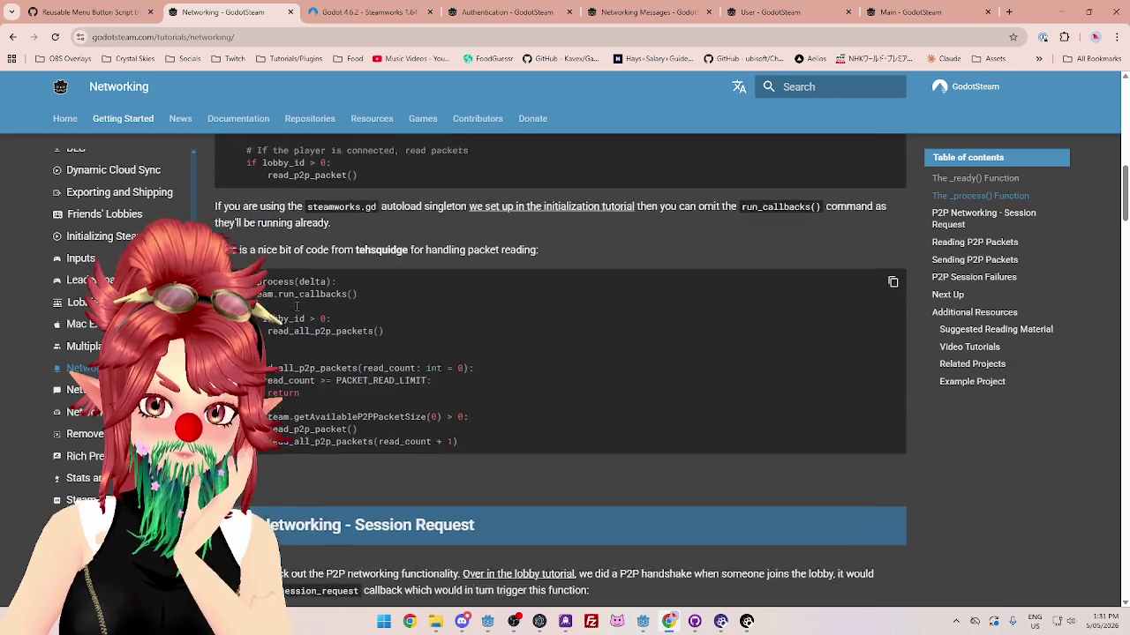
{"action": "scroll", "coordinate": [296, 307], "scroll_direction": "down", "scroll_amount": 3}
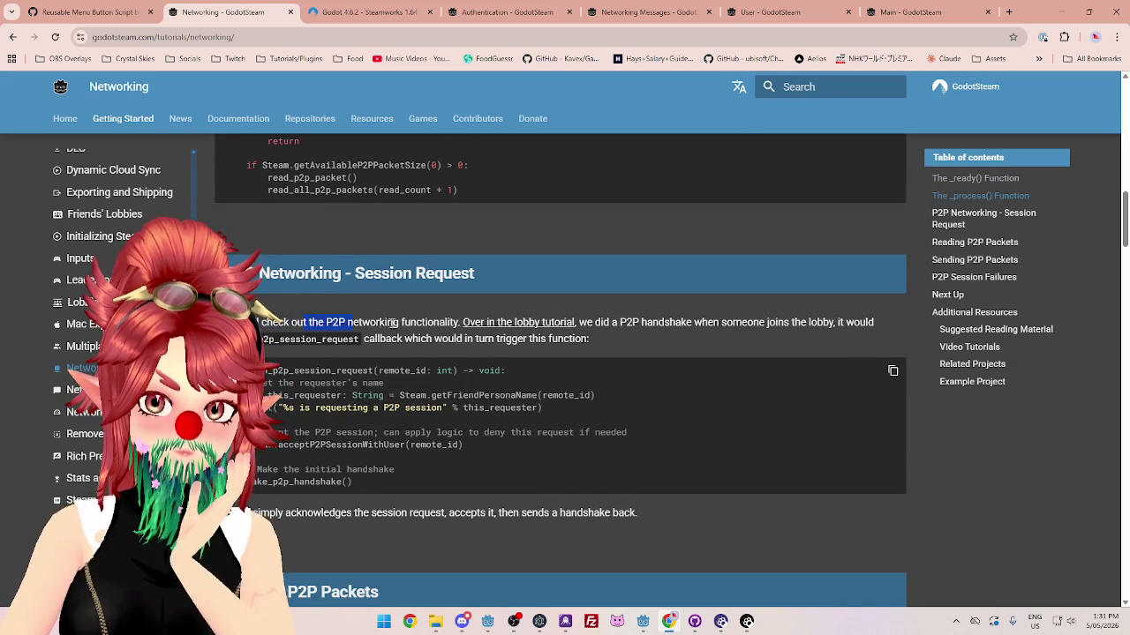
{"action": "scroll", "coordinate": [529, 329], "scroll_direction": "down", "scroll_amount": 1}
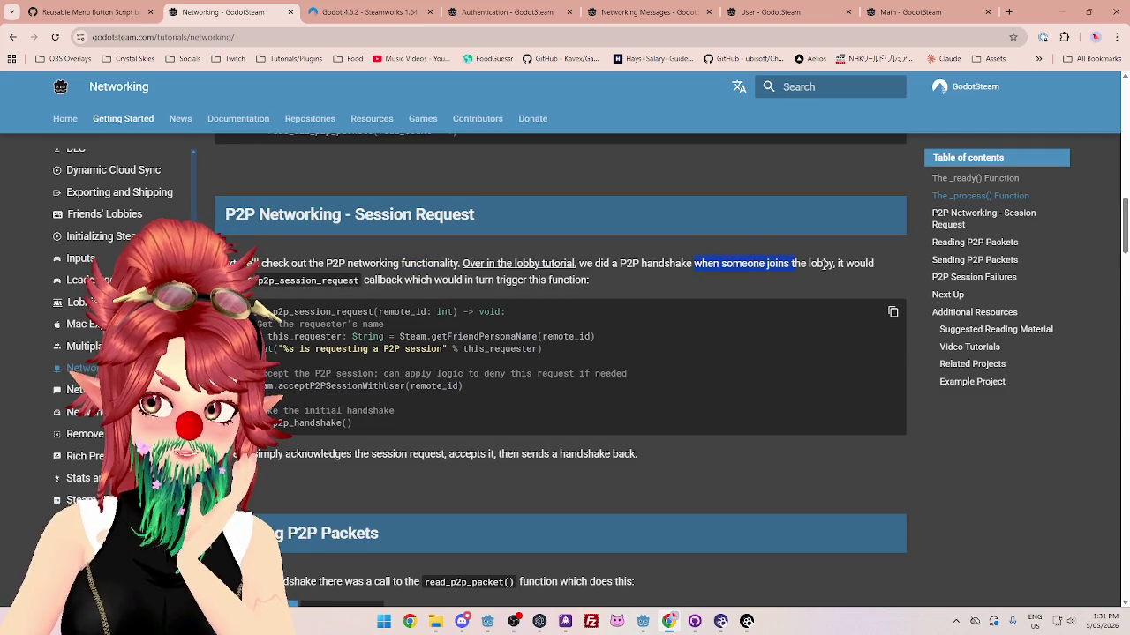
{"action": "left_click_drag", "start_coordinate": [831, 263], "coordinate": [675, 263]}
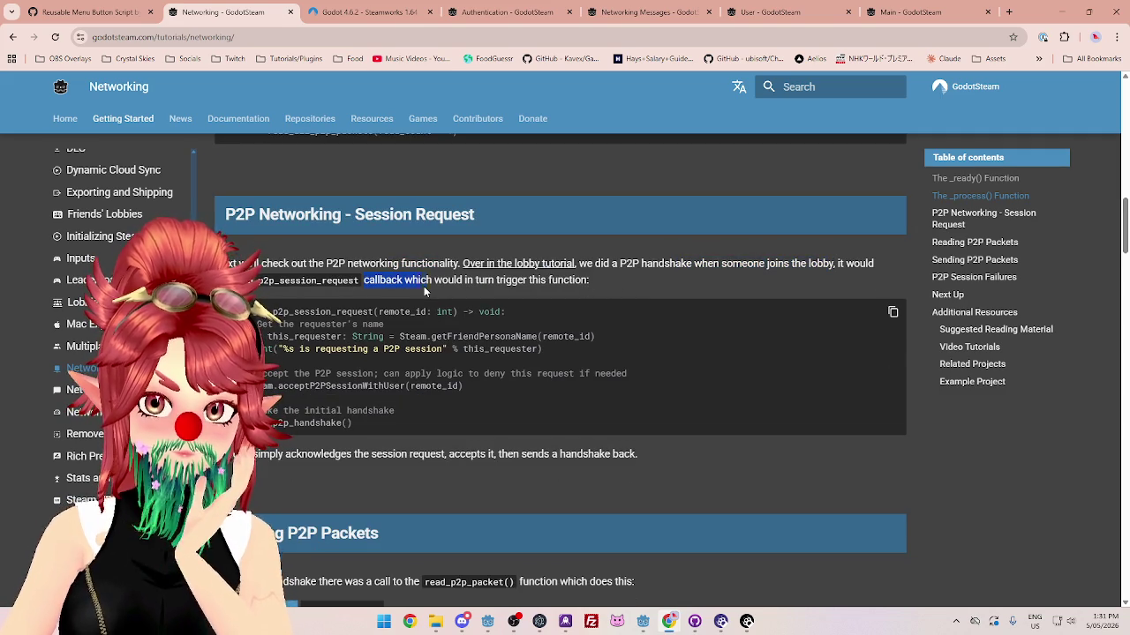
{"action": "scroll", "coordinate": [427, 289], "scroll_direction": "down", "scroll_amount": 3}
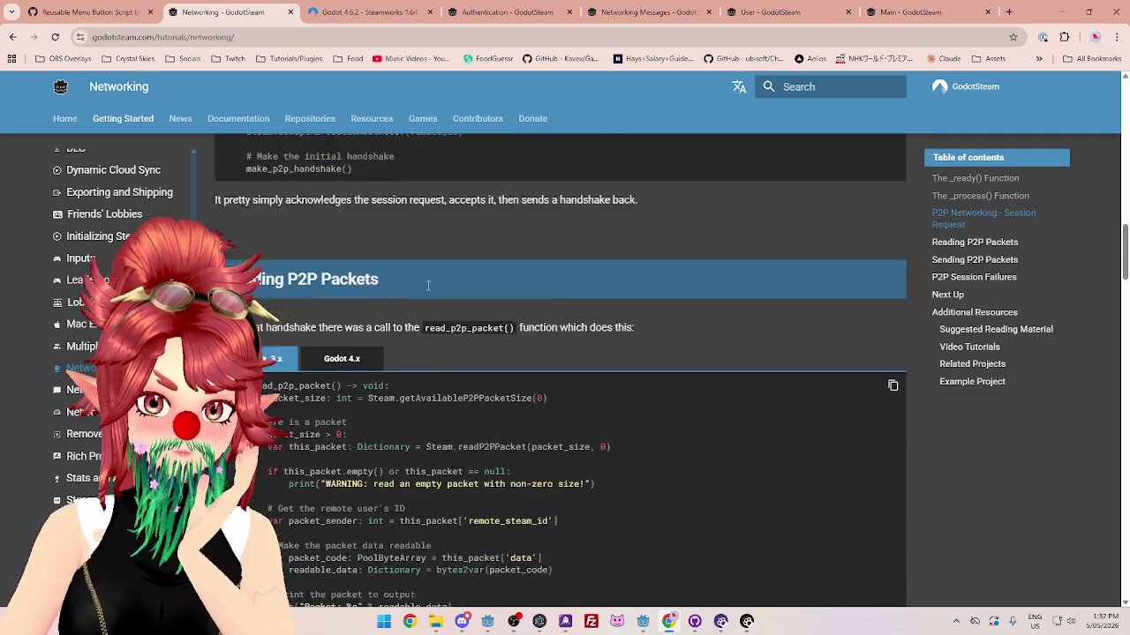
{"action": "scroll", "coordinate": [428, 285], "scroll_direction": "down", "scroll_amount": 1}
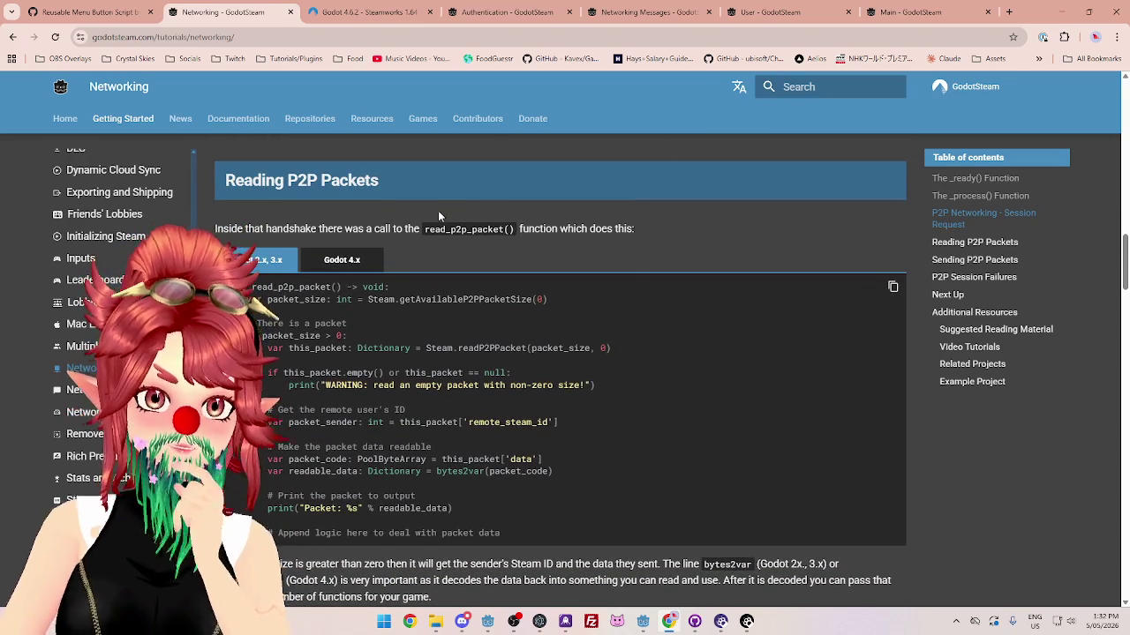
{"action": "scroll", "coordinate": [573, 274], "scroll_direction": "down", "scroll_amount": 2}
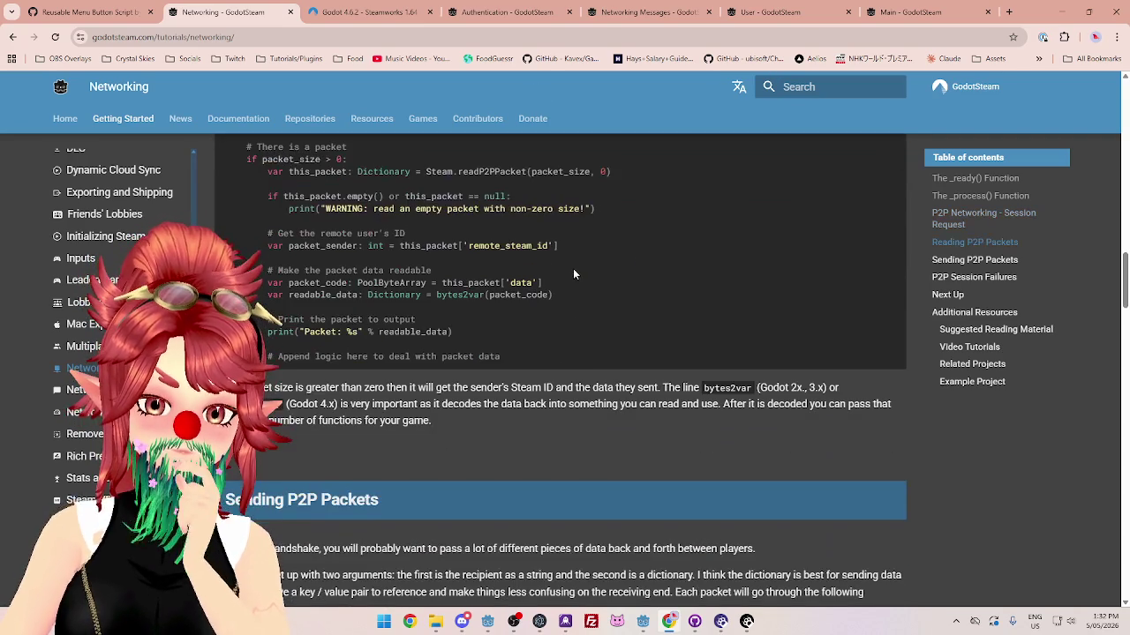
{"action": "scroll", "coordinate": [573, 274], "scroll_direction": "down", "scroll_amount": 2}
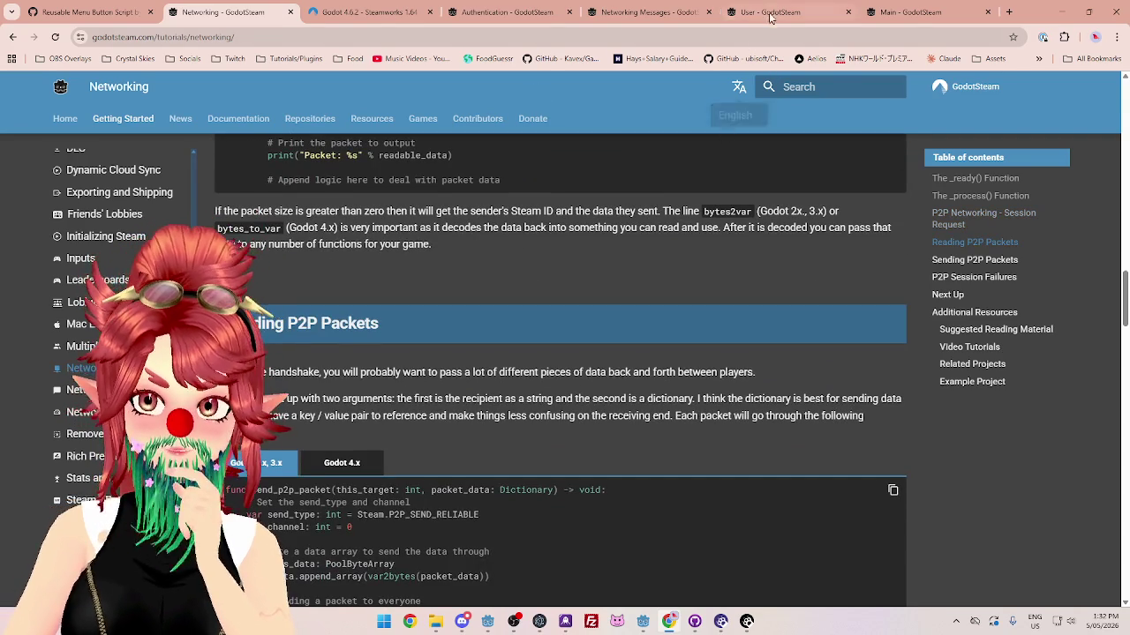
Step: Cycle through the open documentation tabs, ending on the Main class page
{"action": "left_click", "coordinate": [770, 18]}
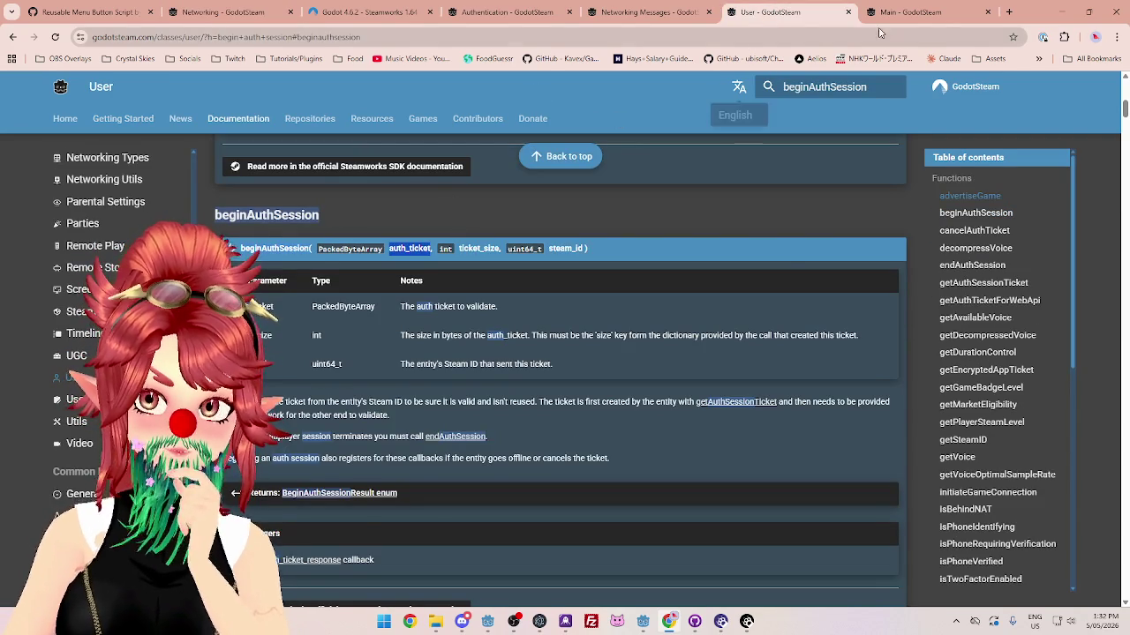
{"action": "left_click", "coordinate": [891, 12]}
{"action": "left_click", "coordinate": [635, 12]}
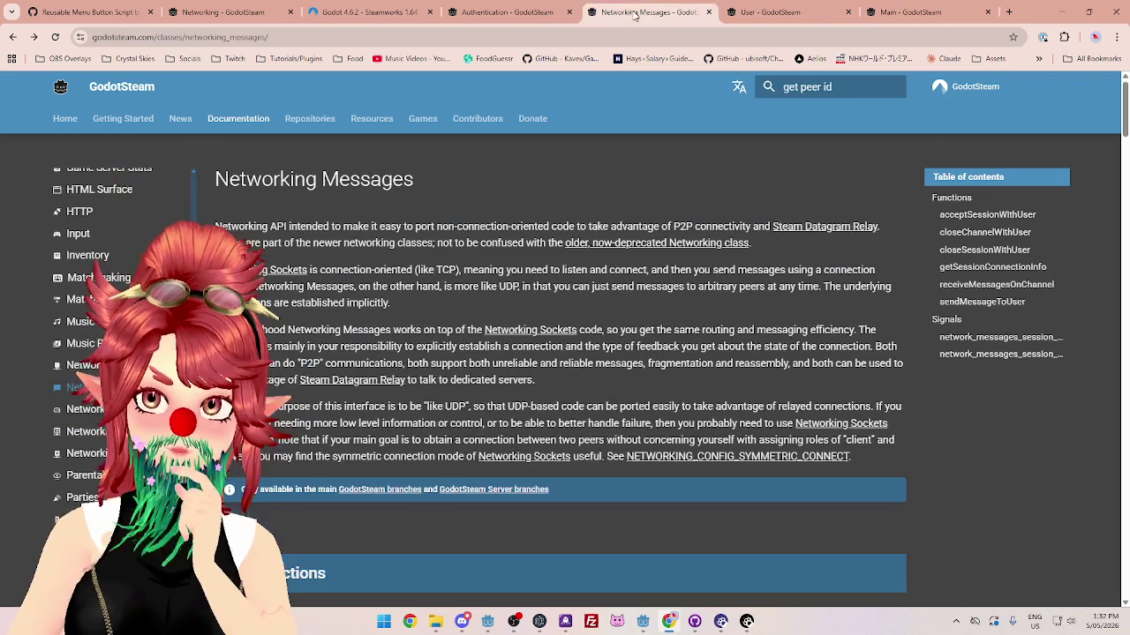
{"action": "left_click", "coordinate": [909, 13]}
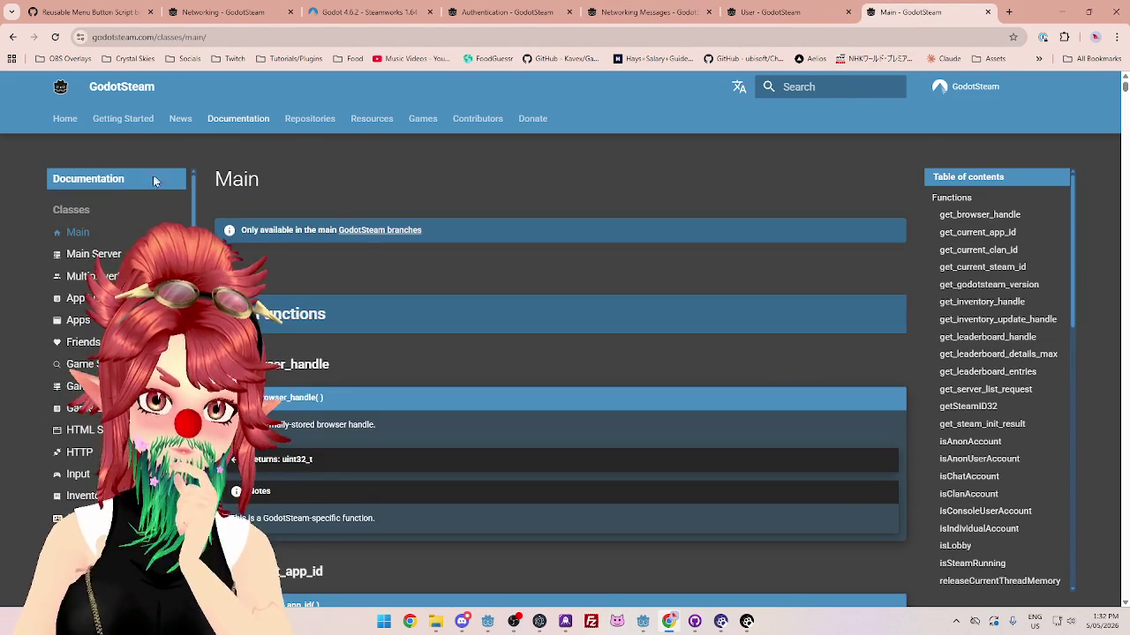
Step: Open the Main Server class reference and look over its AuthSessionResponse enum
{"action": "left_click", "coordinate": [93, 253]}
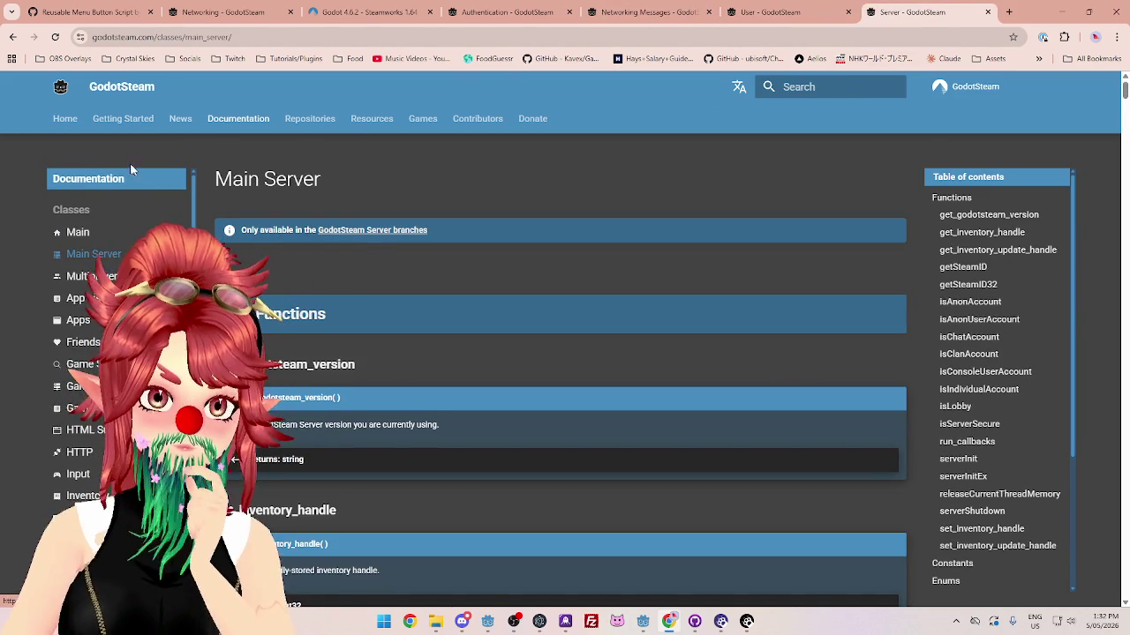
{"action": "left_click", "coordinate": [79, 254]}
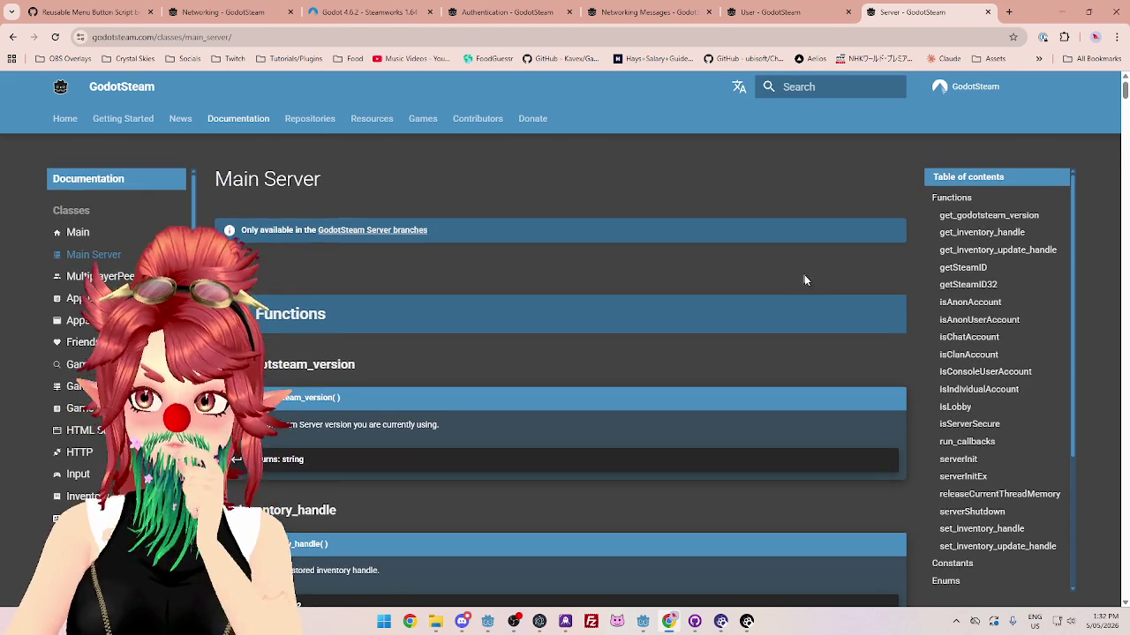
{"action": "scroll", "coordinate": [975, 349], "scroll_direction": "down", "scroll_amount": 1}
{"action": "scroll", "coordinate": [975, 349], "scroll_direction": "down", "scroll_amount": 1}
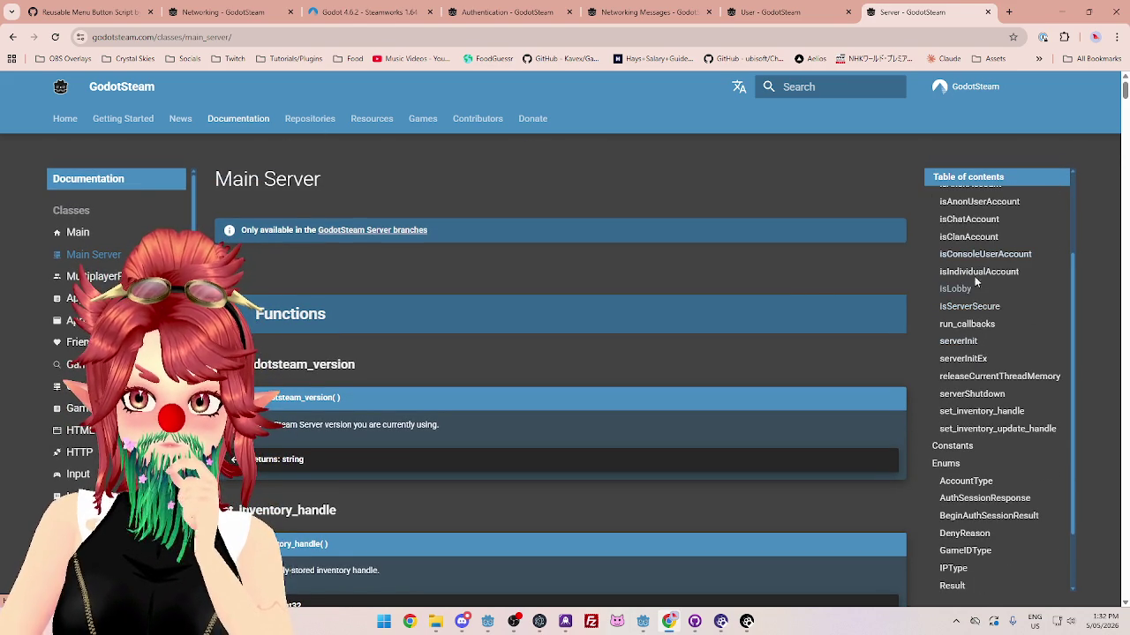
{"action": "scroll", "coordinate": [977, 353], "scroll_direction": "down", "scroll_amount": 1}
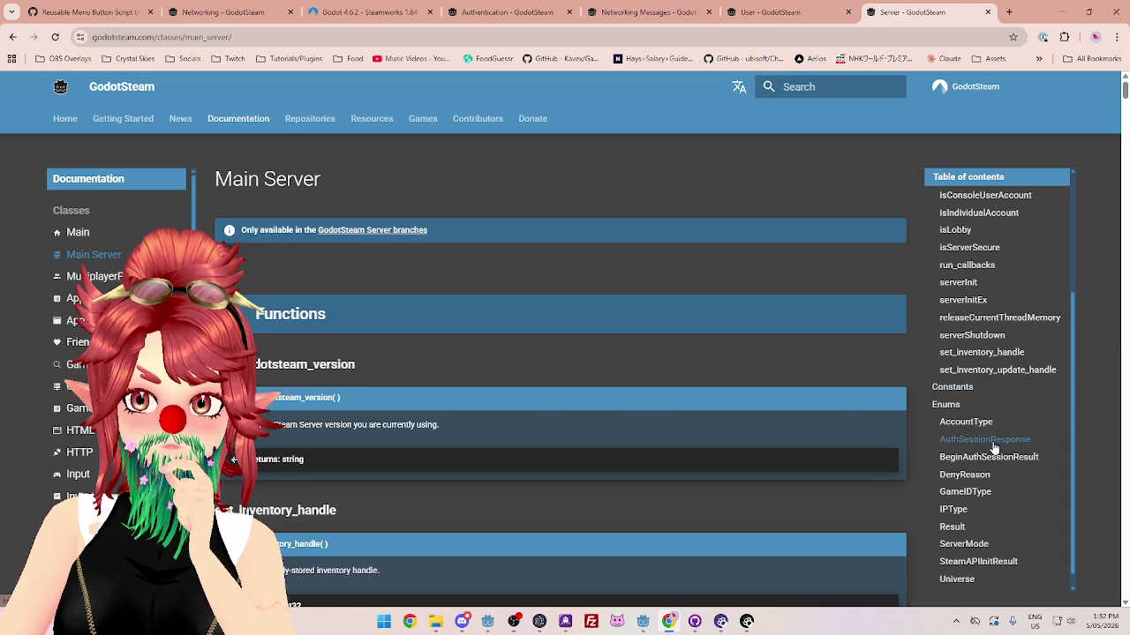
{"action": "left_click", "coordinate": [984, 440]}
{"action": "scroll", "coordinate": [971, 365], "scroll_direction": "down", "scroll_amount": 5}
{"action": "scroll", "coordinate": [971, 365], "scroll_direction": "up", "scroll_amount": 2}
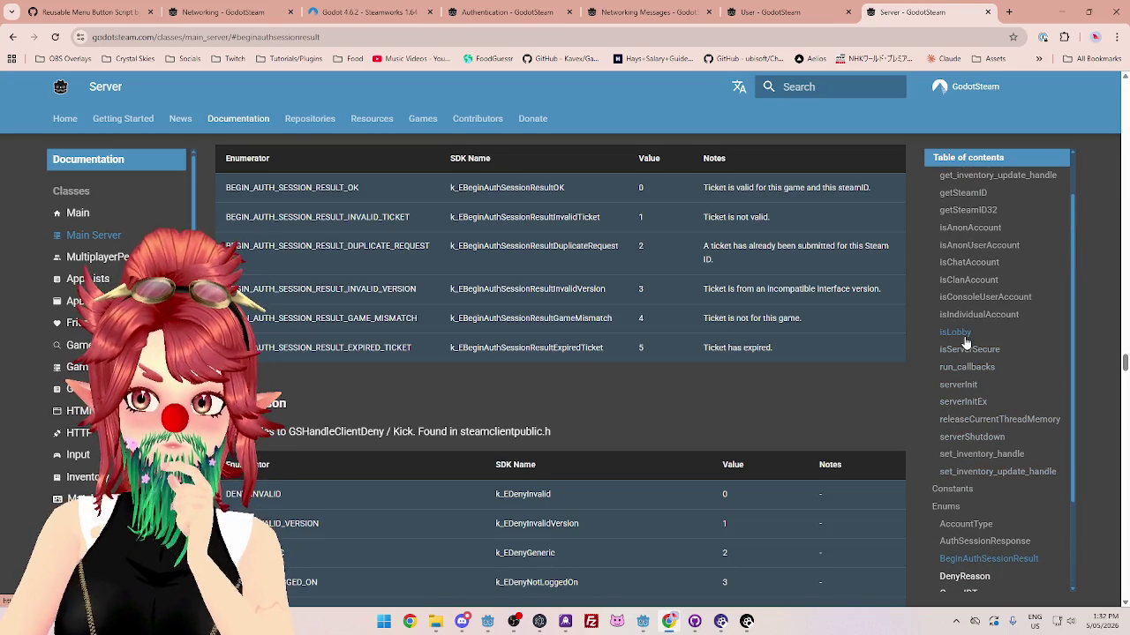
{"action": "scroll", "coordinate": [978, 325], "scroll_direction": "up", "scroll_amount": 1}
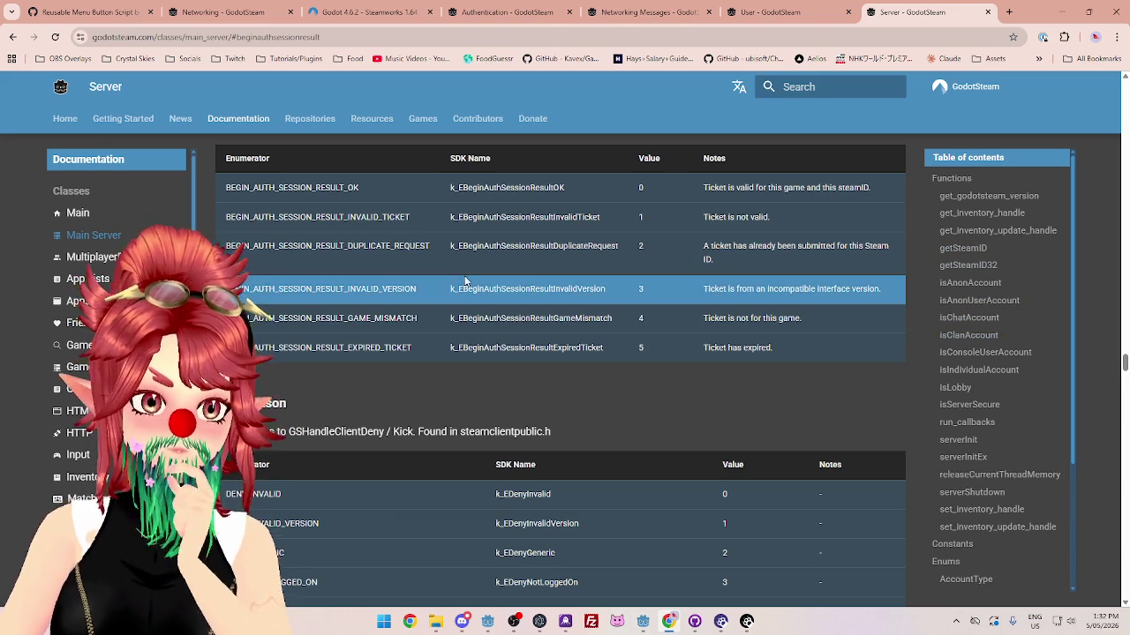
{"action": "scroll", "coordinate": [1010, 271], "scroll_direction": "up", "scroll_amount": 2}
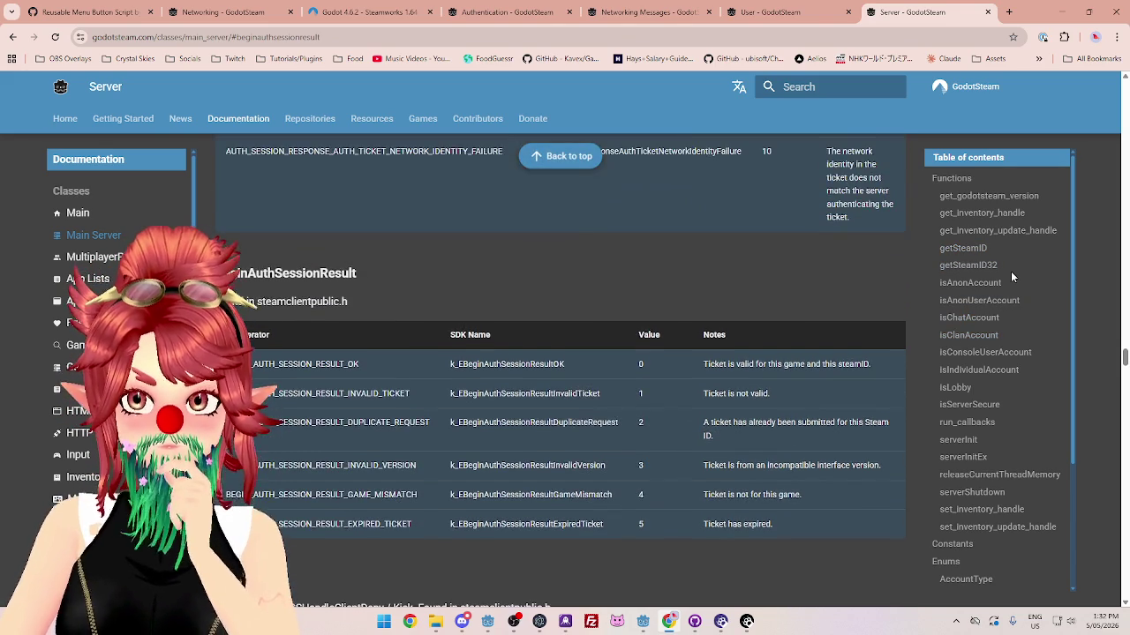
Step: Open Game Server's handleIncomingPacket entry and highlight its GameSocketShare and firewall-port notes
{"action": "left_click", "coordinate": [99, 347]}
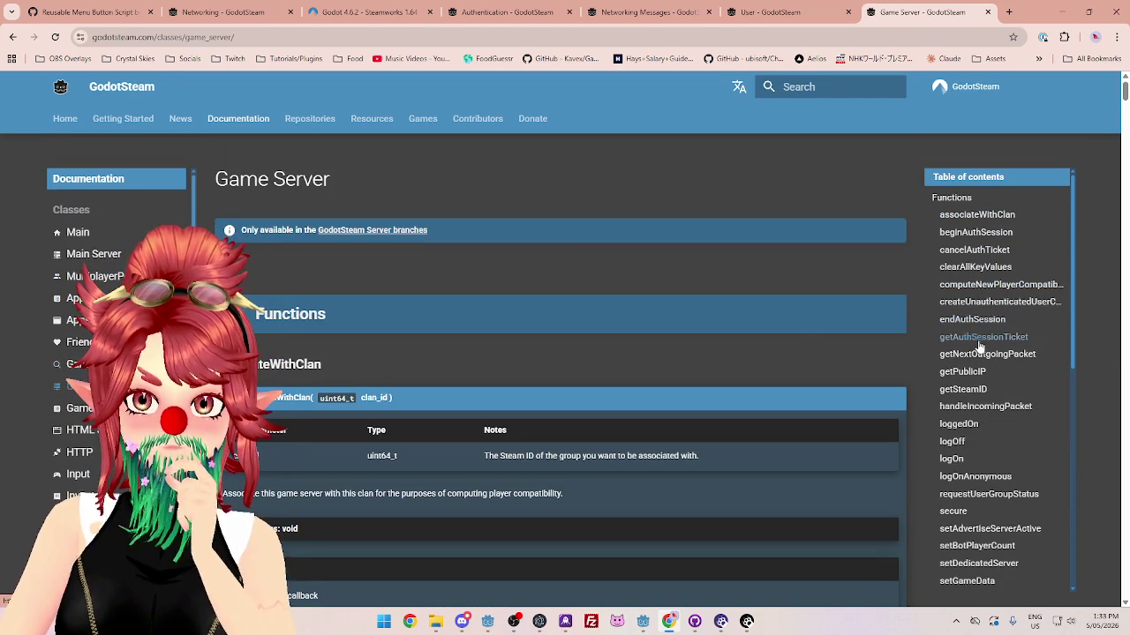
{"action": "left_click", "coordinate": [980, 407]}
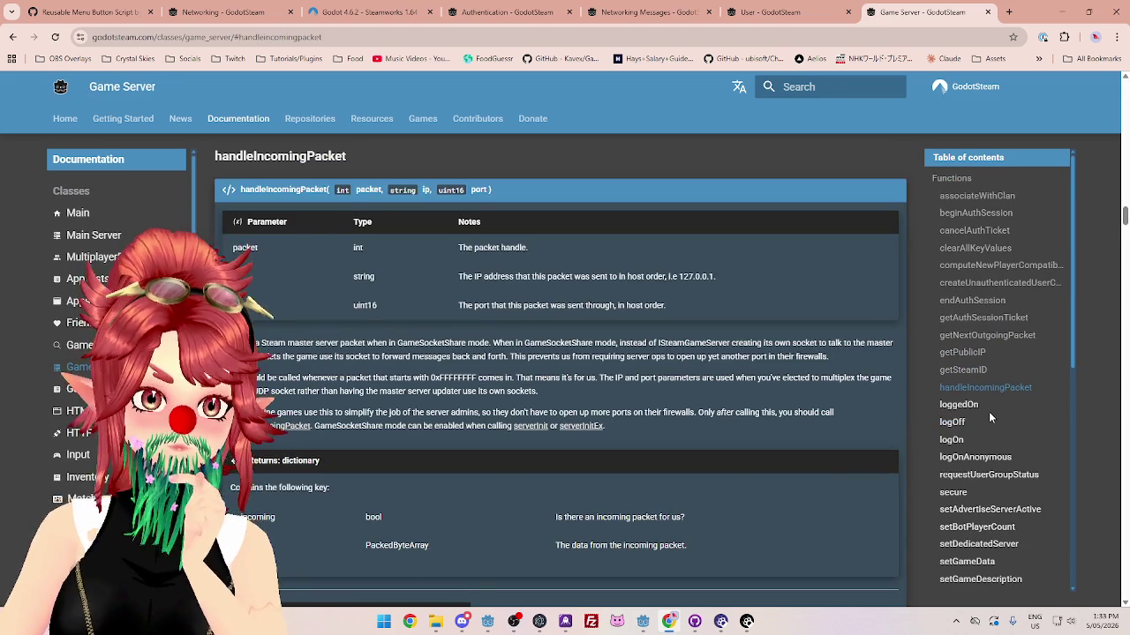
{"action": "left_click_drag", "start_coordinate": [288, 342], "coordinate": [757, 346]}
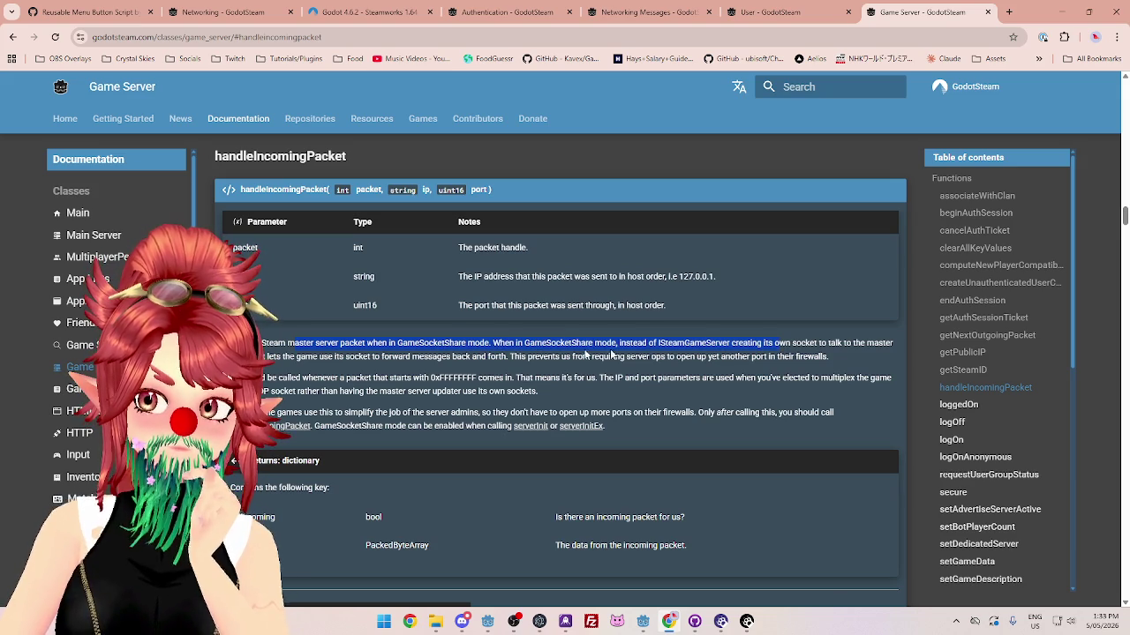
{"action": "left_click_drag", "start_coordinate": [318, 357], "coordinate": [431, 370]}
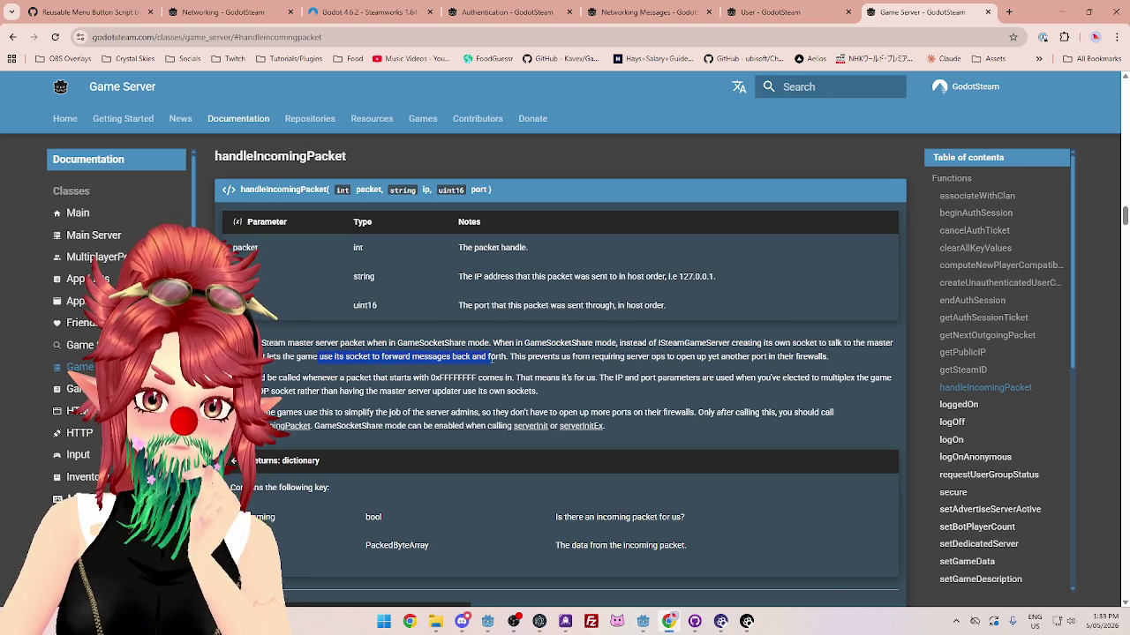
{"action": "left_click", "coordinate": [565, 356]}
{"action": "left_click_drag", "start_coordinate": [676, 357], "coordinate": [739, 357]}
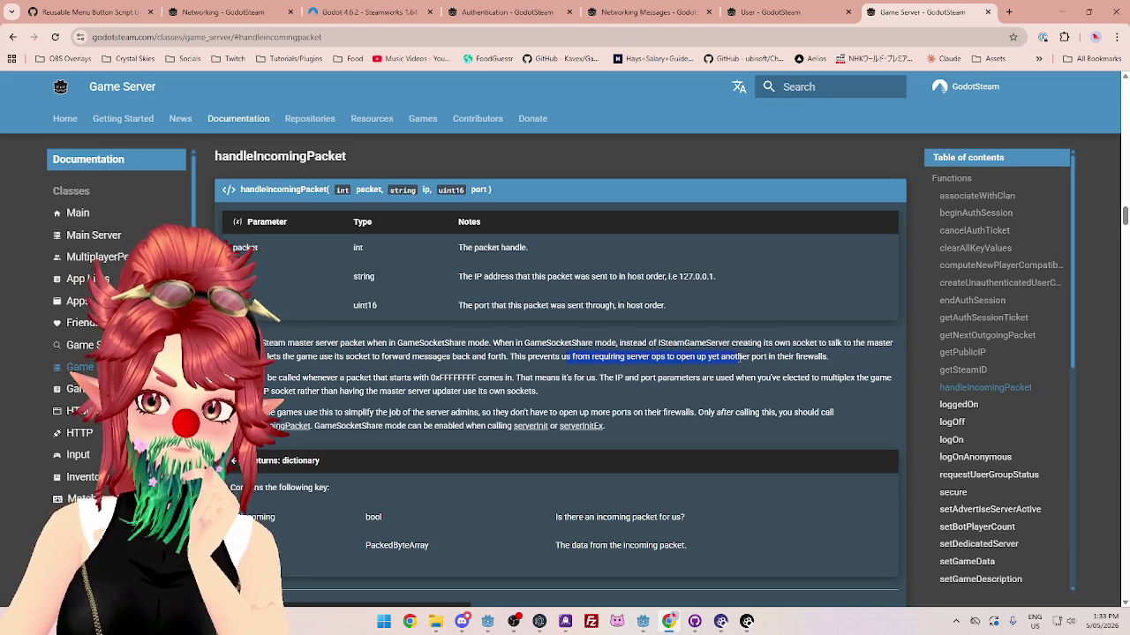
{"action": "left_click_drag", "start_coordinate": [265, 378], "coordinate": [392, 377]}
{"action": "left_click_drag", "start_coordinate": [515, 378], "coordinate": [653, 379]}
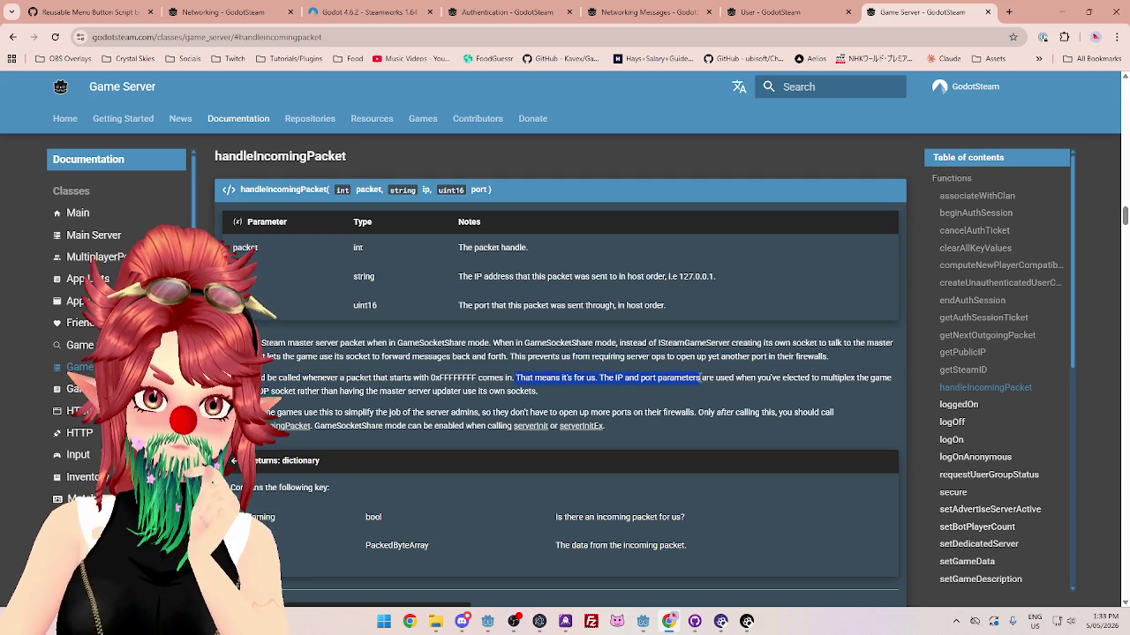
Step: Scroll down the Game Server reference to the setServerName entry
{"action": "scroll", "coordinate": [976, 378], "scroll_direction": "down", "scroll_amount": 1}
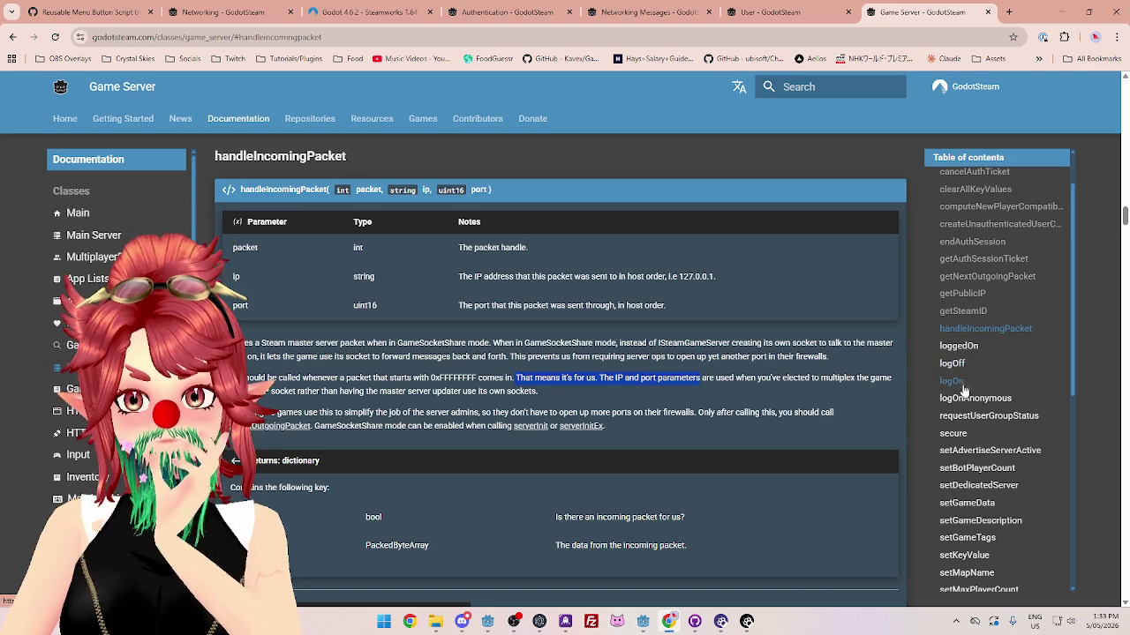
{"action": "scroll", "coordinate": [987, 427], "scroll_direction": "down", "scroll_amount": 1}
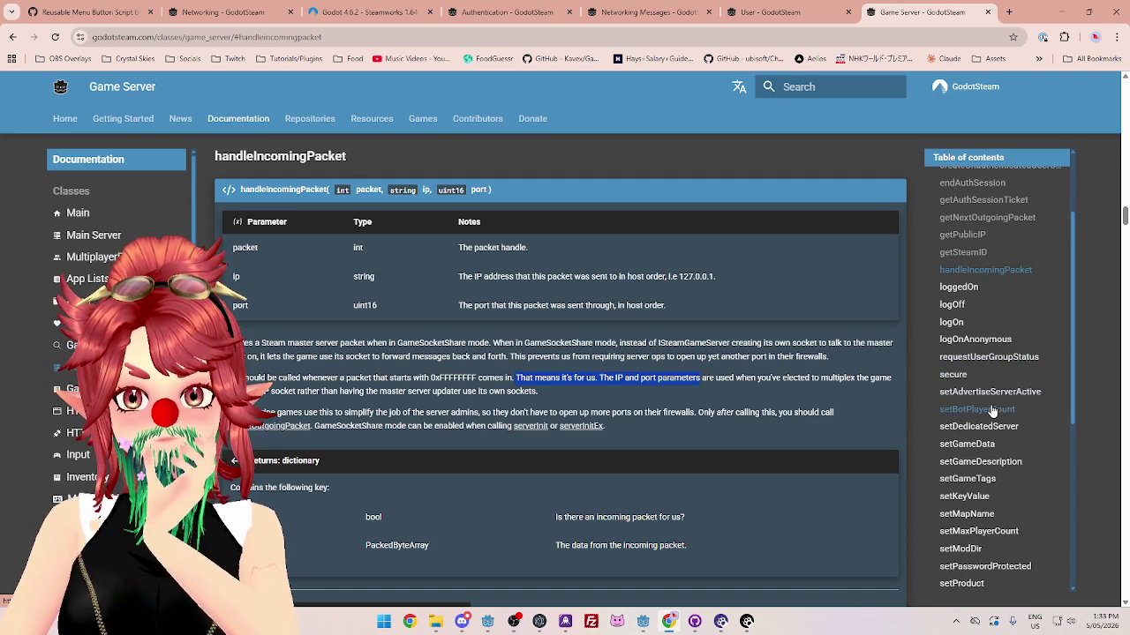
{"action": "scroll", "coordinate": [992, 411], "scroll_direction": "down", "scroll_amount": 1}
{"action": "scroll", "coordinate": [973, 423], "scroll_direction": "down", "scroll_amount": 2}
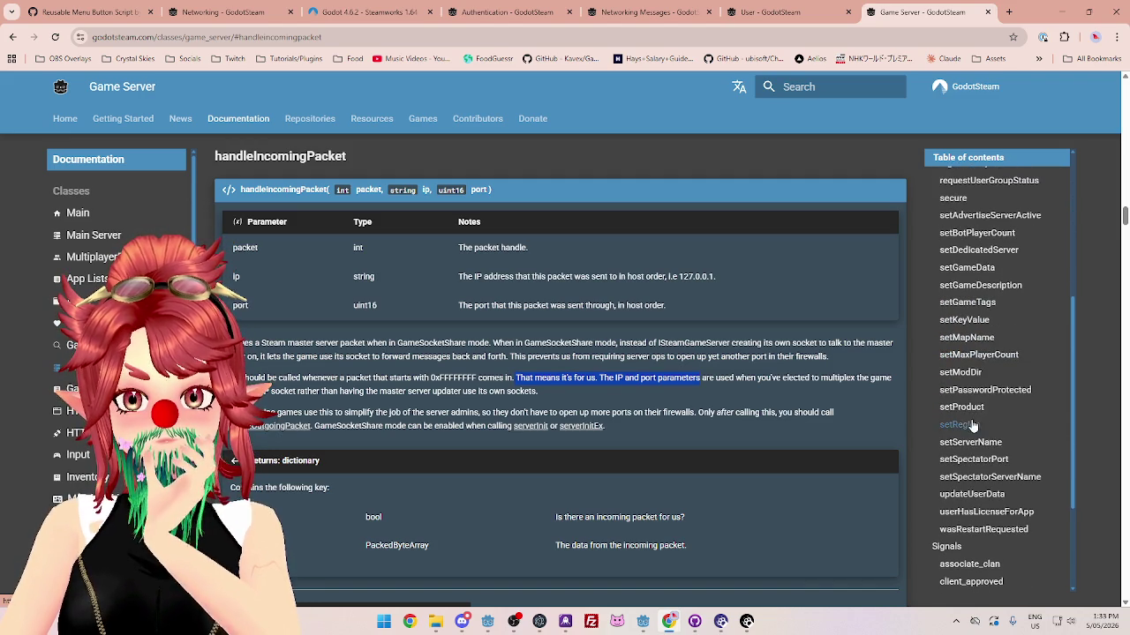
{"action": "scroll", "coordinate": [974, 434], "scroll_direction": "down", "scroll_amount": 1}
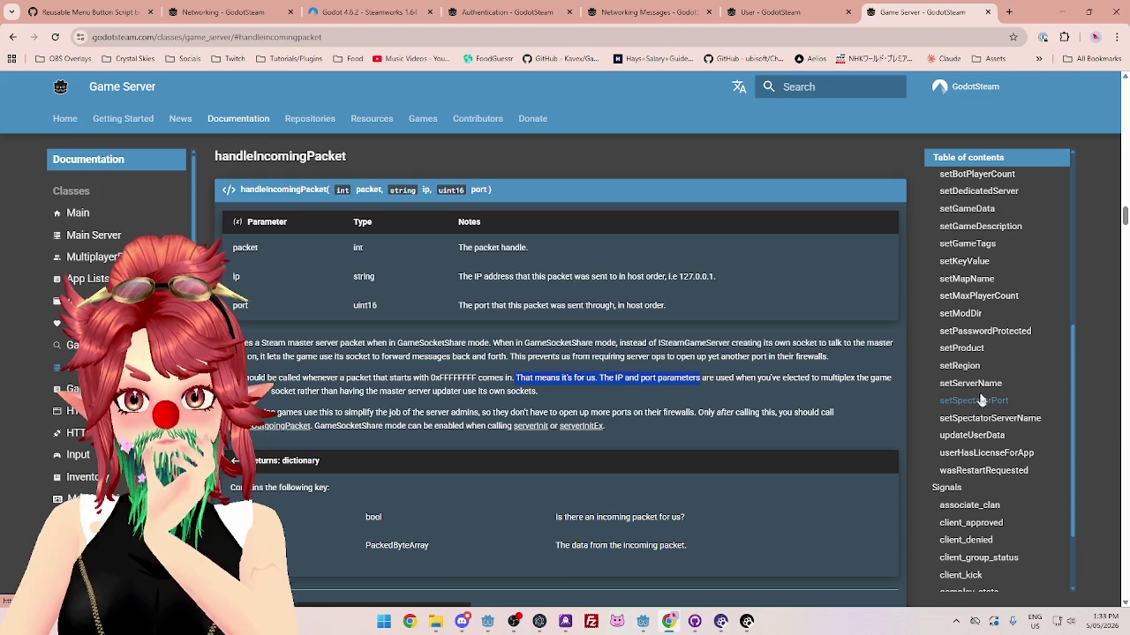
{"action": "left_click", "coordinate": [978, 386]}
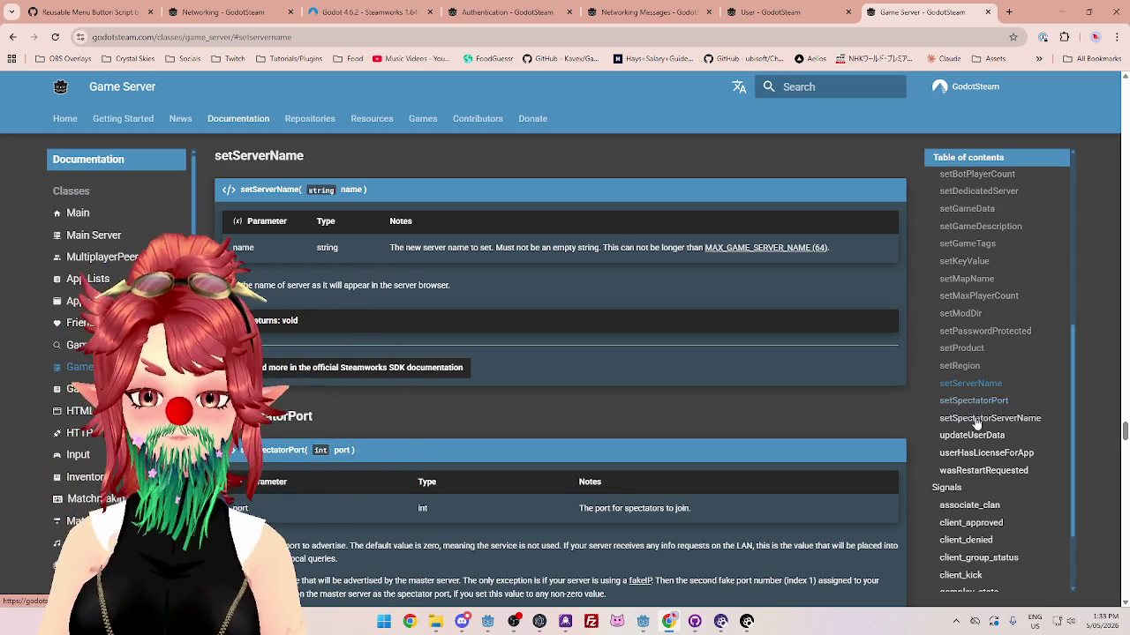
Step: Read from setServerName down to setSpectatorPort's note on advertising the spectator port
{"action": "scroll", "coordinate": [976, 423], "scroll_direction": "down", "scroll_amount": 1}
{"action": "scroll", "coordinate": [974, 417], "scroll_direction": "down", "scroll_amount": 3}
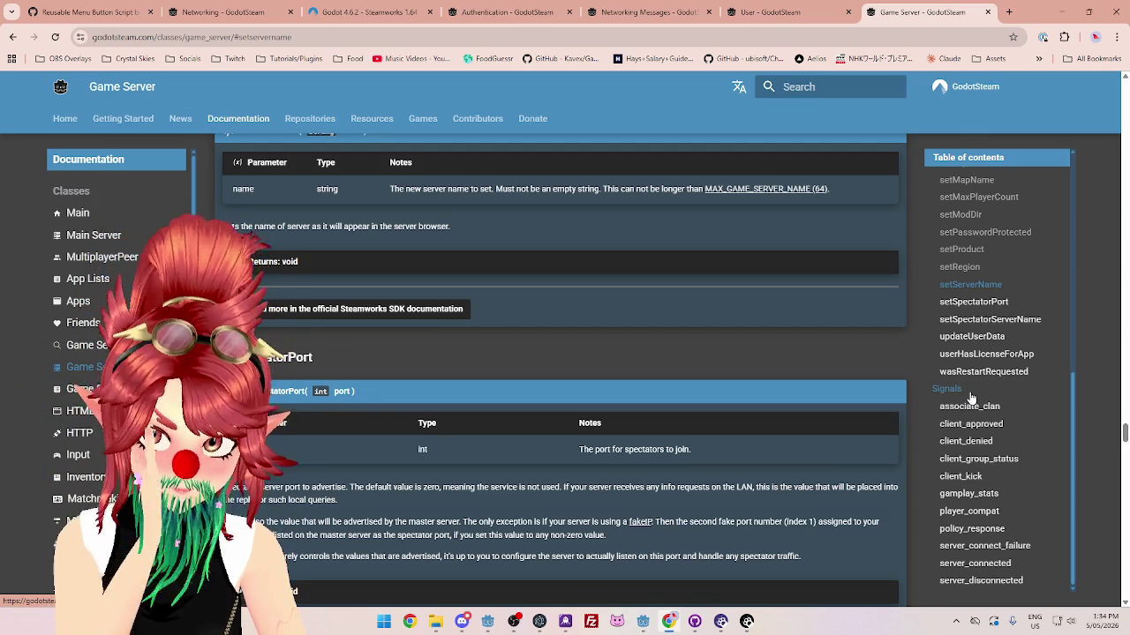
{"action": "scroll", "coordinate": [412, 489], "scroll_direction": "down", "scroll_amount": 1}
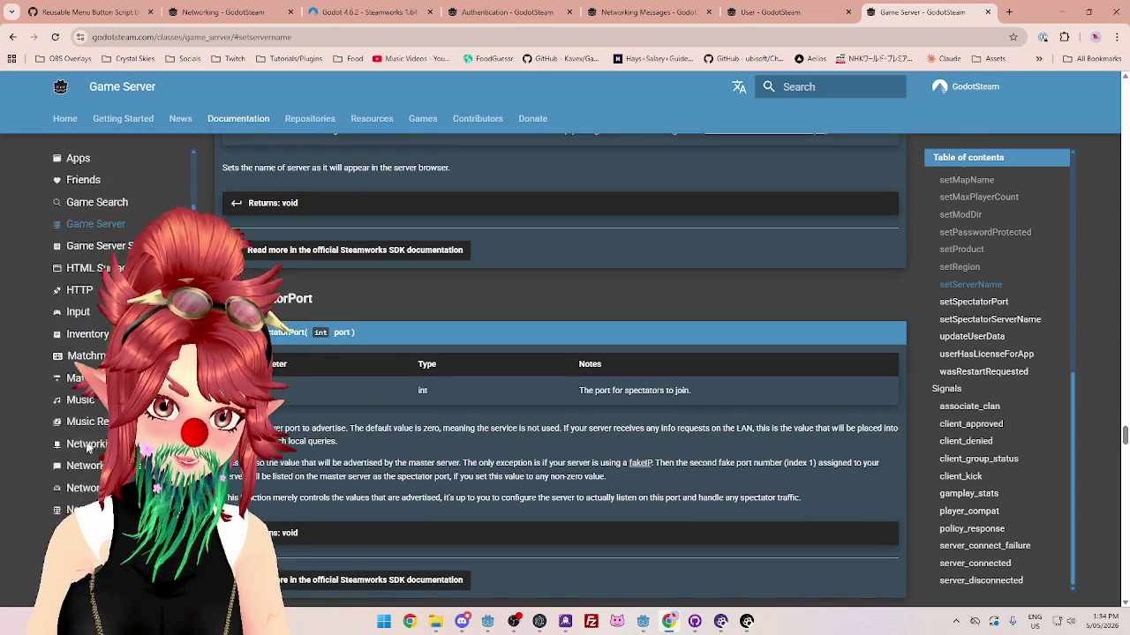
Step: Open the Networking Sockets reference and highlight its Berkeley sockets and connection-oriented API intro lines
{"action": "left_click", "coordinate": [86, 454]}
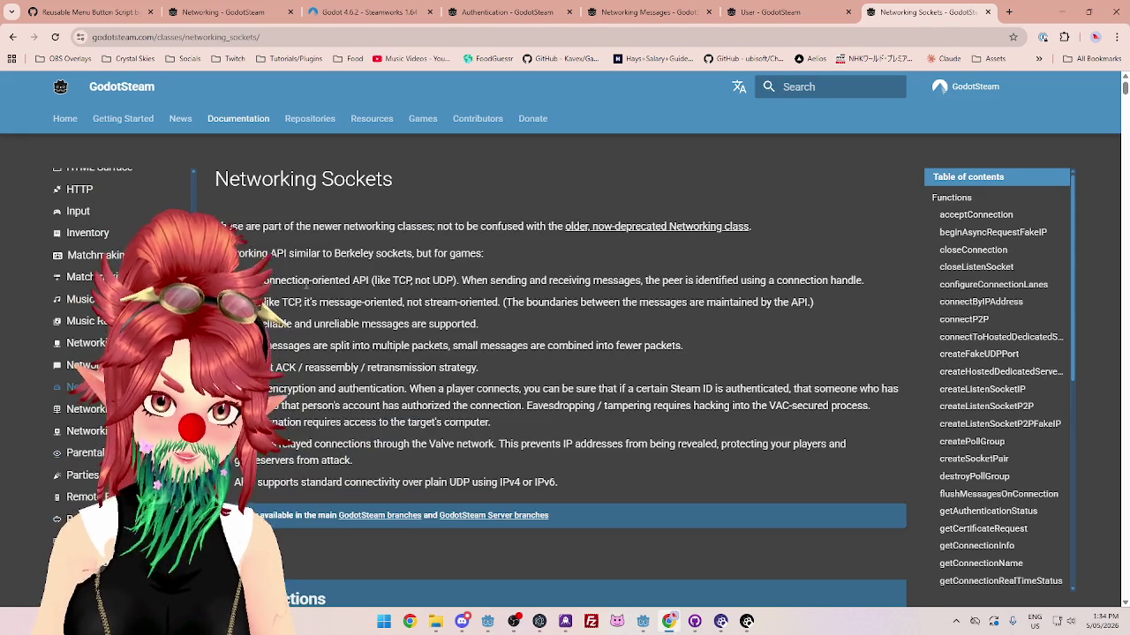
{"action": "left_click_drag", "start_coordinate": [269, 254], "coordinate": [366, 256]}
{"action": "left_click_drag", "start_coordinate": [296, 281], "coordinate": [412, 281]}
{"action": "left_click_drag", "start_coordinate": [283, 303], "coordinate": [404, 303]}
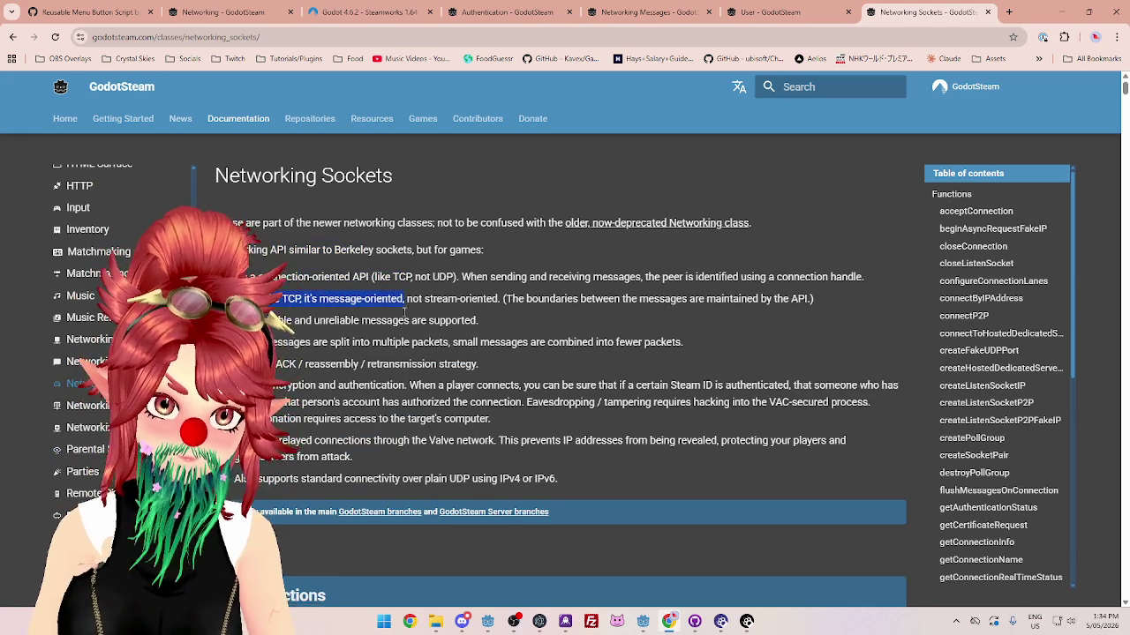
Step: Highlight acceptConnection's incoming-connection text, then jump via closeListenSocket to createListenSocketIP
{"action": "scroll", "coordinate": [400, 313], "scroll_direction": "down", "scroll_amount": 4}
{"action": "scroll", "coordinate": [297, 296], "scroll_direction": "down", "scroll_amount": 1}
{"action": "double_click", "coordinate": [292, 308]}
{"action": "mouse_move", "coordinate": [298, 308]}
{"action": "left_mouse_down"}
{"action": "mouse_move", "coordinate": [491, 310]}
{"action": "mouse_move", "coordinate": [443, 309]}
{"action": "left_mouse_up"}
{"action": "left_click_drag", "start_coordinate": [257, 330], "coordinate": [366, 330]}
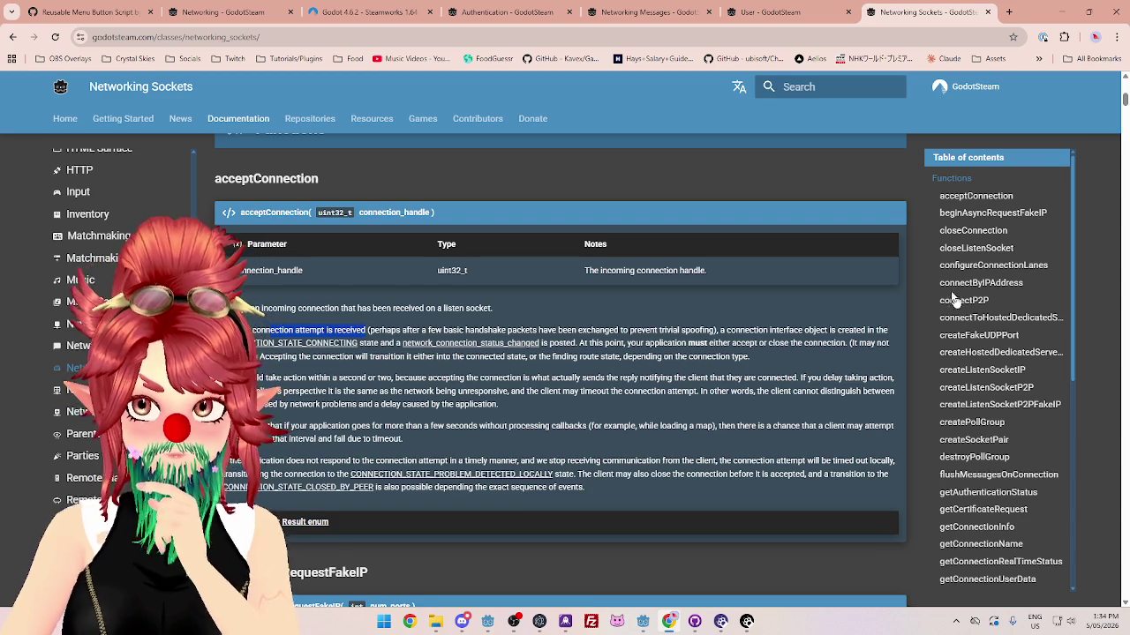
{"action": "scroll", "coordinate": [970, 265], "scroll_direction": "down", "scroll_amount": 5}
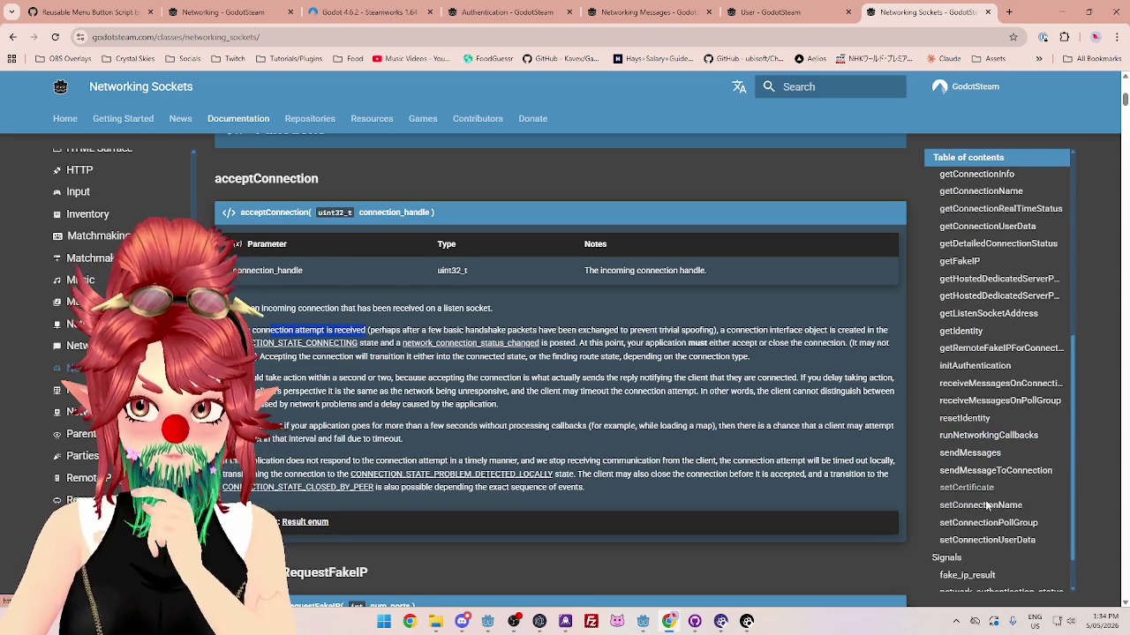
{"action": "scroll", "coordinate": [982, 392], "scroll_direction": "up", "scroll_amount": 2}
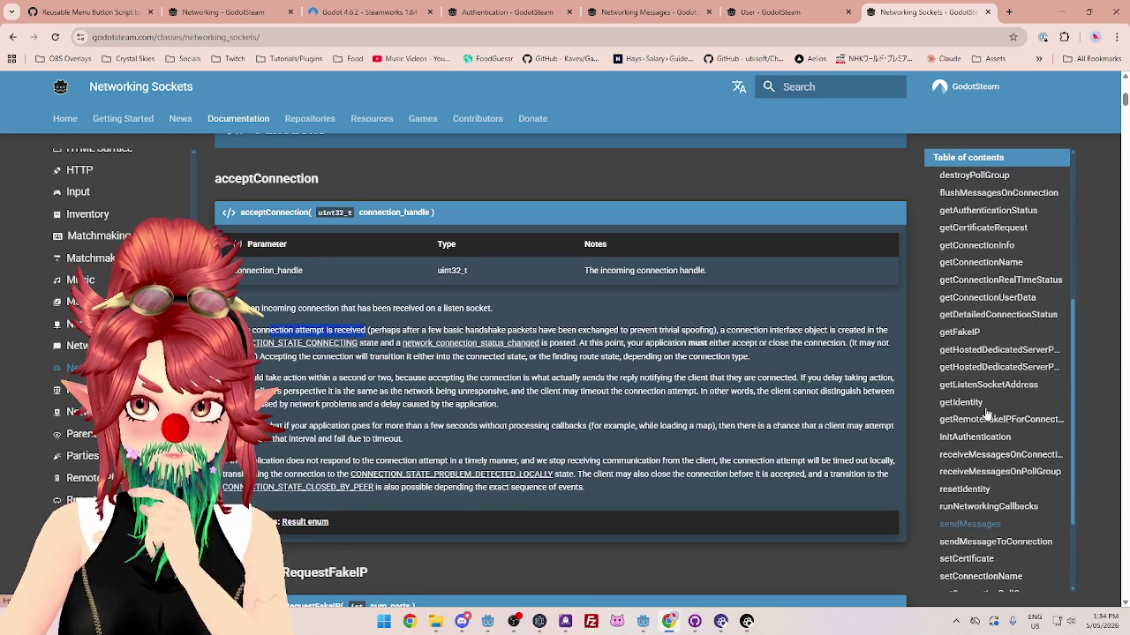
{"action": "scroll", "coordinate": [986, 413], "scroll_direction": "up", "scroll_amount": 8}
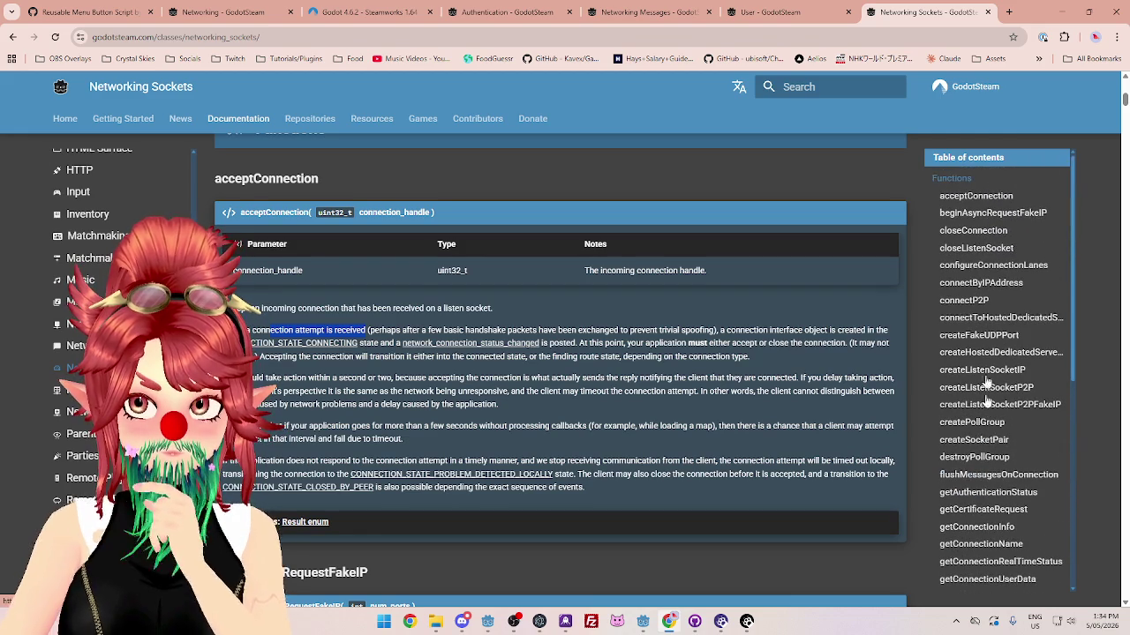
{"action": "left_click", "coordinate": [974, 255]}
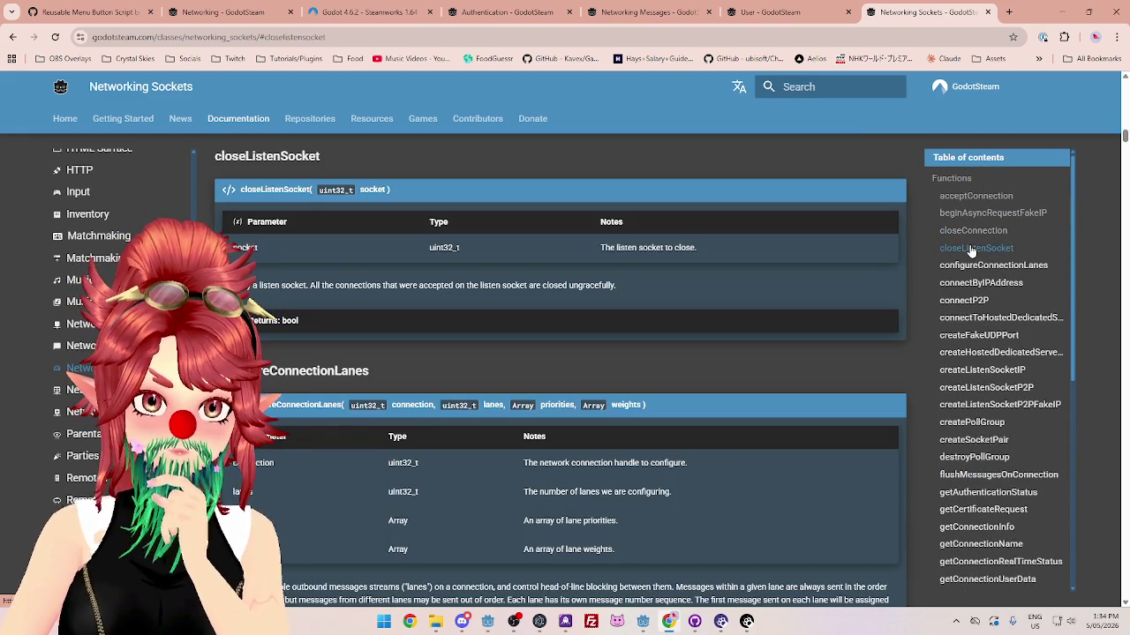
{"action": "left_click", "coordinate": [979, 370]}
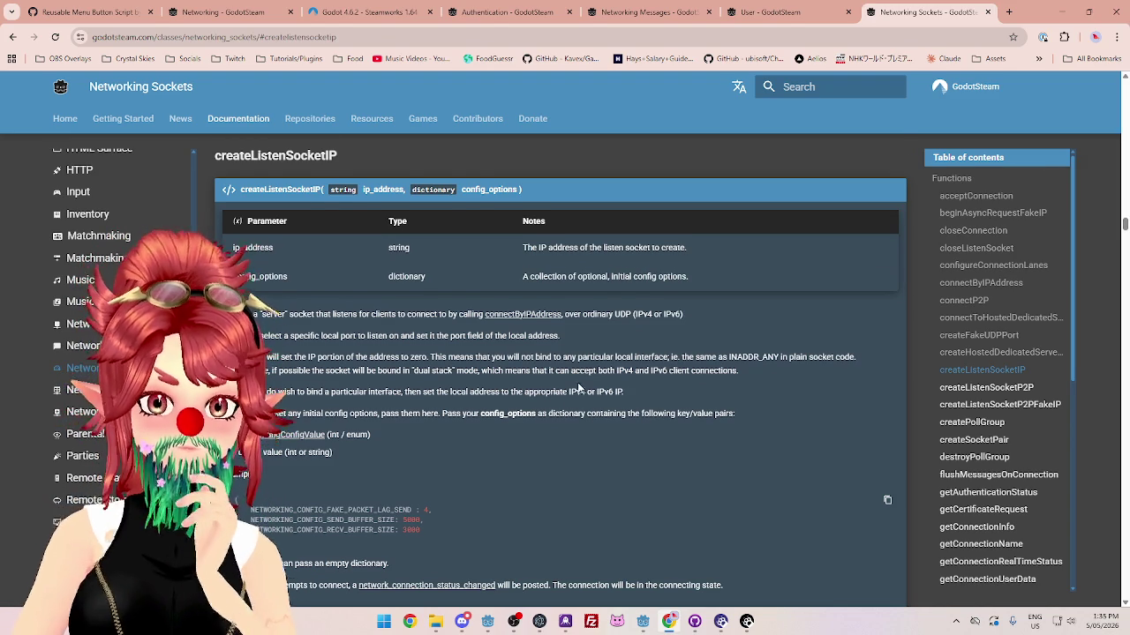
Step: Highlight the sentence about connection attempts in the createListenSocketIP description
{"action": "scroll", "coordinate": [468, 349], "scroll_direction": "down", "scroll_amount": 3}
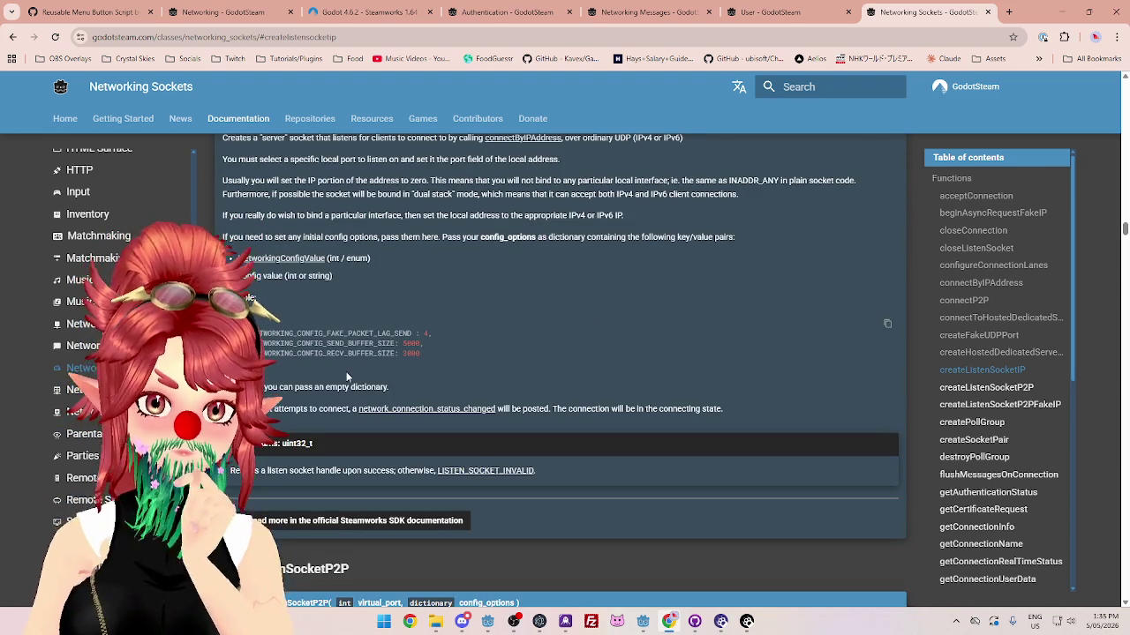
{"action": "double_click", "coordinate": [293, 408]}
{"action": "left_click_drag", "start_coordinate": [314, 404], "coordinate": [346, 409]}
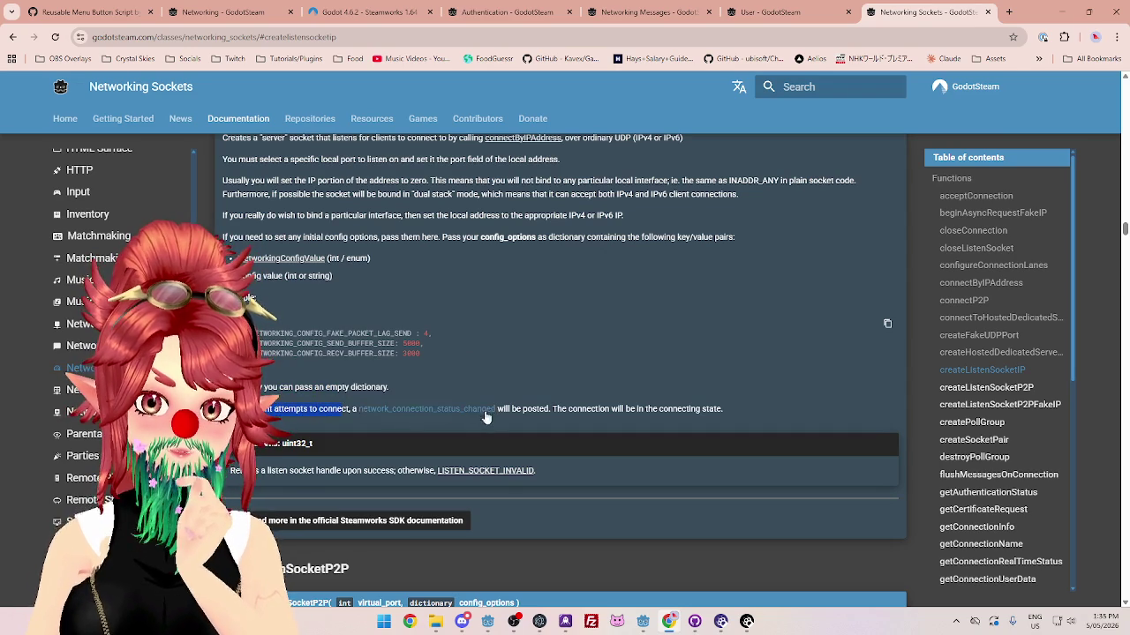
{"action": "left_click", "coordinate": [588, 411]}
{"action": "left_click_drag", "start_coordinate": [566, 410], "coordinate": [698, 413]}
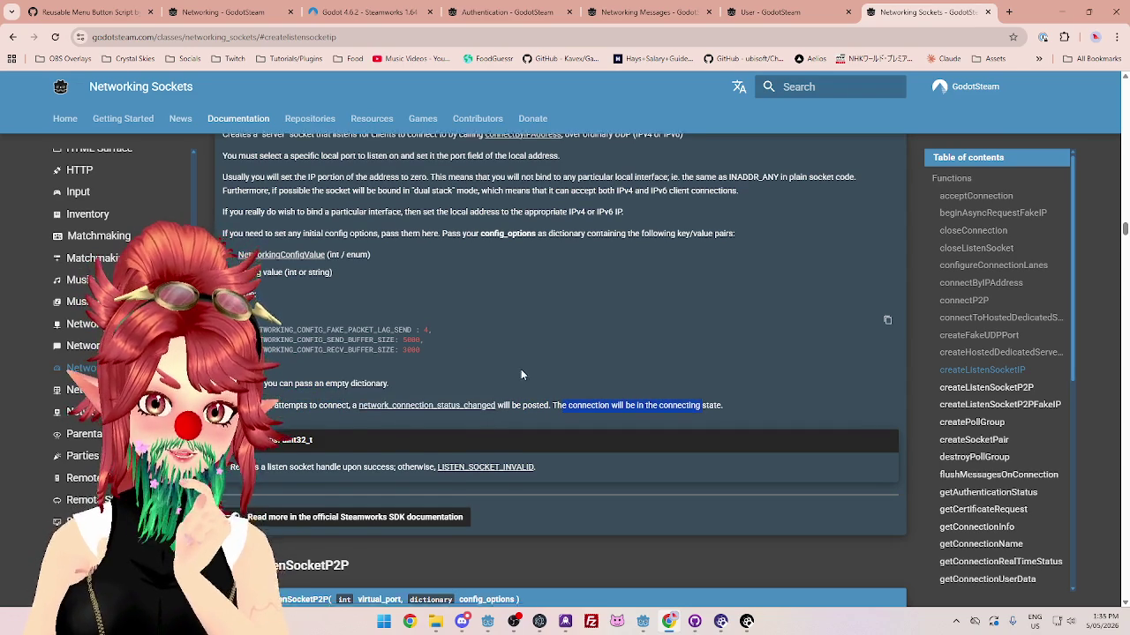
{"action": "scroll", "coordinate": [519, 369], "scroll_direction": "down", "scroll_amount": 2}
{"action": "scroll", "coordinate": [515, 369], "scroll_direction": "up", "scroll_amount": 4}
{"action": "scroll", "coordinate": [515, 374], "scroll_direction": "up", "scroll_amount": 2}
Step: Select the createListenSocketIP heading and mark the ip_address parameter description
{"action": "double_click", "coordinate": [340, 274]}
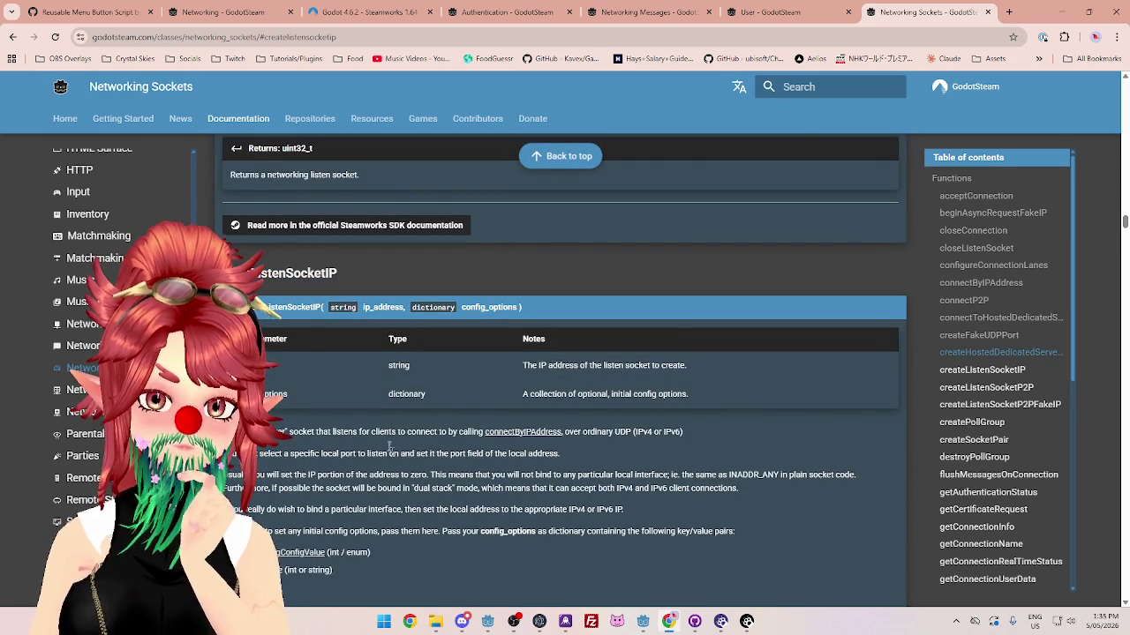
{"action": "left_click_drag", "start_coordinate": [522, 365], "coordinate": [692, 366]}
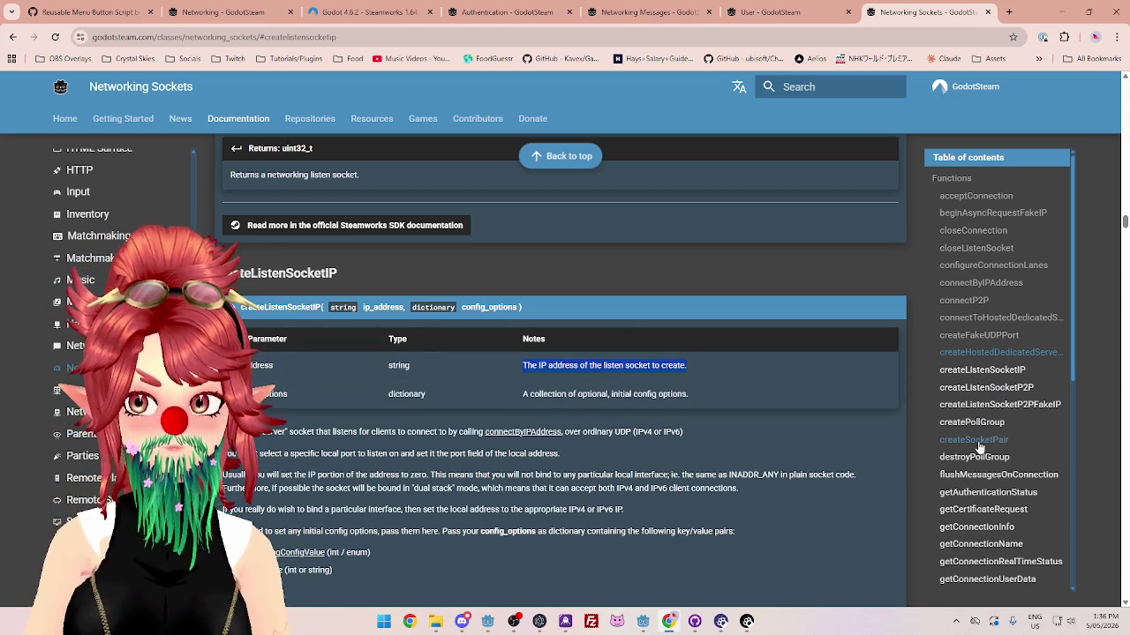
{"action": "left_click", "coordinate": [989, 354]}
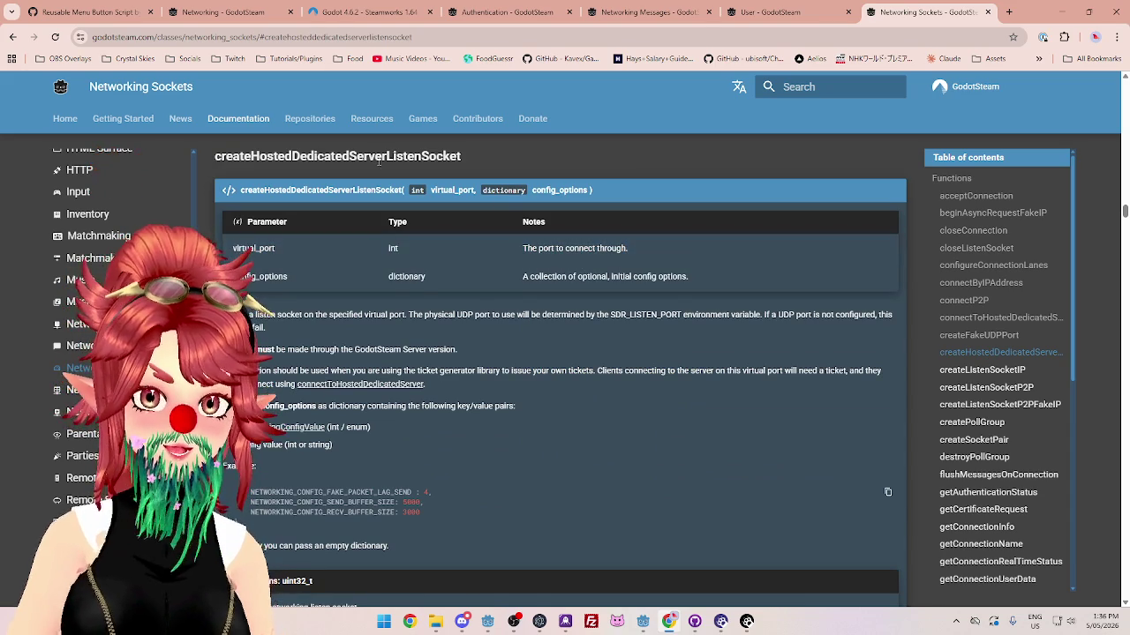
Step: Highlight the heading, GodotSteam Server version requirement and ticket-generator usage text
{"action": "left_click_drag", "start_coordinate": [376, 157], "coordinate": [468, 159]}
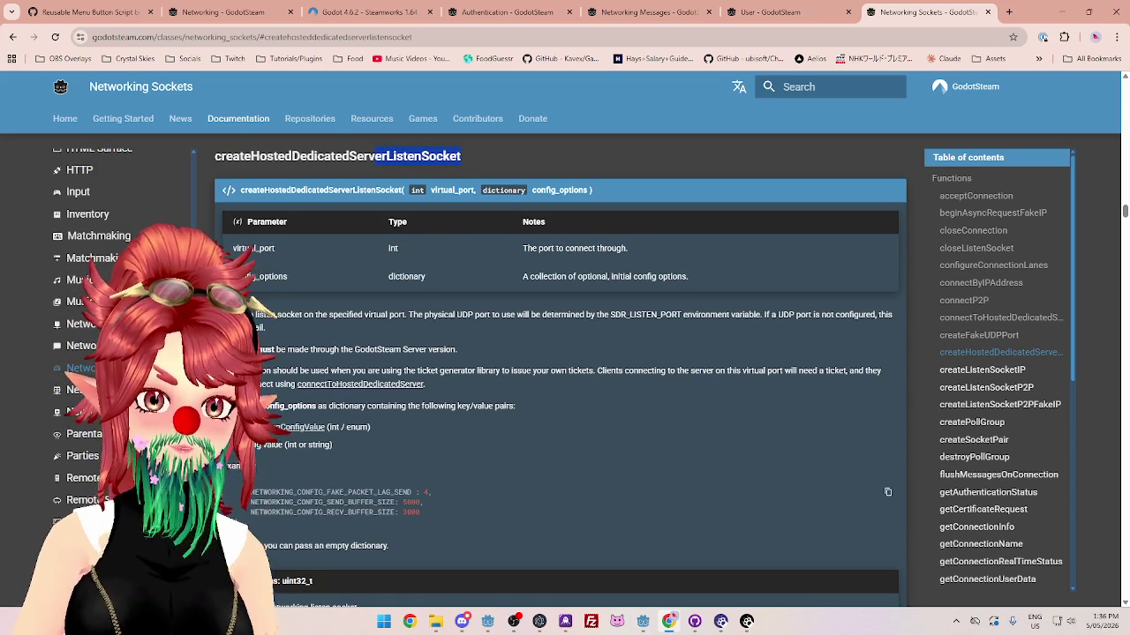
{"action": "mouse_move", "coordinate": [300, 329]}
{"action": "left_mouse_down"}
{"action": "mouse_move", "coordinate": [409, 315]}
{"action": "mouse_move", "coordinate": [851, 314]}
{"action": "left_mouse_up"}
{"action": "left_click", "coordinate": [265, 317]}
{"action": "left_click_drag", "start_coordinate": [309, 349], "coordinate": [427, 351]}
{"action": "mouse_move", "coordinate": [256, 371]}
{"action": "left_mouse_down"}
{"action": "mouse_move", "coordinate": [754, 367]}
{"action": "mouse_move", "coordinate": [855, 381]}
{"action": "left_mouse_up"}
{"action": "left_click_drag", "start_coordinate": [273, 384], "coordinate": [251, 384]}
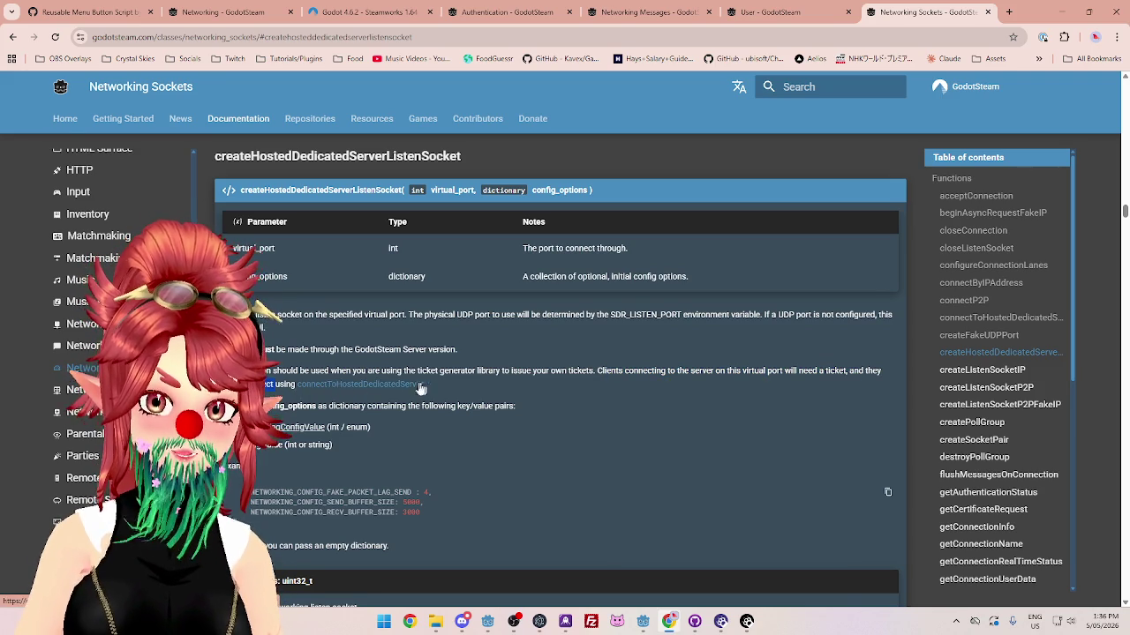
{"action": "left_click_drag", "start_coordinate": [438, 372], "coordinate": [498, 371]}
{"action": "left_click_drag", "start_coordinate": [318, 407], "coordinate": [519, 410]}
{"action": "left_click_drag", "start_coordinate": [300, 399], "coordinate": [256, 371]}
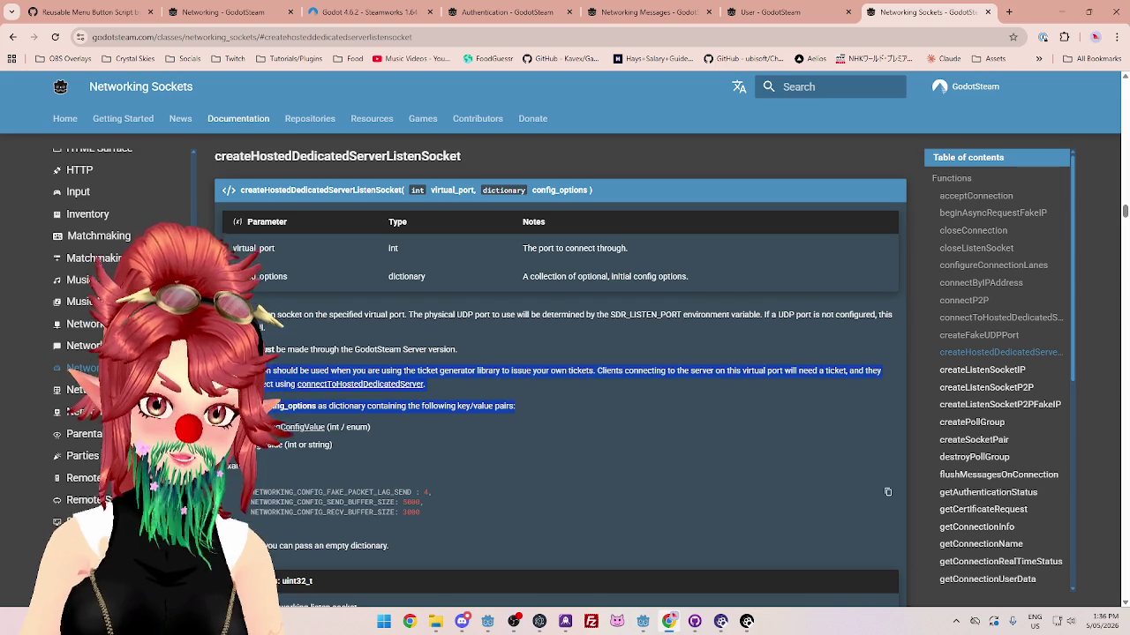
{"action": "left_click", "coordinate": [500, 390]}
Step: Re-mark the description's passages about using connectToHostedDedicatedServer
{"action": "scroll", "coordinate": [498, 384], "scroll_direction": "down", "scroll_amount": 2}
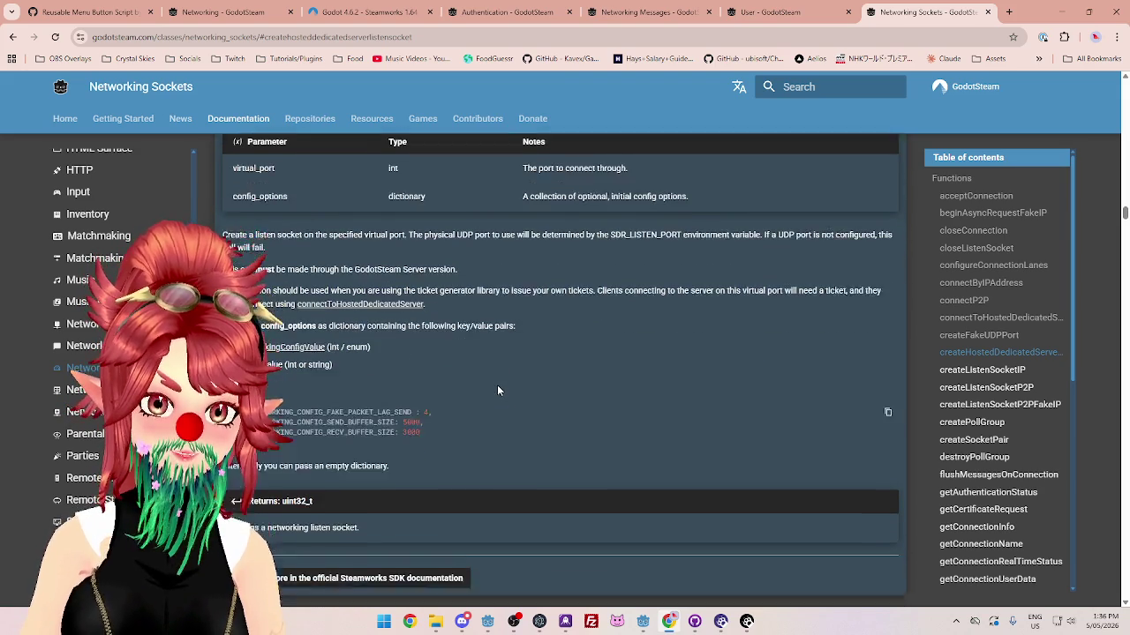
{"action": "scroll", "coordinate": [486, 348], "scroll_direction": "up", "scroll_amount": 1}
{"action": "left_click_drag", "start_coordinate": [261, 312], "coordinate": [591, 315]}
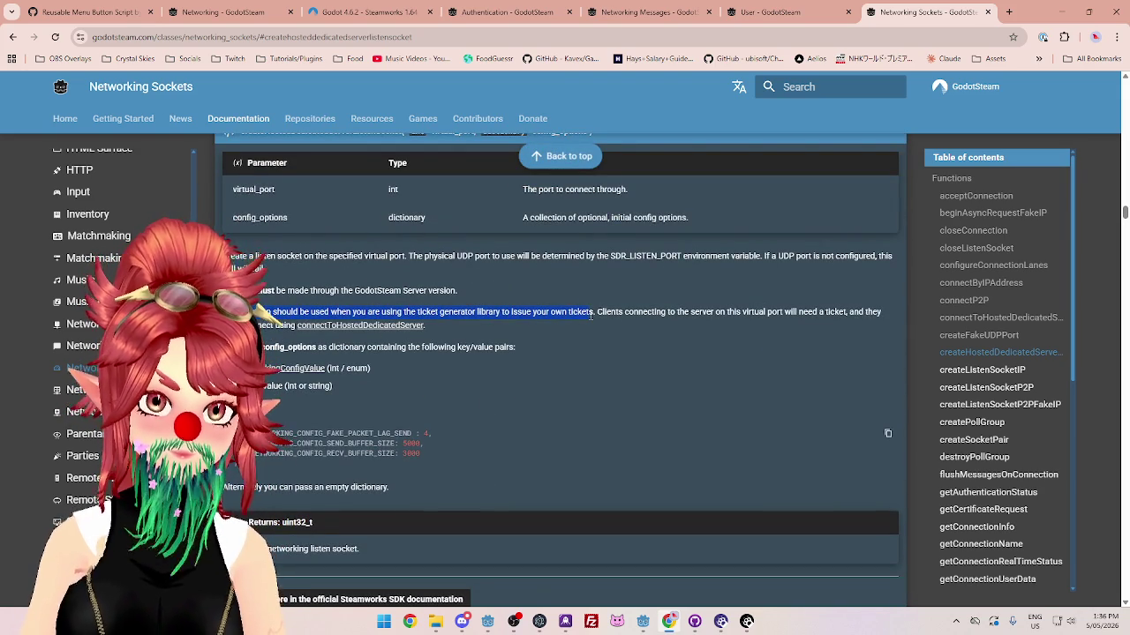
{"action": "left_click_drag", "start_coordinate": [592, 315], "coordinate": [595, 328]}
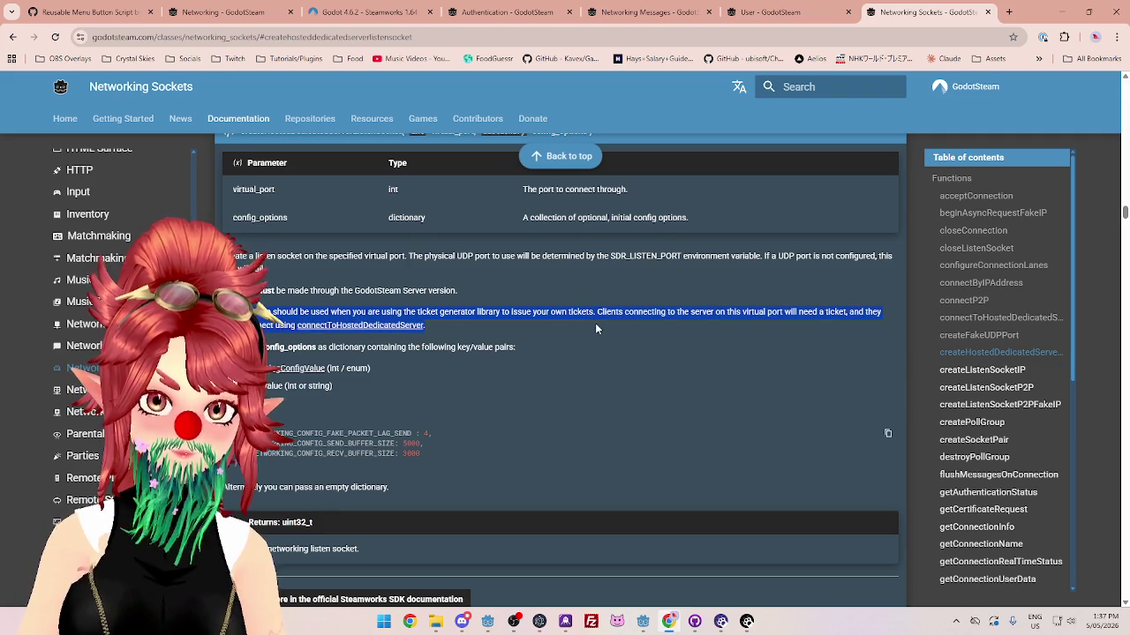
{"action": "scroll", "coordinate": [572, 352], "scroll_direction": "up", "scroll_amount": 1}
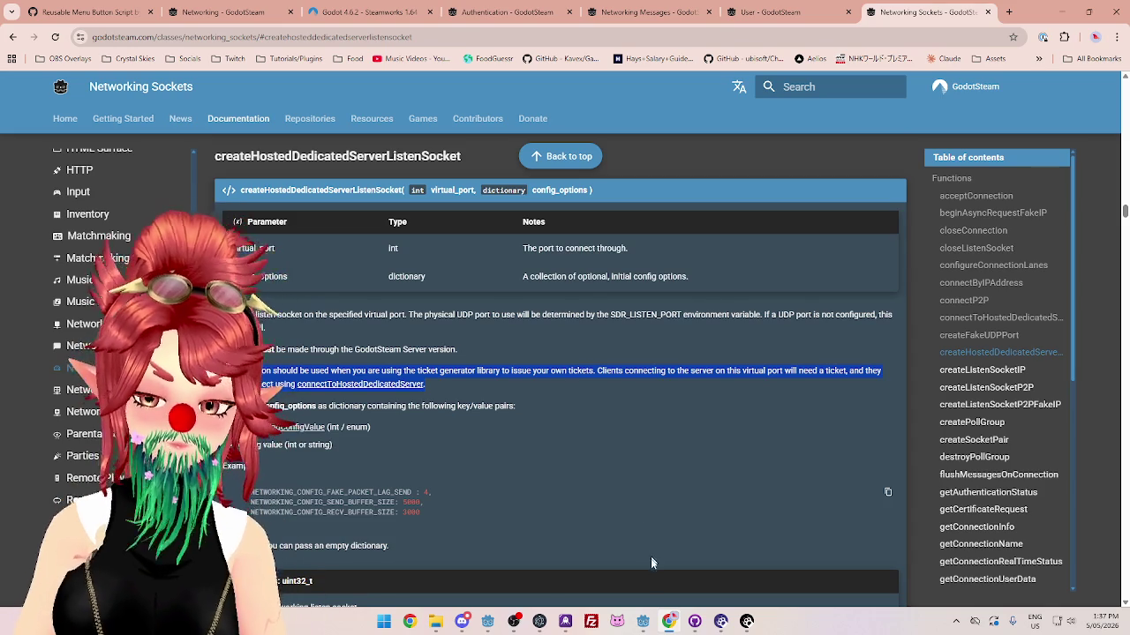
{"action": "left_click", "coordinate": [440, 408]}
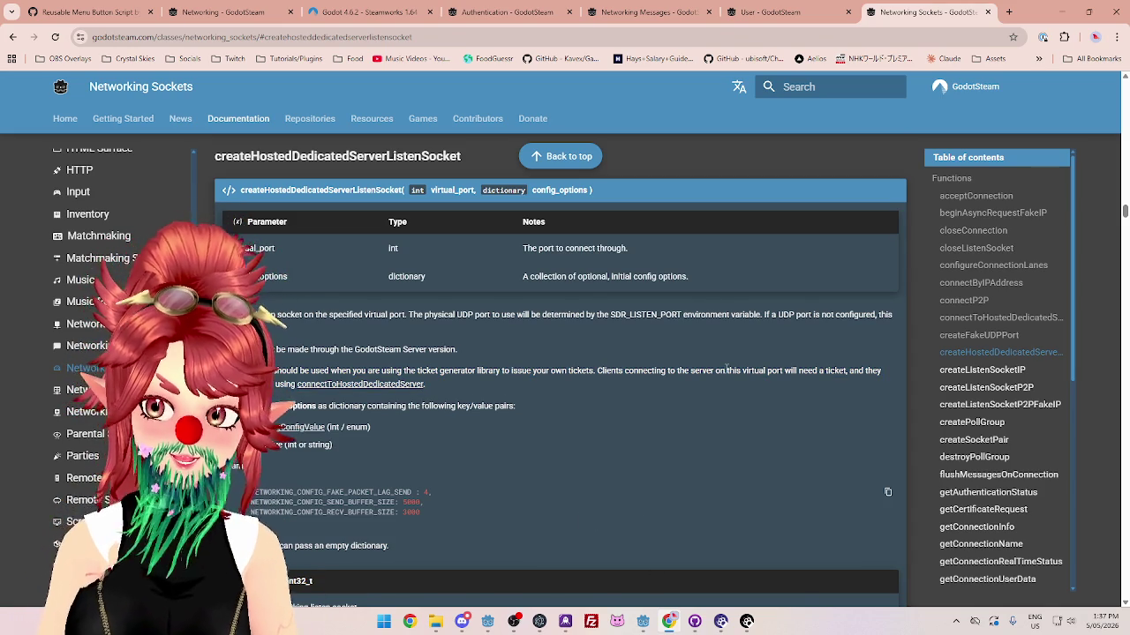
{"action": "left_click_drag", "start_coordinate": [294, 385], "coordinate": [426, 386]}
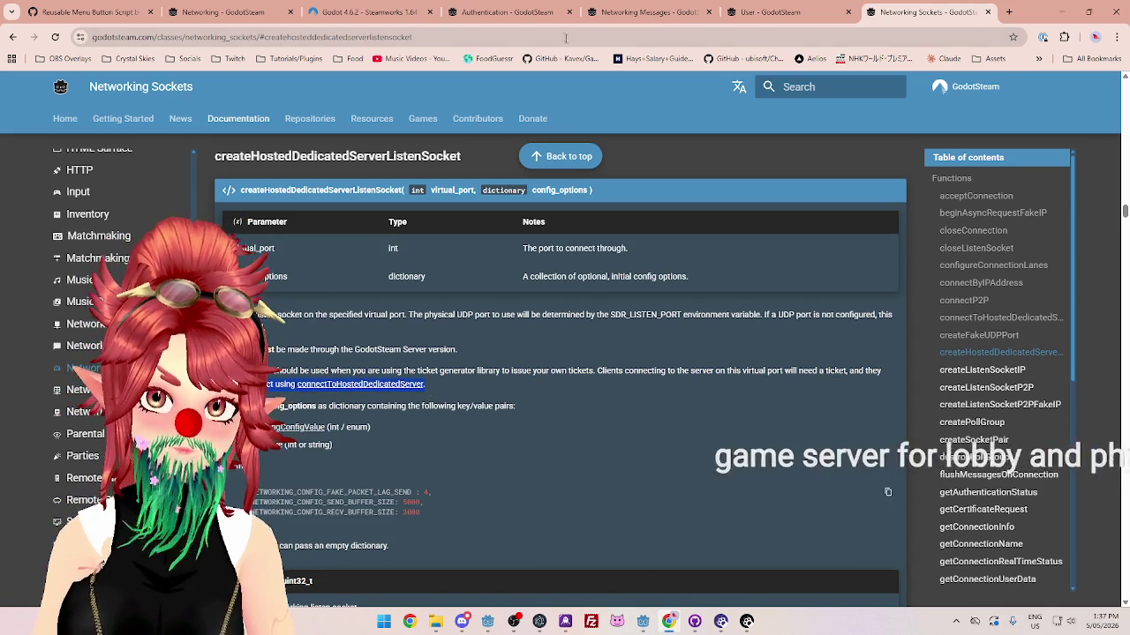
Step: Review the Authentication tutorial's Validating and Canceling Auth Tickets sections, then return to Networking Sockets
{"action": "left_click", "coordinate": [508, 11]}
{"action": "scroll", "coordinate": [391, 409], "scroll_direction": "down", "scroll_amount": 4}
{"action": "scroll", "coordinate": [392, 411], "scroll_direction": "down", "scroll_amount": 10}
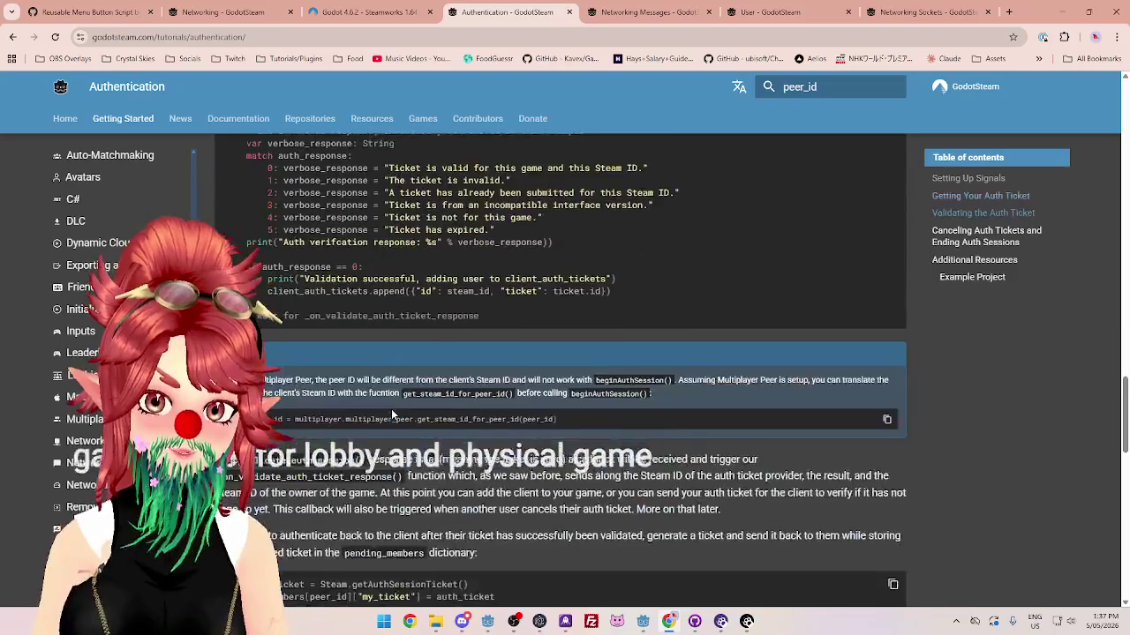
{"action": "scroll", "coordinate": [518, 427], "scroll_direction": "down", "scroll_amount": 3}
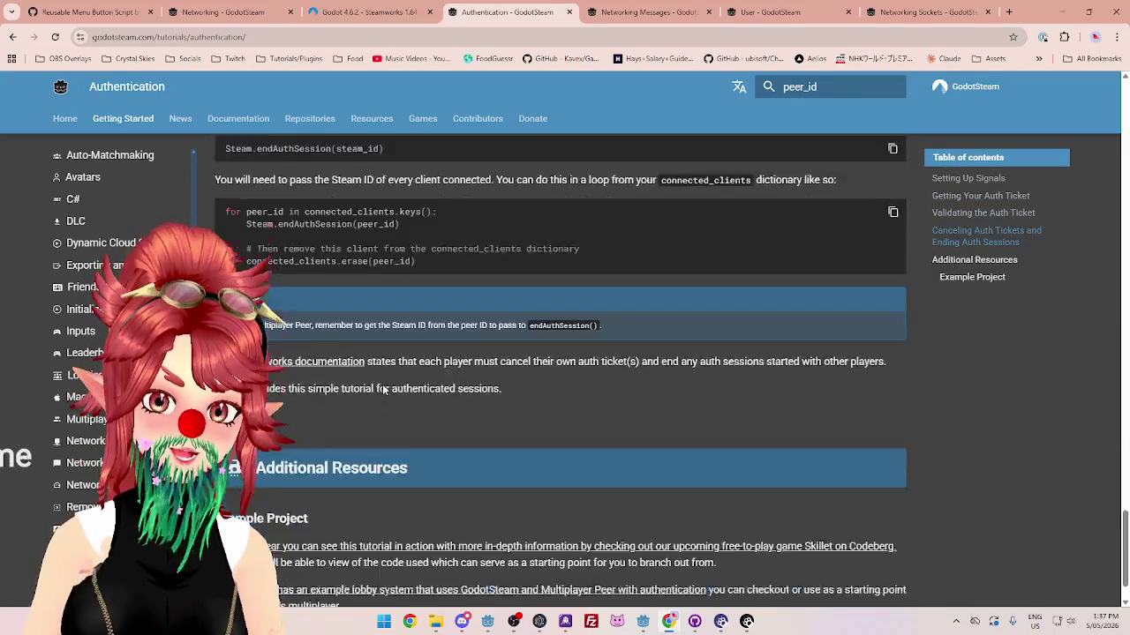
{"action": "scroll", "coordinate": [383, 384], "scroll_direction": "up", "scroll_amount": 8}
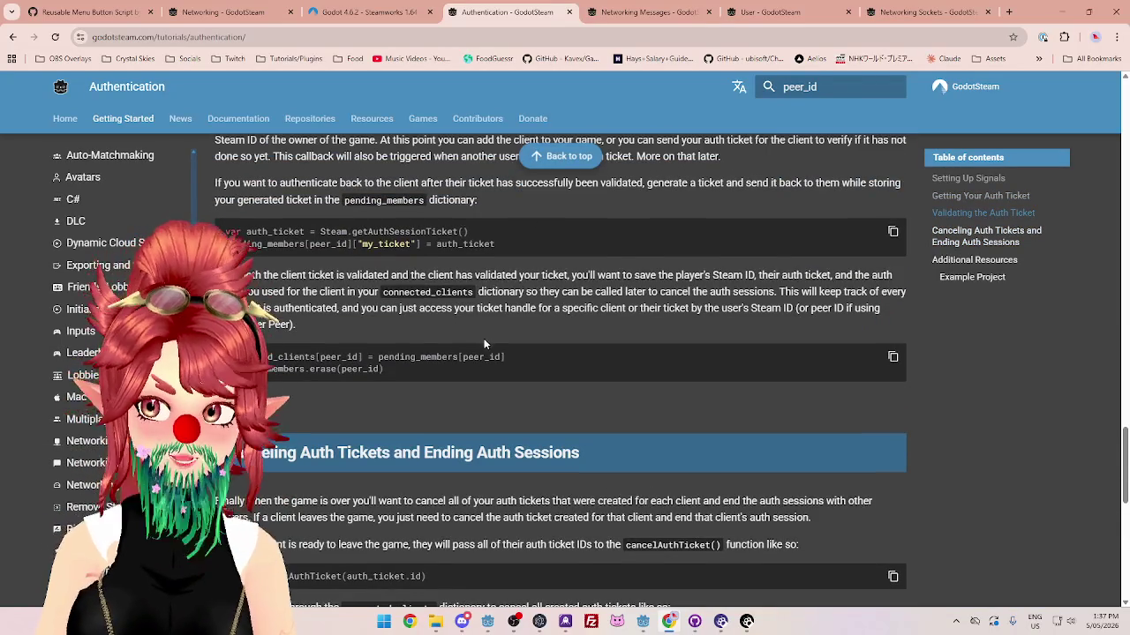
{"action": "scroll", "coordinate": [97, 353], "scroll_direction": "down", "scroll_amount": 3}
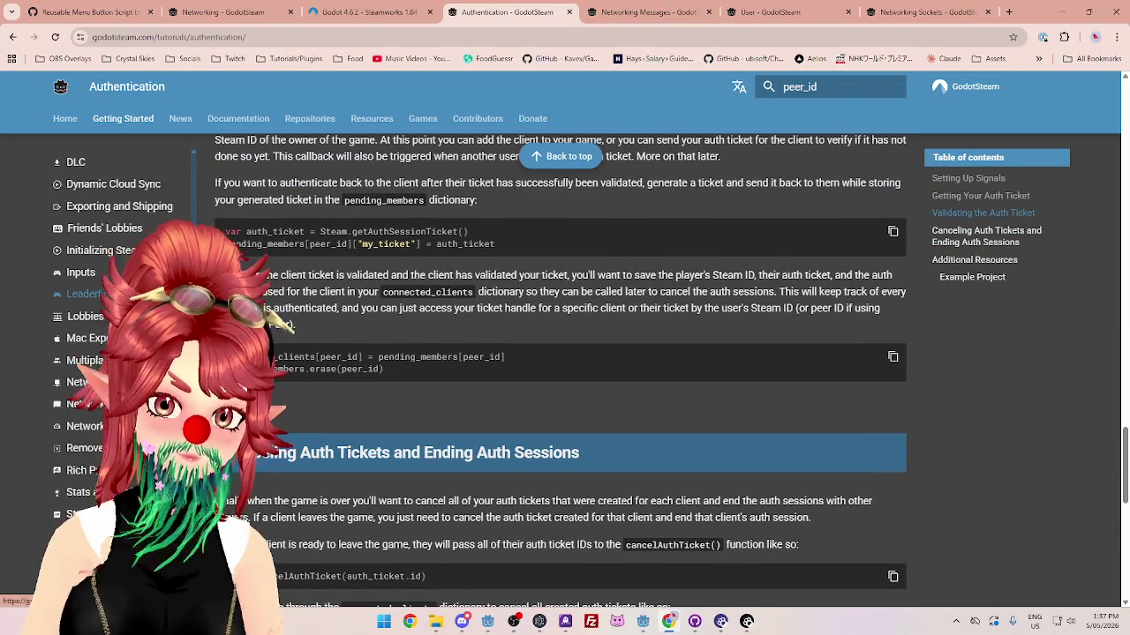
{"action": "scroll", "coordinate": [97, 353], "scroll_direction": "up", "scroll_amount": 4}
{"action": "scroll", "coordinate": [97, 353], "scroll_direction": "up", "scroll_amount": 3}
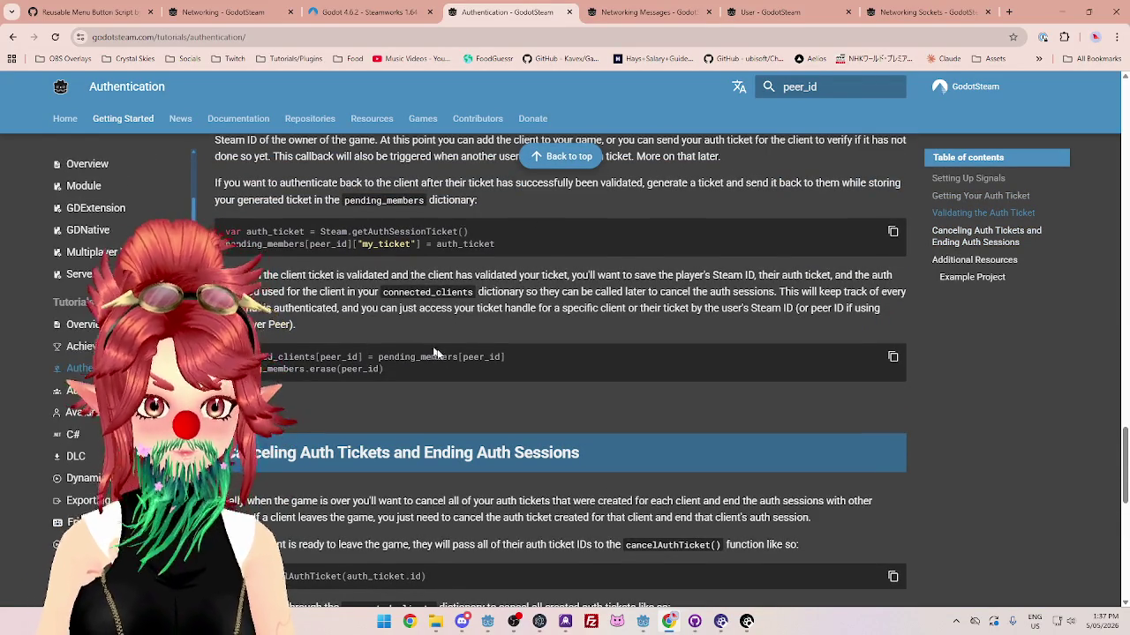
{"action": "scroll", "coordinate": [97, 353], "scroll_direction": "down", "scroll_amount": 3}
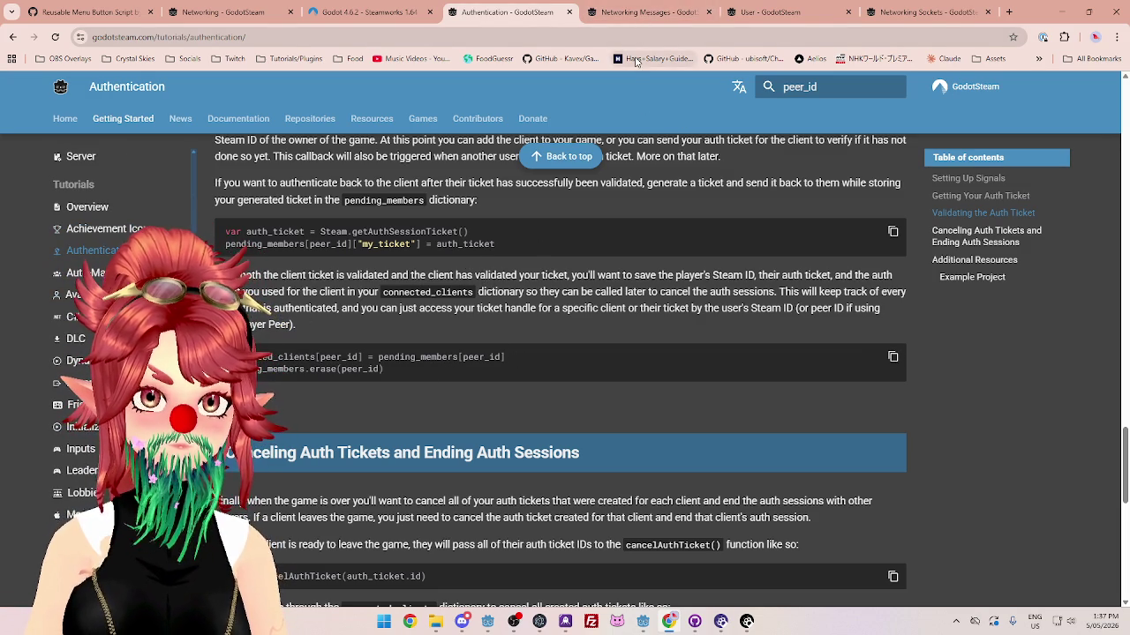
{"action": "left_click", "coordinate": [904, 18]}
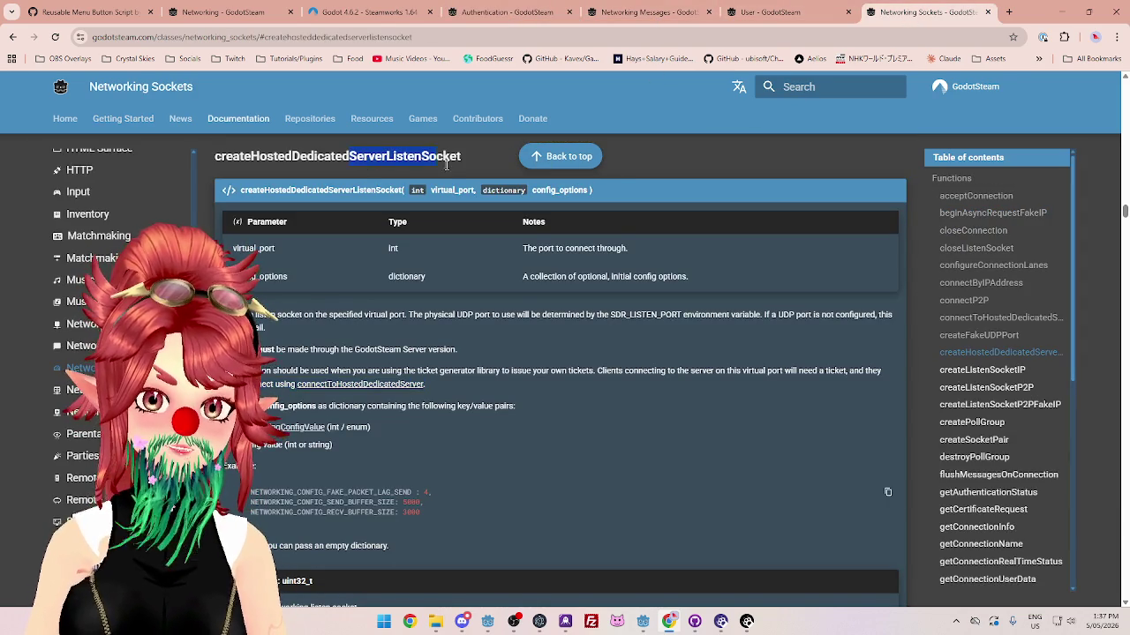
Step: Select the full createHostedDedicatedServerListenSocket title, then return to Godot's ServerManager.gd script
{"action": "left_click_drag", "start_coordinate": [216, 155], "coordinate": [376, 155]}
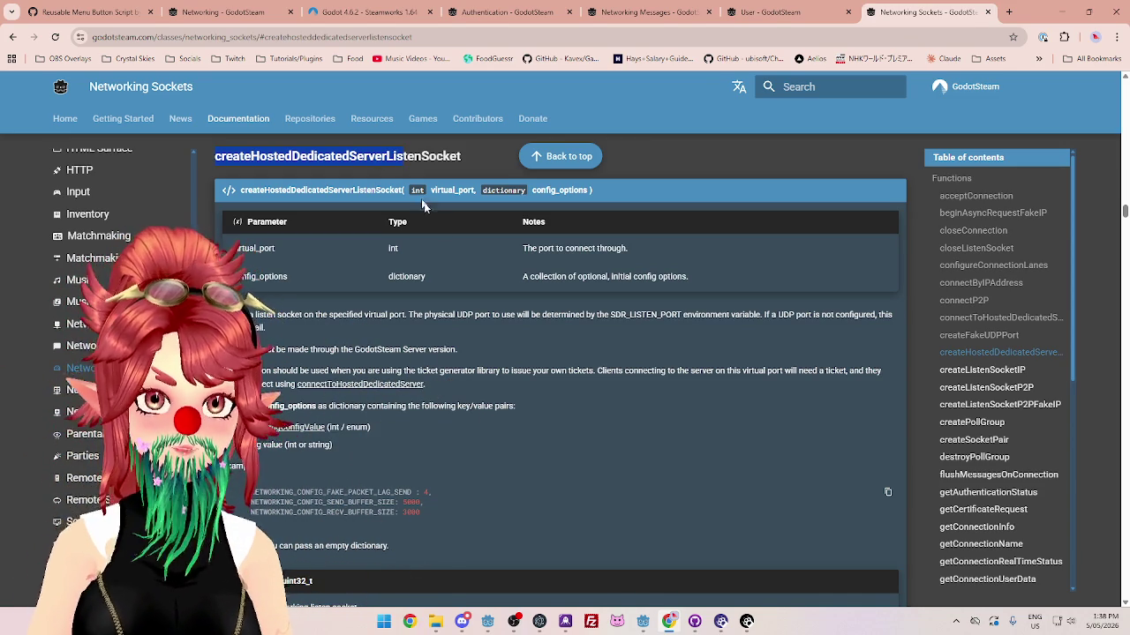
{"action": "left_click", "coordinate": [317, 314]}
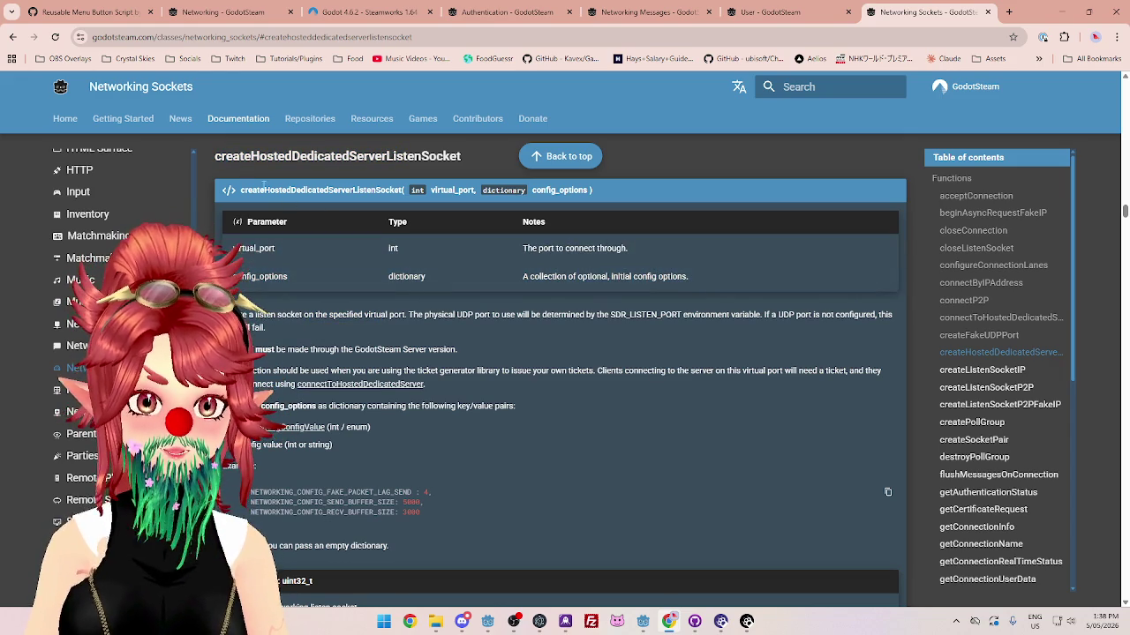
{"action": "left_click_drag", "start_coordinate": [216, 156], "coordinate": [469, 160]}
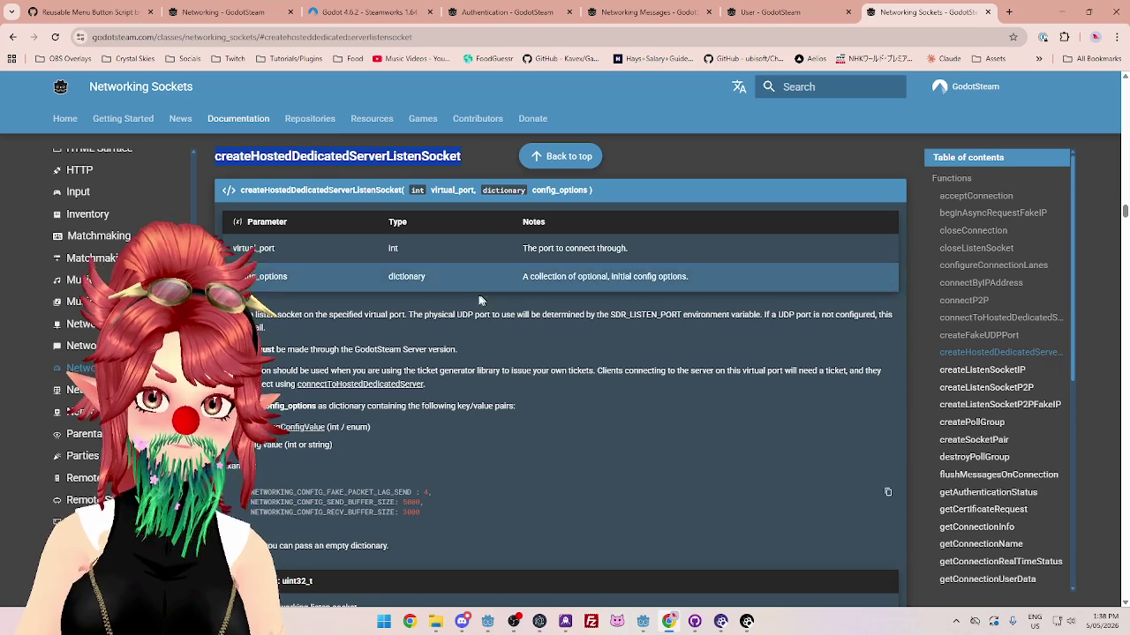
{"action": "mouse_move", "coordinate": [653, 623]}
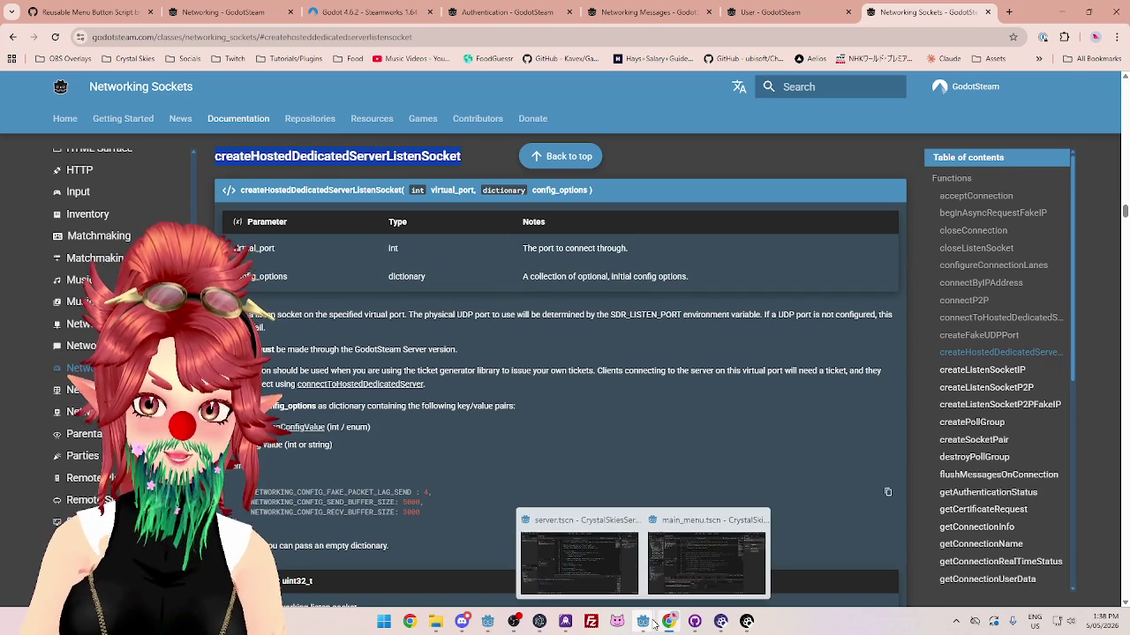
{"action": "left_click", "coordinate": [575, 530]}
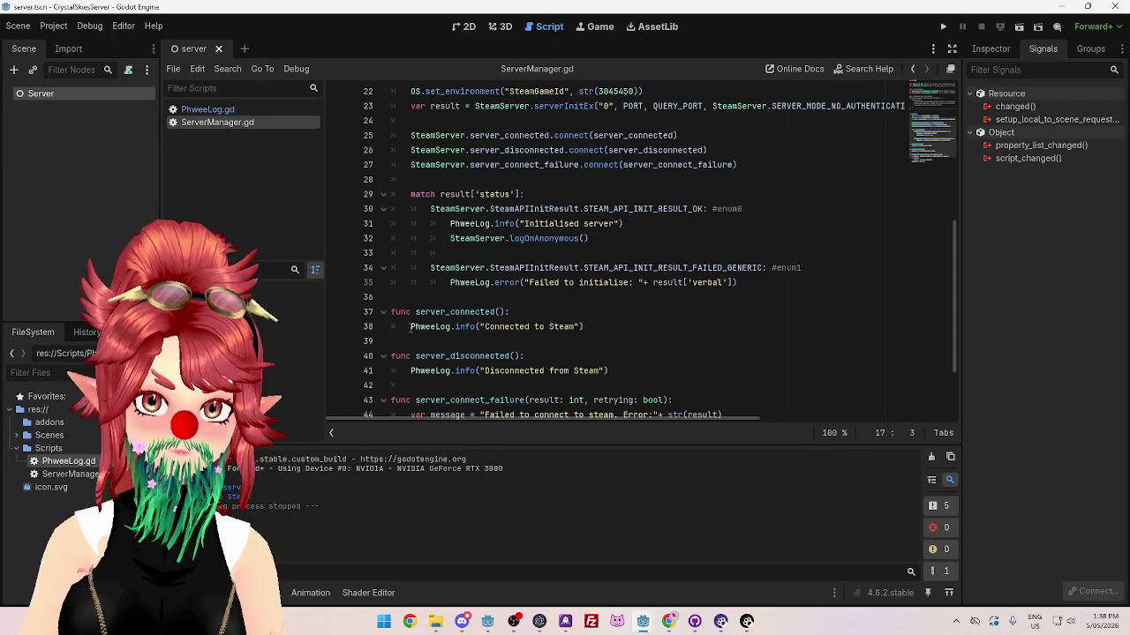
{"action": "scroll", "coordinate": [430, 193], "scroll_direction": "up", "scroll_amount": 3}
{"action": "scroll", "coordinate": [563, 195], "scroll_direction": "down", "scroll_amount": 3}
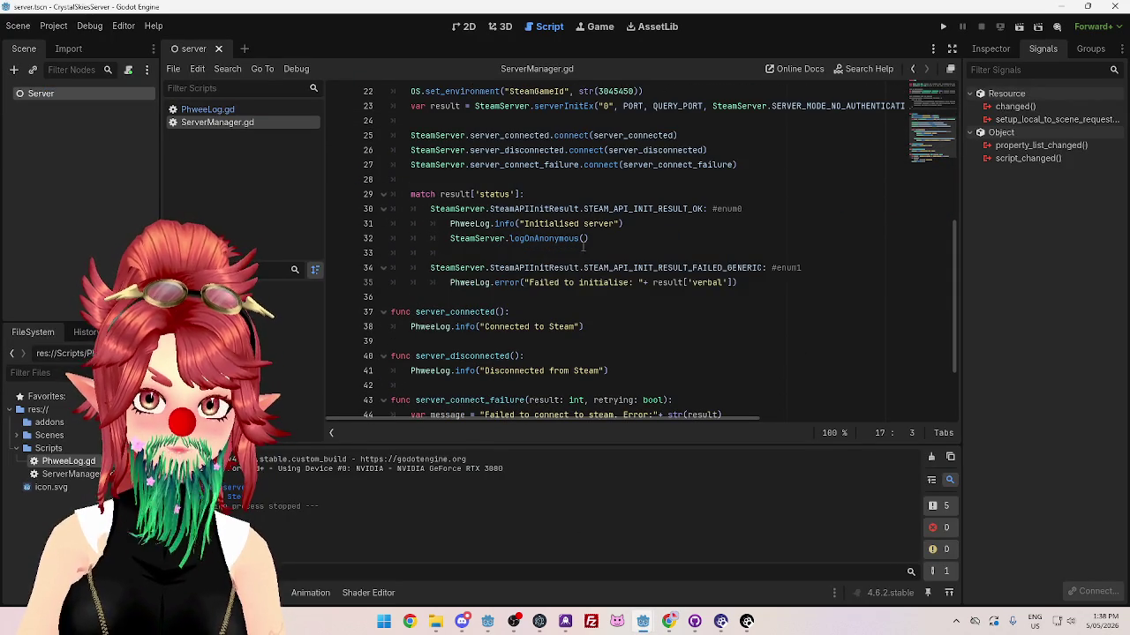
{"action": "scroll", "coordinate": [486, 252], "scroll_direction": "down", "scroll_amount": 3}
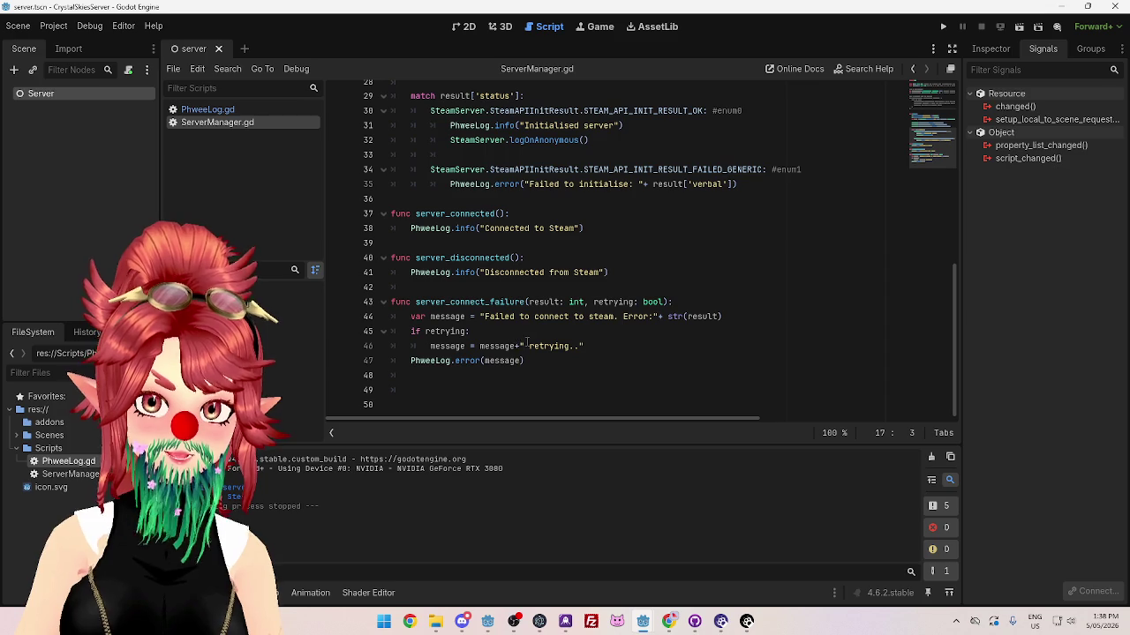
{"action": "scroll", "coordinate": [500, 254], "scroll_direction": "up", "scroll_amount": 1}
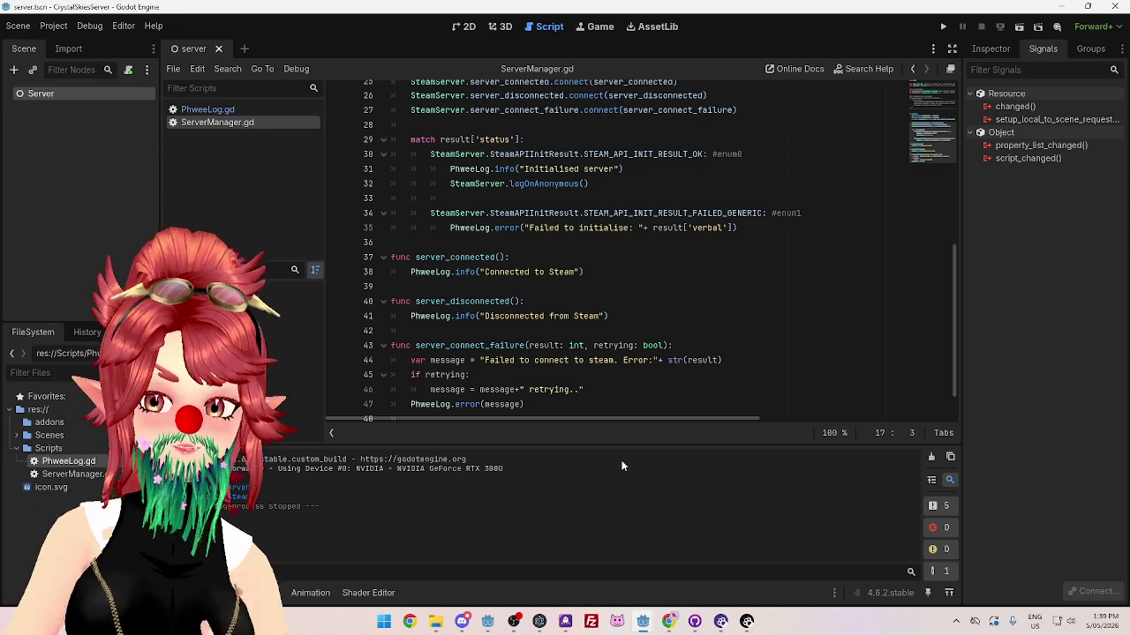
Step: Test-run the CrystalSkies client from its 2D main menu scene, stop it, and return to the GodotSteam docs
{"action": "mouse_move", "coordinate": [641, 621]}
{"action": "left_click", "coordinate": [698, 555]}
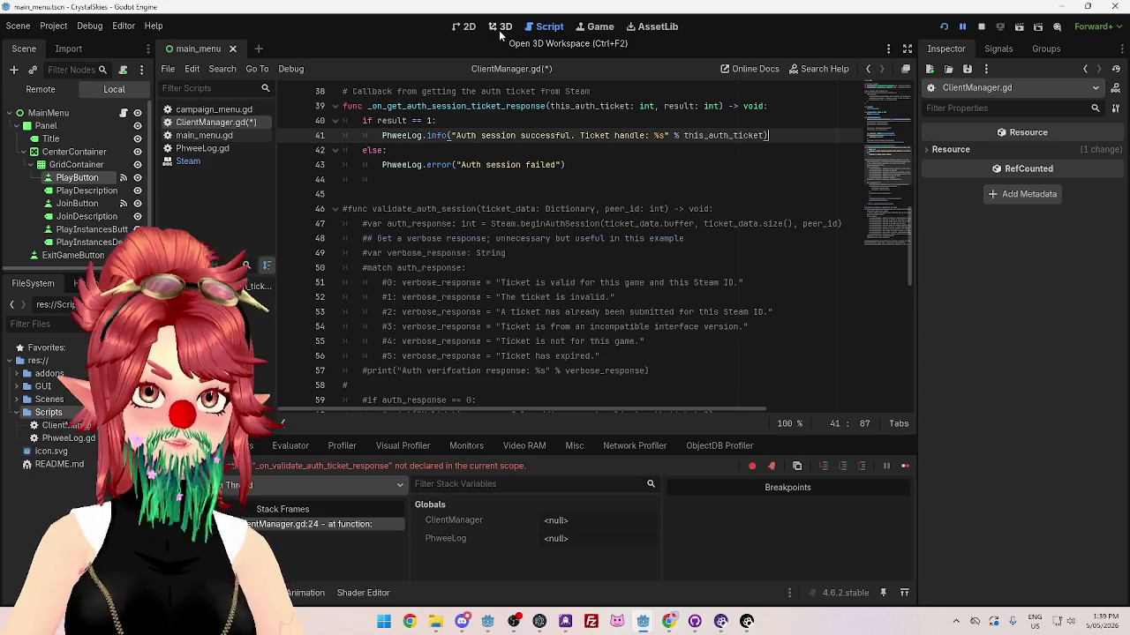
{"action": "left_click", "coordinate": [464, 26]}
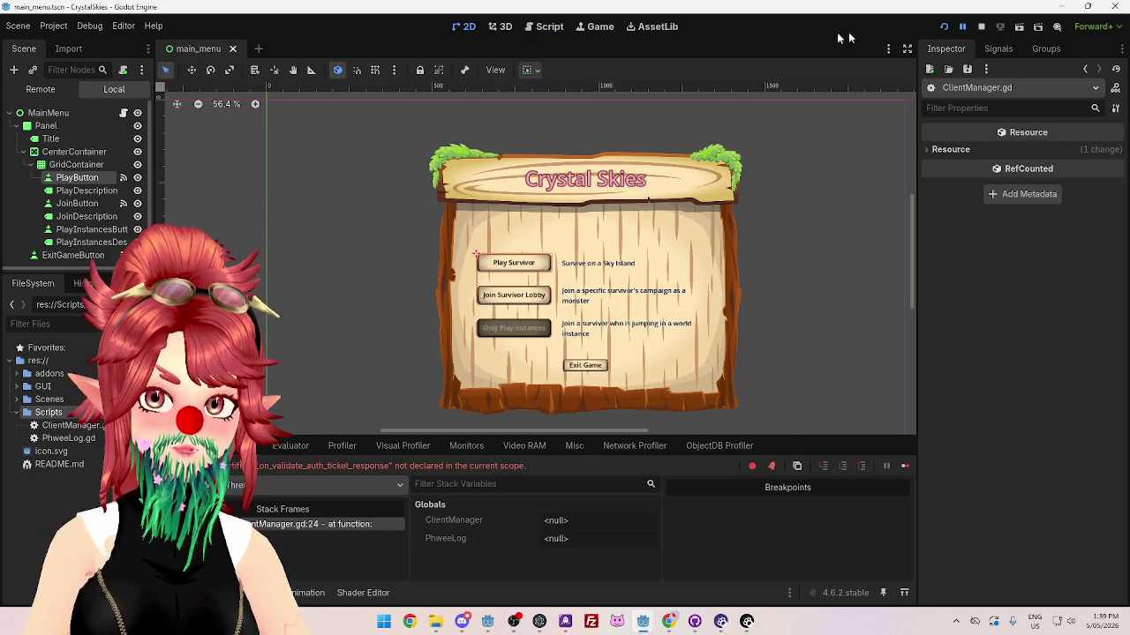
{"action": "left_click", "coordinate": [944, 26]}
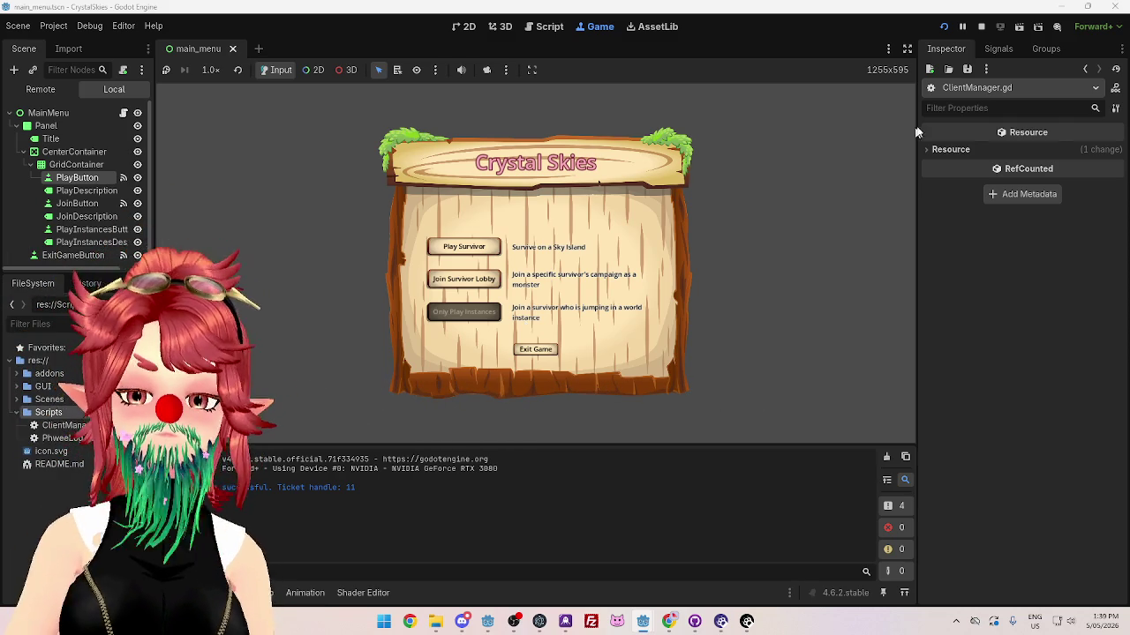
{"action": "left_click", "coordinate": [981, 27]}
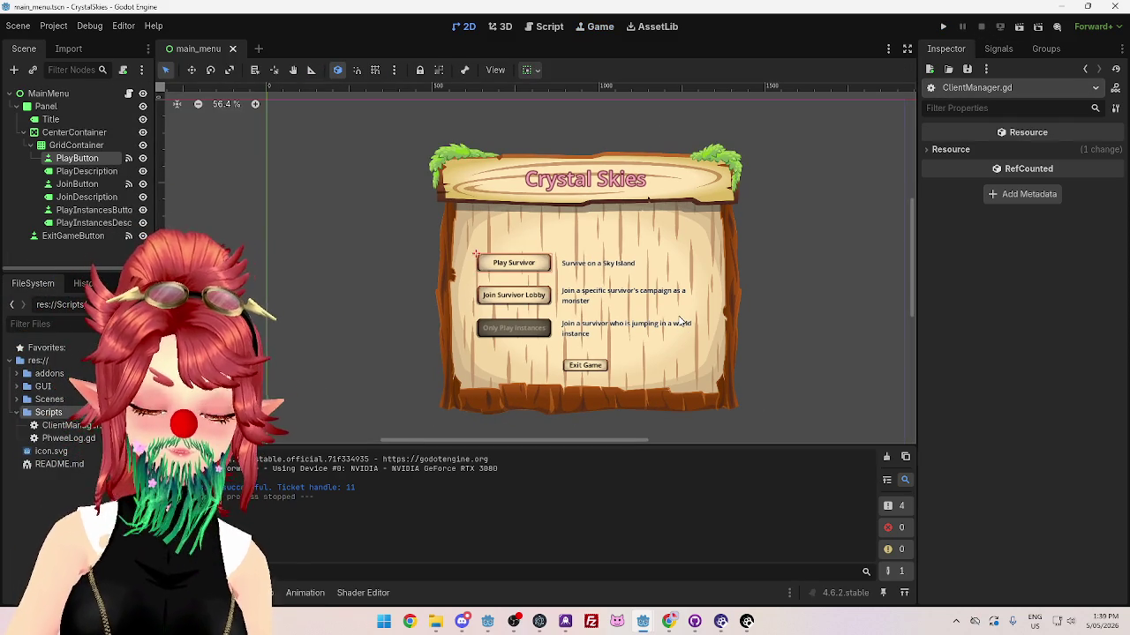
{"action": "left_click", "coordinate": [669, 630]}
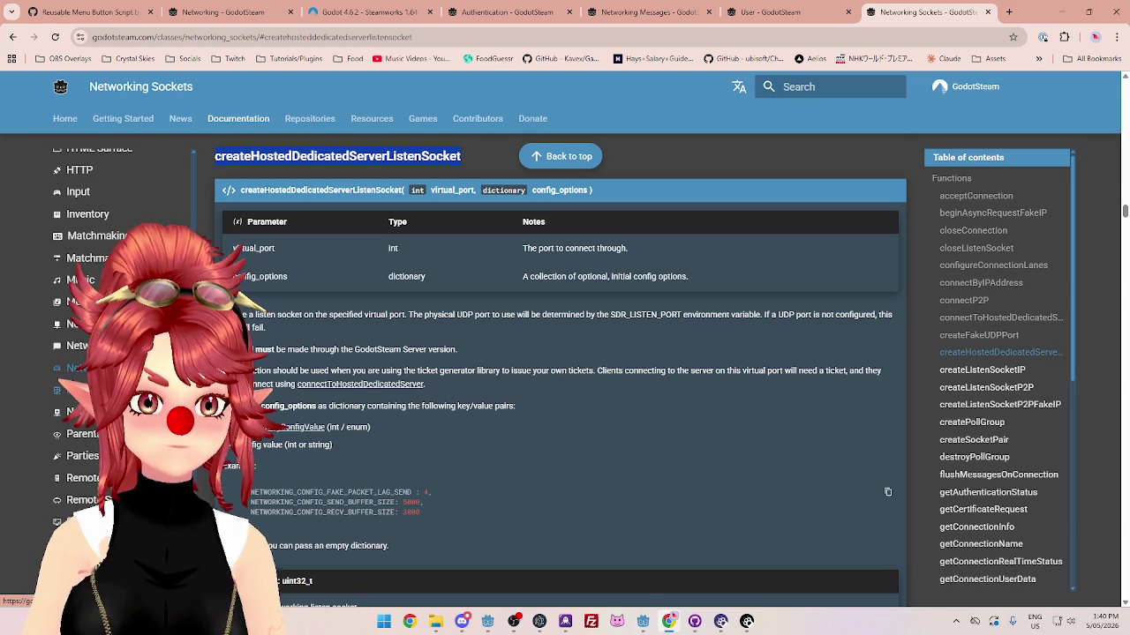
Step: Go via Networking Utils back to Networking Sockets and read the connectToHostedDedicatedServer description
{"action": "left_click", "coordinate": [88, 390]}
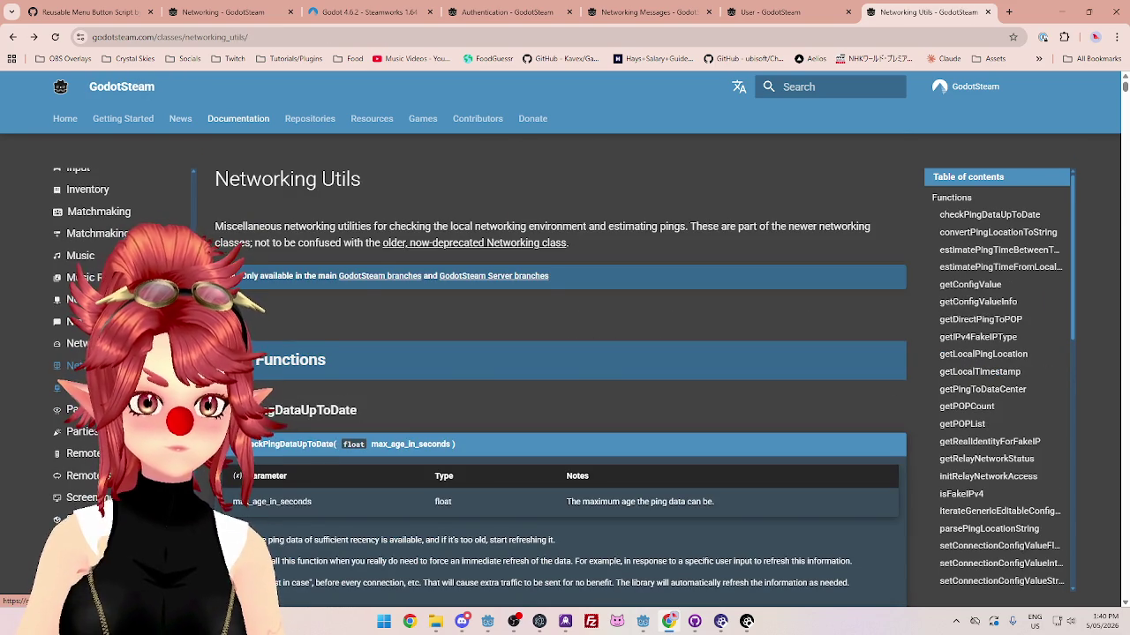
{"action": "left_click", "coordinate": [78, 343]}
{"action": "scroll", "coordinate": [441, 364], "scroll_direction": "down", "scroll_amount": 5}
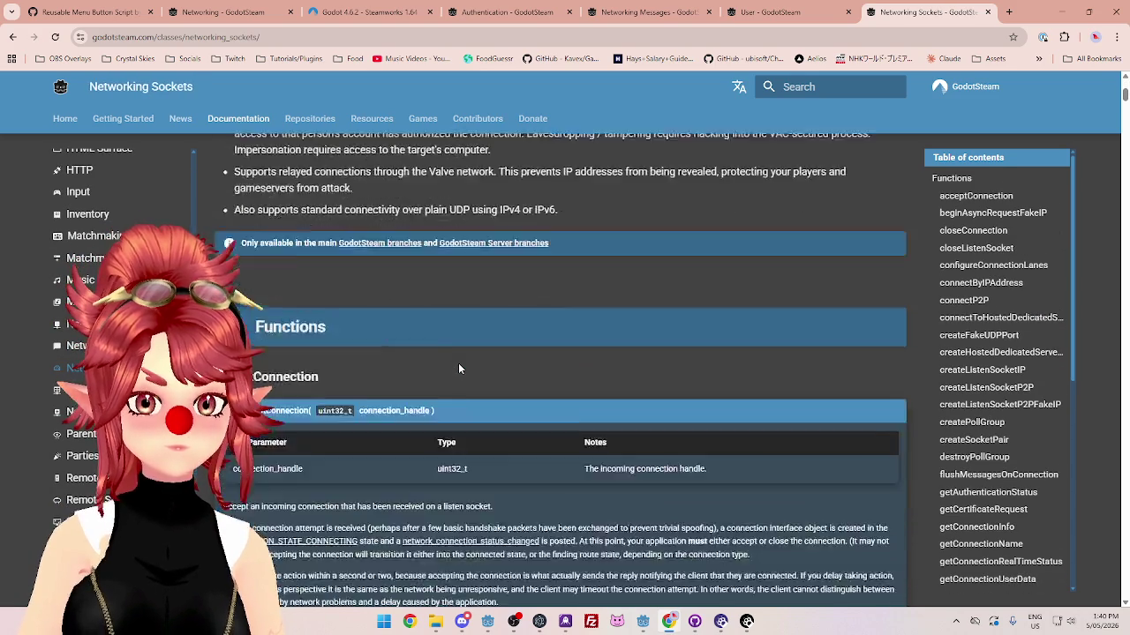
{"action": "scroll", "coordinate": [283, 281], "scroll_direction": "up", "scroll_amount": 1}
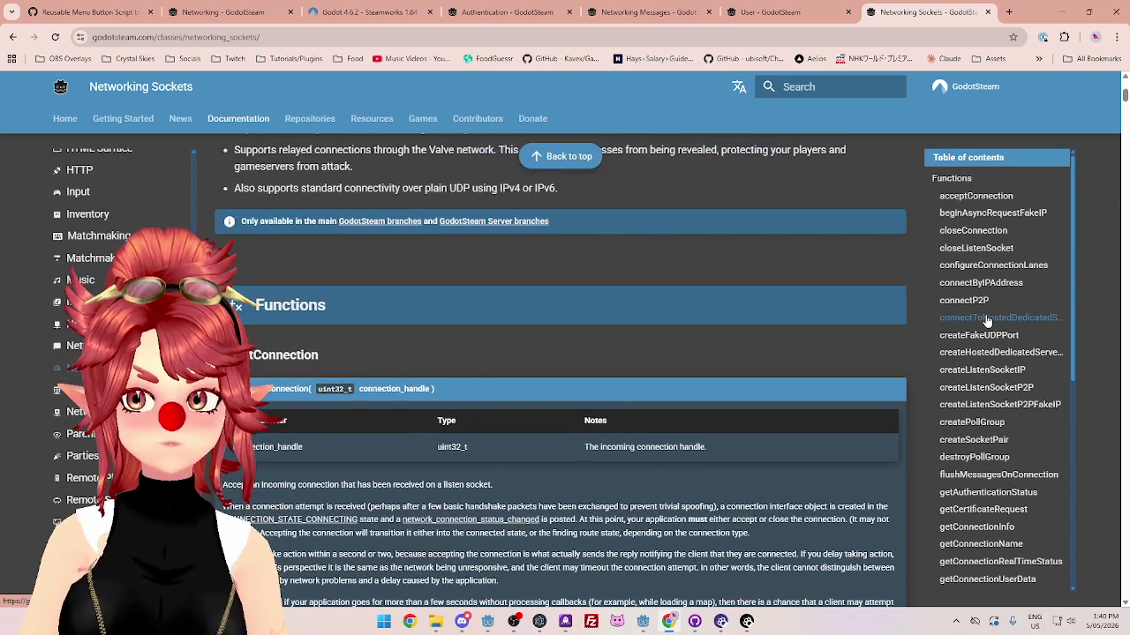
{"action": "left_click", "coordinate": [961, 317]}
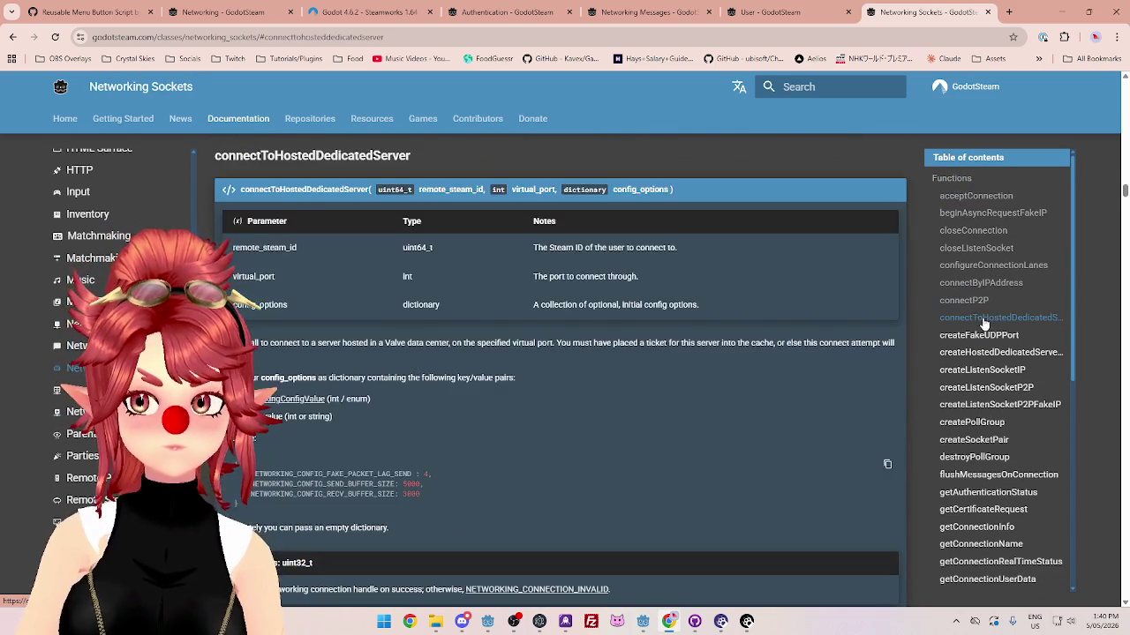
{"action": "left_click_drag", "start_coordinate": [254, 344], "coordinate": [512, 342]}
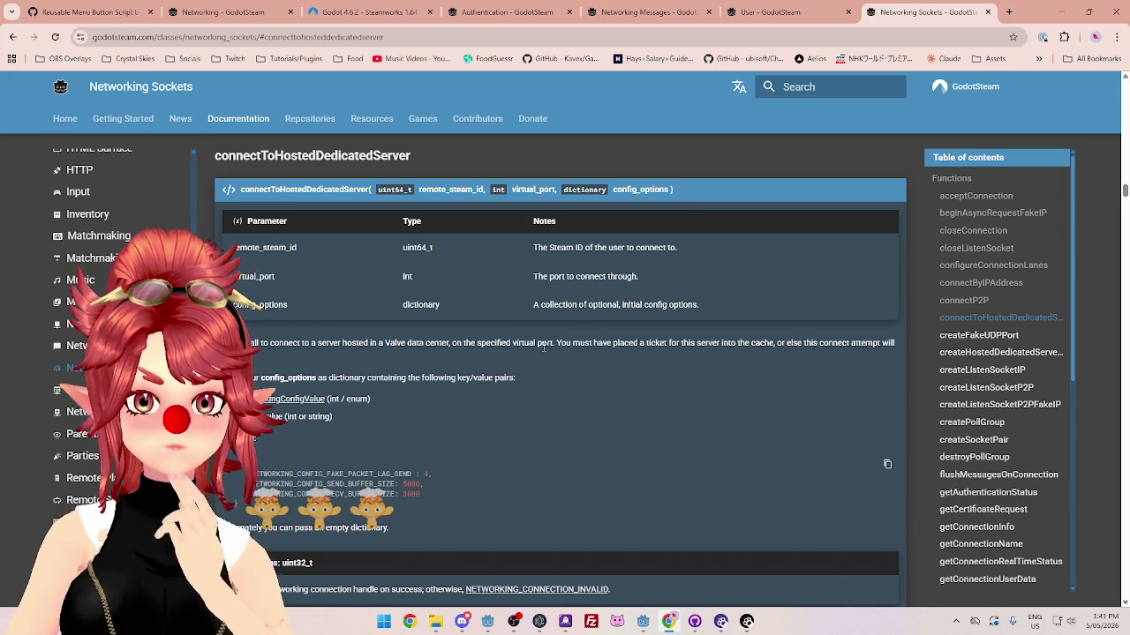
{"action": "left_click", "coordinate": [512, 346]}
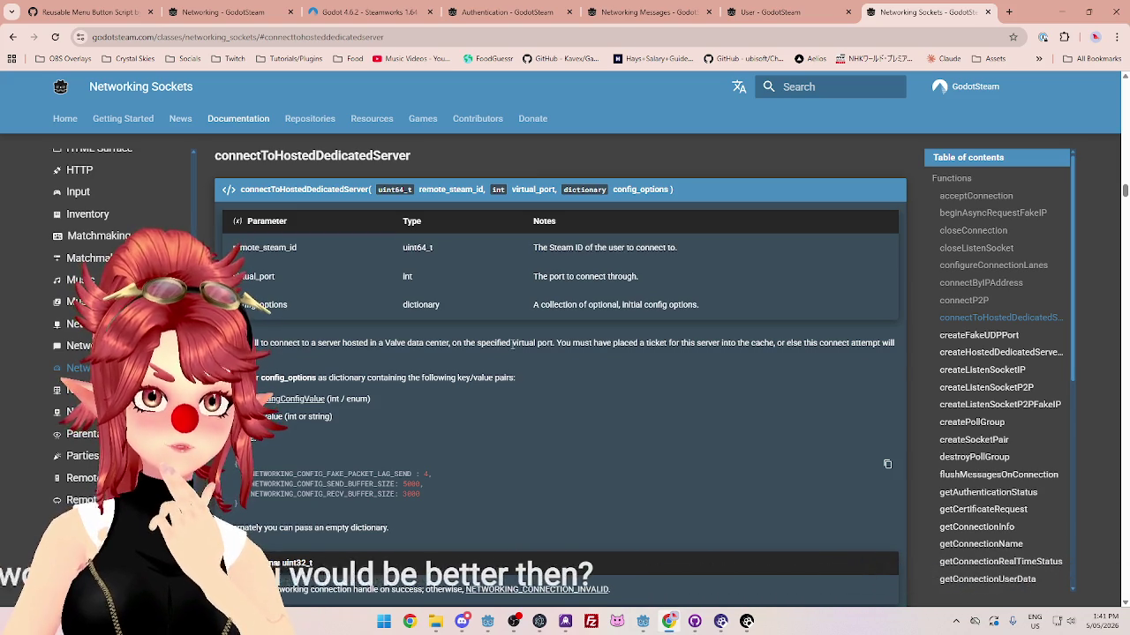
Step: Highlight the virtual port and ticket text, then select the createHostedDedicatedServerListenSocket signature
{"action": "left_click_drag", "start_coordinate": [488, 343], "coordinate": [680, 344]}
{"action": "mouse_move", "coordinate": [452, 343]}
{"action": "left_mouse_down"}
{"action": "mouse_move", "coordinate": [614, 343]}
{"action": "mouse_move", "coordinate": [460, 344]}
{"action": "left_mouse_up"}
{"action": "left_click", "coordinate": [612, 343]}
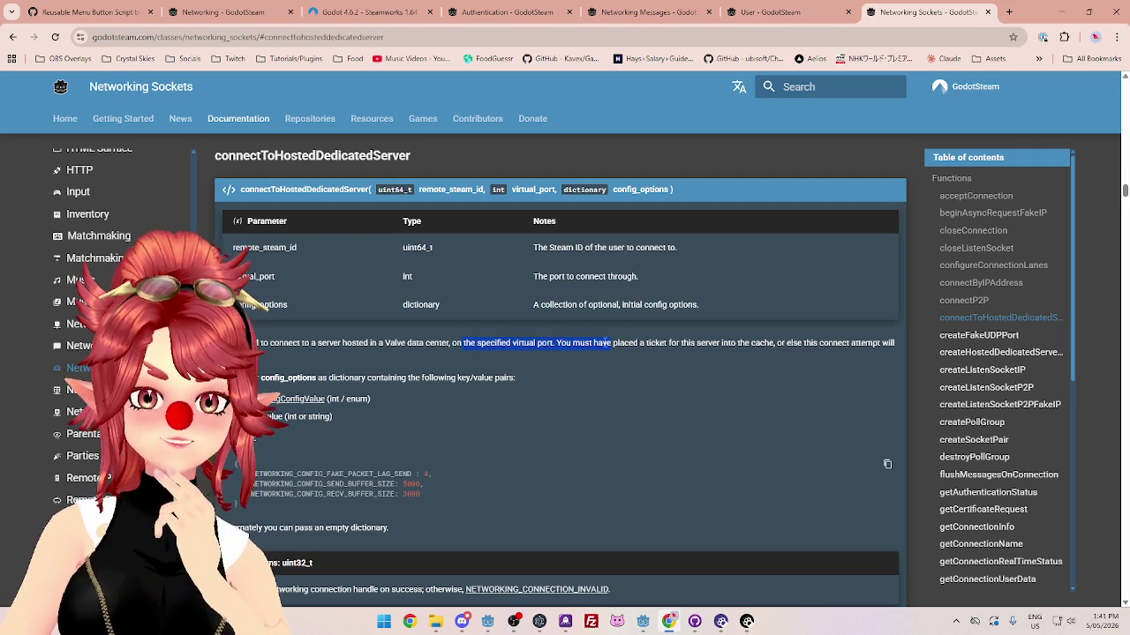
{"action": "left_click", "coordinate": [459, 345]}
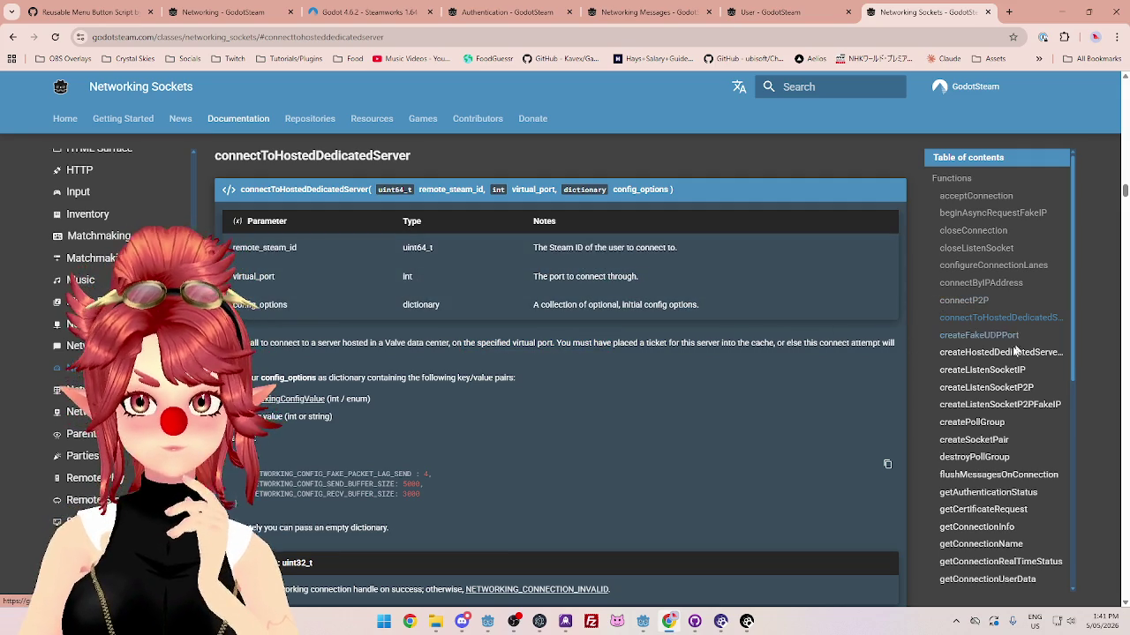
{"action": "left_click", "coordinate": [1015, 351]}
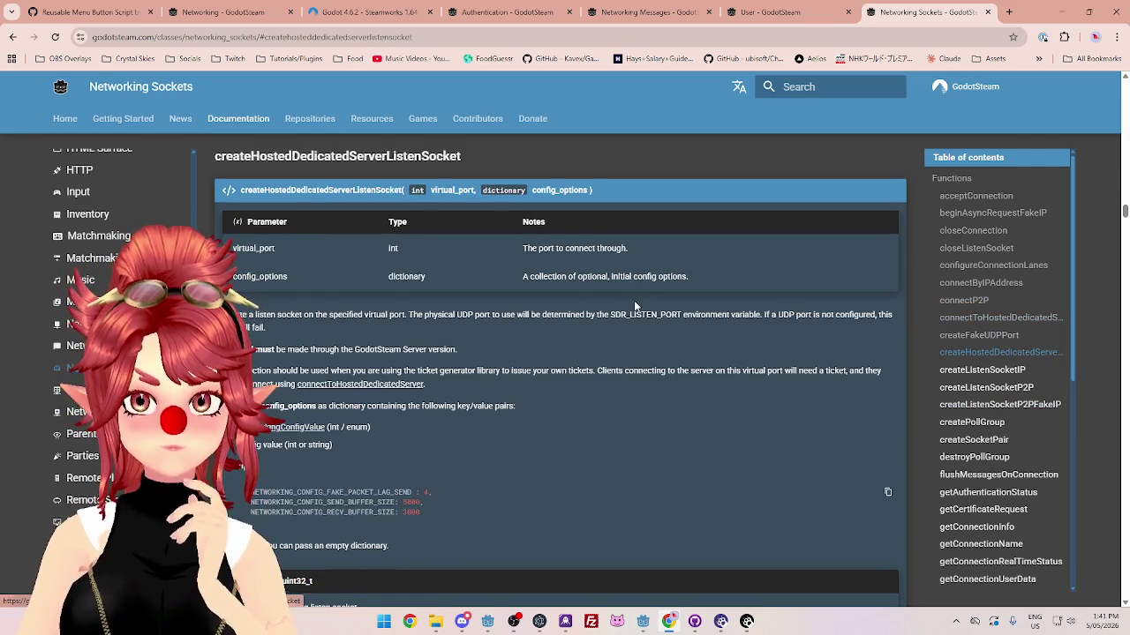
{"action": "left_click_drag", "start_coordinate": [240, 196], "coordinate": [607, 202]}
{"action": "key", "text": "ctrl+c"}
Step: Return to the server project's ServerManager.gd at its Steam initialisation code
{"action": "mouse_move", "coordinate": [642, 621]}
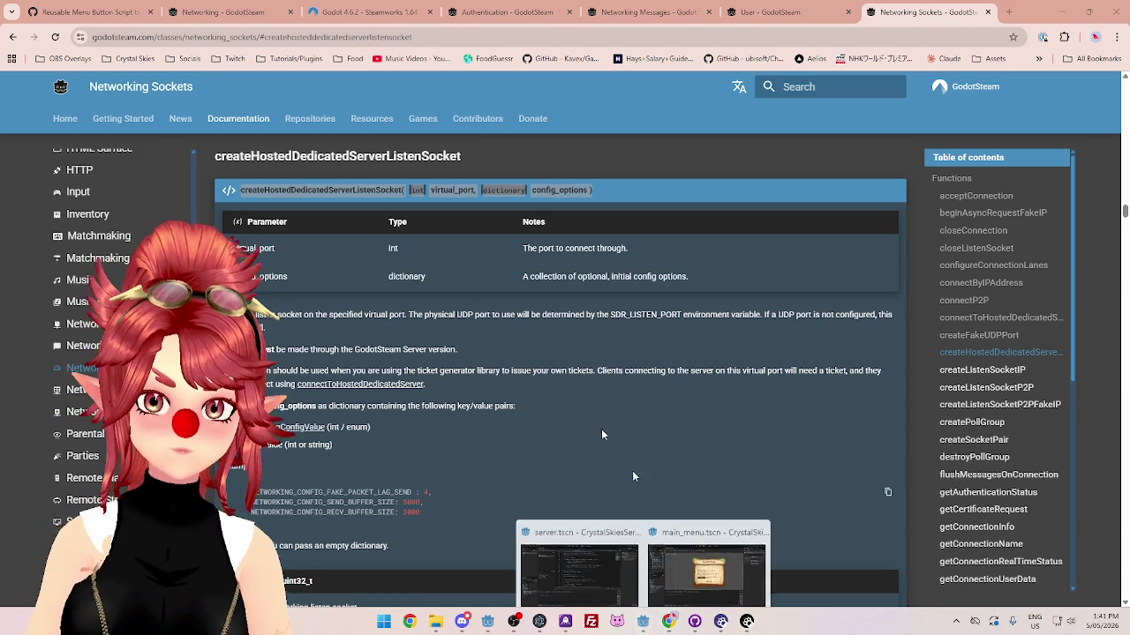
{"action": "left_click", "coordinate": [573, 557]}
{"action": "scroll", "coordinate": [483, 212], "scroll_direction": "up", "scroll_amount": 1}
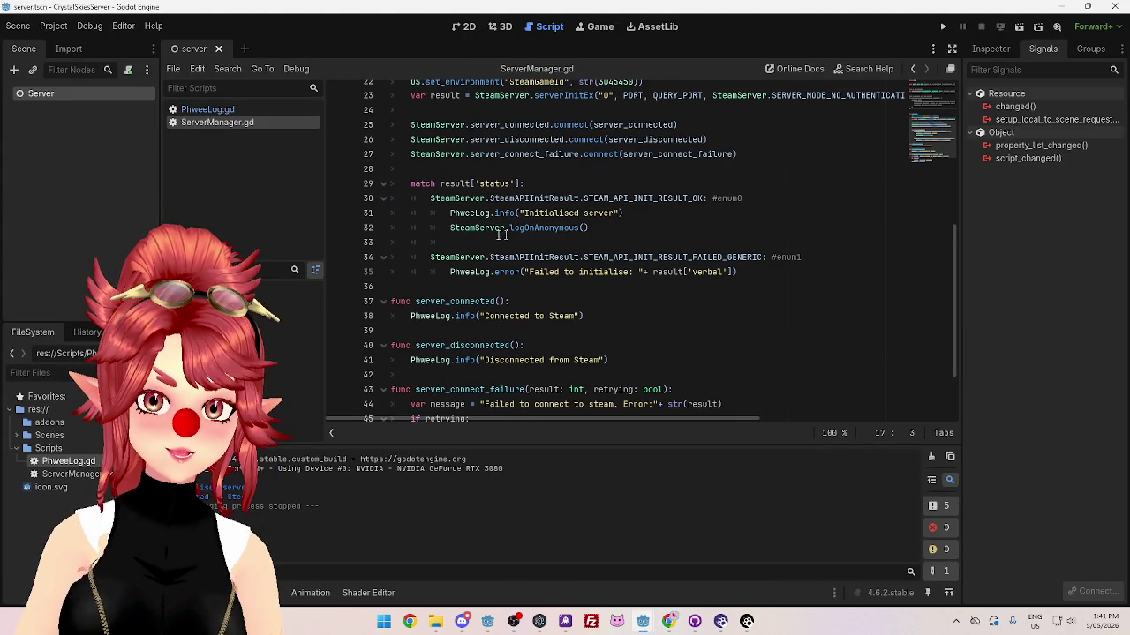
Step: Try adding await before the logOnAnonymous call on line 32, then remove it again
{"action": "left_click", "coordinate": [450, 228]}
{"action": "type", "text": "await"}
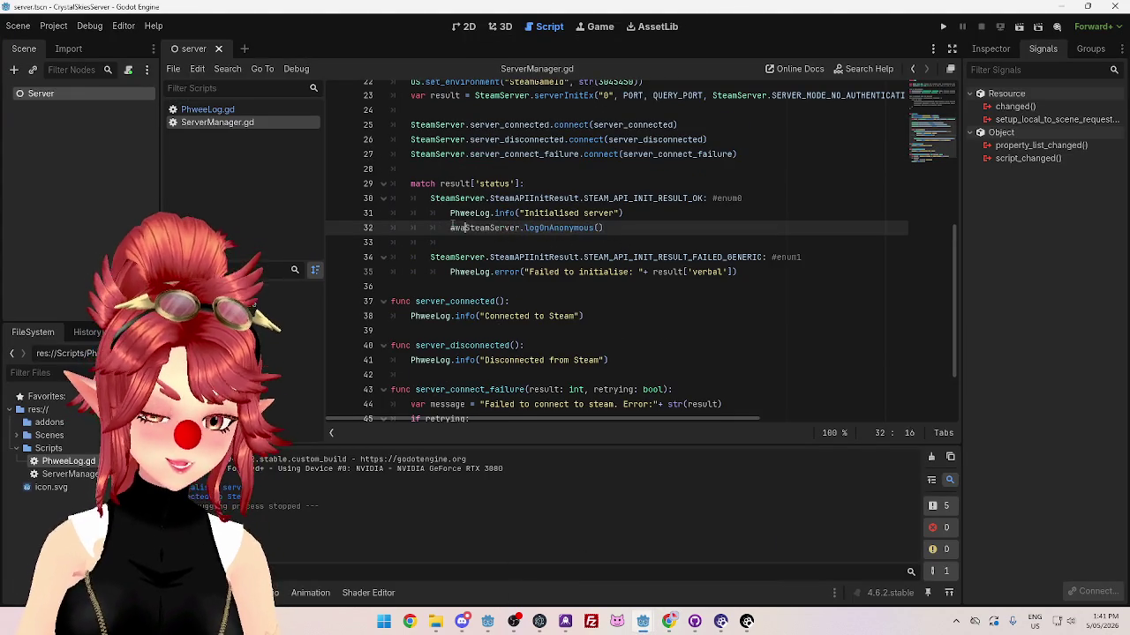
{"action": "triple_click", "coordinate": [635, 232]}
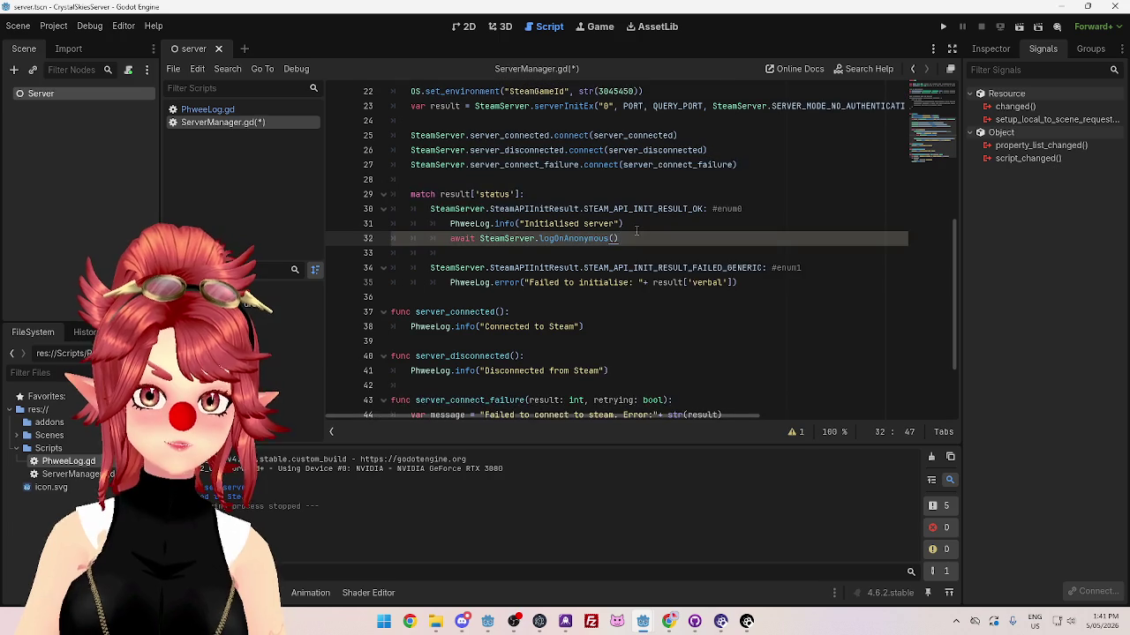
{"action": "scroll", "coordinate": [585, 255], "scroll_direction": "down", "scroll_amount": 1}
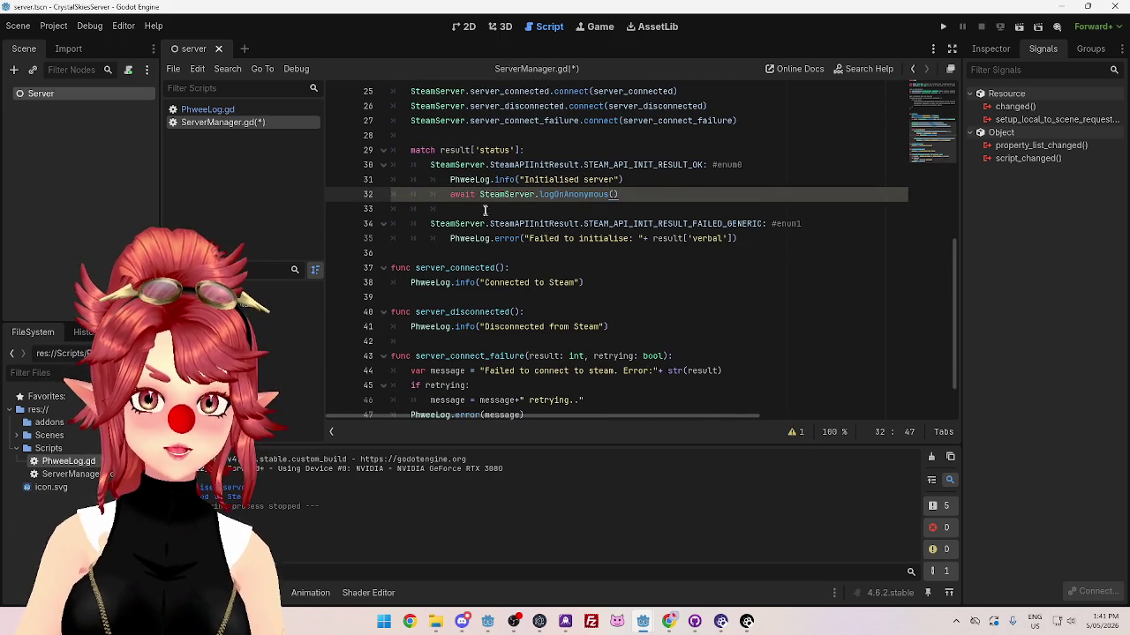
{"action": "left_click_drag", "start_coordinate": [479, 194], "coordinate": [450, 194]}
{"action": "key", "text": "BackSpace"}
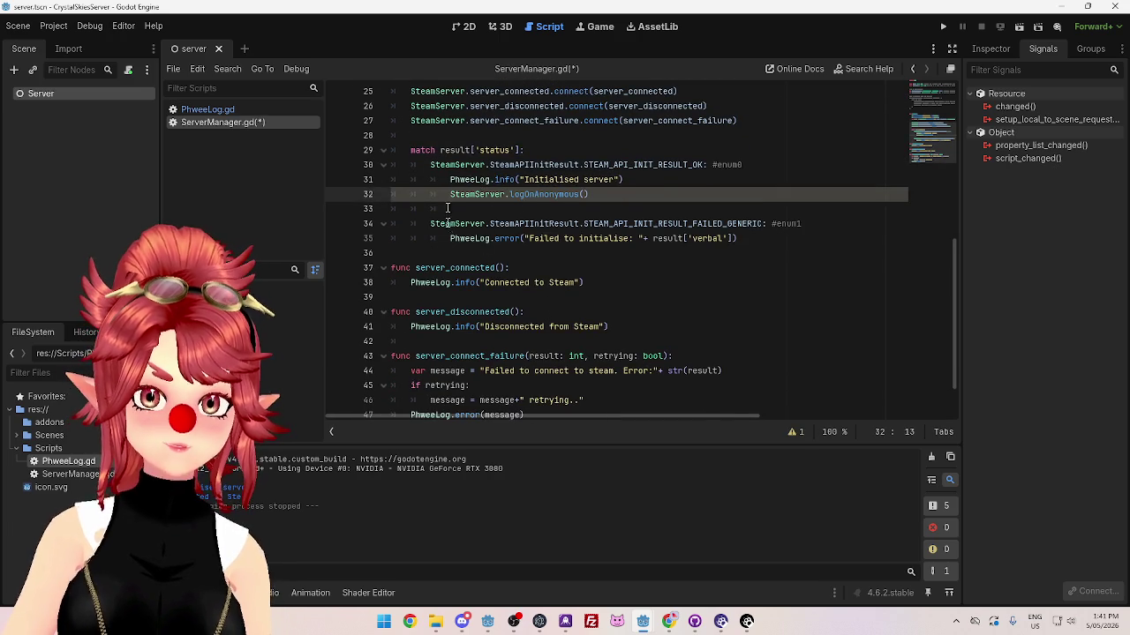
{"action": "scroll", "coordinate": [533, 182], "scroll_direction": "down", "scroll_amount": 1}
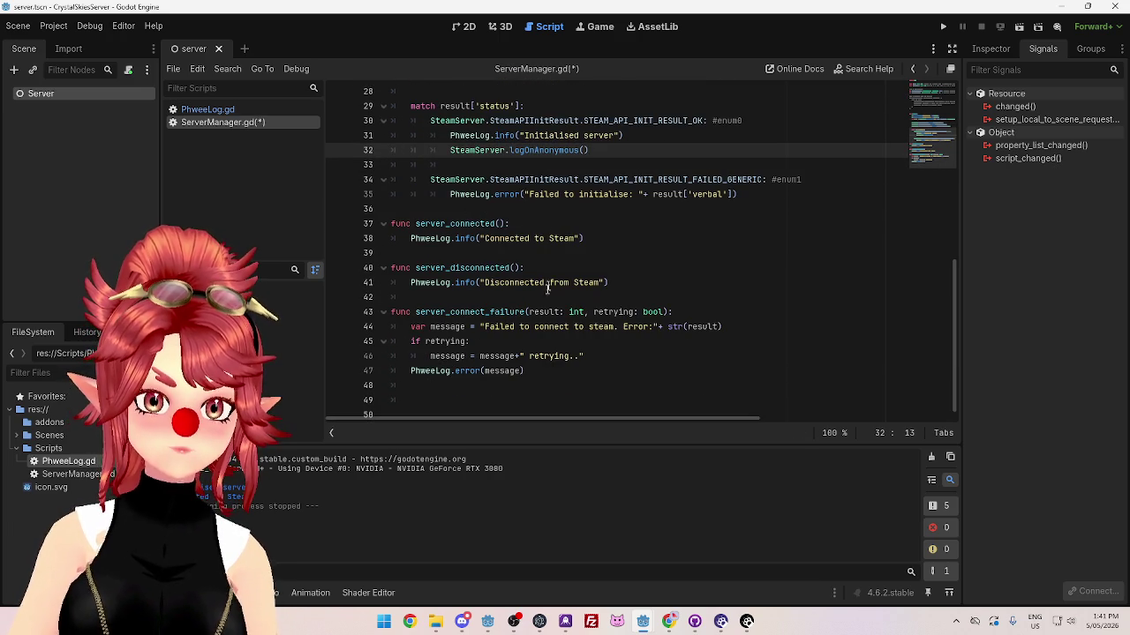
Step: Paste the listen socket signature below line 38, deleting 'int' and the spaces inside the parentheses
{"action": "left_click", "coordinate": [615, 240]}
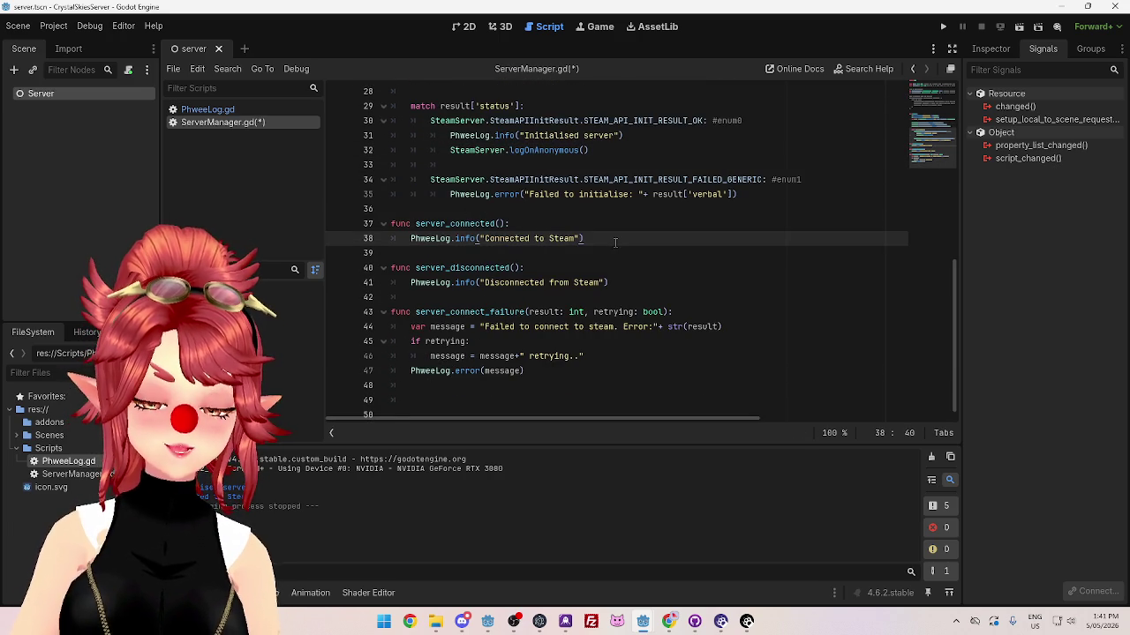
{"action": "key", "text": "Return"}
{"action": "key", "text": "ctrl+v"}
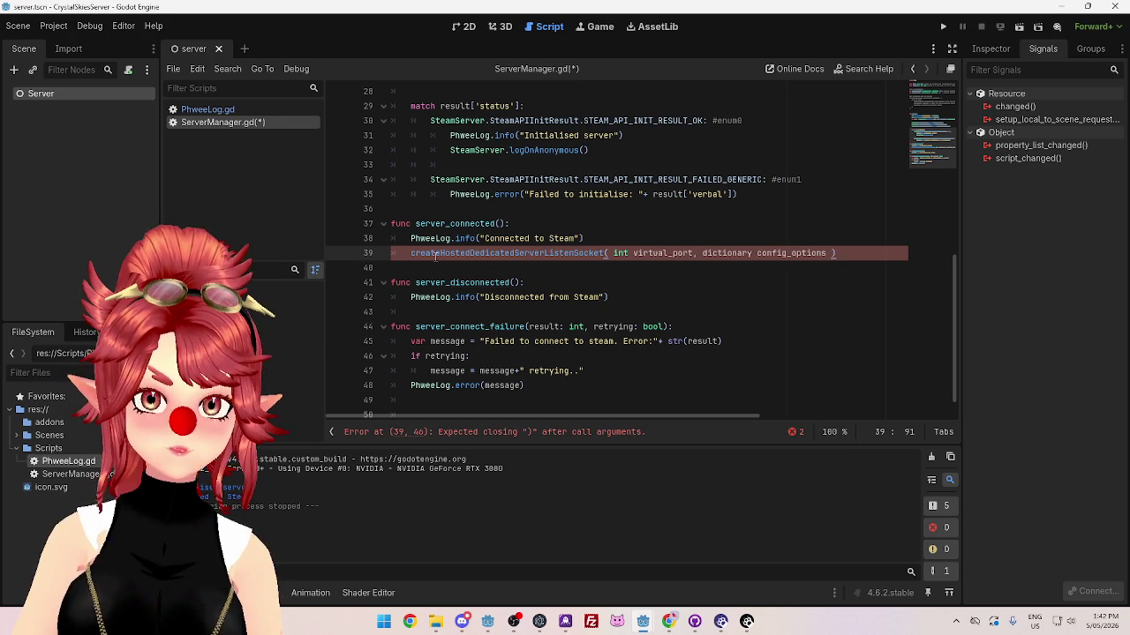
{"action": "double_click", "coordinate": [625, 253]}
{"action": "key", "text": "Delete"}
{"action": "key", "text": "Delete"}
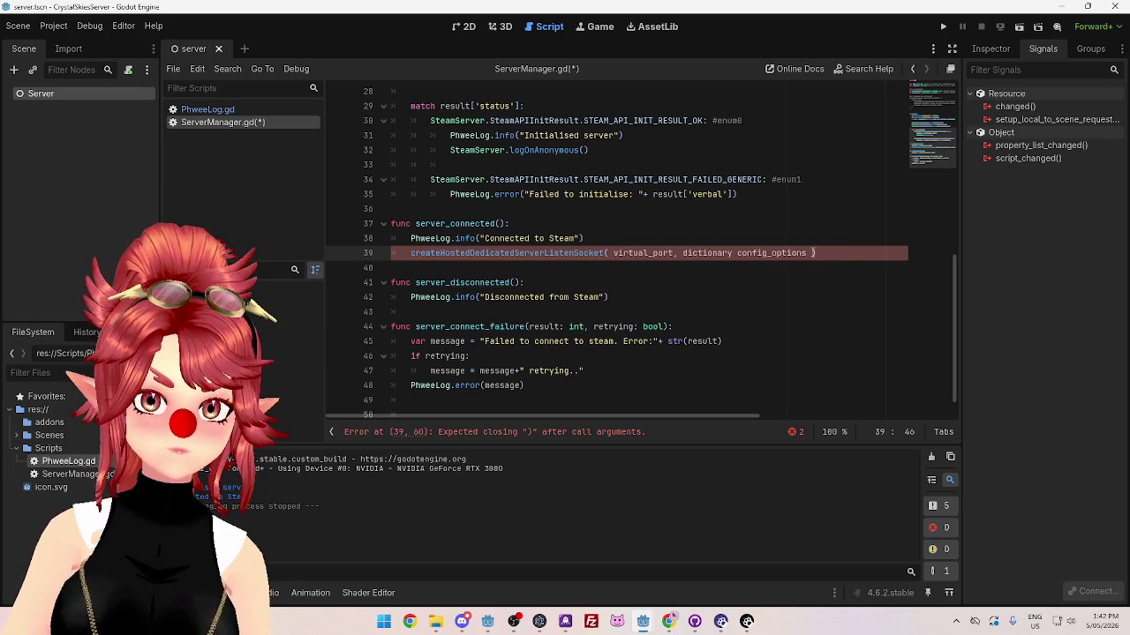
{"action": "key", "text": "BackSpace"}
{"action": "left_click", "coordinate": [803, 253]}
{"action": "key", "text": "BackSpace"}
{"action": "left_click", "coordinate": [677, 254]}
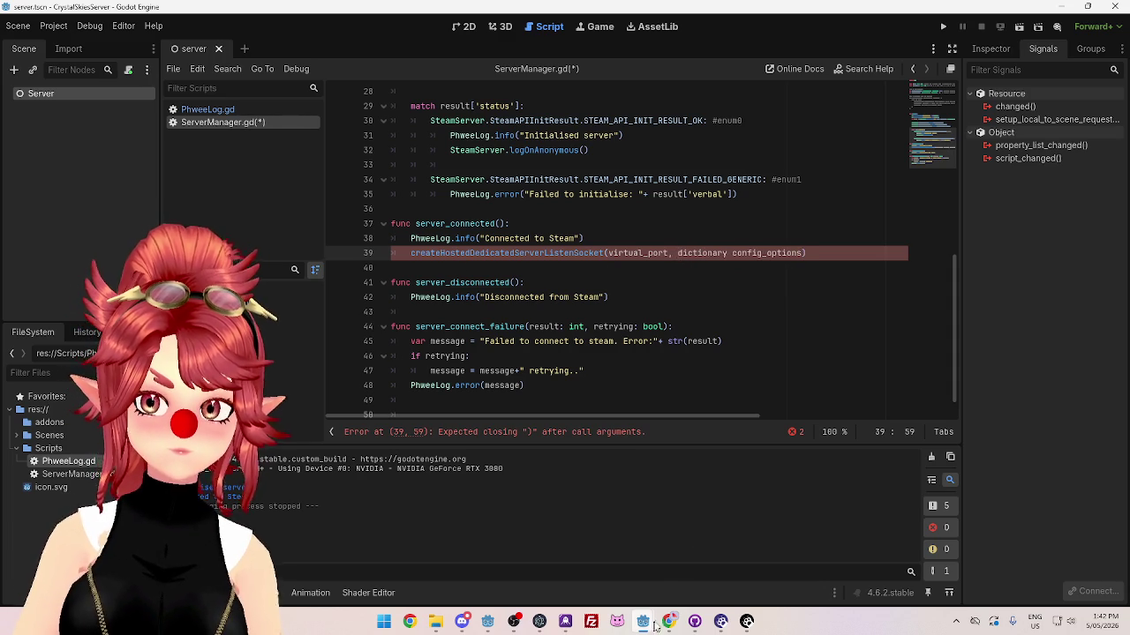
{"action": "left_click", "coordinate": [664, 622]}
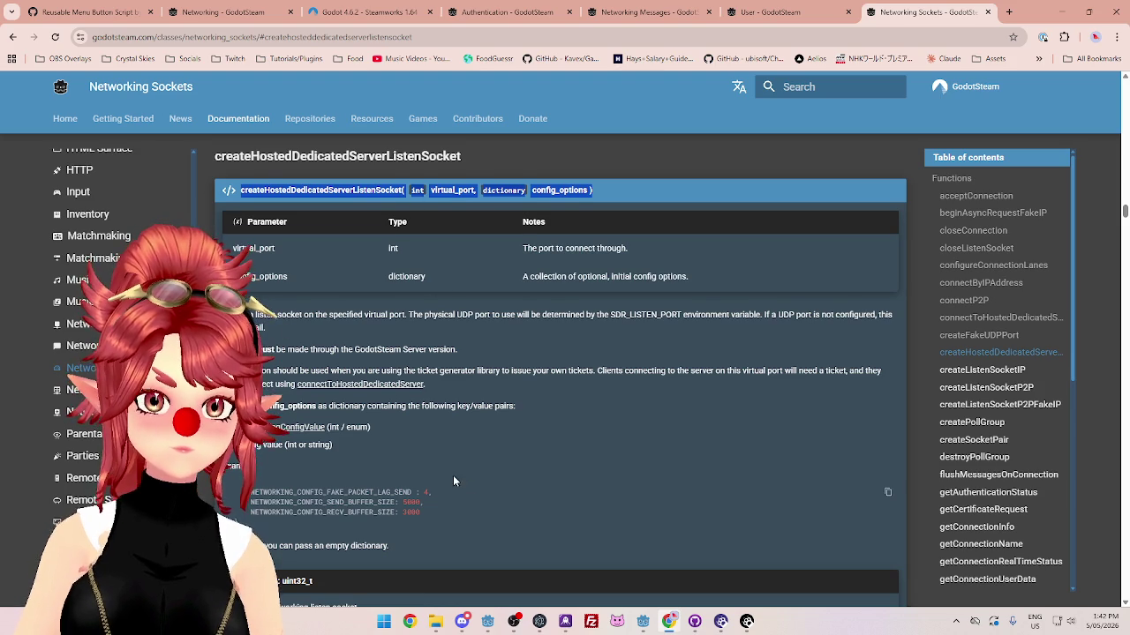
{"action": "scroll", "coordinate": [453, 475], "scroll_direction": "down", "scroll_amount": 1}
{"action": "scroll", "coordinate": [473, 475], "scroll_direction": "up", "scroll_amount": 1}
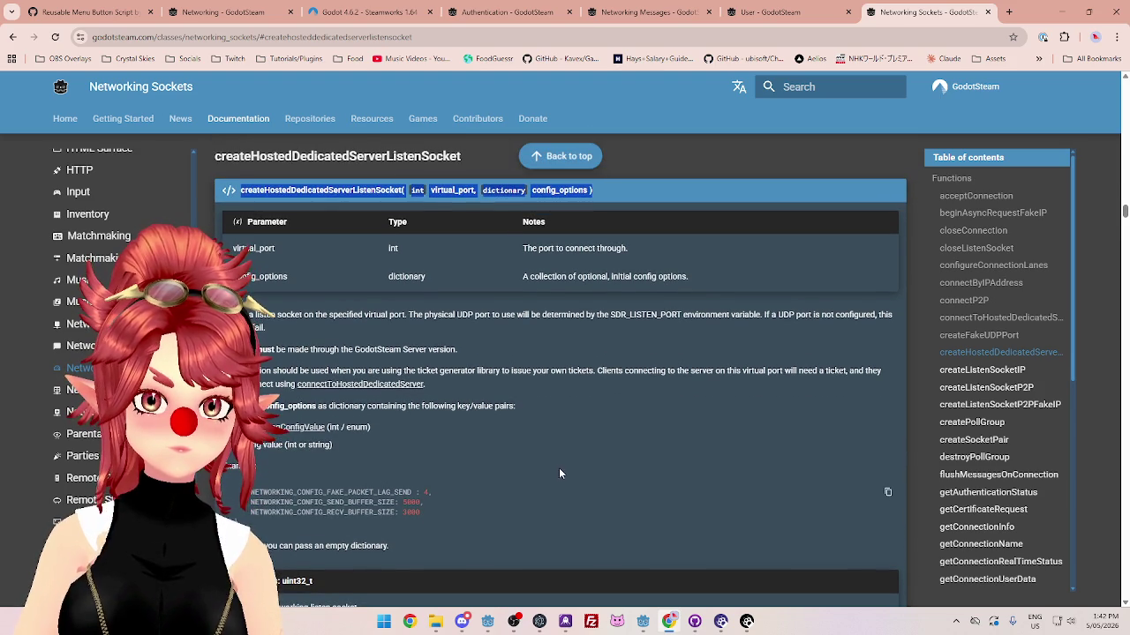
{"action": "left_click", "coordinate": [319, 407]}
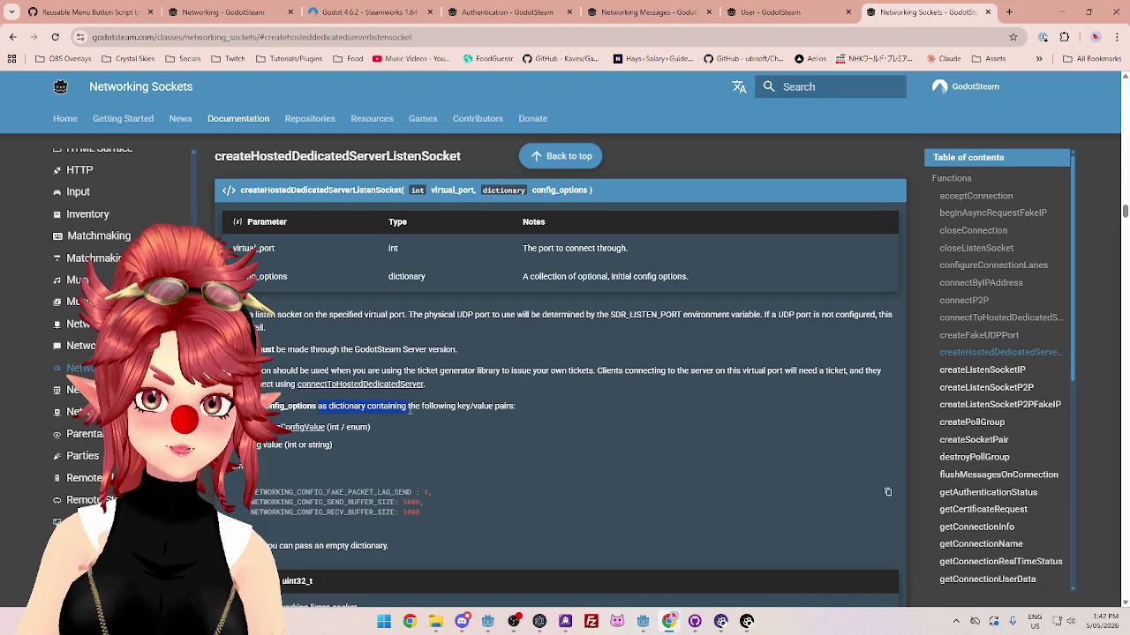
{"action": "left_click_drag", "start_coordinate": [430, 406], "coordinate": [477, 407]}
{"action": "left_click_drag", "start_coordinate": [264, 407], "coordinate": [381, 407]}
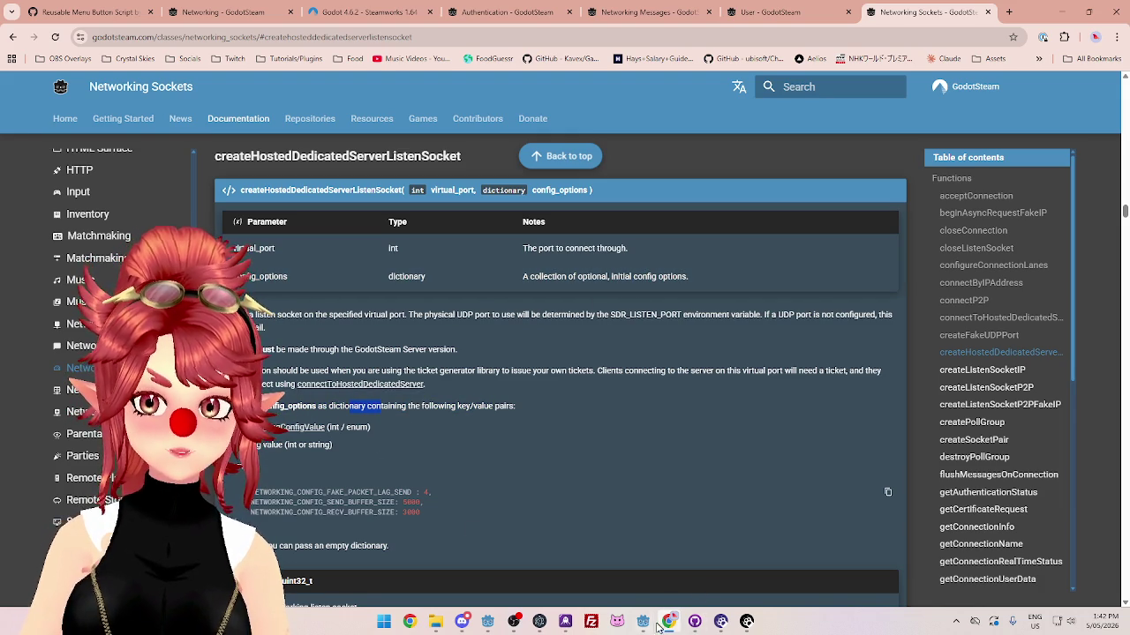
{"action": "mouse_move", "coordinate": [657, 622]}
{"action": "left_click", "coordinate": [700, 556]}
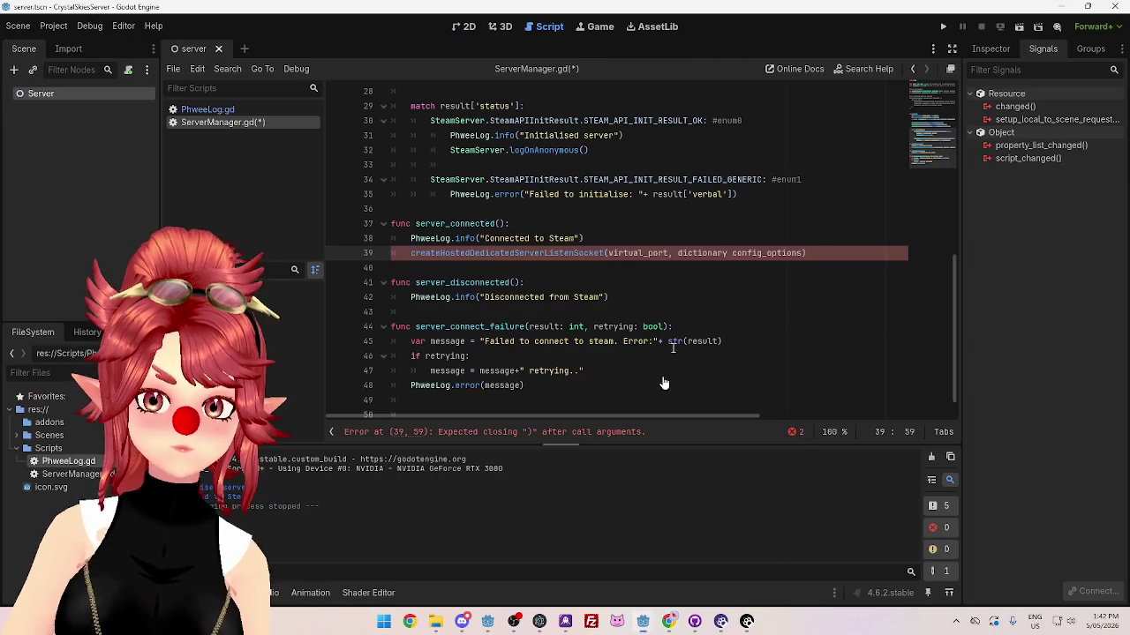
Step: Delete the dictionary config_options parameter and type an empty "" string argument
{"action": "left_click_drag", "start_coordinate": [681, 254], "coordinate": [793, 250]}
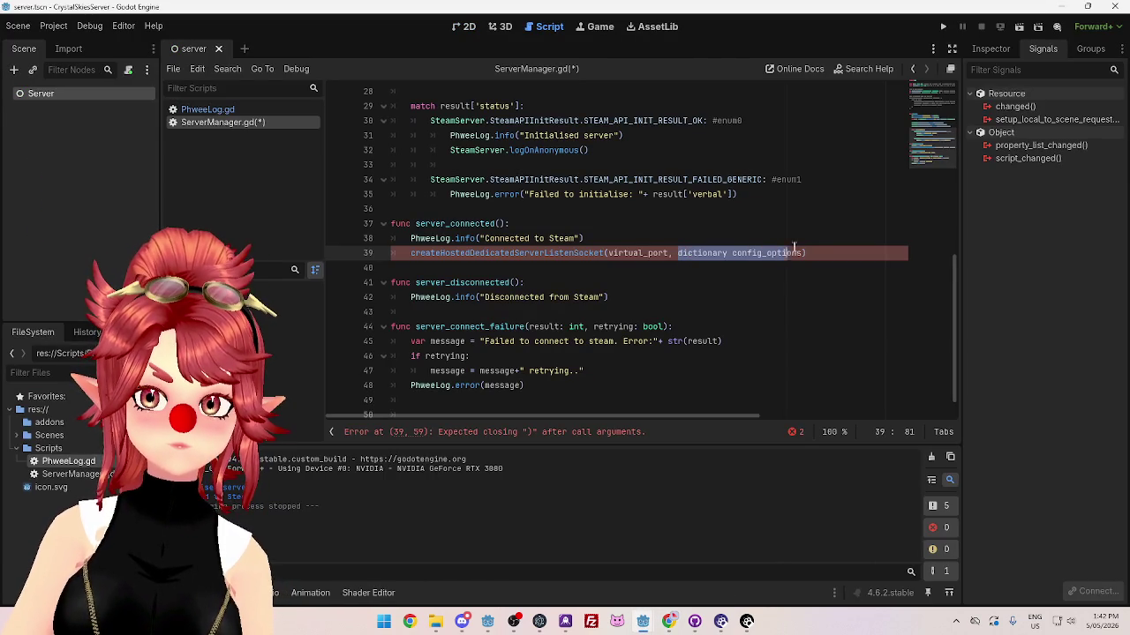
{"action": "key", "text": "BackSpace"}
{"action": "key", "text": "BackSpace"}
{"action": "left_click", "coordinate": [653, 284]}
{"action": "left_click", "coordinate": [678, 254]}
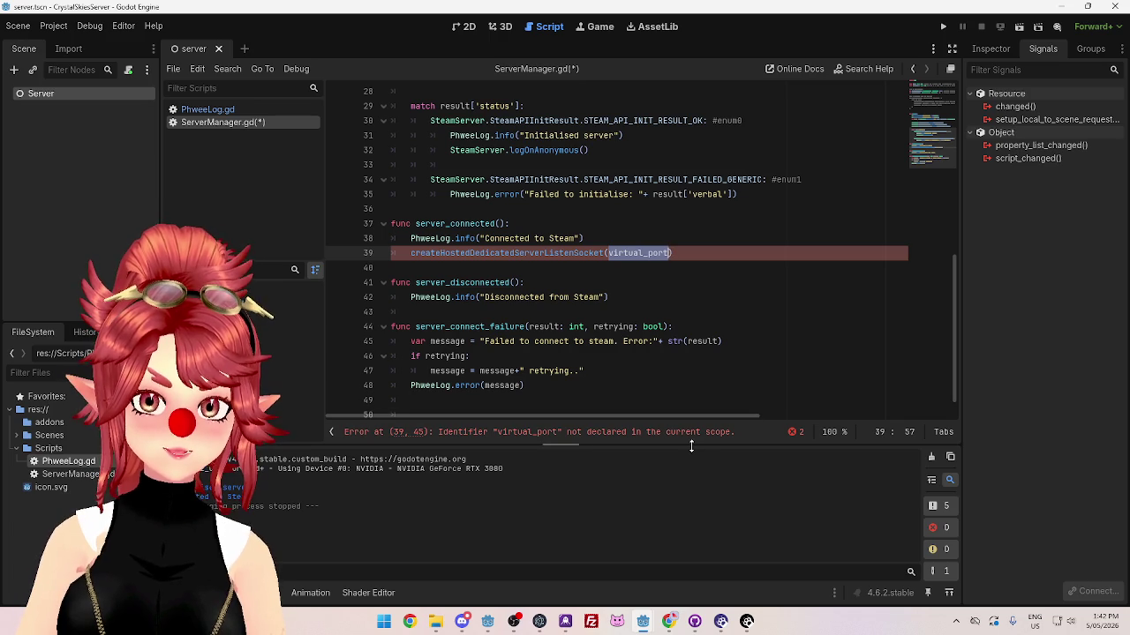
{"action": "type", "text": "\"\""}
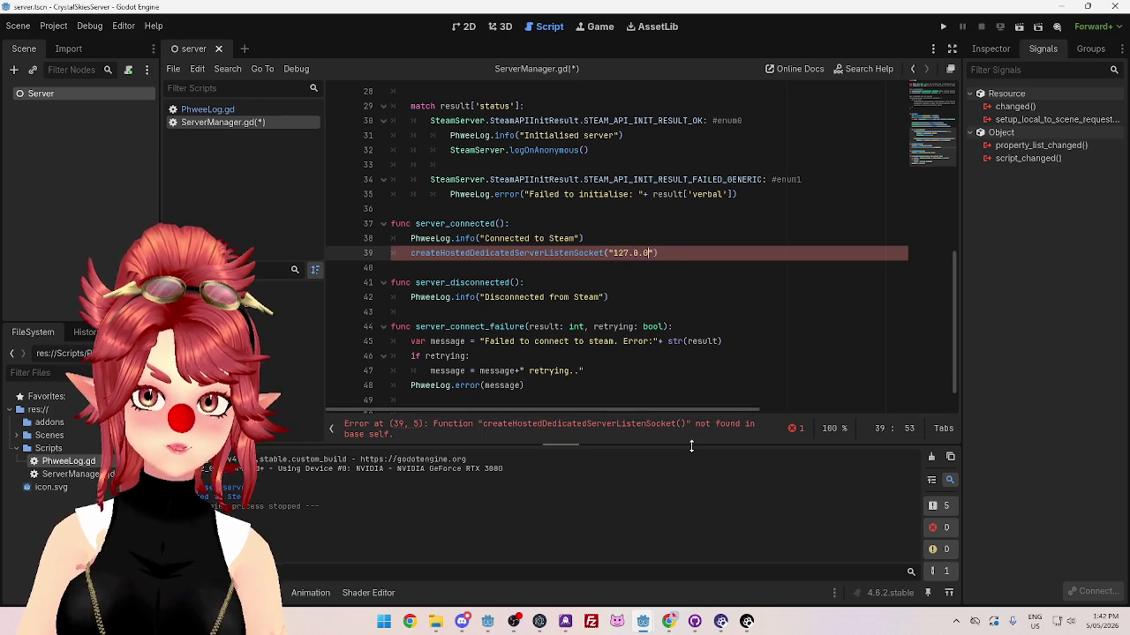
{"action": "type", "text": ".1"}
{"action": "left_click", "coordinate": [620, 326]}
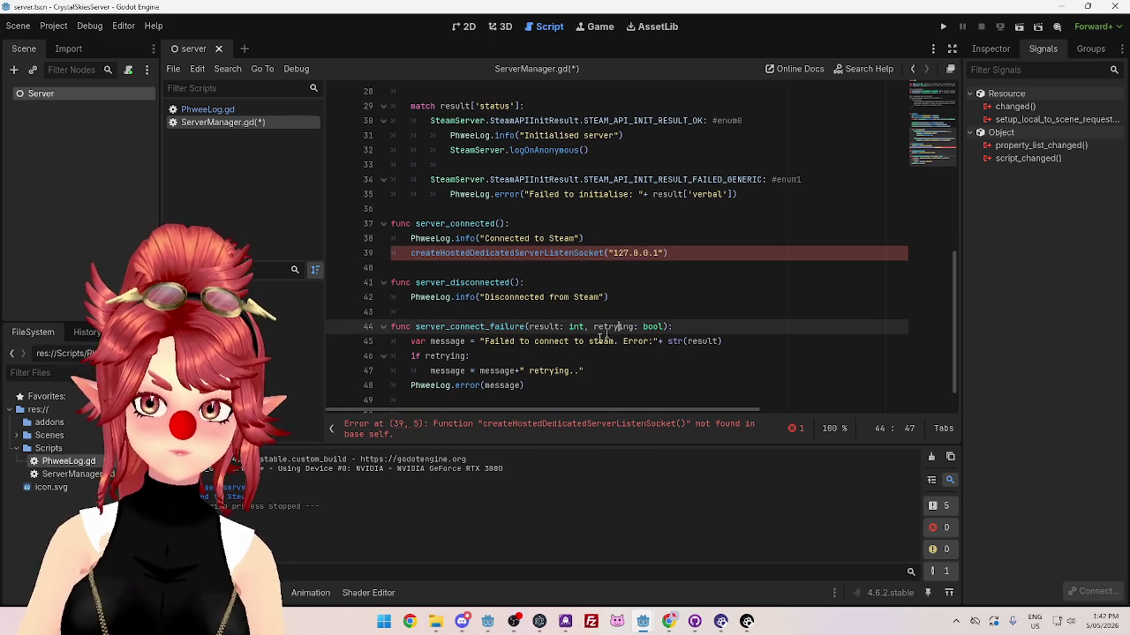
{"action": "left_click", "coordinate": [412, 253]}
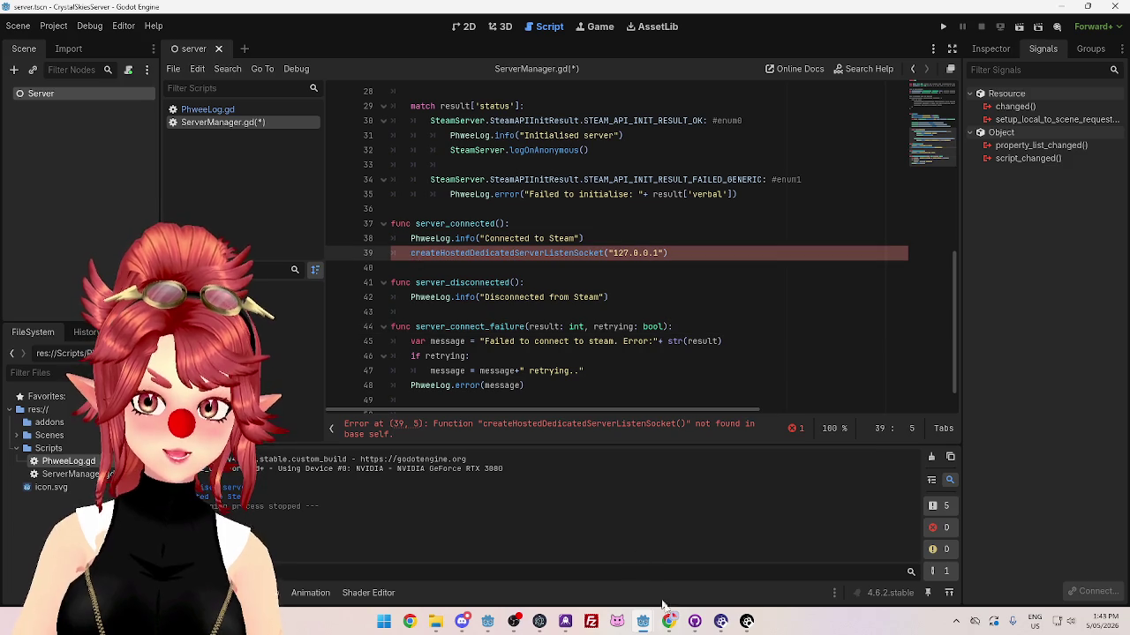
Step: Check the docs, then start typing a Steam. prefix on the listen socket call
{"action": "left_click", "coordinate": [669, 621]}
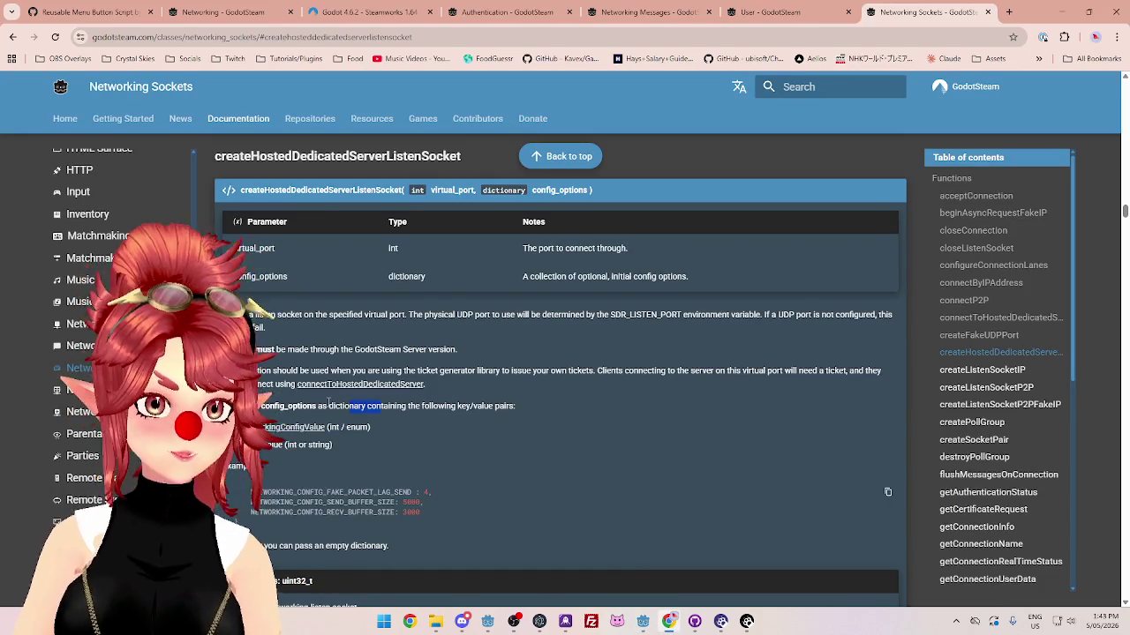
{"action": "mouse_move", "coordinate": [642, 621]}
{"action": "left_click", "coordinate": [611, 559]}
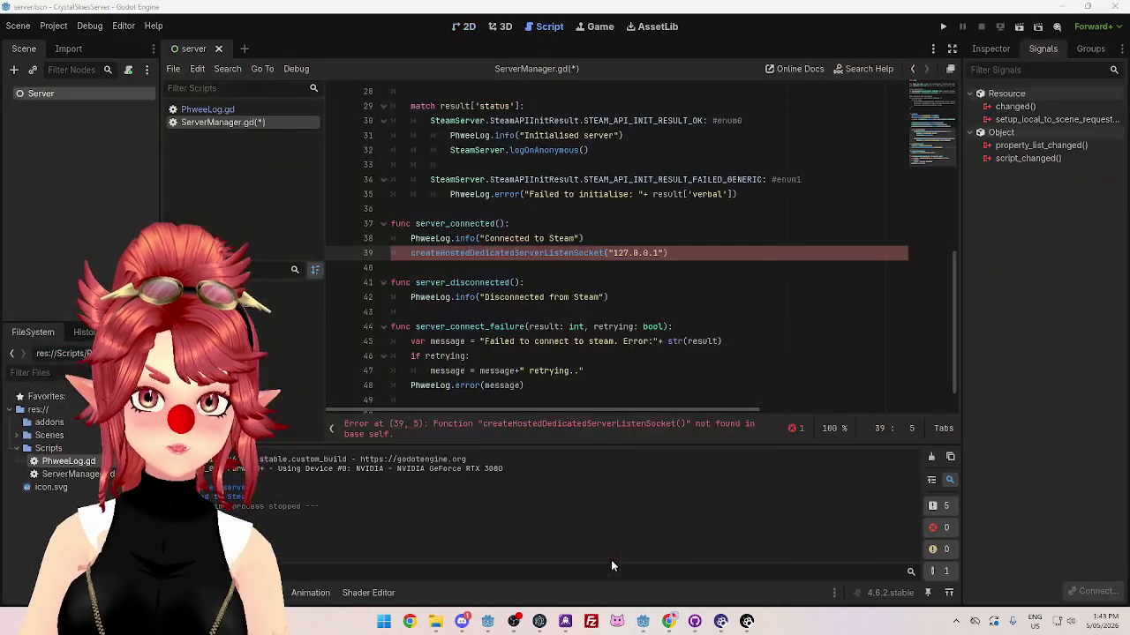
{"action": "type", "text": "Networ"}
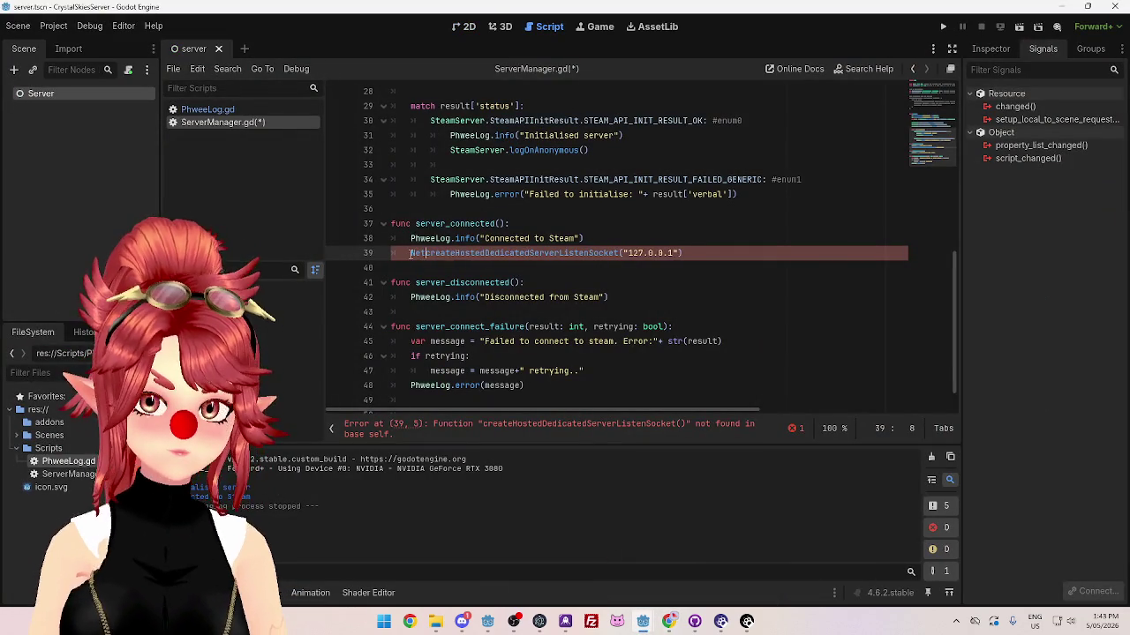
{"action": "type", "text": "k"}
{"action": "key", "text": "BackSpace"}
{"action": "key", "text": "BackSpace"}
{"action": "key", "text": "BackSpace"}
{"action": "type", "text": "Steam"}
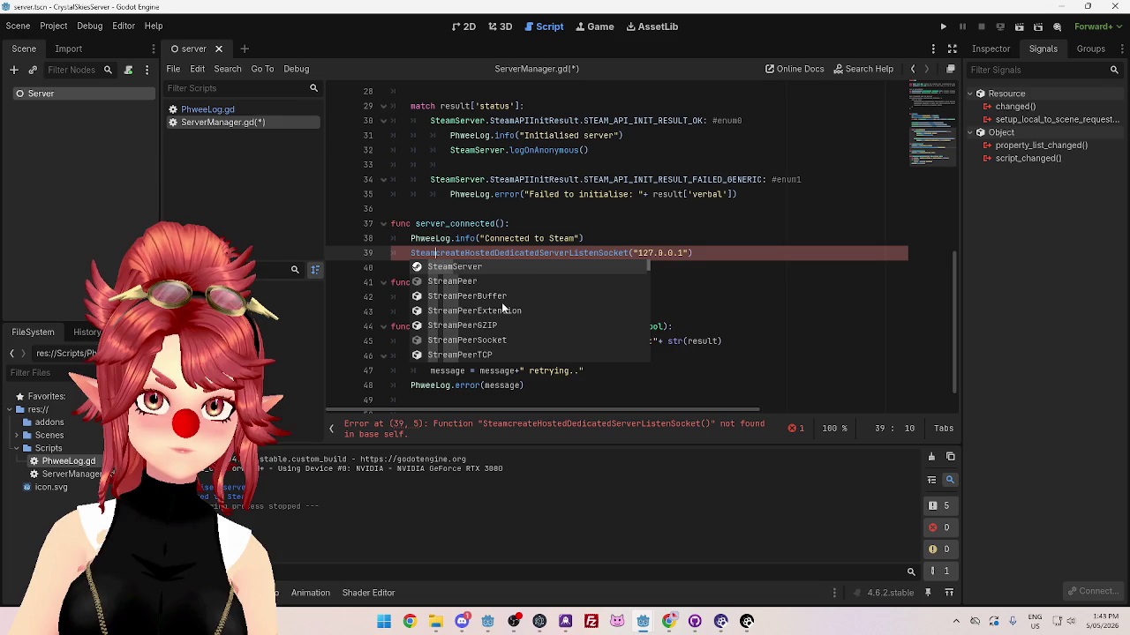
{"action": "type", "text": "."}
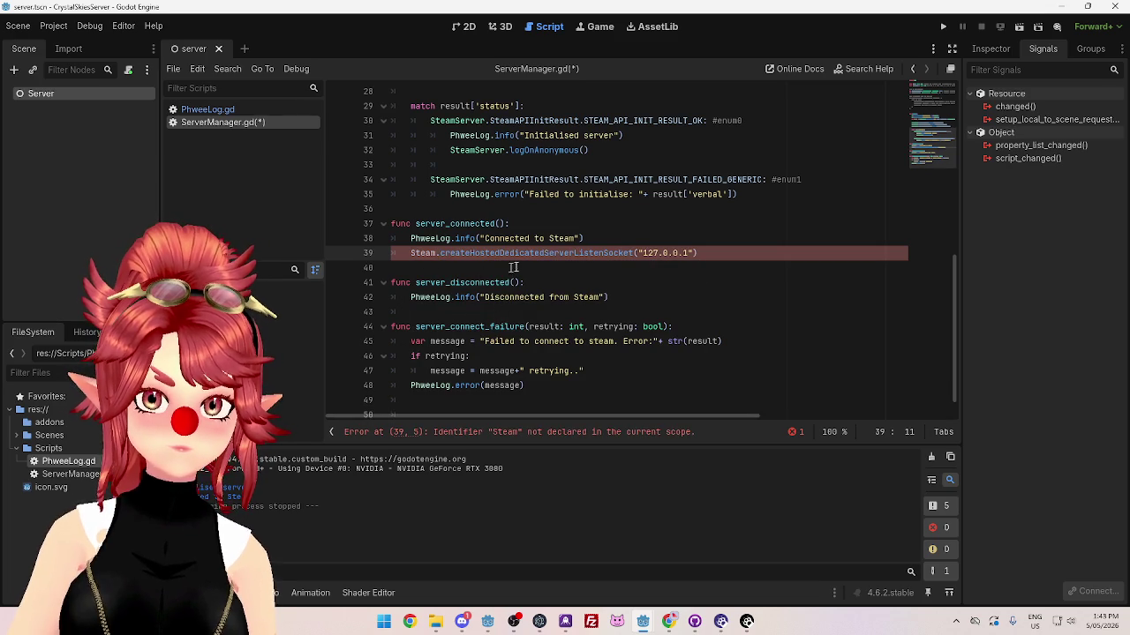
Step: Start a SteamServer.create call on a new line 40 using autocomplete
{"action": "left_click", "coordinate": [611, 266]}
{"action": "left_click", "coordinate": [739, 253]}
{"action": "key", "text": "Return"}
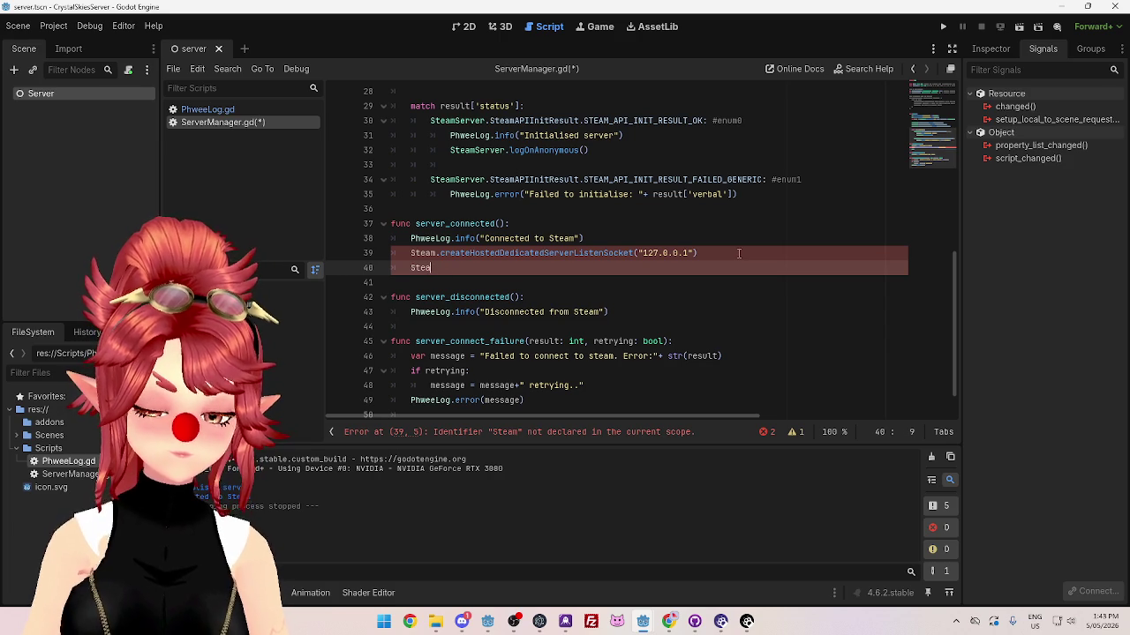
{"action": "type", "text": "m"}
{"action": "key", "text": "Return"}
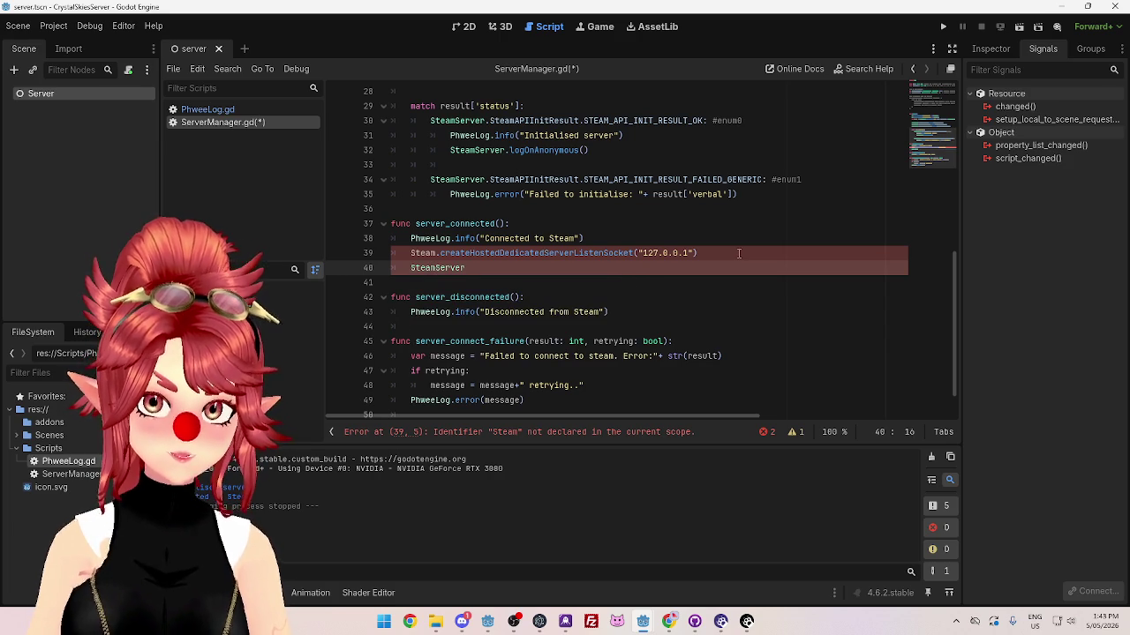
{"action": "type", "text": ".cr"}
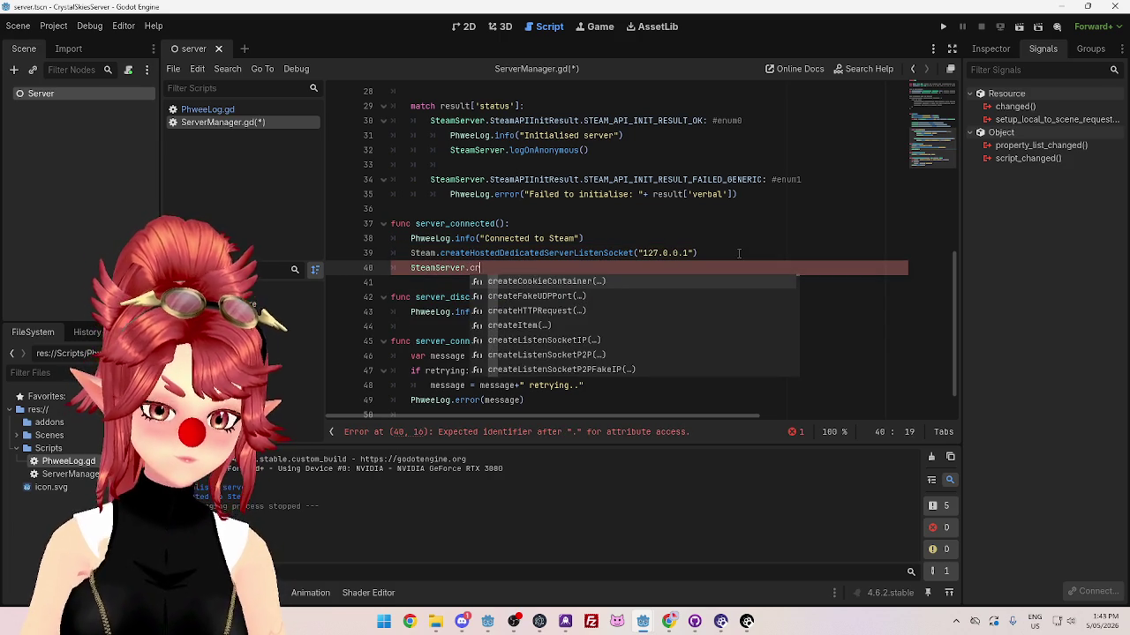
{"action": "type", "text": "eate"}
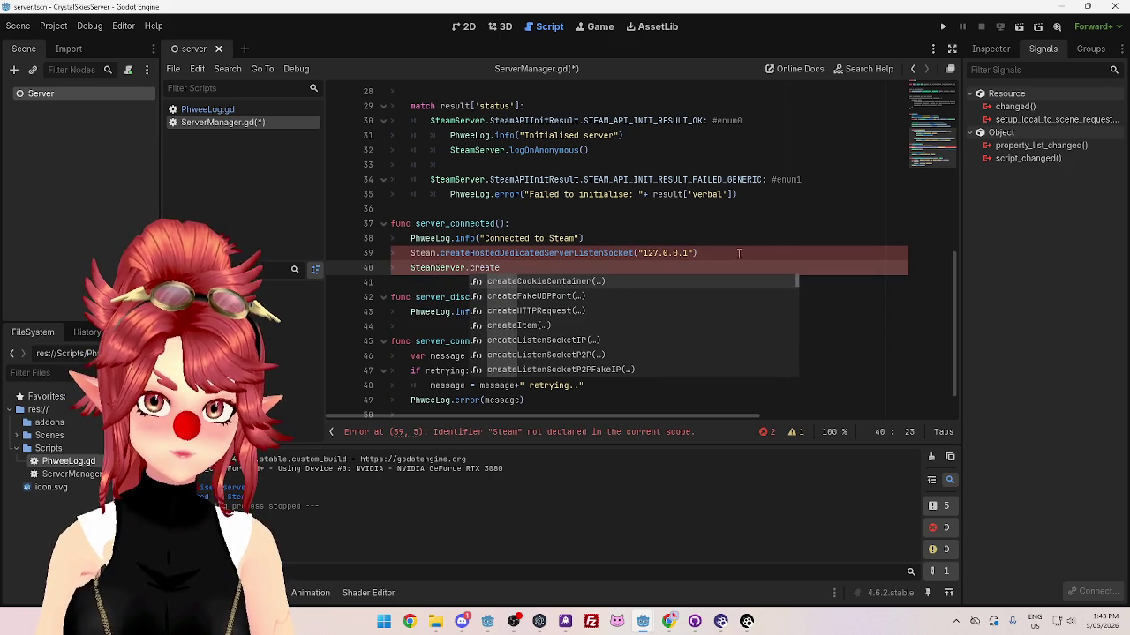
{"action": "type", "text": "H"}
{"action": "key", "text": "BackSpace"}
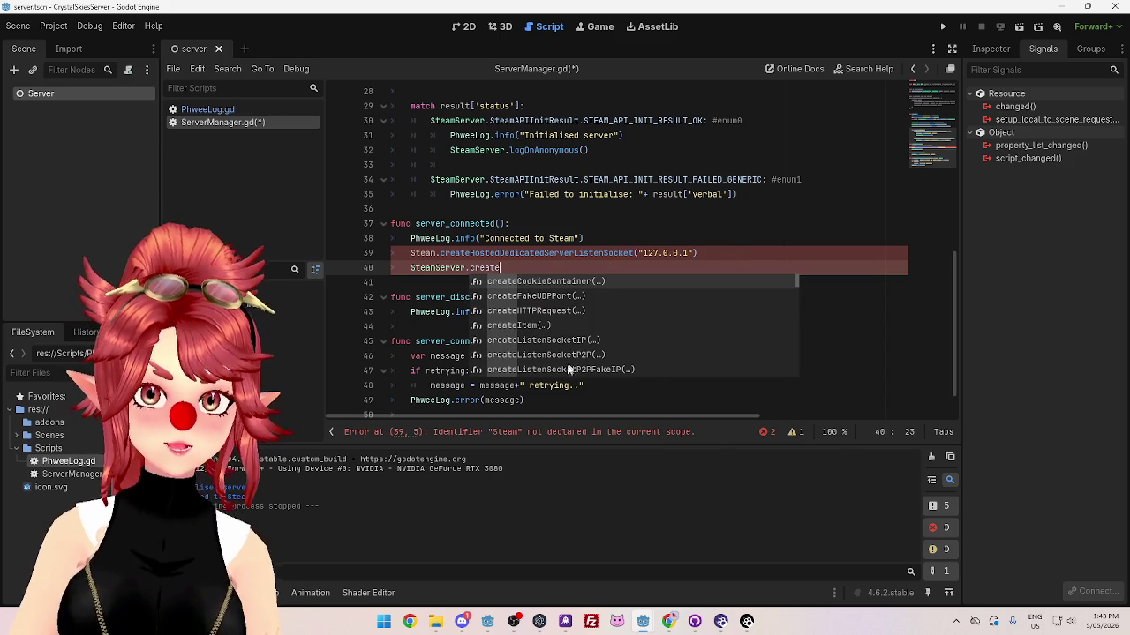
Step: Browse the SteamServer create functions and choose createListenSocketIP
{"action": "scroll", "coordinate": [570, 370], "scroll_direction": "down", "scroll_amount": 4}
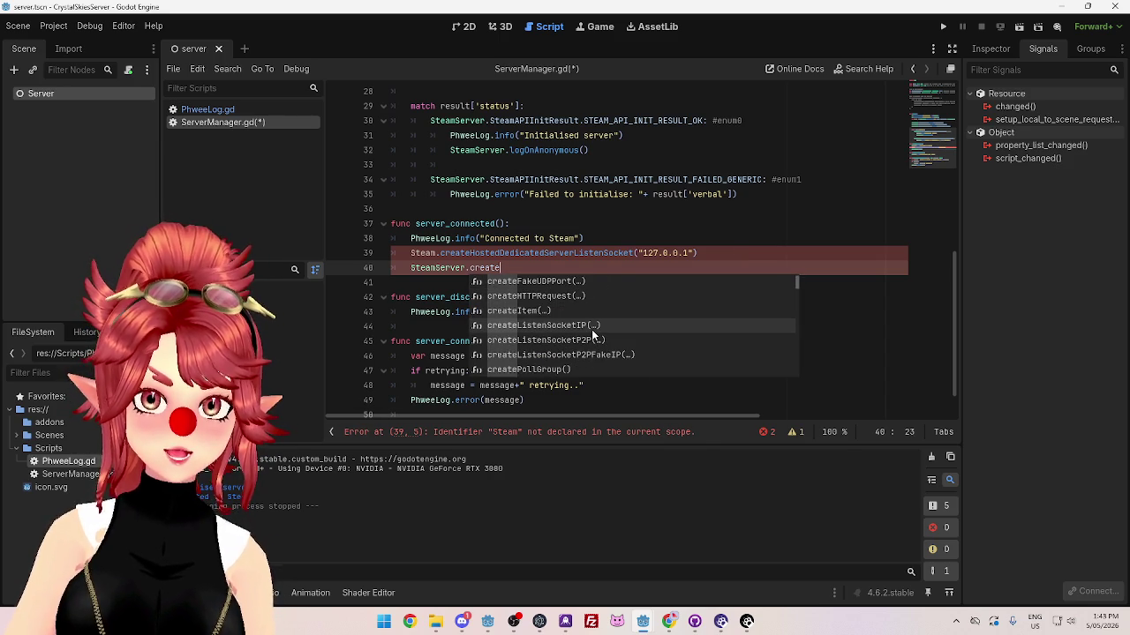
{"action": "scroll", "coordinate": [593, 336], "scroll_direction": "down", "scroll_amount": 4}
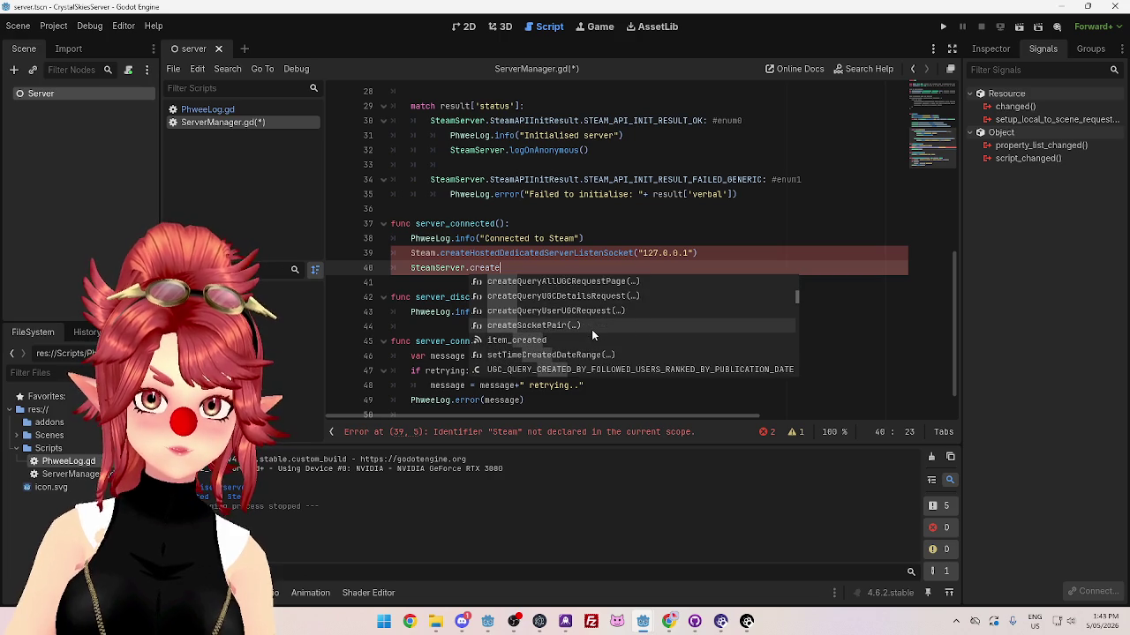
{"action": "scroll", "coordinate": [593, 335], "scroll_direction": "up", "scroll_amount": 4}
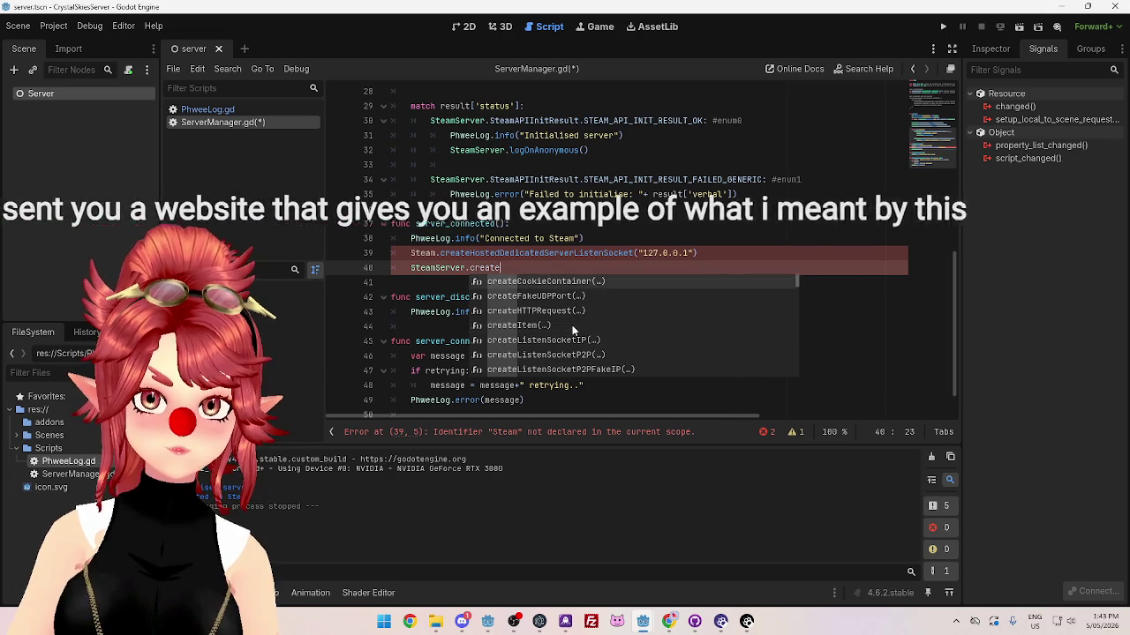
{"action": "scroll", "coordinate": [572, 327], "scroll_direction": "down", "scroll_amount": 5}
{"action": "scroll", "coordinate": [571, 325], "scroll_direction": "up", "scroll_amount": 5}
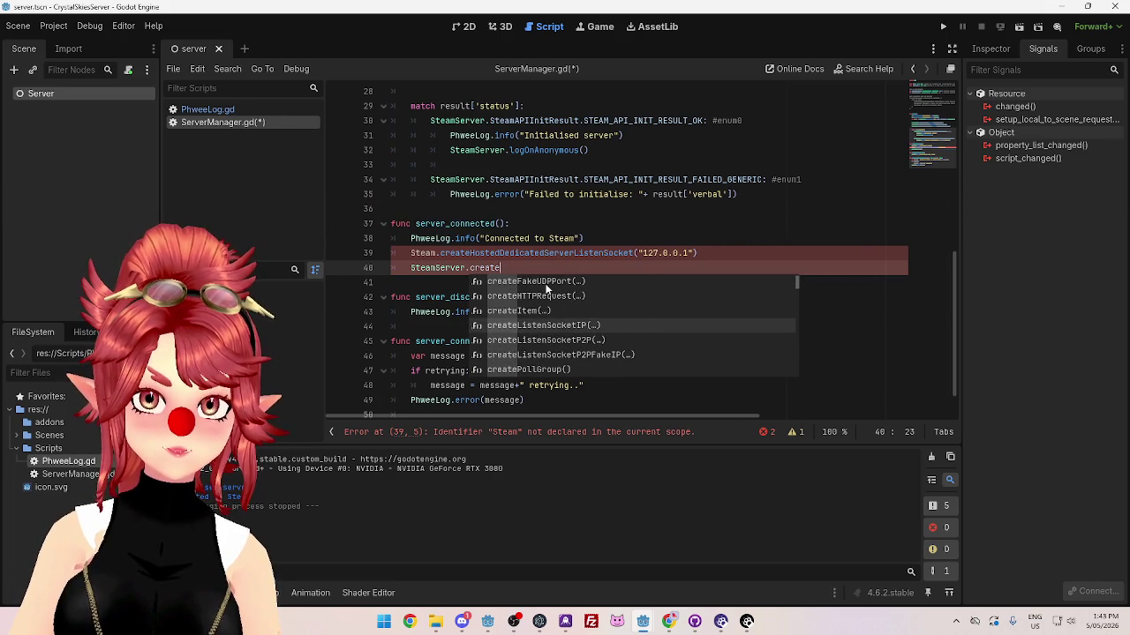
{"action": "scroll", "coordinate": [565, 338], "scroll_direction": "down", "scroll_amount": 10}
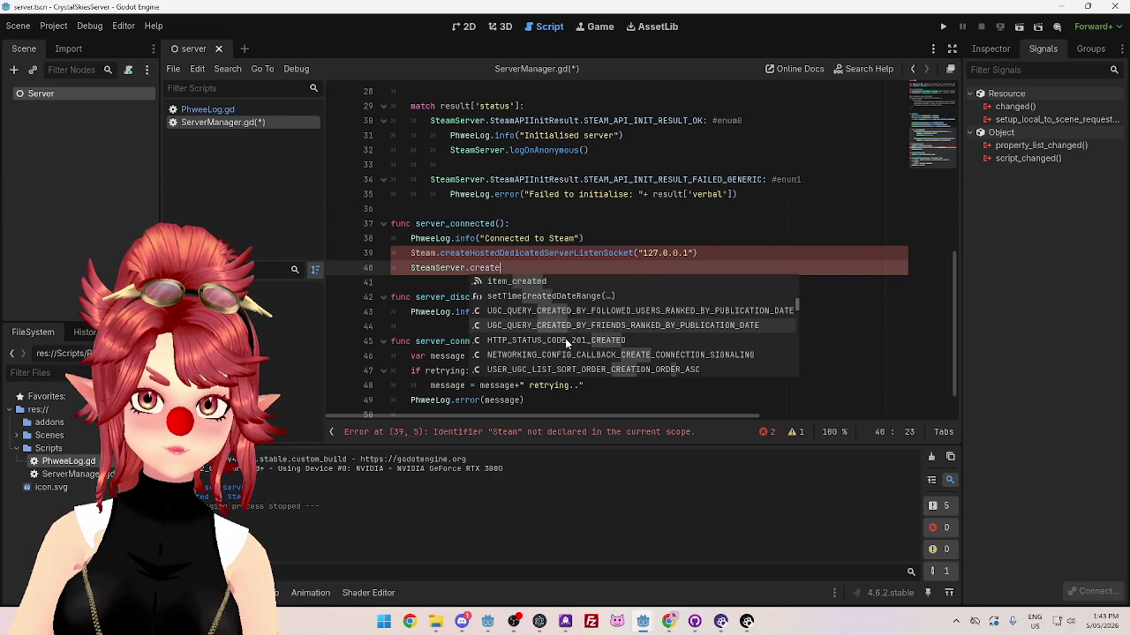
{"action": "scroll", "coordinate": [565, 338], "scroll_direction": "down", "scroll_amount": 10}
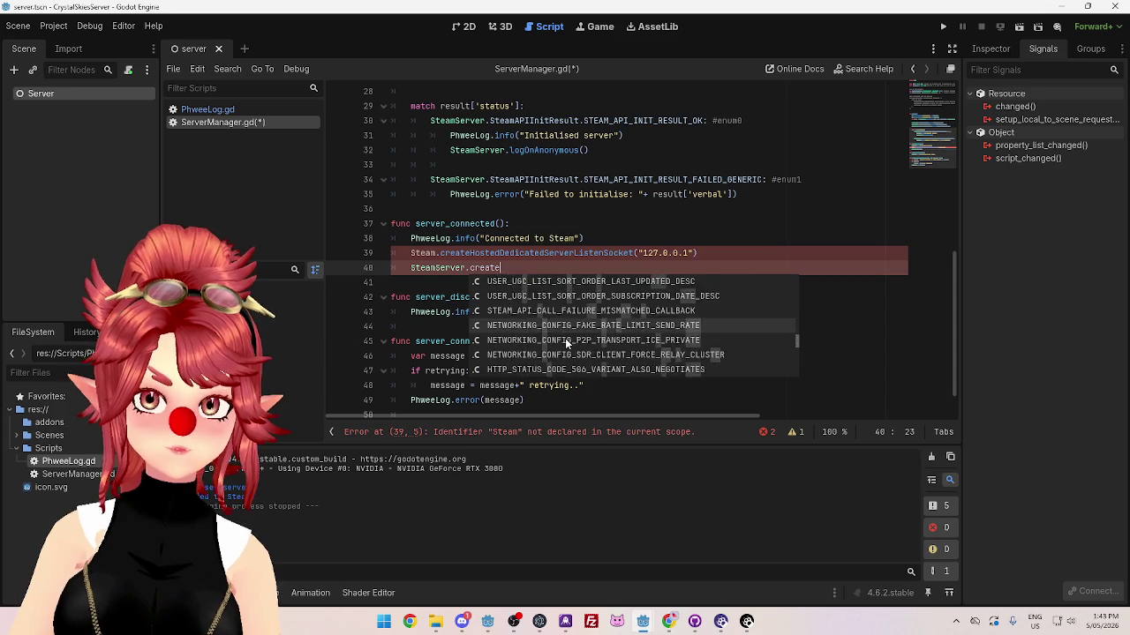
{"action": "scroll", "coordinate": [565, 338], "scroll_direction": "down", "scroll_amount": 10}
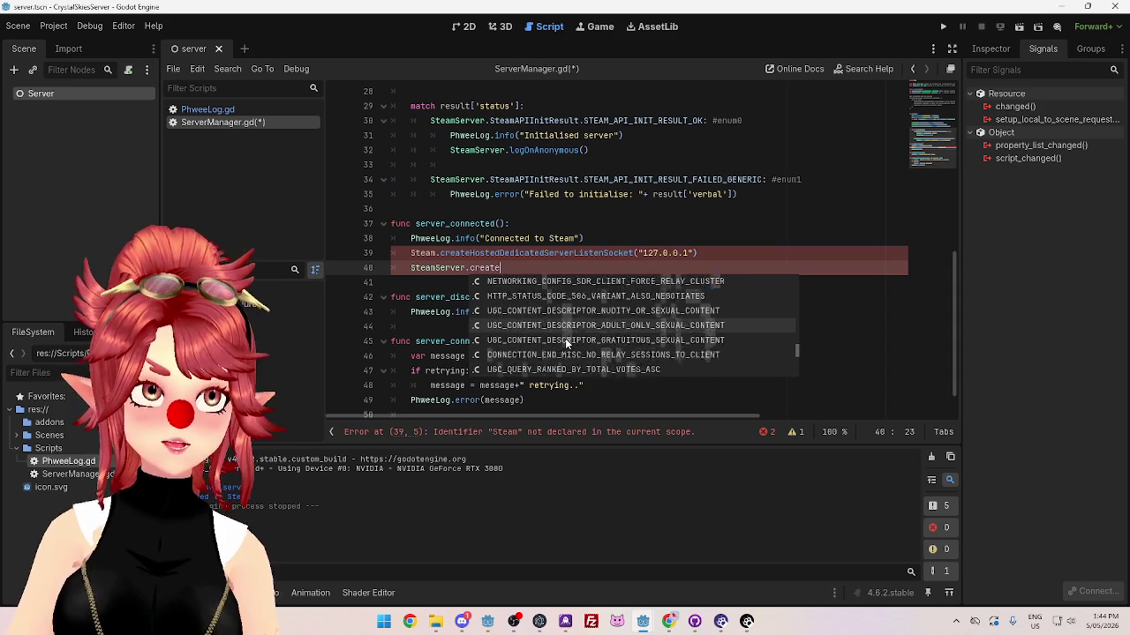
{"action": "scroll", "coordinate": [565, 338], "scroll_direction": "down", "scroll_amount": 10}
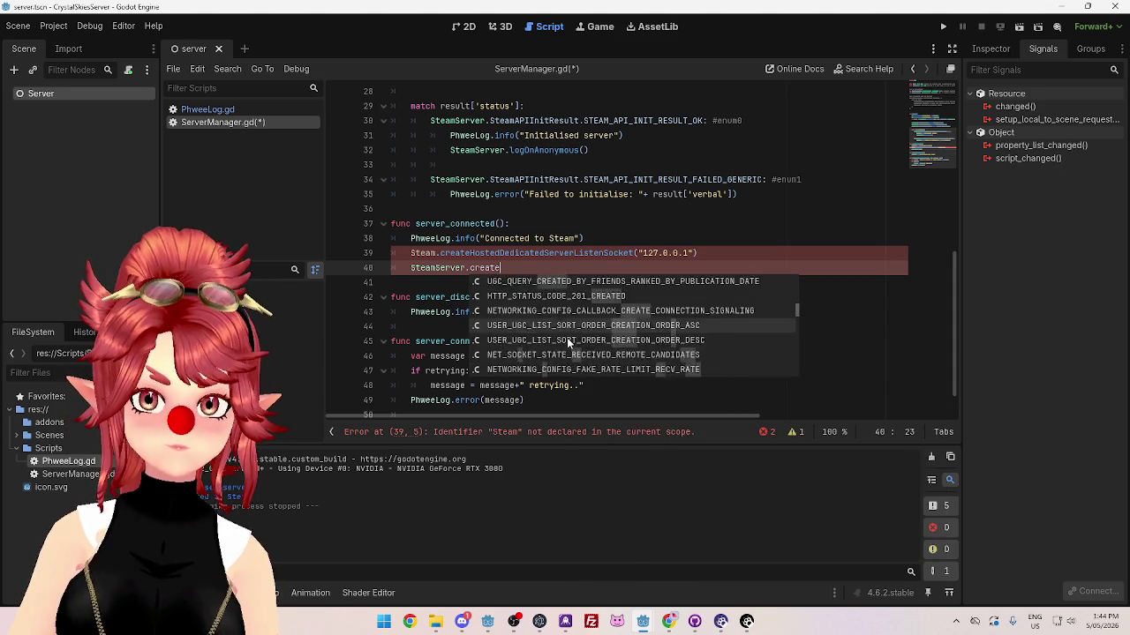
{"action": "scroll", "coordinate": [657, 332], "scroll_direction": "down", "scroll_amount": 3}
{"action": "scroll", "coordinate": [657, 332], "scroll_direction": "up", "scroll_amount": 10}
{"action": "scroll", "coordinate": [655, 331], "scroll_direction": "up", "scroll_amount": 5}
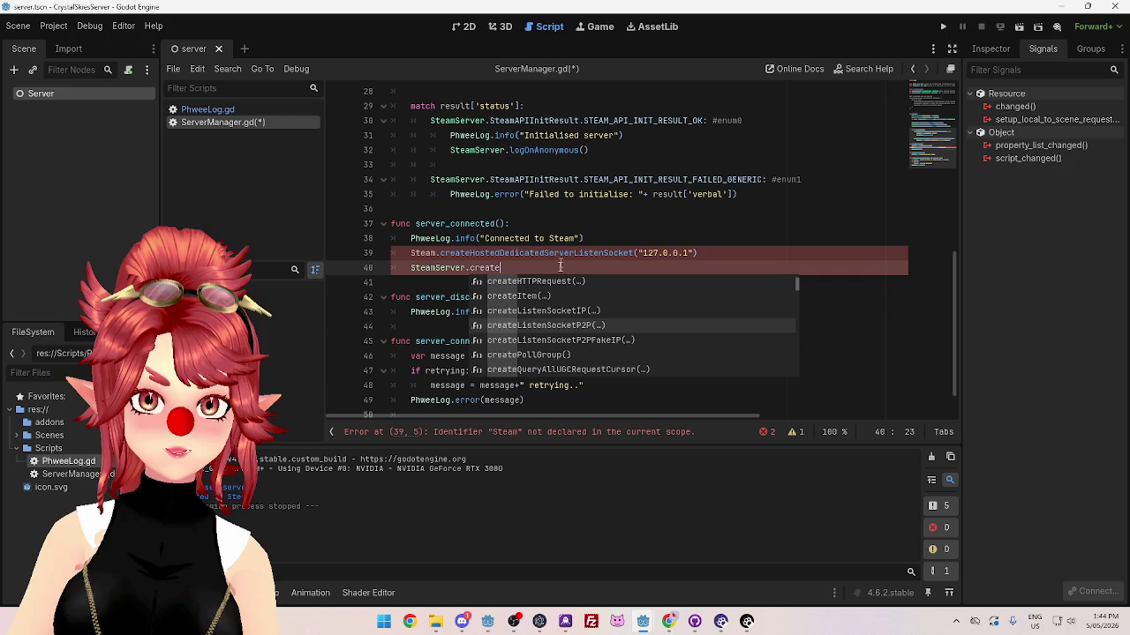
{"action": "double_click", "coordinate": [563, 310]}
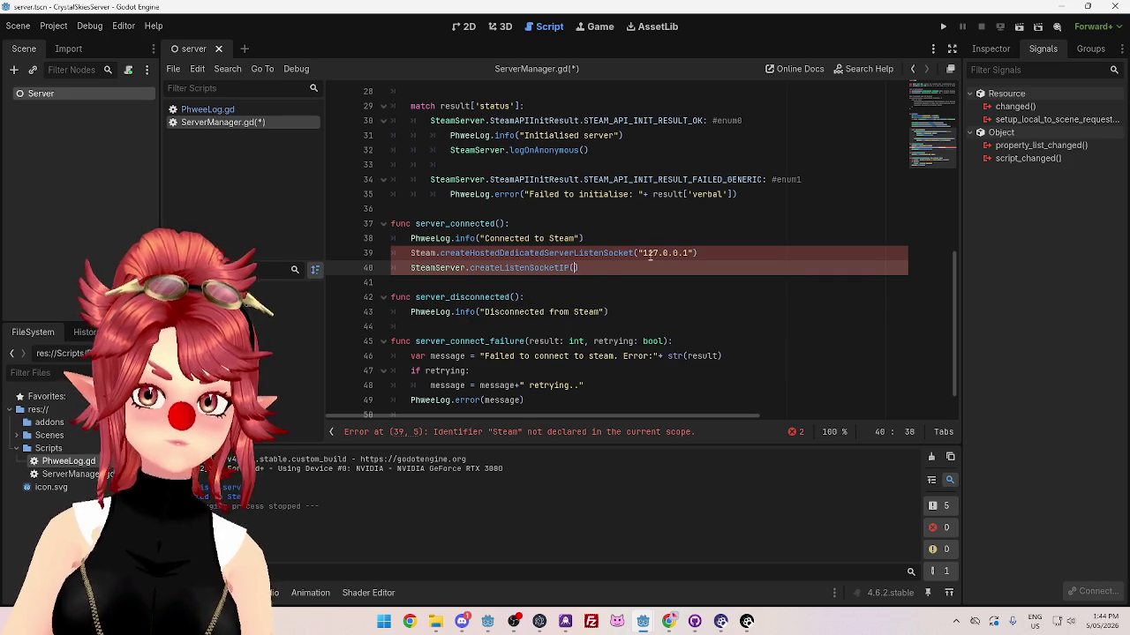
Step: Move "127.0.0.1" into createListenSocketIP and delete the old hosted listen-socket line and blank line
{"action": "left_click_drag", "start_coordinate": [641, 253], "coordinate": [677, 253]}
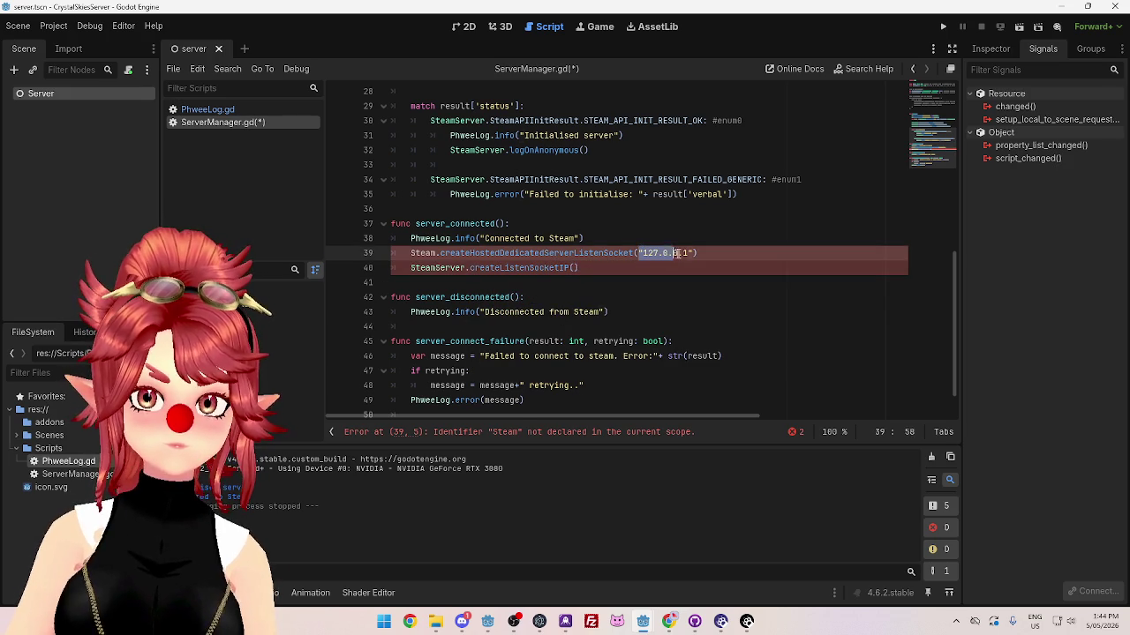
{"action": "left_click", "coordinate": [573, 268]}
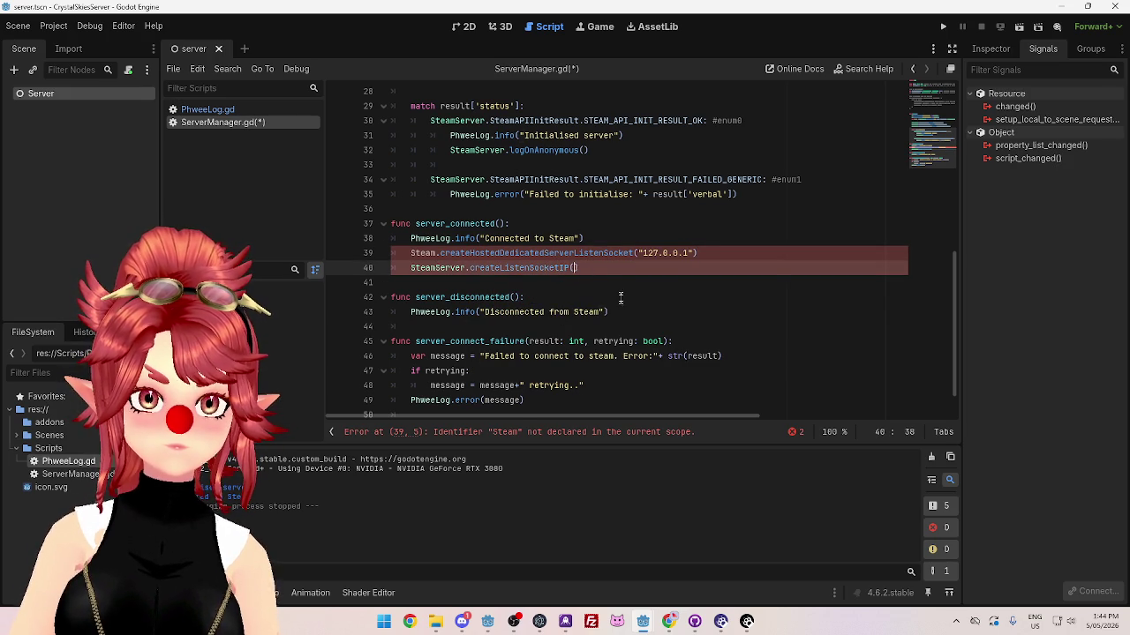
{"action": "left_click_drag", "start_coordinate": [701, 253], "coordinate": [393, 253]}
{"action": "key", "text": "BackSpace"}
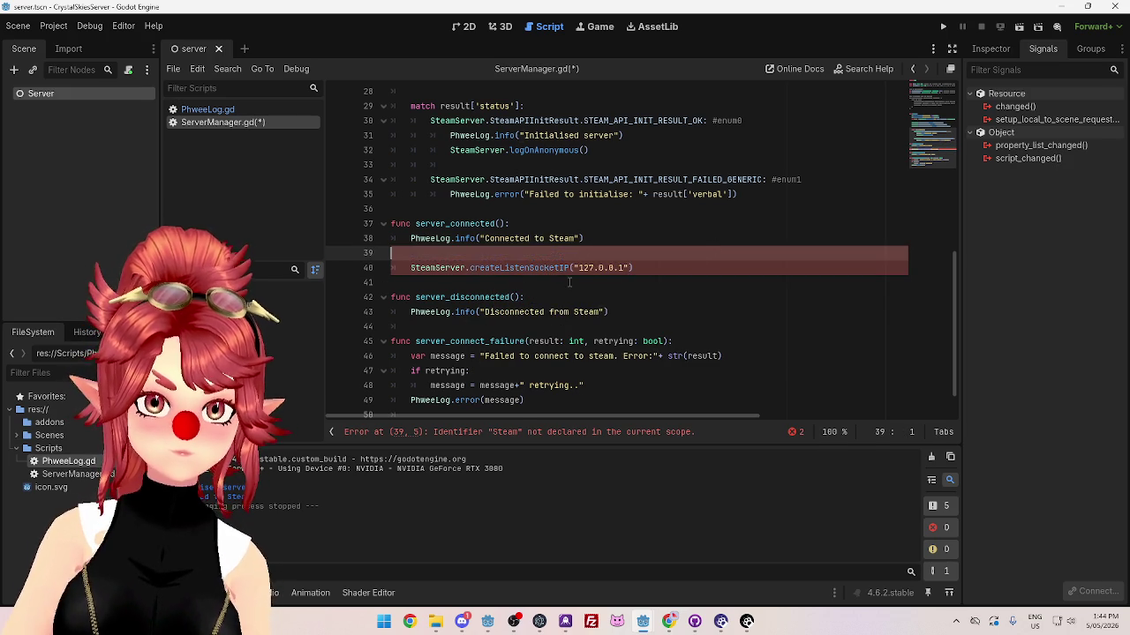
{"action": "key", "text": "BackSpace"}
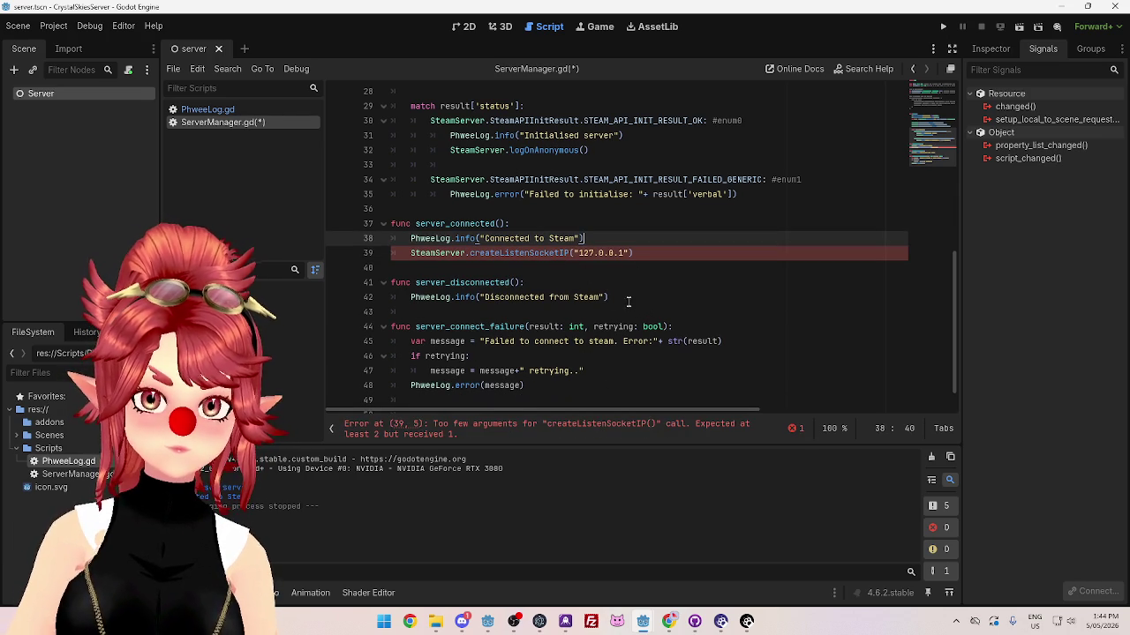
{"action": "left_click", "coordinate": [629, 254]}
{"action": "type", "text": ","}
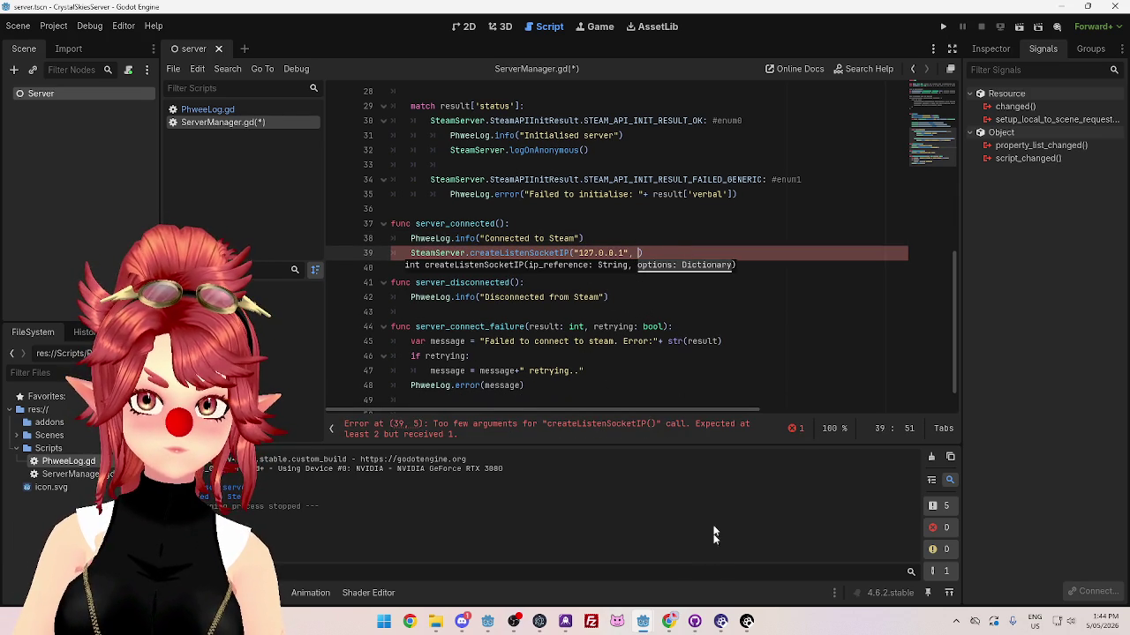
{"action": "left_click", "coordinate": [665, 624]}
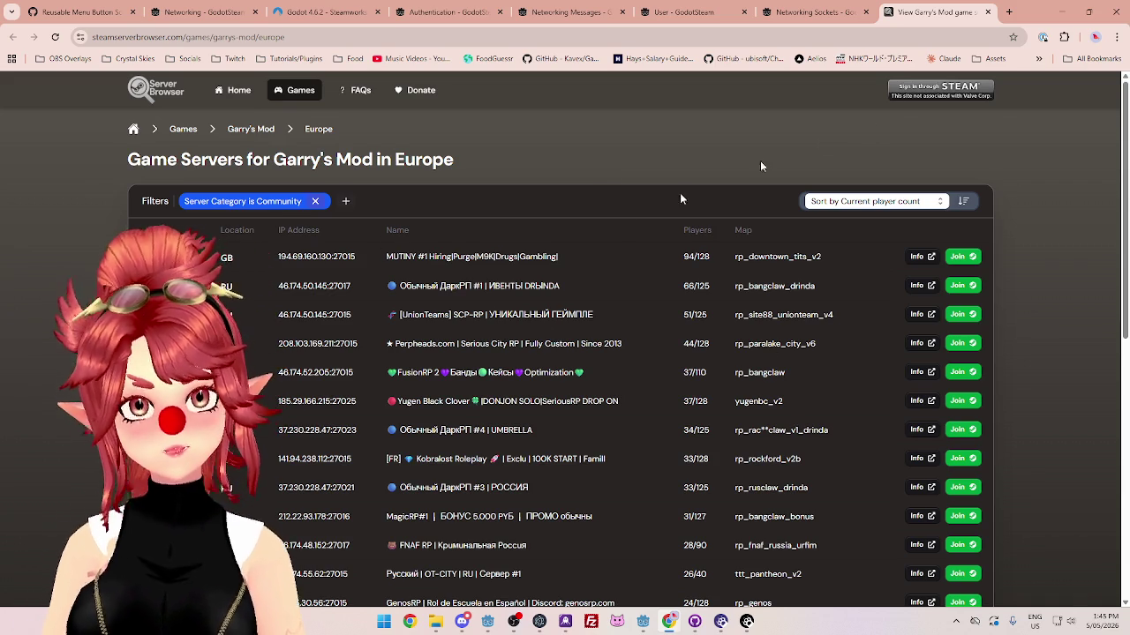
Step: Close the Garry's Mod server list and return to the createListenSocketIP line in the script
{"action": "left_click", "coordinate": [984, 11]}
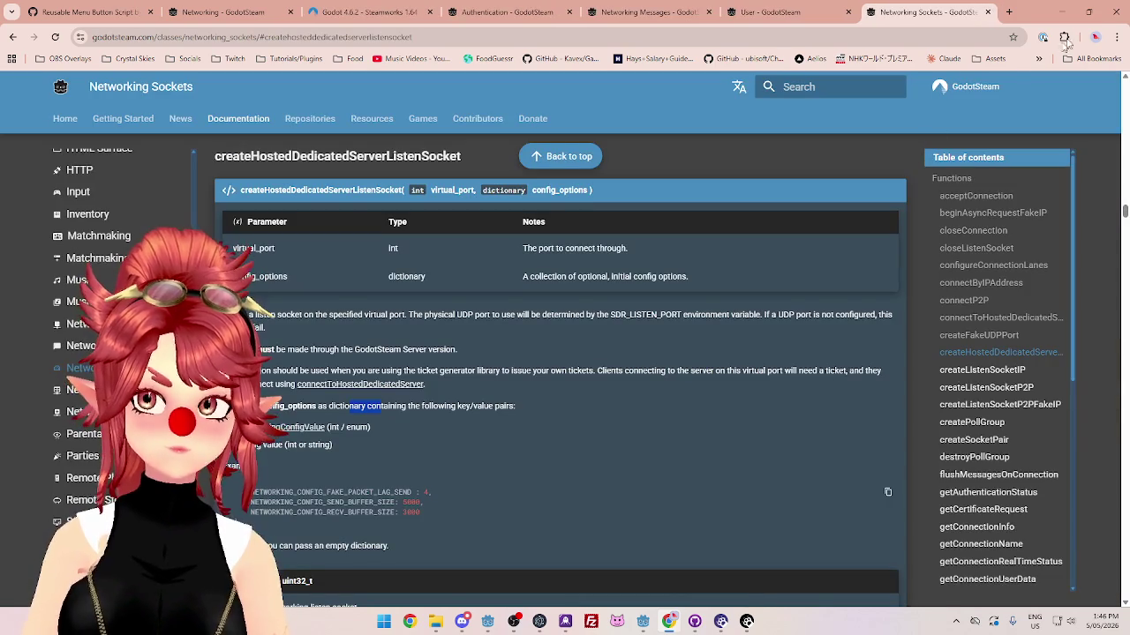
{"action": "left_click", "coordinate": [1063, 12]}
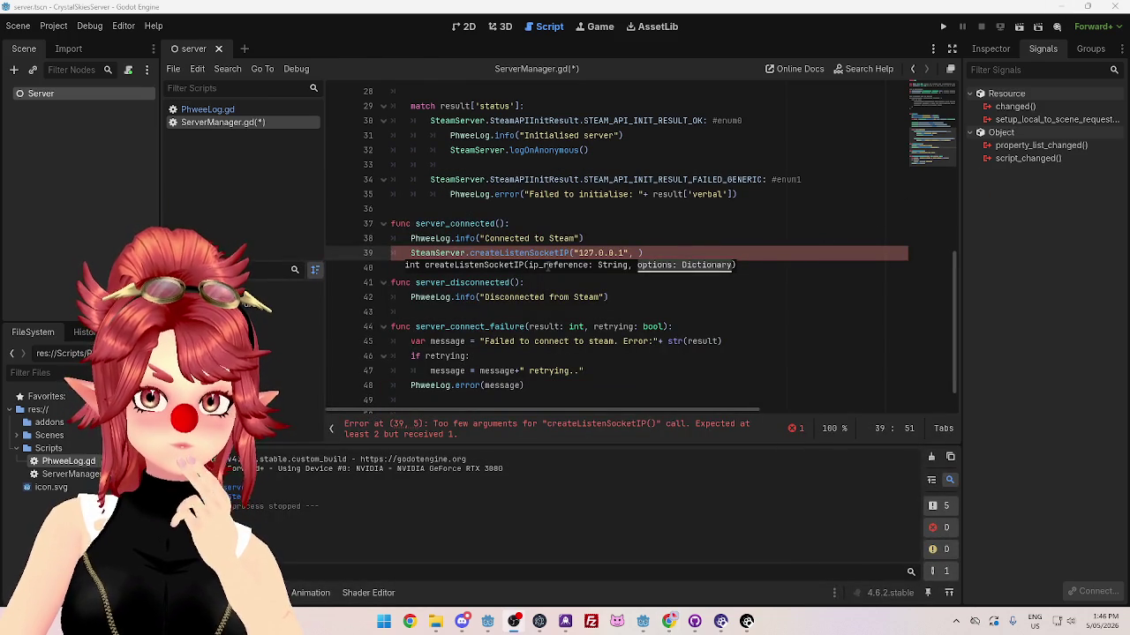
{"action": "left_click", "coordinate": [599, 238]}
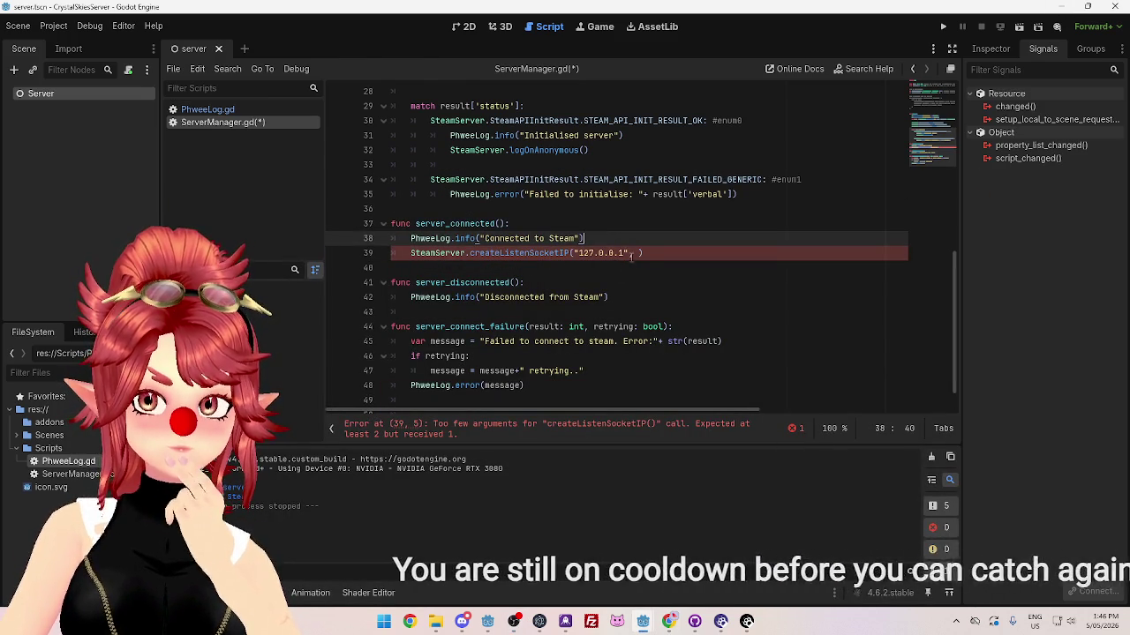
{"action": "left_click", "coordinate": [631, 253]}
Step: Read the config_options dictionary docs, including the NETWORKING_CONFIG_SEND_BUFFER_SIZE example key
{"action": "mouse_move", "coordinate": [643, 620]}
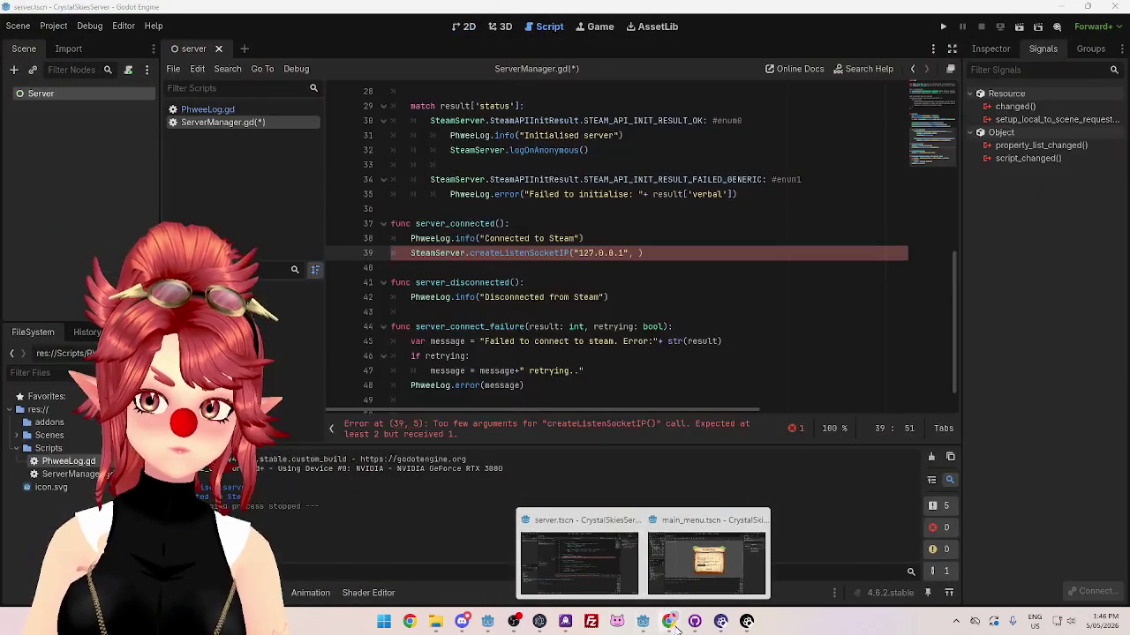
{"action": "left_click", "coordinate": [669, 621]}
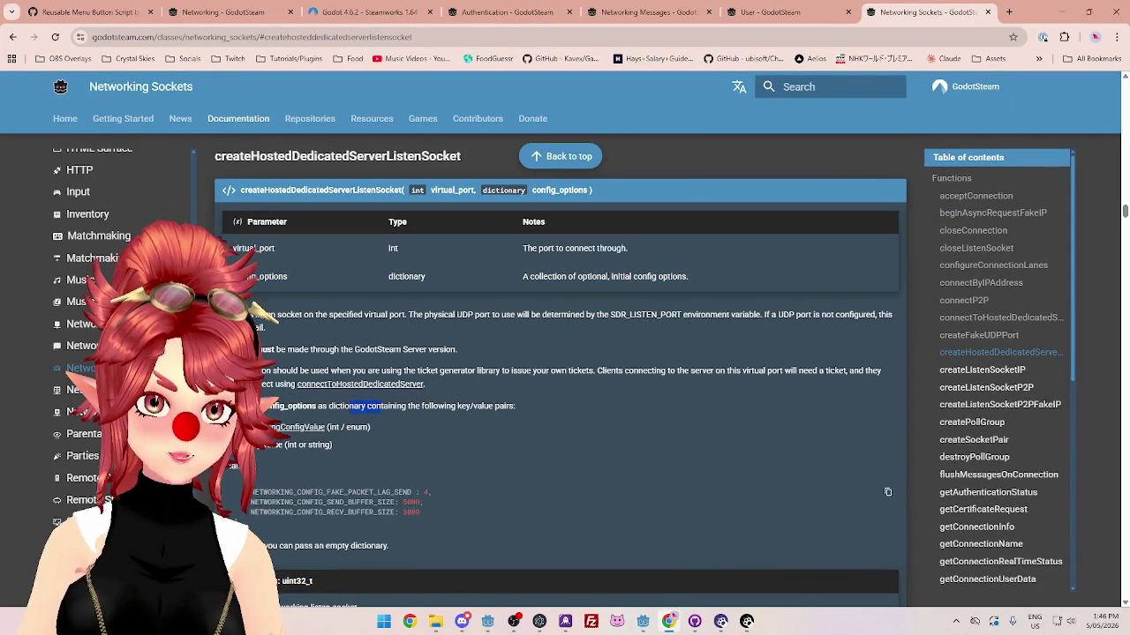
{"action": "double_click", "coordinate": [294, 406]}
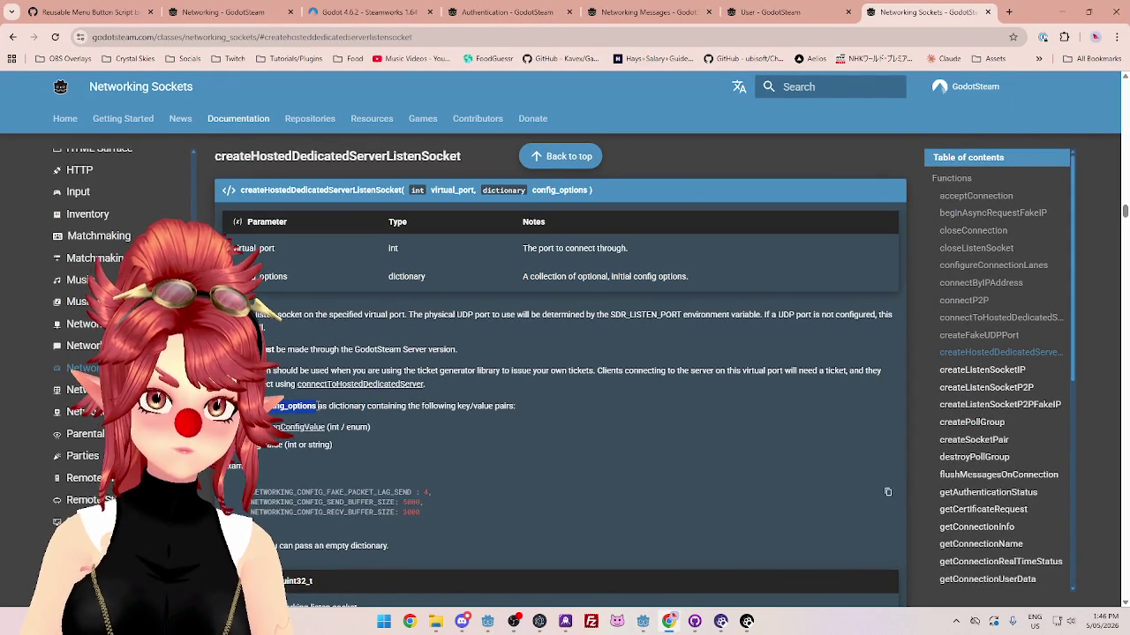
{"action": "left_click_drag", "start_coordinate": [329, 405], "coordinate": [488, 405]}
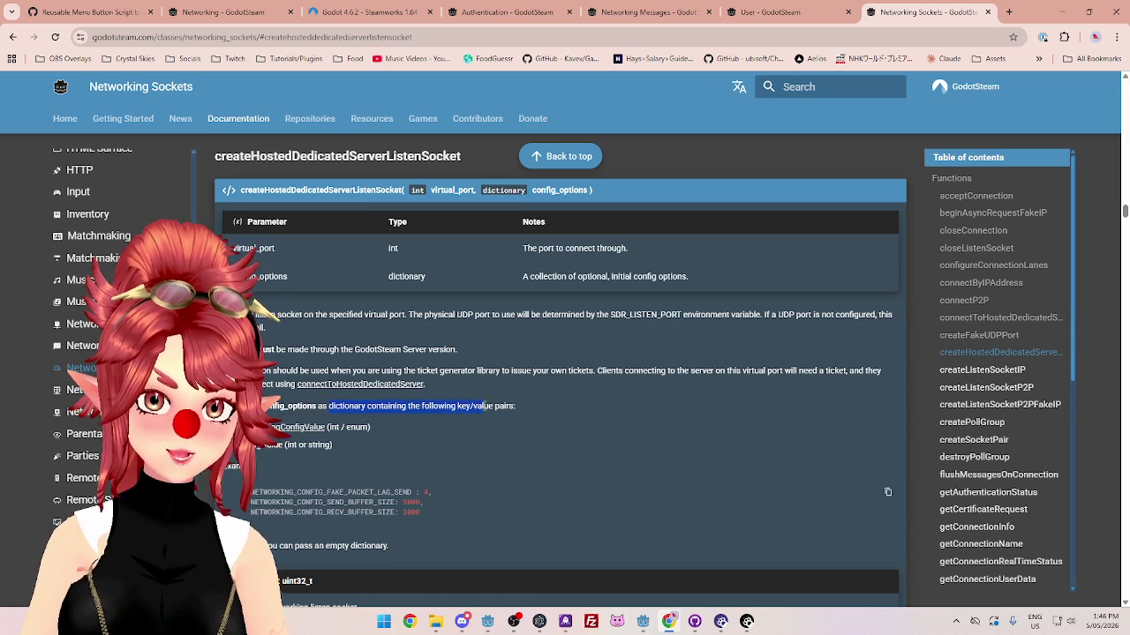
{"action": "left_click", "coordinate": [488, 406]}
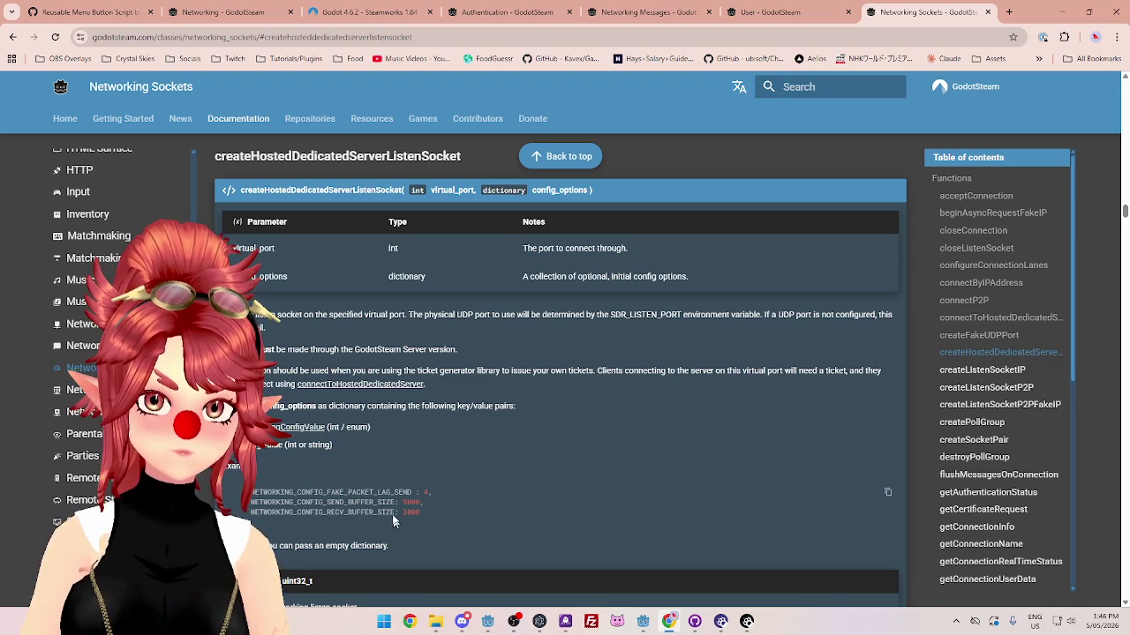
{"action": "left_click_drag", "start_coordinate": [254, 492], "coordinate": [339, 493]}
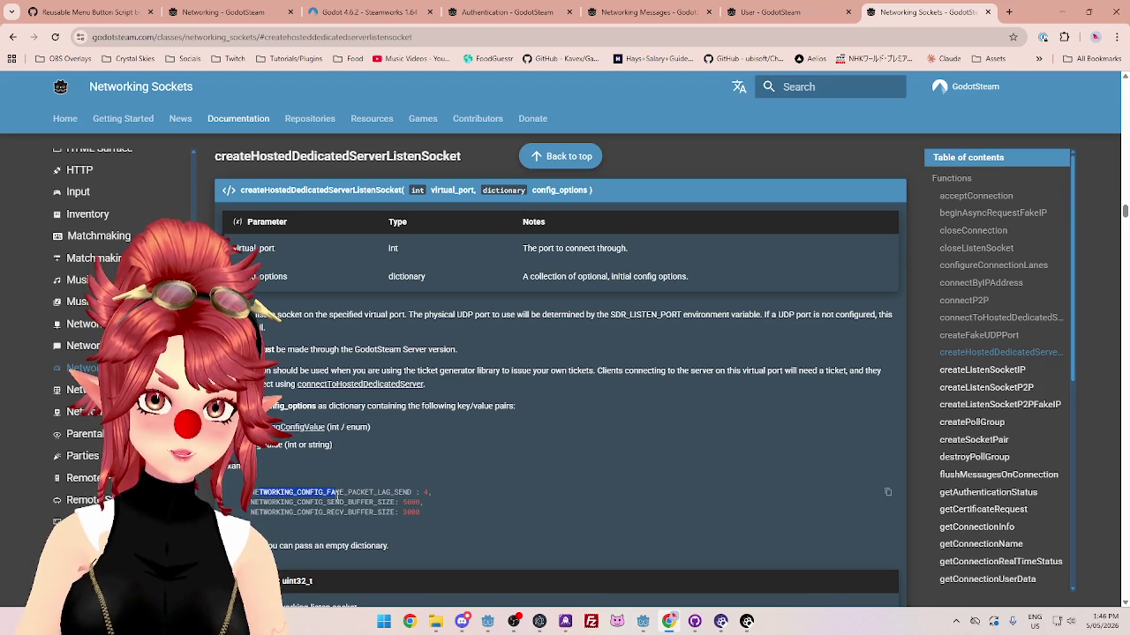
{"action": "left_click_drag", "start_coordinate": [251, 502], "coordinate": [323, 502]}
{"action": "double_click", "coordinate": [323, 502]}
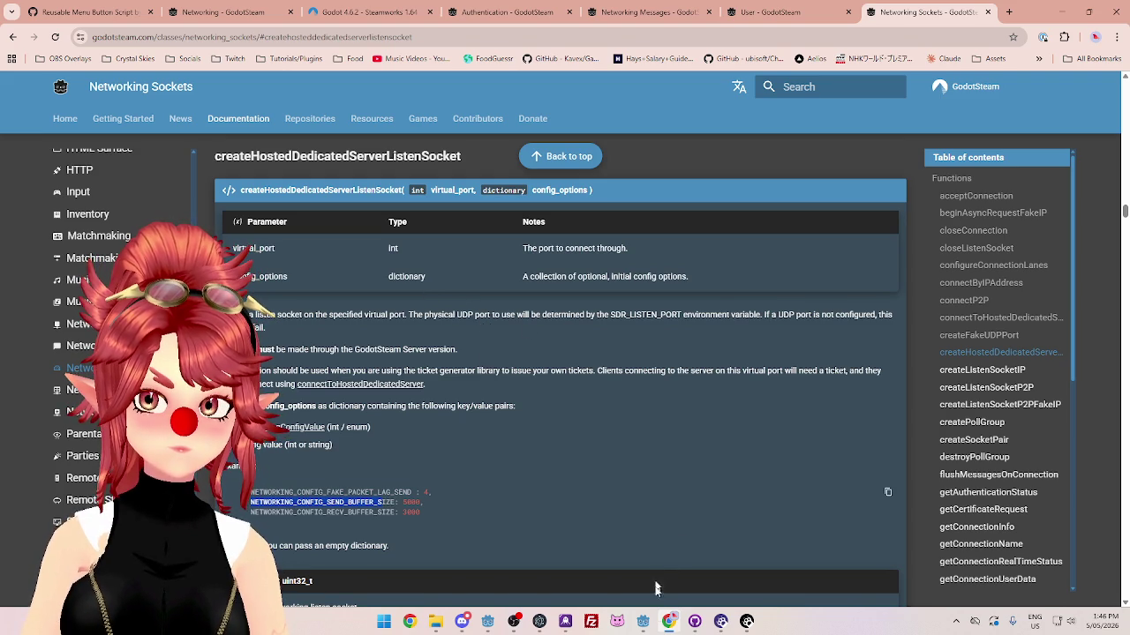
Step: Remove the comma and space after "127.0.0.1" so the call reads createListenSocketIP("127.0.0.1")
{"action": "mouse_move", "coordinate": [642, 621]}
{"action": "mouse_move", "coordinate": [626, 583]}
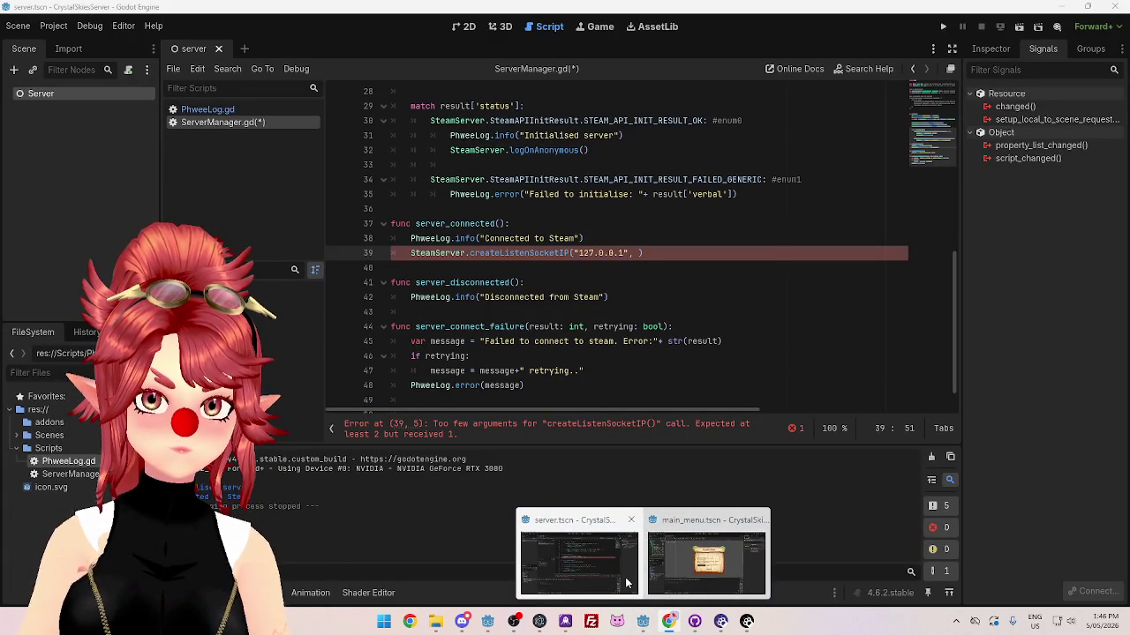
{"action": "key", "text": "BackSpace"}
{"action": "key", "text": "BackSpace"}
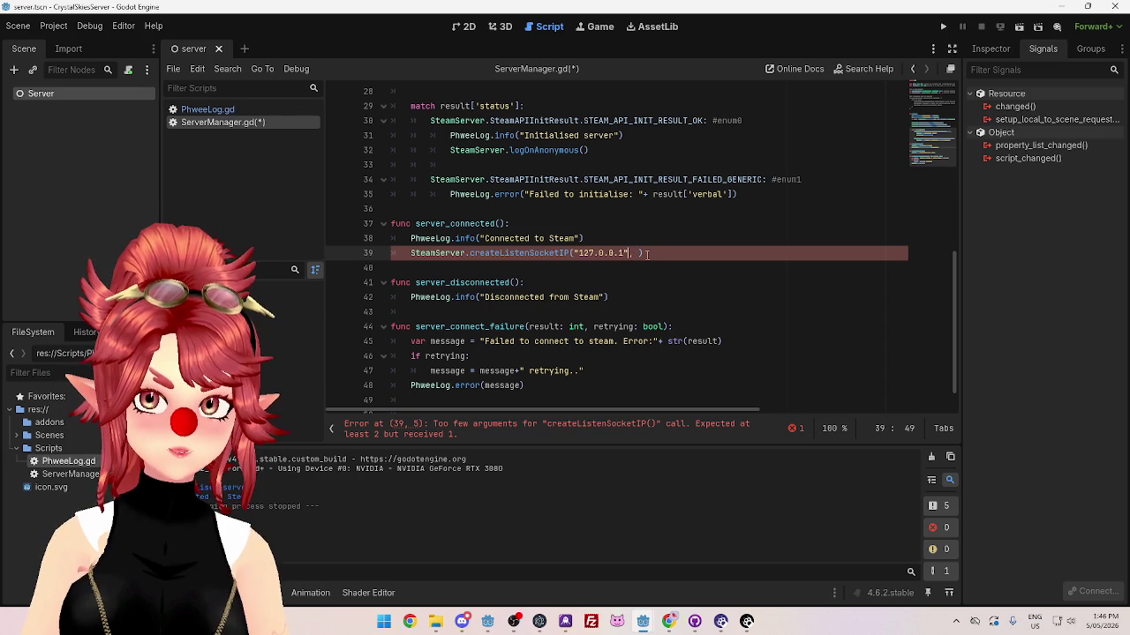
{"action": "key", "text": "Delete"}
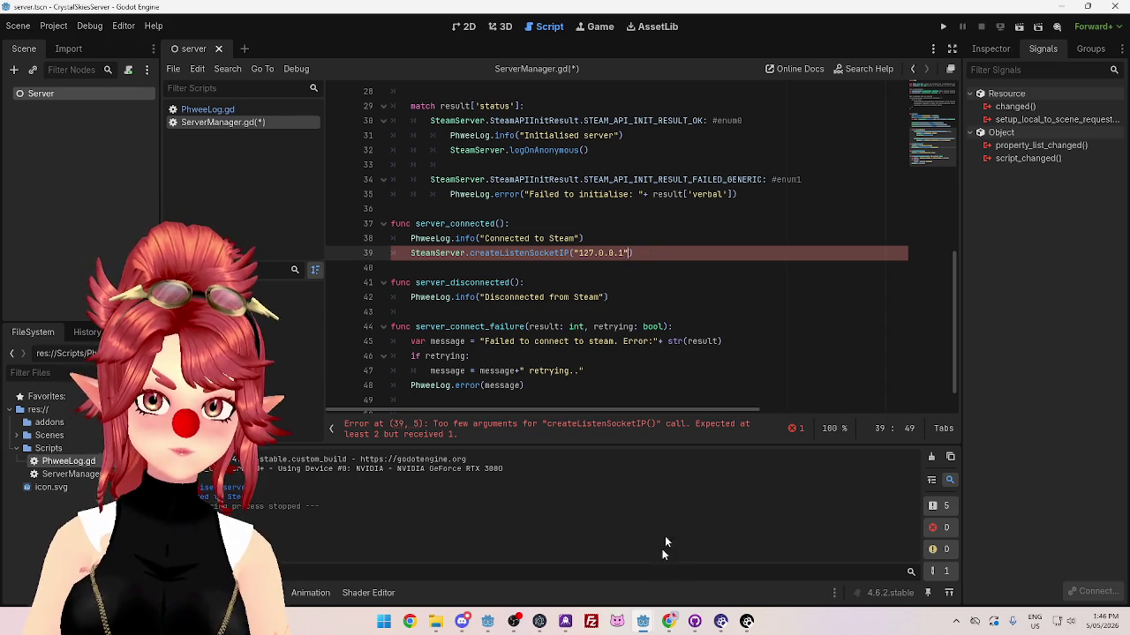
{"action": "key", "text": "Down"}
{"action": "key", "text": "Down"}
{"action": "key", "text": "Down"}
{"action": "left_click", "coordinate": [670, 620]}
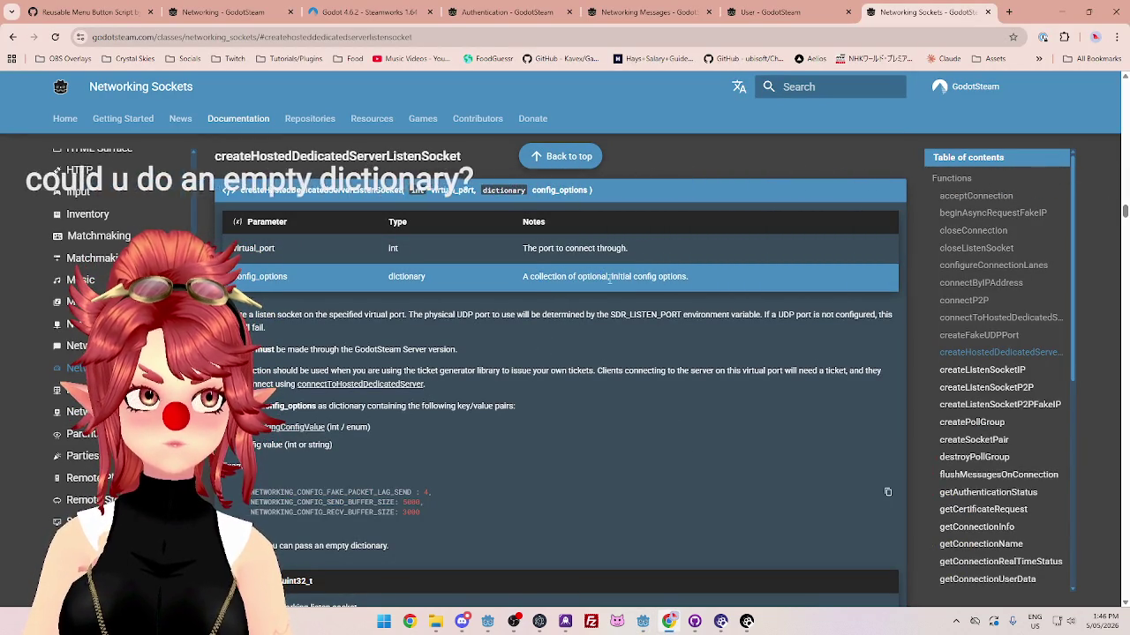
{"action": "left_click", "coordinate": [360, 456]}
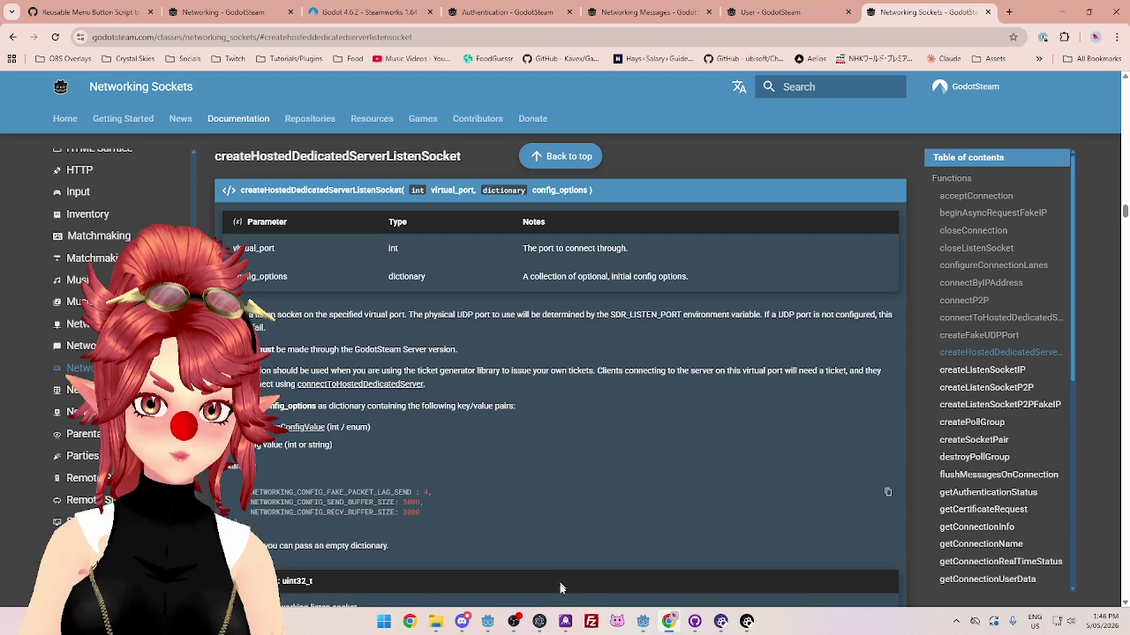
{"action": "mouse_move", "coordinate": [642, 626]}
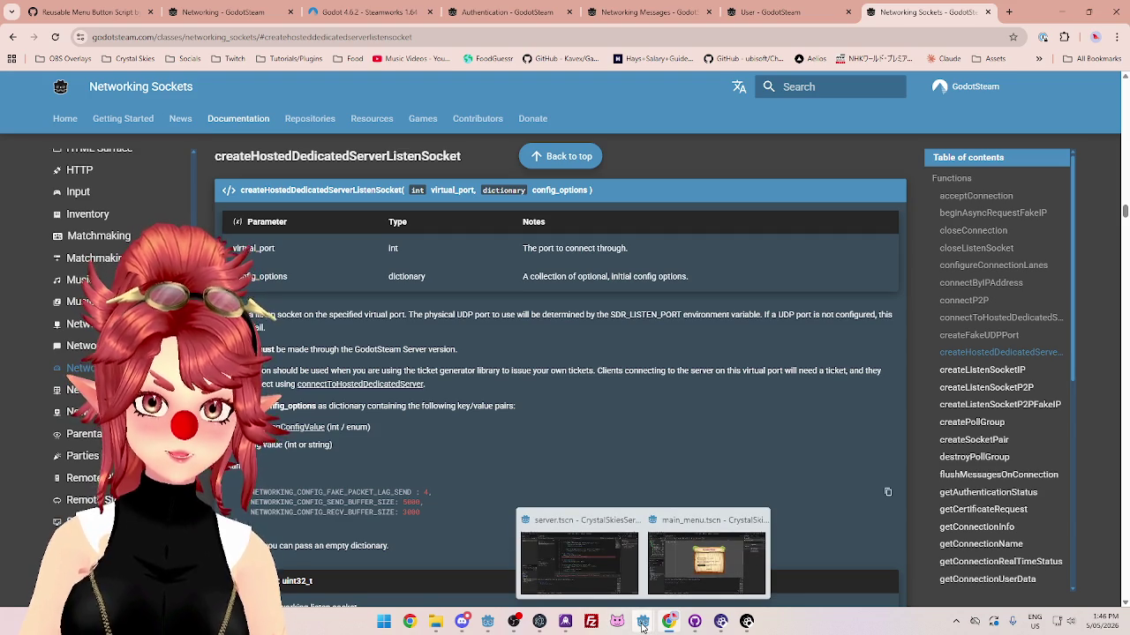
{"action": "left_click", "coordinate": [598, 574]}
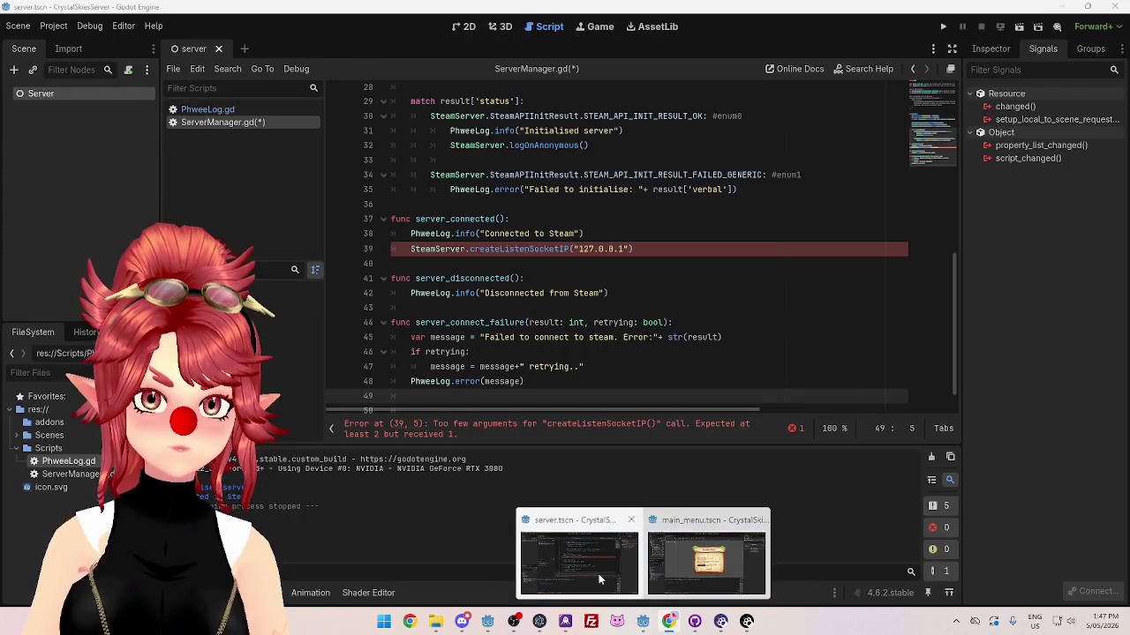
Step: Add a comma after the IP argument and insert a blank line above the call
{"action": "left_click", "coordinate": [626, 251]}
{"action": "type", "text": ","}
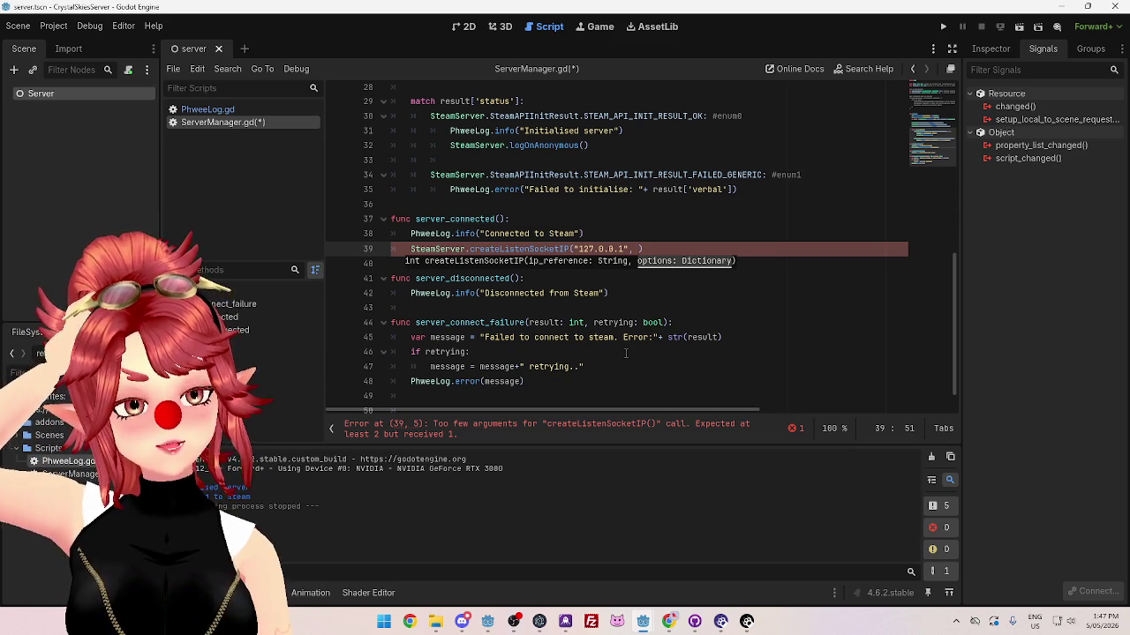
{"action": "key", "text": "ctrl+shift+Return"}
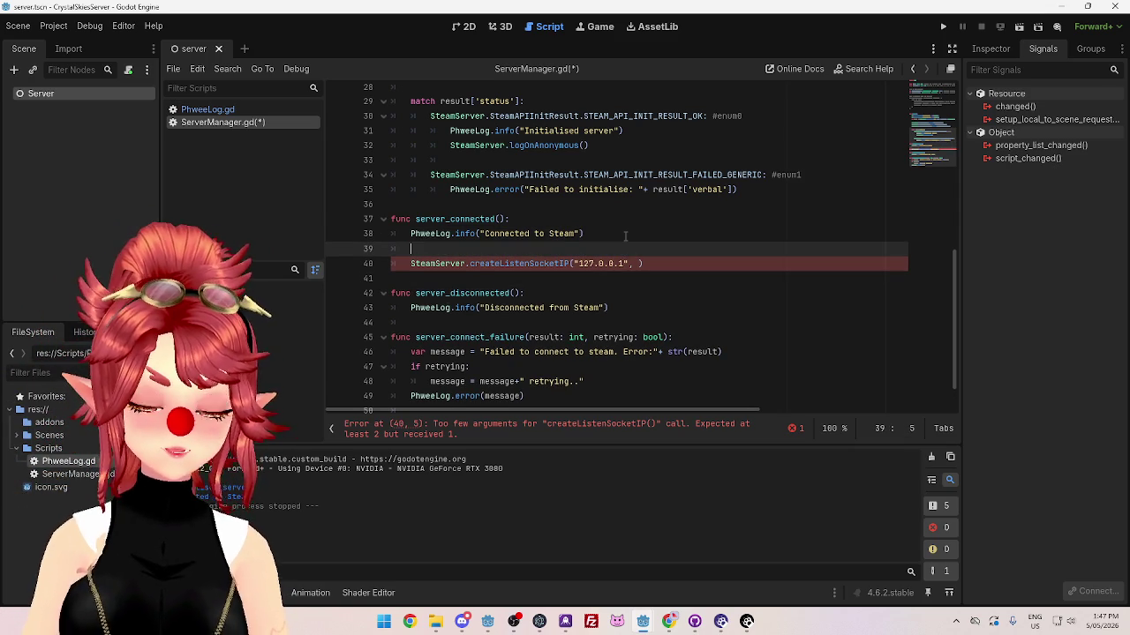
{"action": "left_click", "coordinate": [669, 621]}
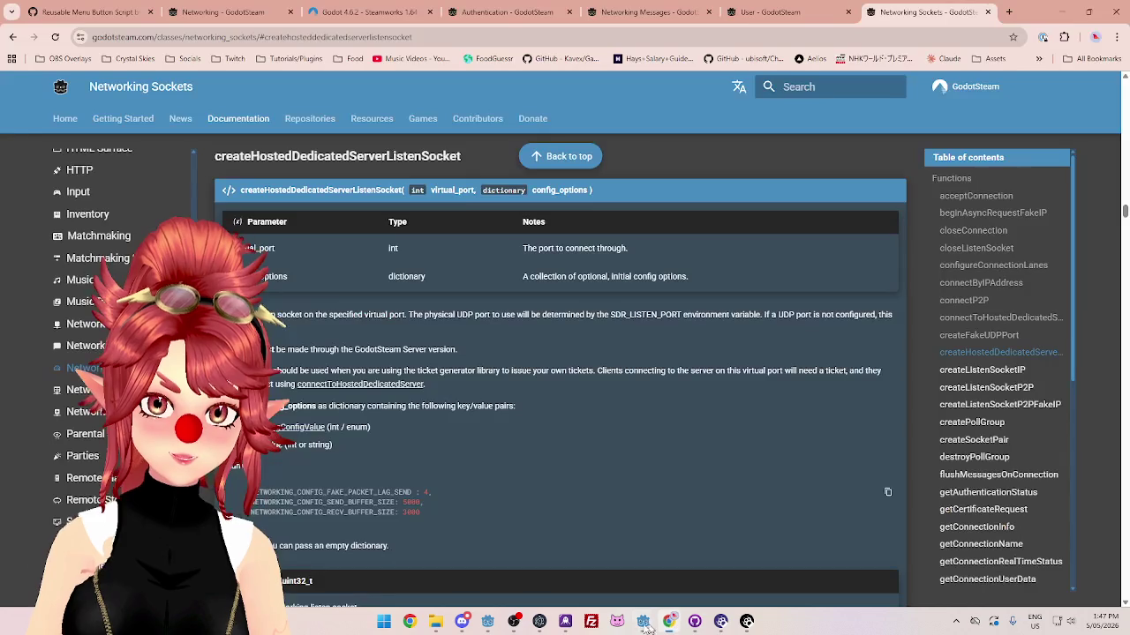
{"action": "mouse_move", "coordinate": [650, 628]}
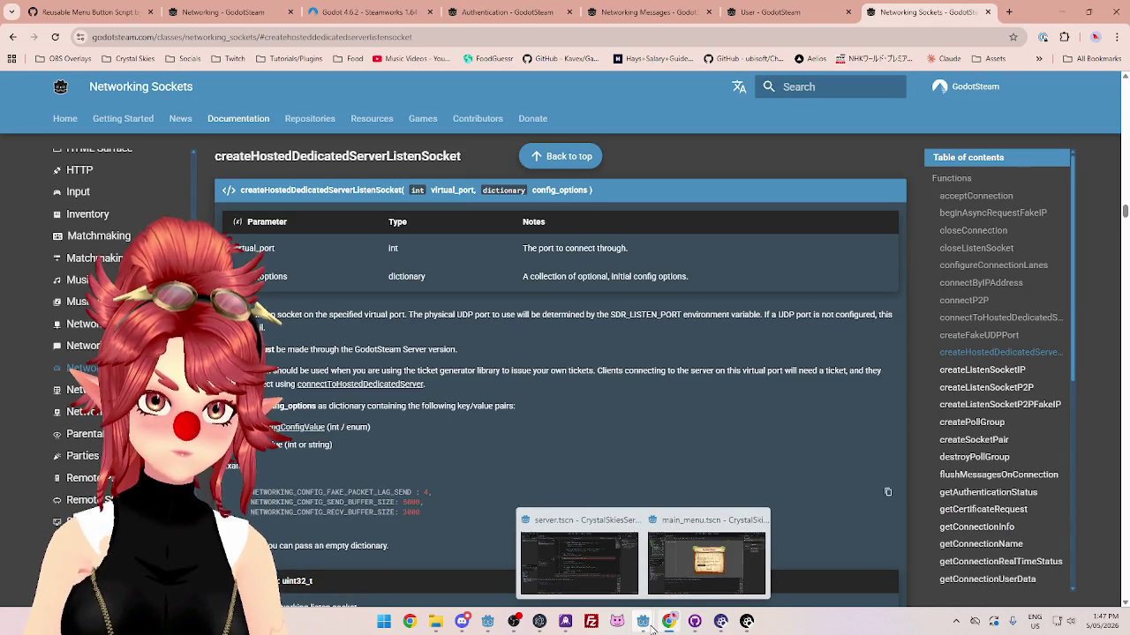
{"action": "left_click", "coordinate": [586, 557]}
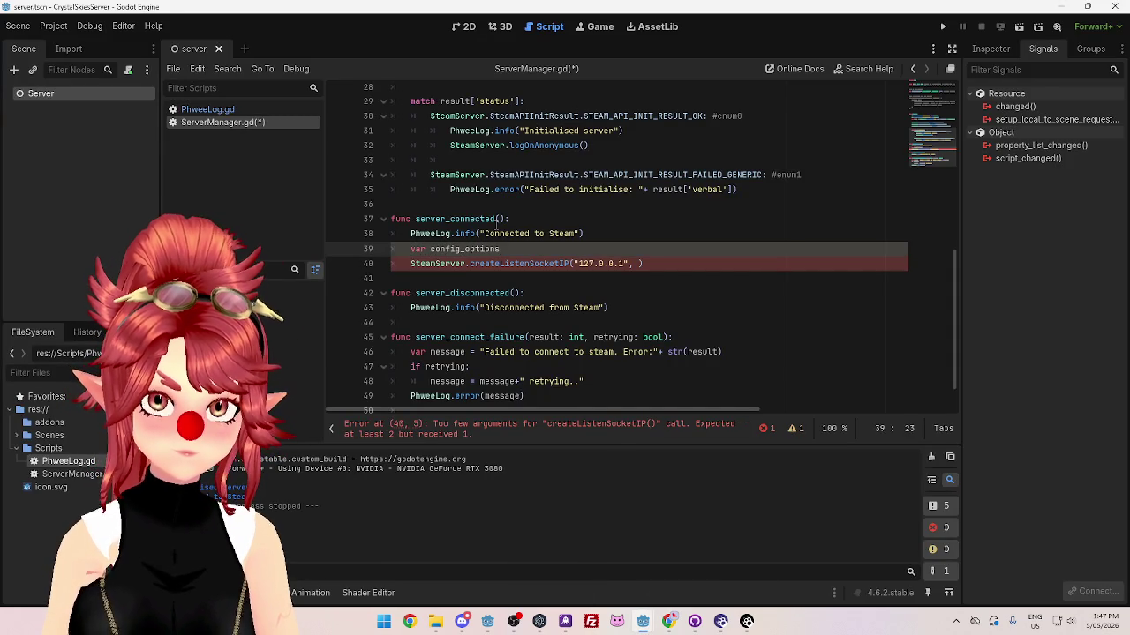
Step: Replace the config_options variable with {} as the second argument and save ServerManager.gd
{"action": "type", "text": "{"}
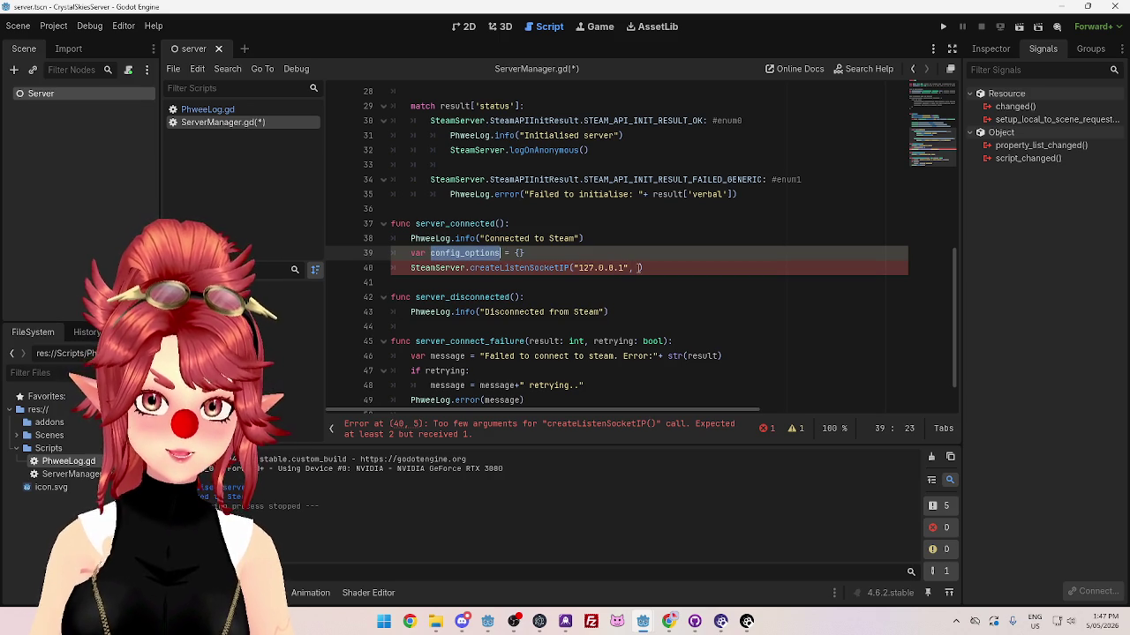
{"action": "left_click", "coordinate": [638, 267]}
{"action": "type", "text": "config_options"}
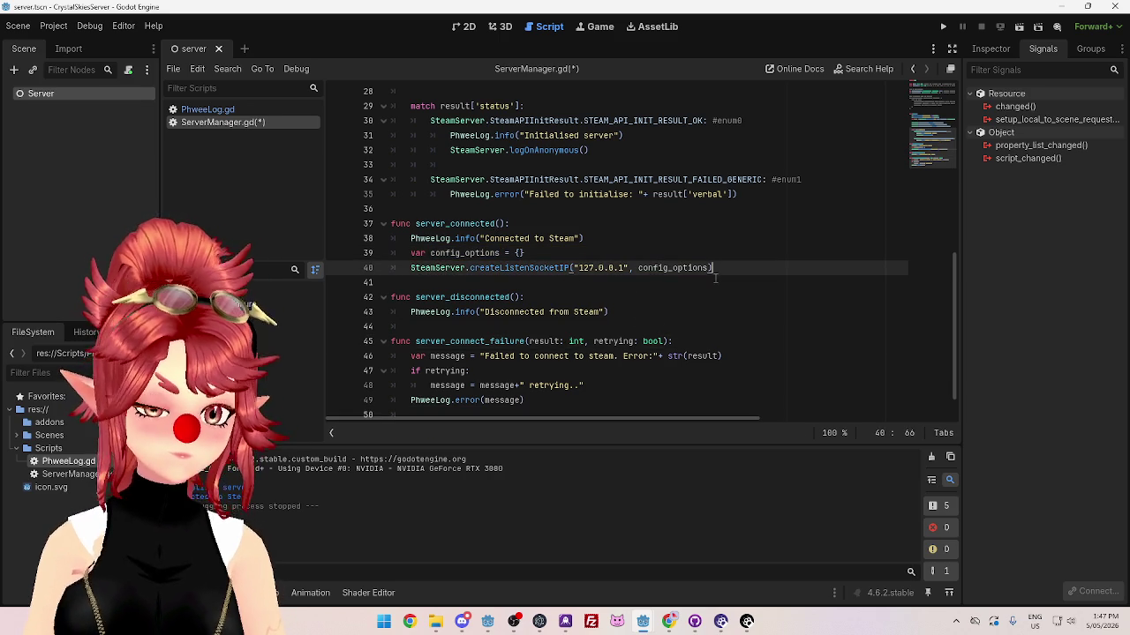
{"action": "key", "text": "ctrl+s"}
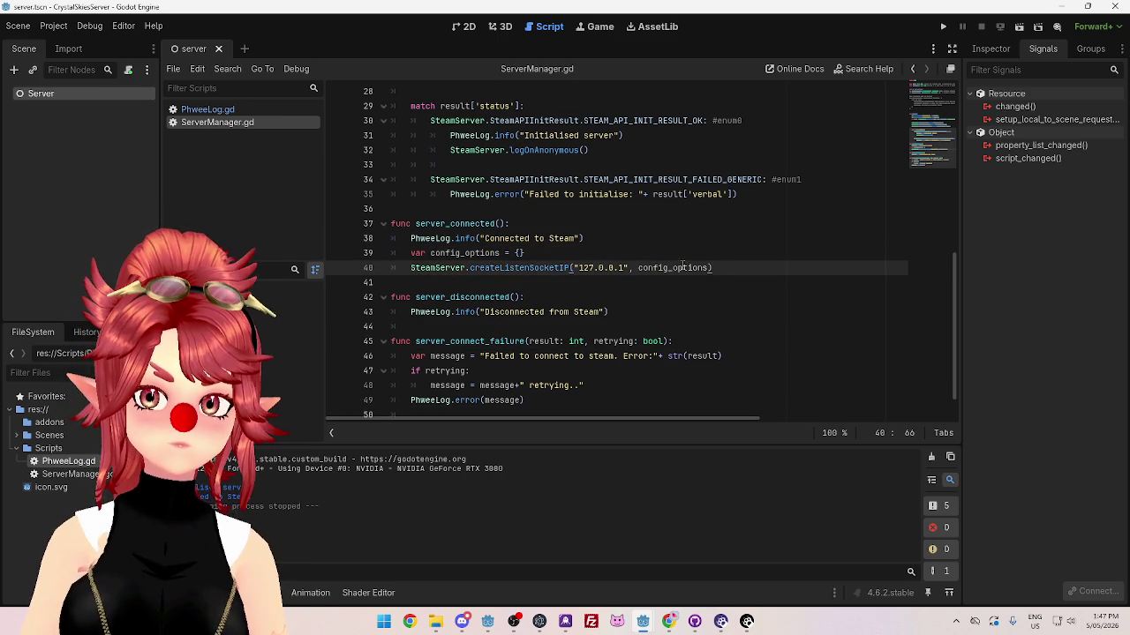
{"action": "left_click", "coordinate": [510, 256]}
{"action": "key", "text": "shift+Home"}
{"action": "key", "text": "BackSpace"}
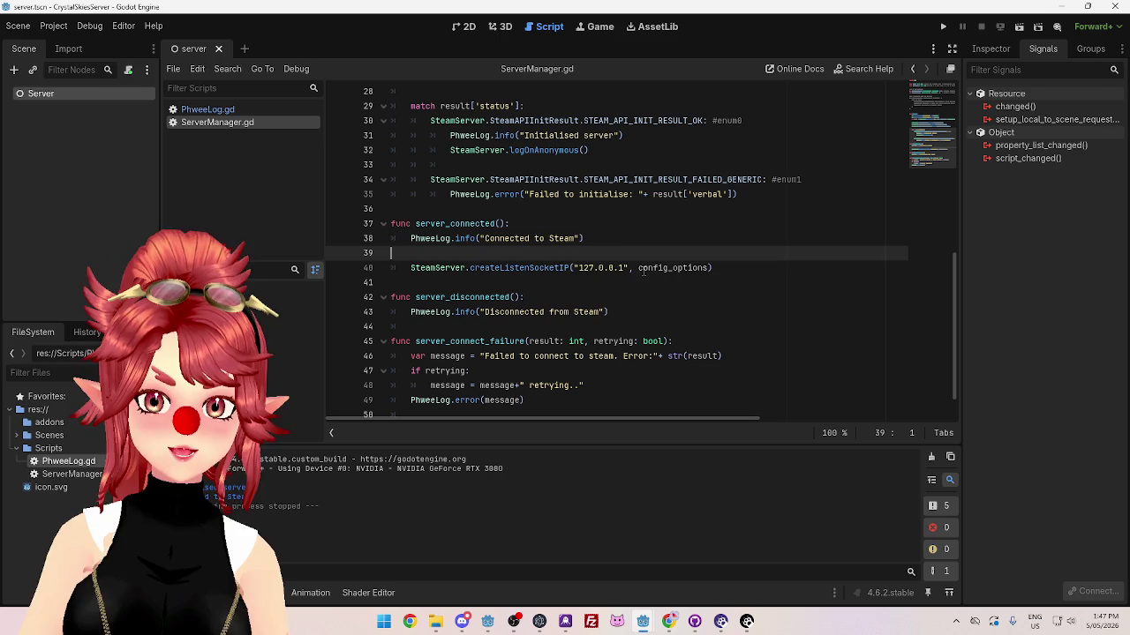
{"action": "left_click_drag", "start_coordinate": [638, 267], "coordinate": [668, 267]}
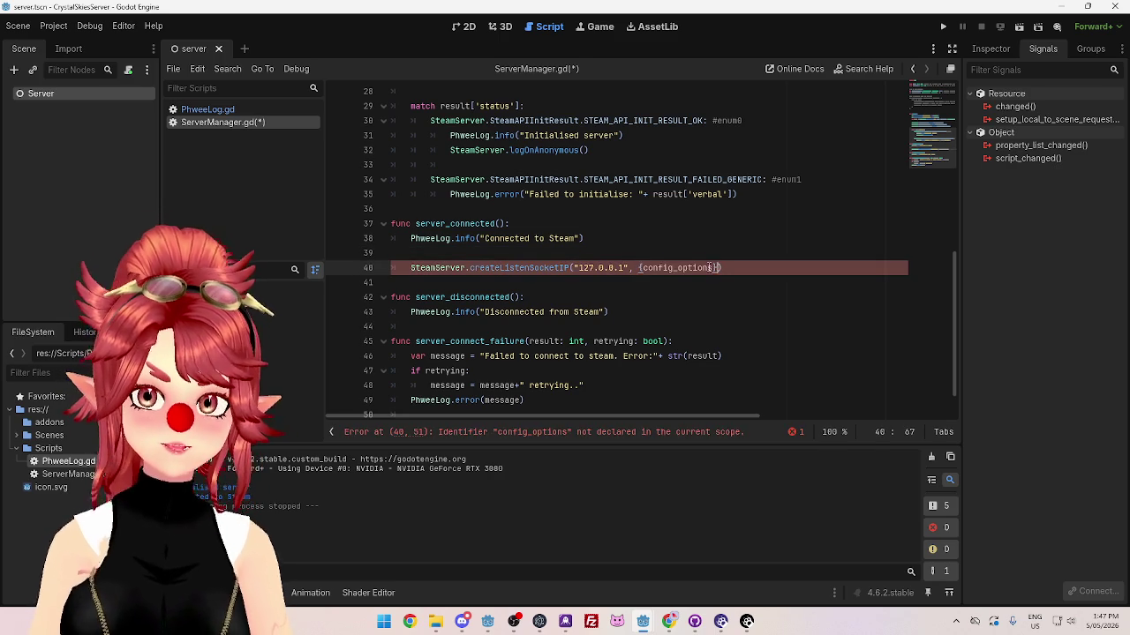
{"action": "key", "text": "BackSpace"}
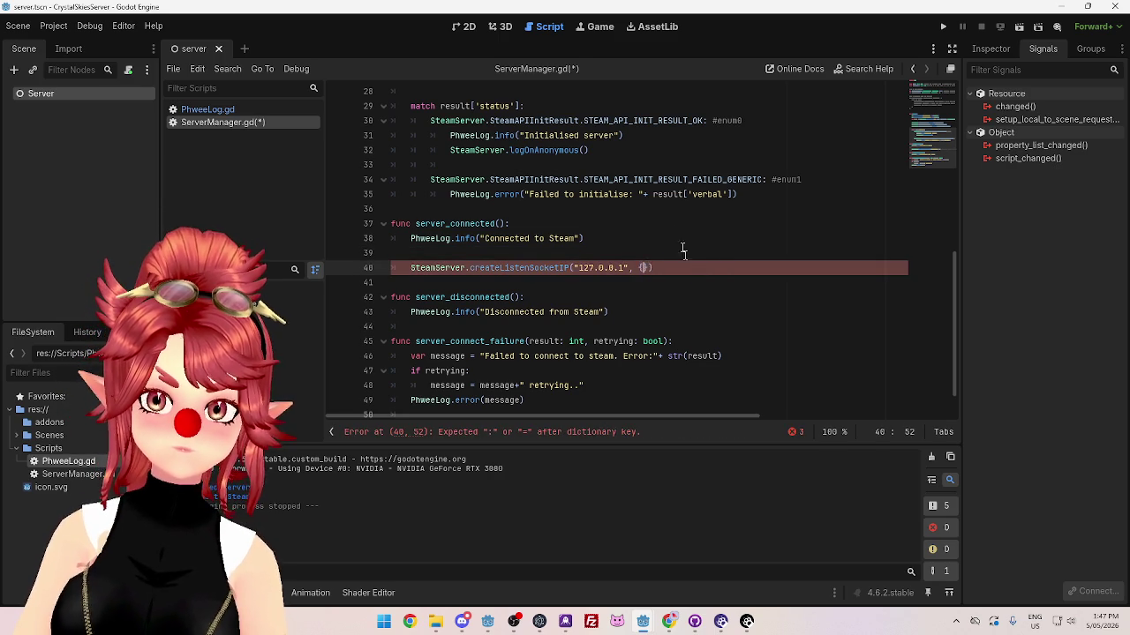
{"action": "left_click", "coordinate": [700, 277]}
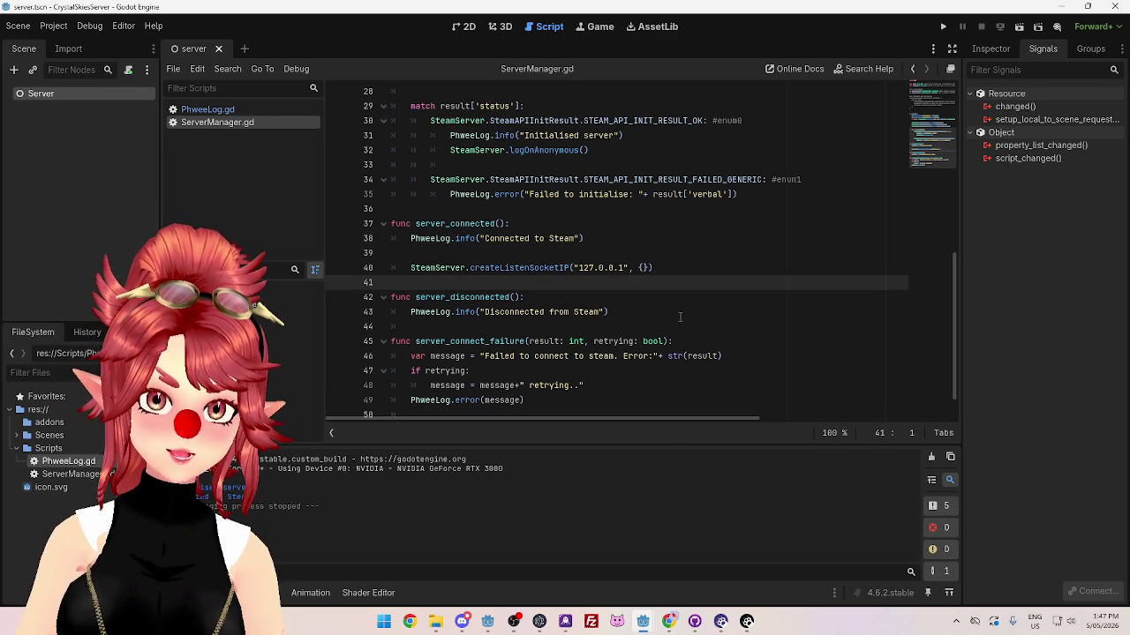
{"action": "left_click", "coordinate": [669, 621]}
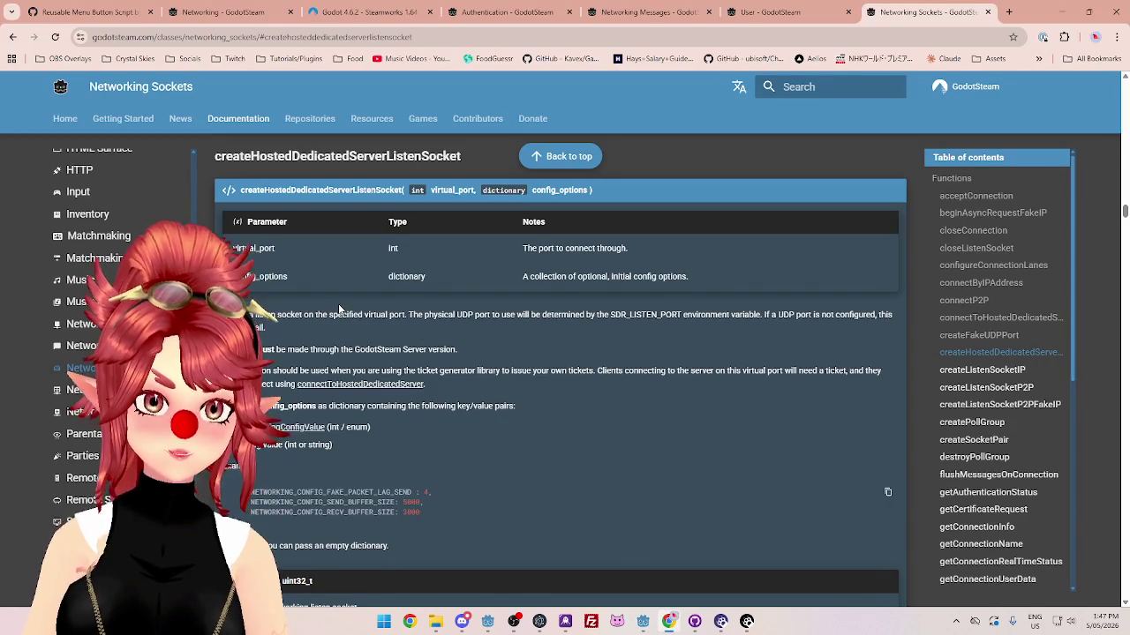
Step: Scroll to the listen socket function's Returns section, then go back to line 40 in ServerManager.gd
{"action": "scroll", "coordinate": [345, 312], "scroll_direction": "down", "scroll_amount": 1}
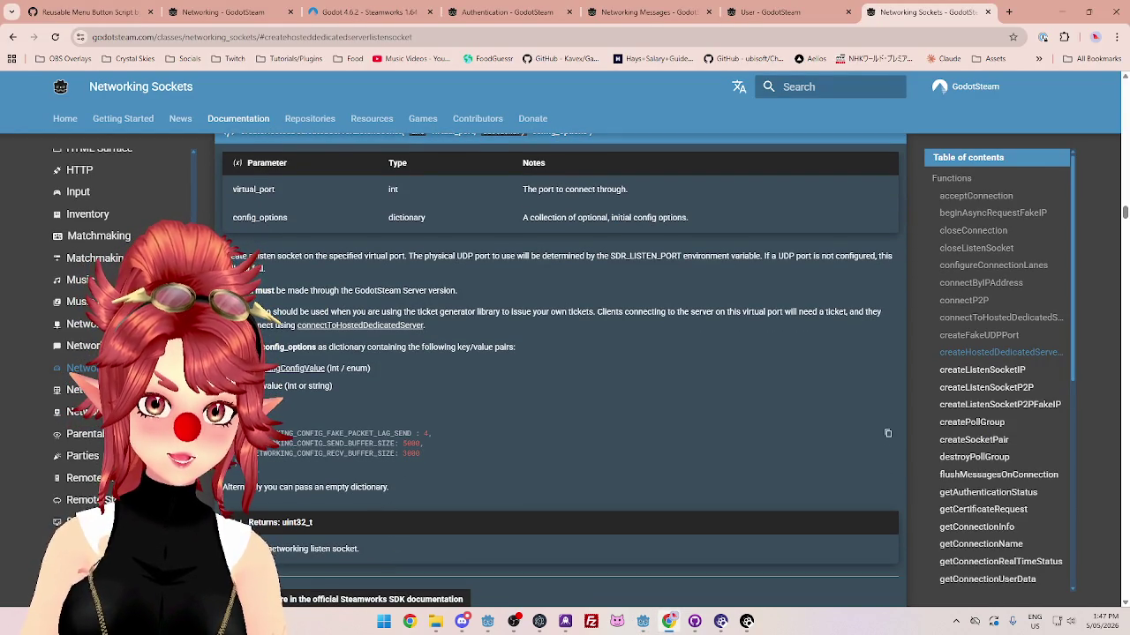
{"action": "mouse_move", "coordinate": [645, 624]}
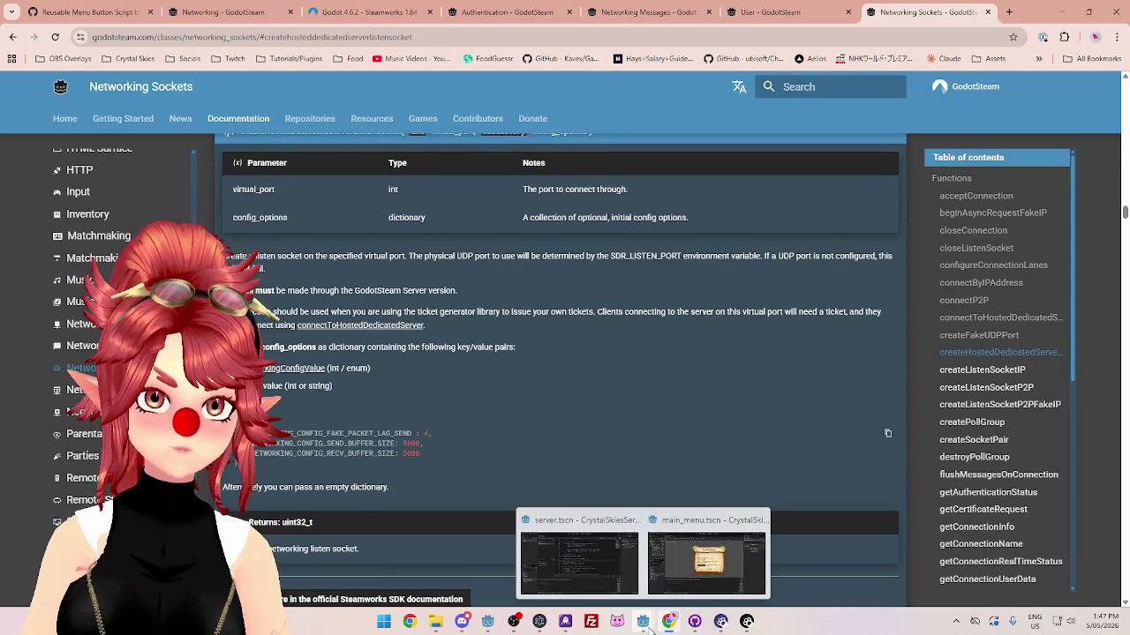
{"action": "left_click", "coordinate": [604, 538]}
{"action": "left_click", "coordinate": [412, 268]}
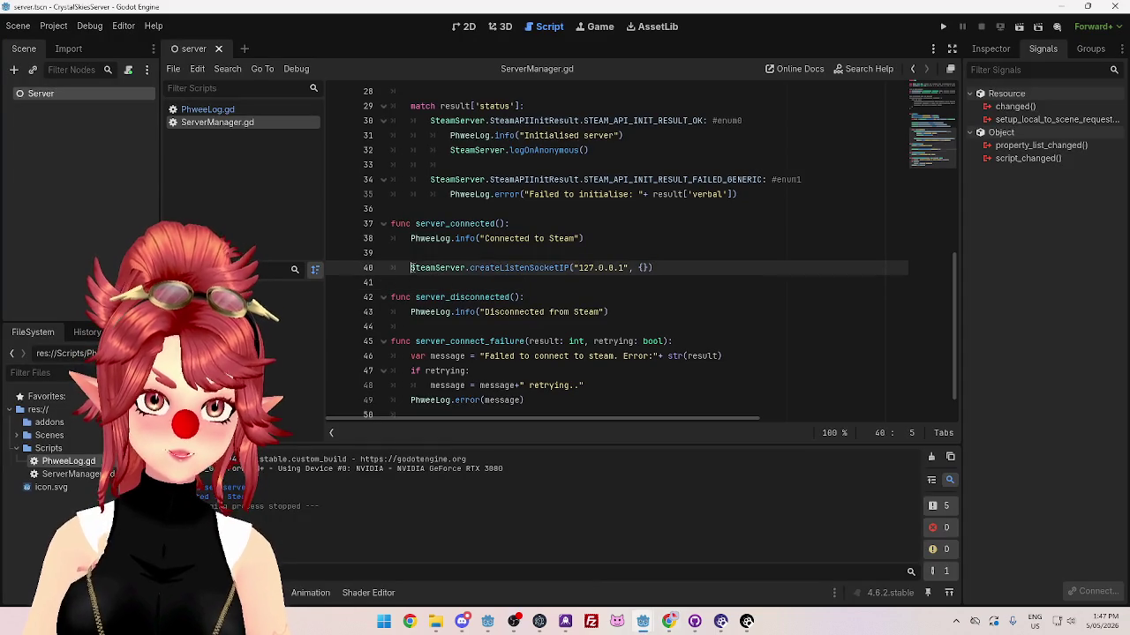
Step: Assign the createListenSocketIP result to socket by prefixing the call with 'socket = '
{"action": "mouse_move", "coordinate": [497, 267]}
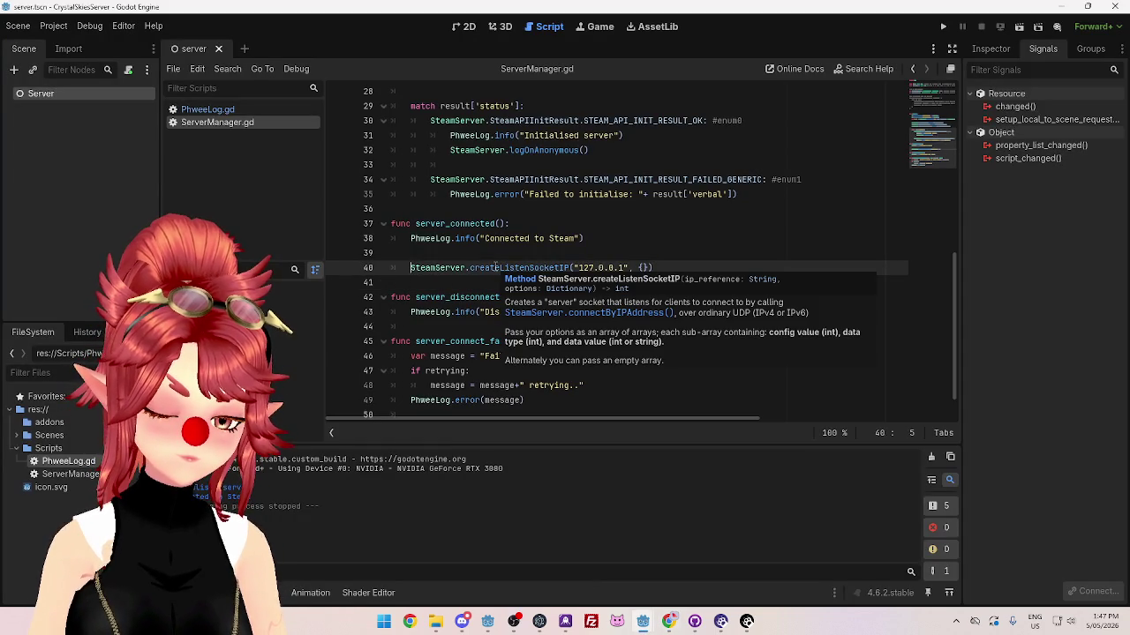
{"action": "type", "text": "socket ="}
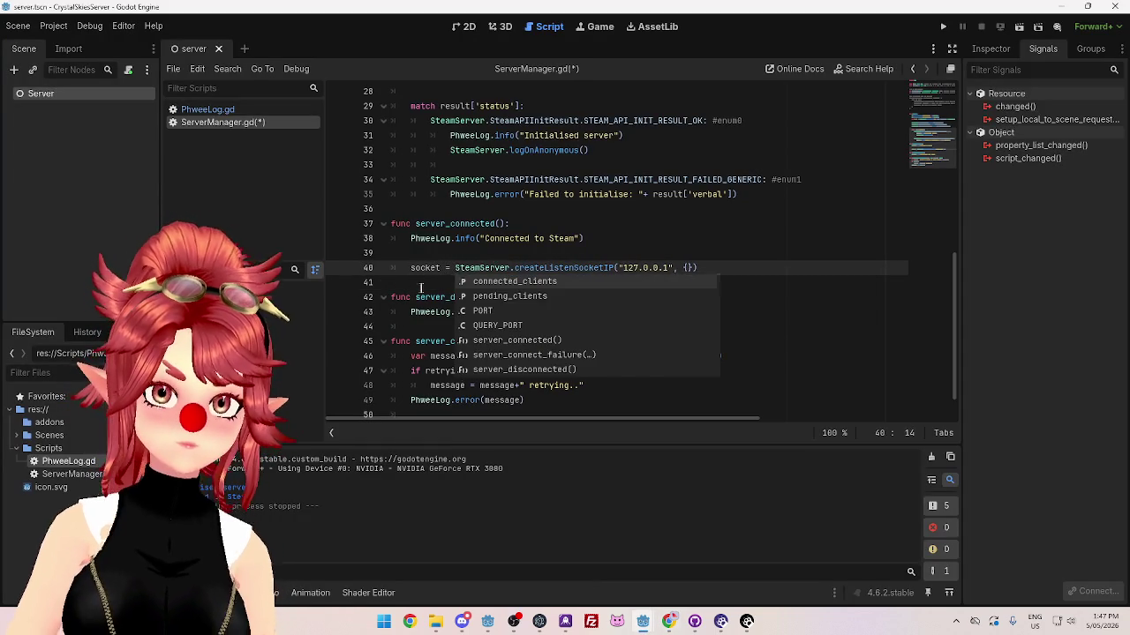
{"action": "key", "text": "Escape"}
Step: Add blank lines under the constants at the top of ServerManager.gd
{"action": "key", "text": "Up"}
{"action": "scroll", "coordinate": [435, 265], "scroll_direction": "up", "scroll_amount": 10}
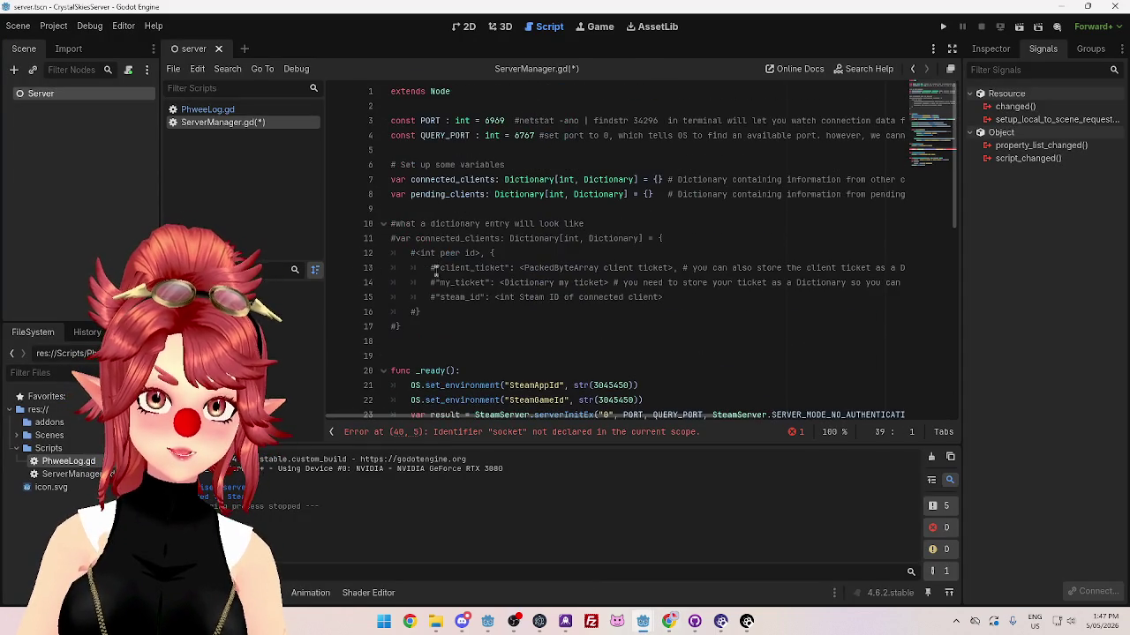
{"action": "left_click", "coordinate": [424, 151]}
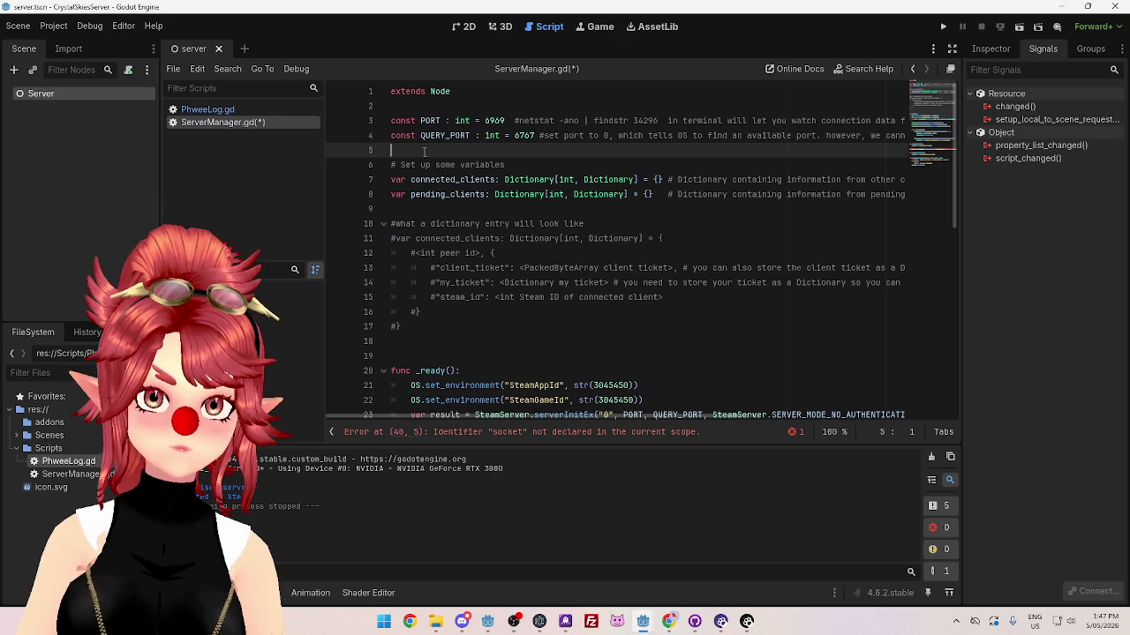
{"action": "key", "text": "Return"}
{"action": "key", "text": "Return"}
{"action": "key", "text": "Up"}
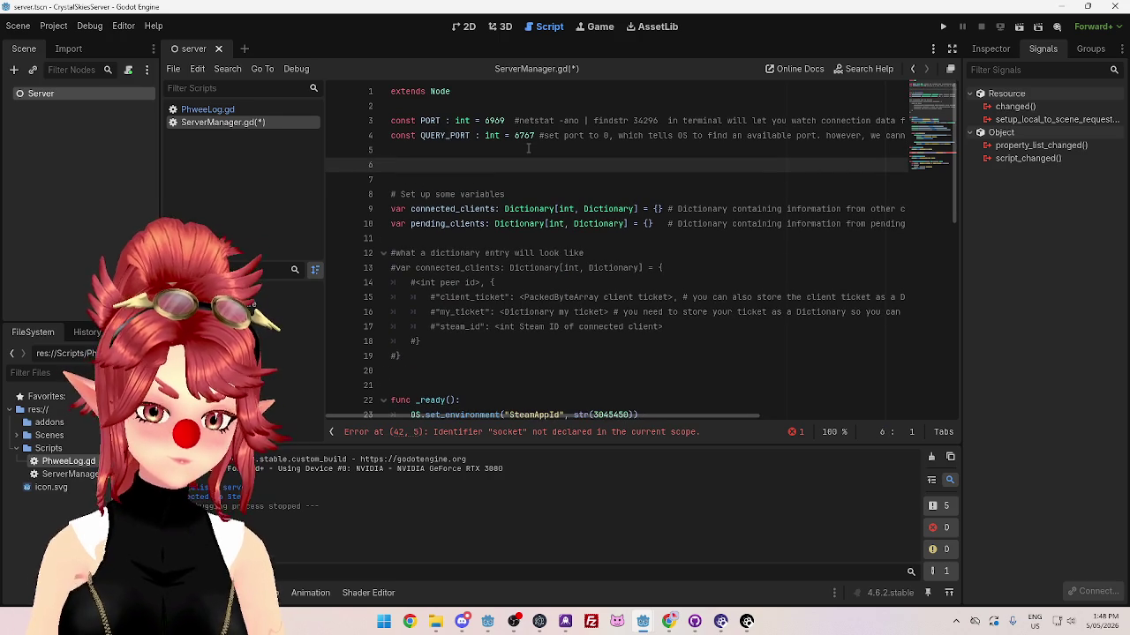
{"action": "left_click", "coordinate": [485, 621]}
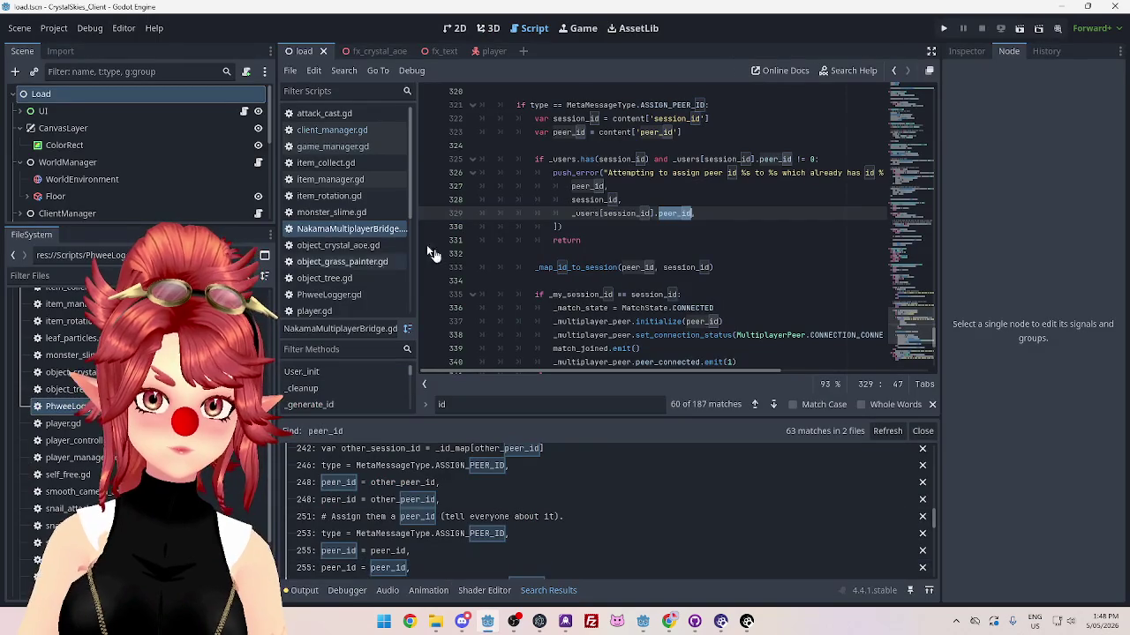
Step: Check client_manager.gd's socket declaration, then add 'var socket' on line 6 of ServerManager.gd
{"action": "left_click", "coordinate": [332, 130]}
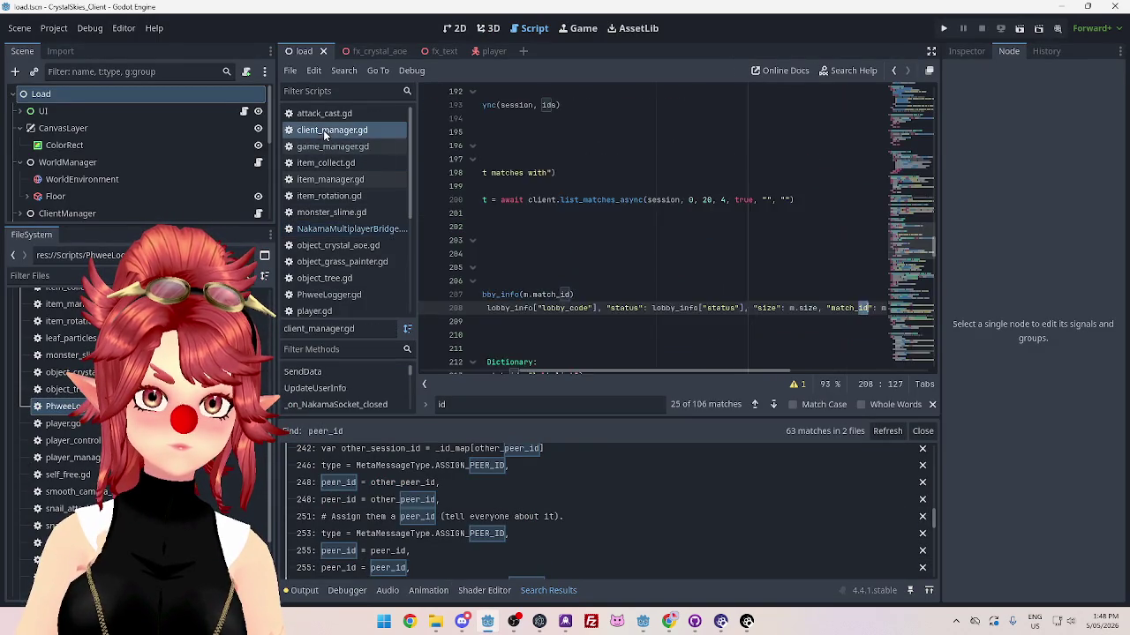
{"action": "scroll", "coordinate": [939, 202], "scroll_direction": "up", "scroll_amount": 15}
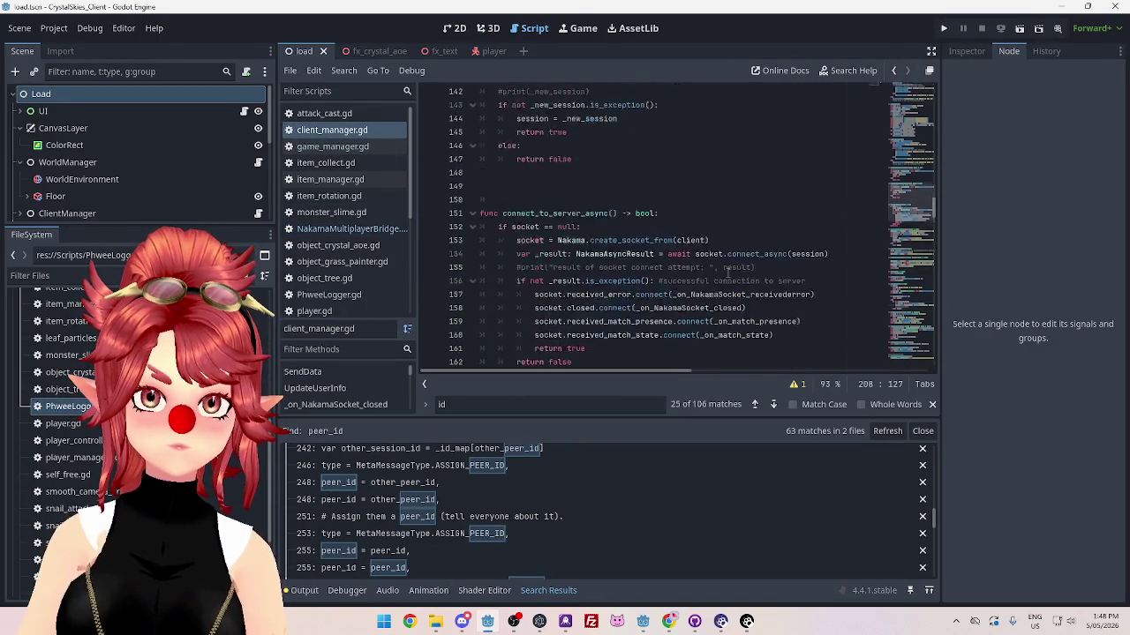
{"action": "scroll", "coordinate": [934, 183], "scroll_direction": "up", "scroll_amount": 20}
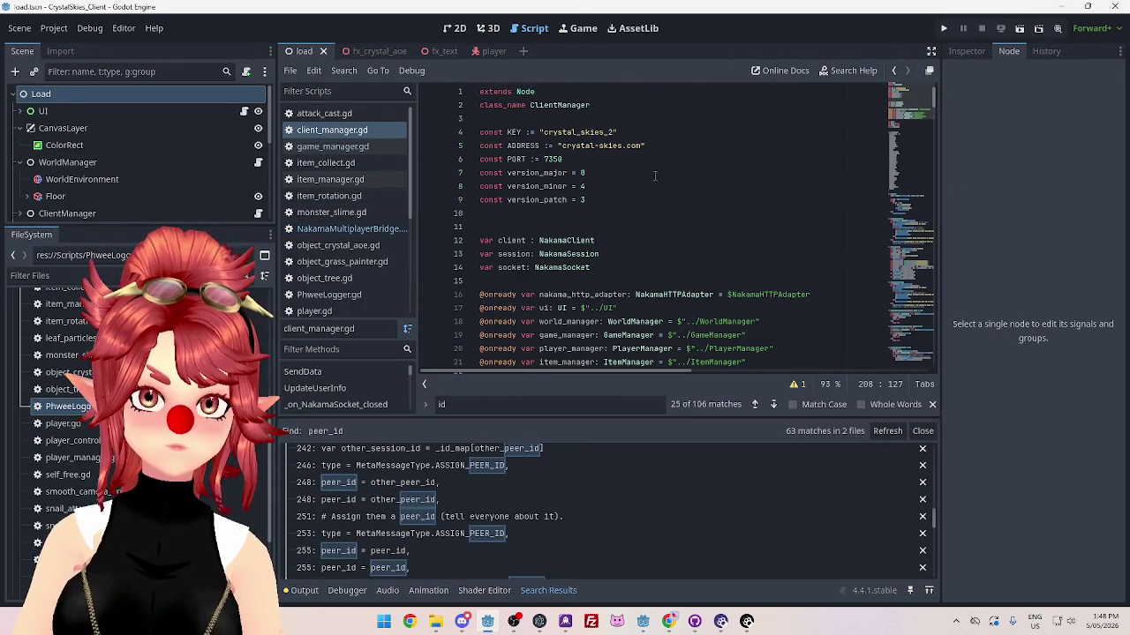
{"action": "key", "text": "alt+Tab"}
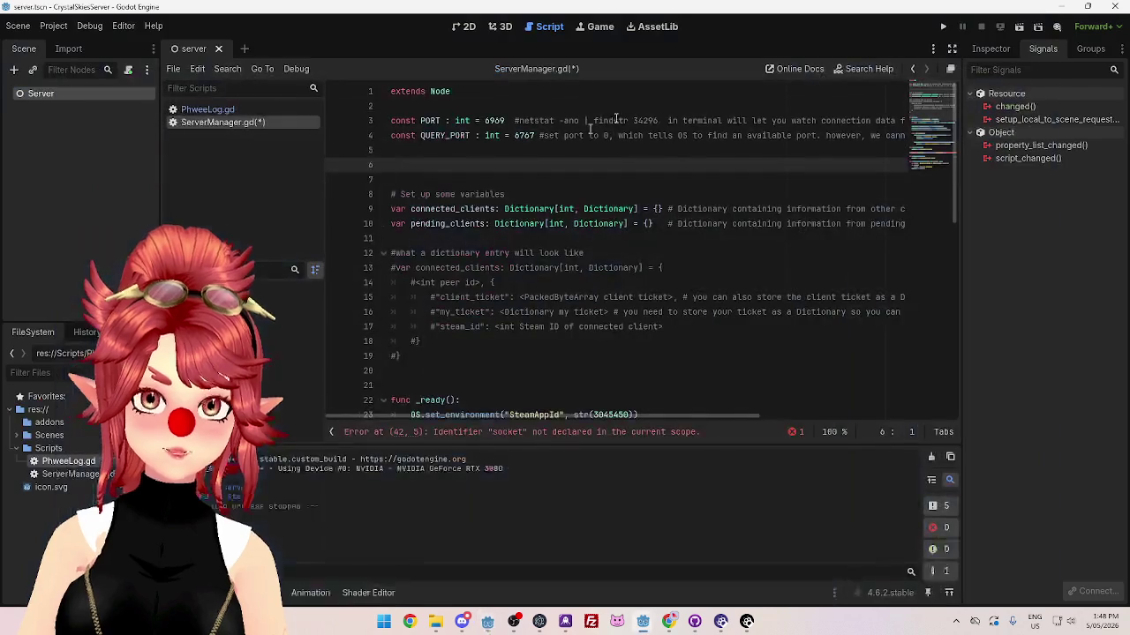
{"action": "type", "text": "var socket"}
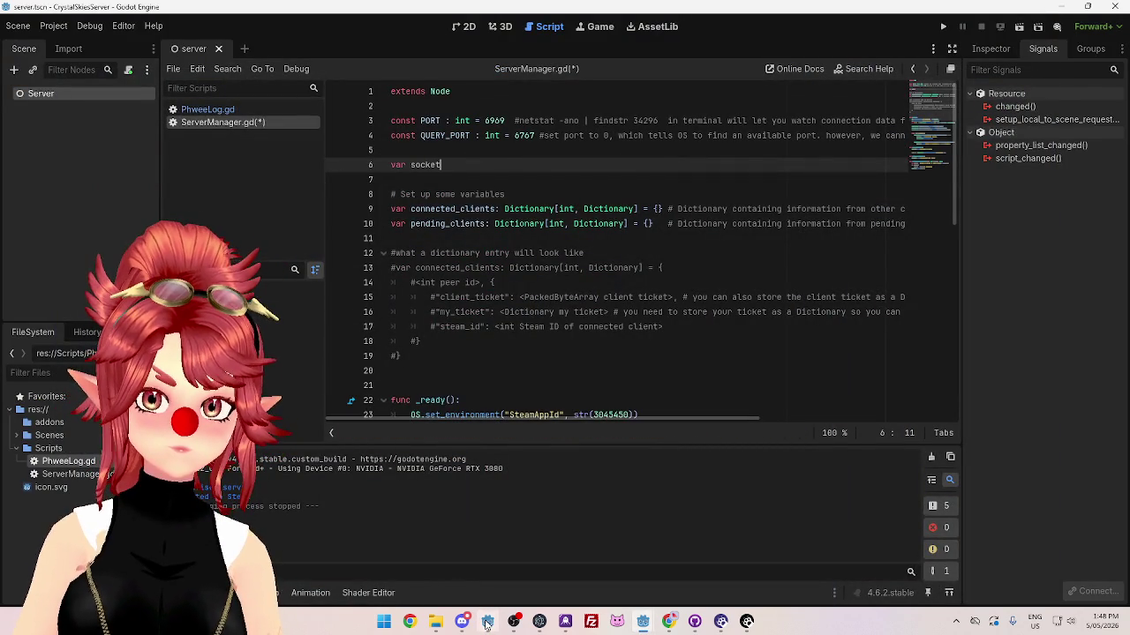
Step: Glance at the client project again, then bring up the GodotSteam Networking Sockets docs
{"action": "mouse_move", "coordinate": [486, 623]}
{"action": "left_click", "coordinate": [486, 561]}
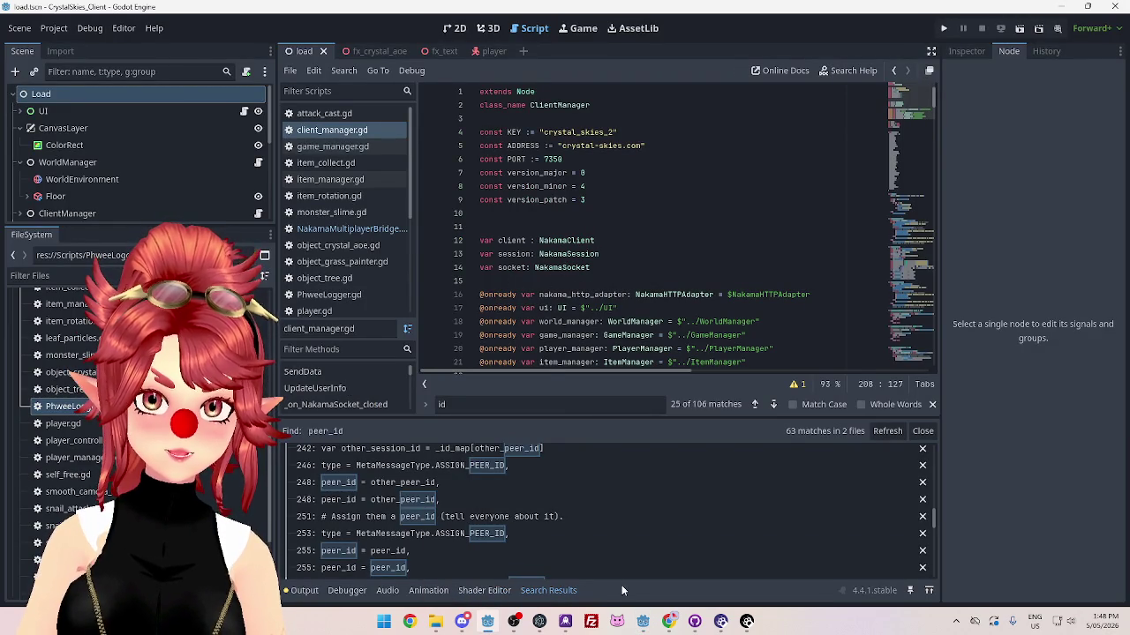
{"action": "left_click", "coordinate": [587, 556]}
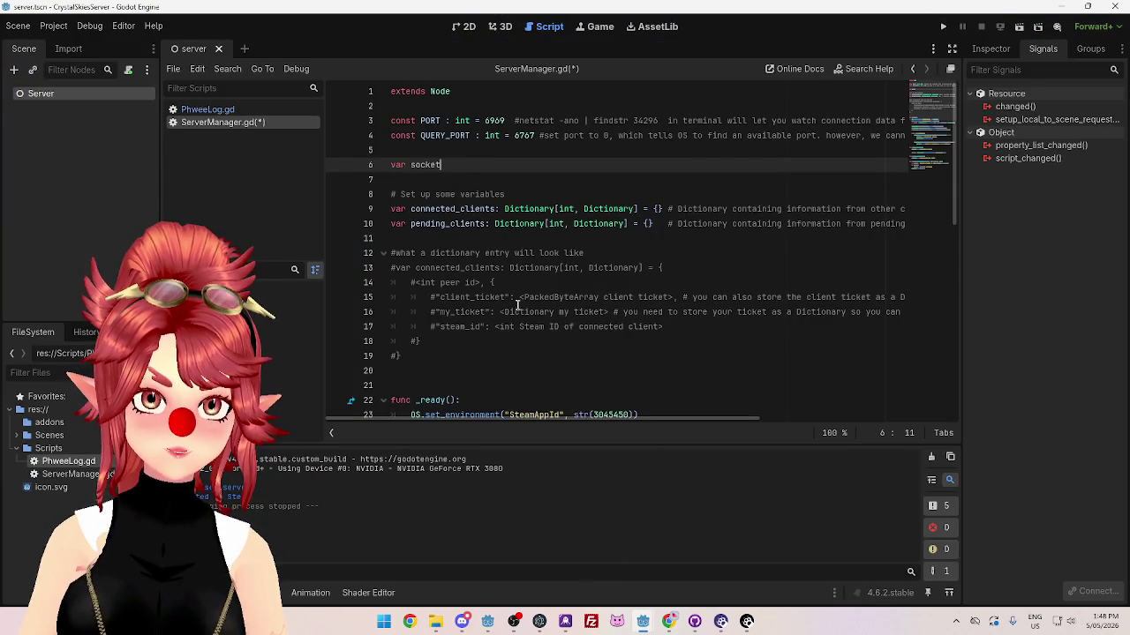
{"action": "left_click", "coordinate": [669, 621]}
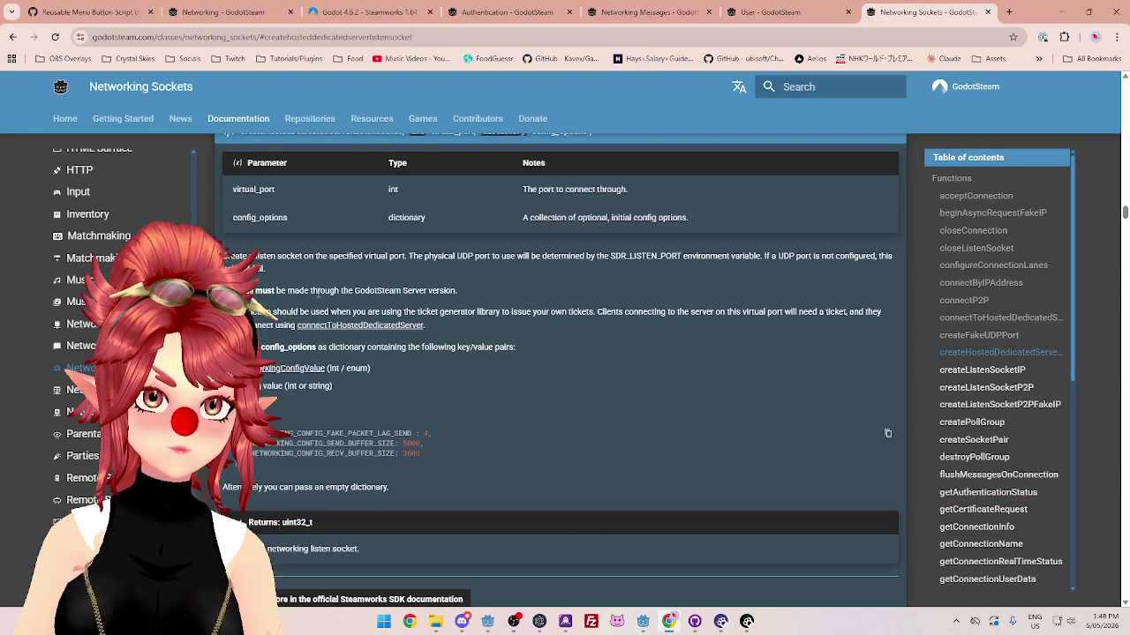
Step: Read the createListenSocketIP parameters and return value, then return to ServerManager.gd in Godot
{"action": "scroll", "coordinate": [296, 282], "scroll_direction": "up", "scroll_amount": 1}
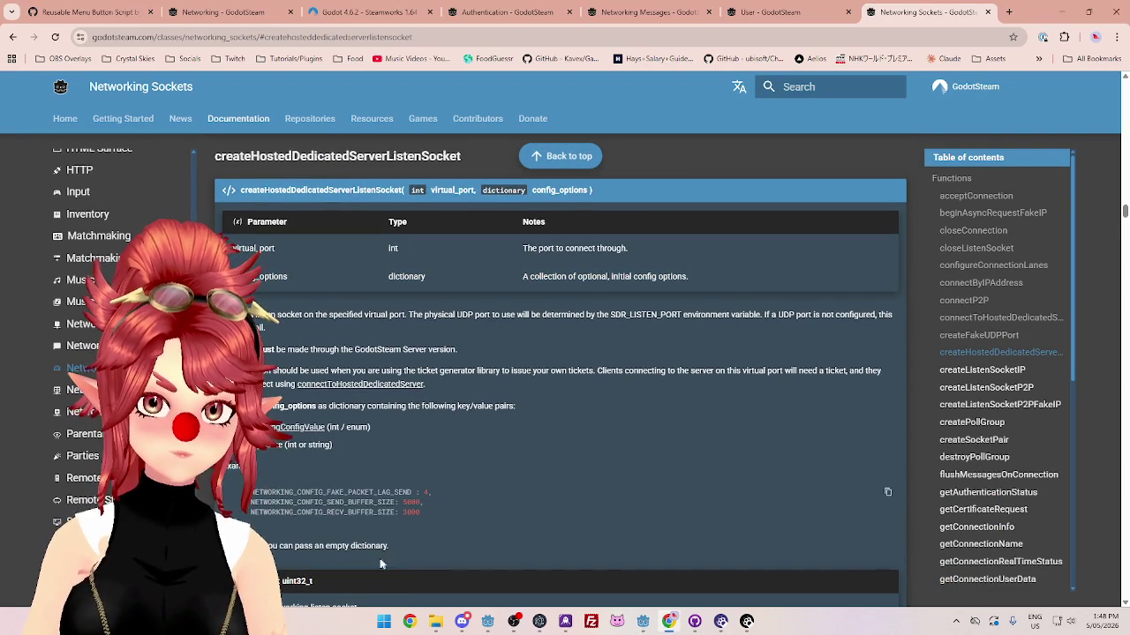
{"action": "left_click", "coordinate": [981, 370]}
{"action": "scroll", "coordinate": [476, 323], "scroll_direction": "down", "scroll_amount": 2}
{"action": "scroll", "coordinate": [477, 323], "scroll_direction": "up", "scroll_amount": 1}
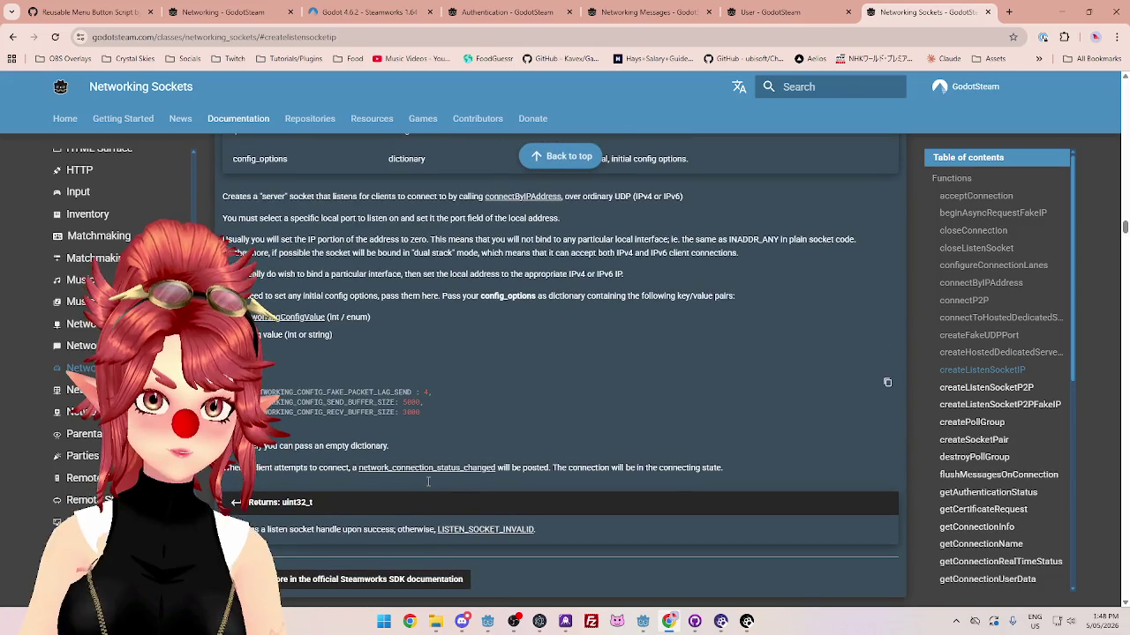
{"action": "scroll", "coordinate": [474, 493], "scroll_direction": "up", "scroll_amount": 1}
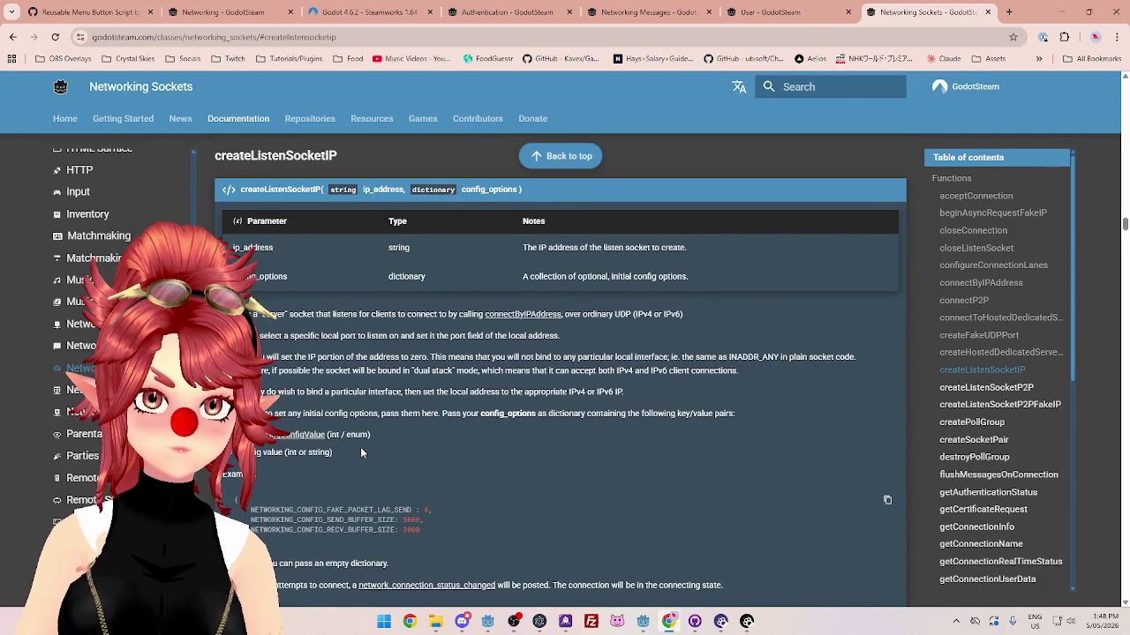
{"action": "scroll", "coordinate": [360, 447], "scroll_direction": "down", "scroll_amount": 1}
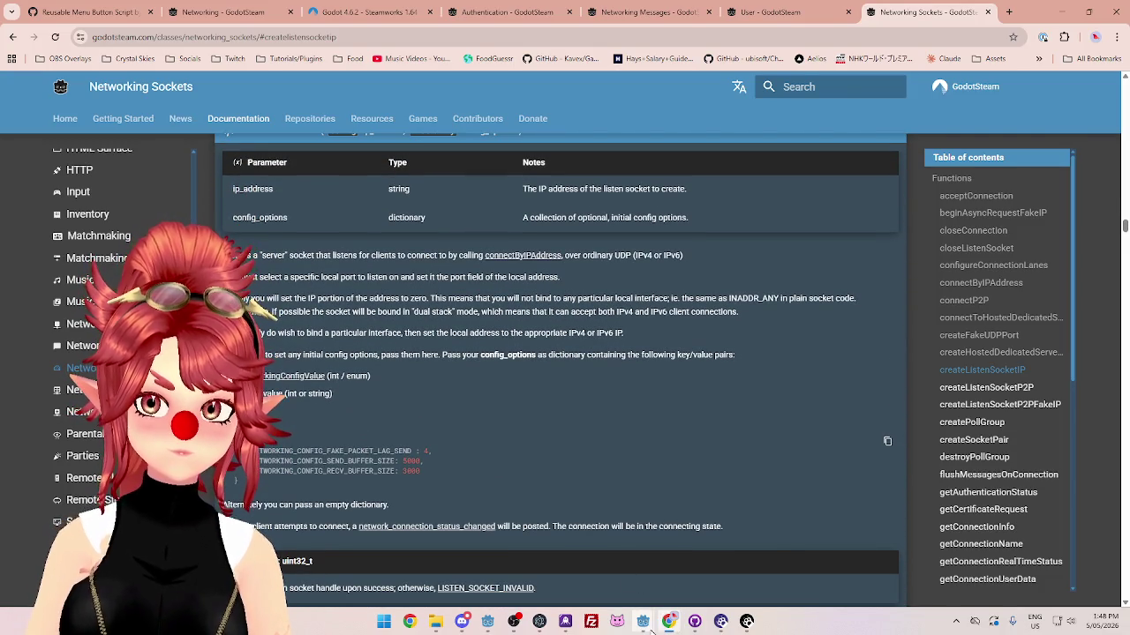
{"action": "mouse_move", "coordinate": [644, 622]}
{"action": "left_click", "coordinate": [576, 565]}
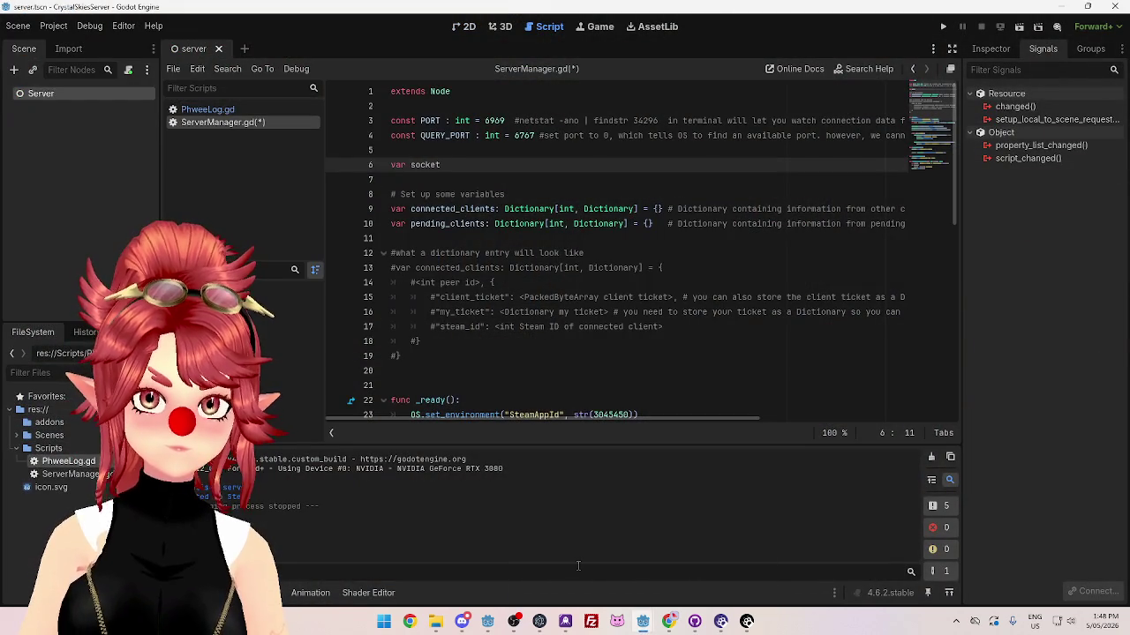
Step: Remove the blank line above the socket assignment, add print(socket) below it, and save
{"action": "scroll", "coordinate": [471, 289], "scroll_direction": "down", "scroll_amount": 9}
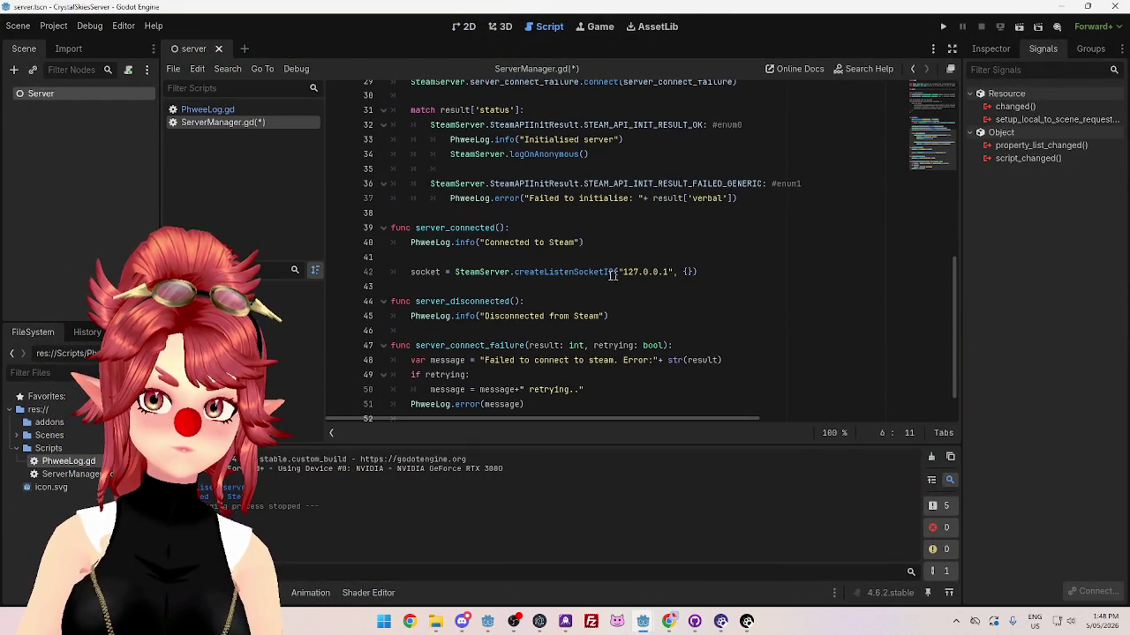
{"action": "left_click", "coordinate": [497, 274]}
{"action": "key", "text": "alt+Down"}
{"action": "key", "text": "alt+Up"}
{"action": "key", "text": "alt+Up"}
{"action": "key", "text": "Up"}
{"action": "left_click", "coordinate": [512, 275]}
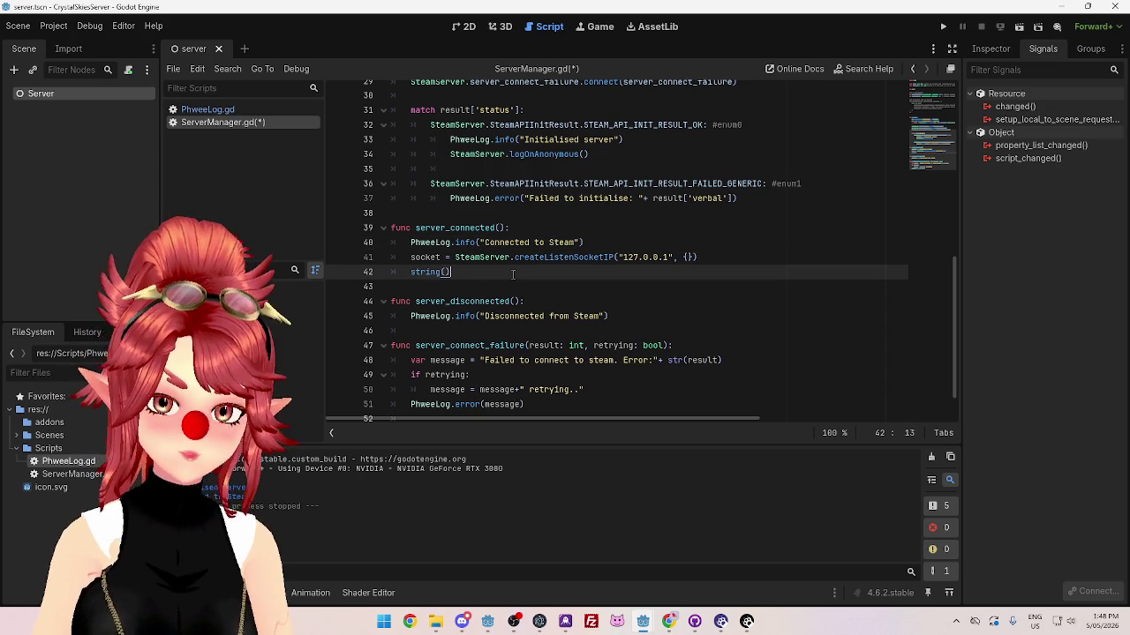
{"action": "type", "text": "t)"}
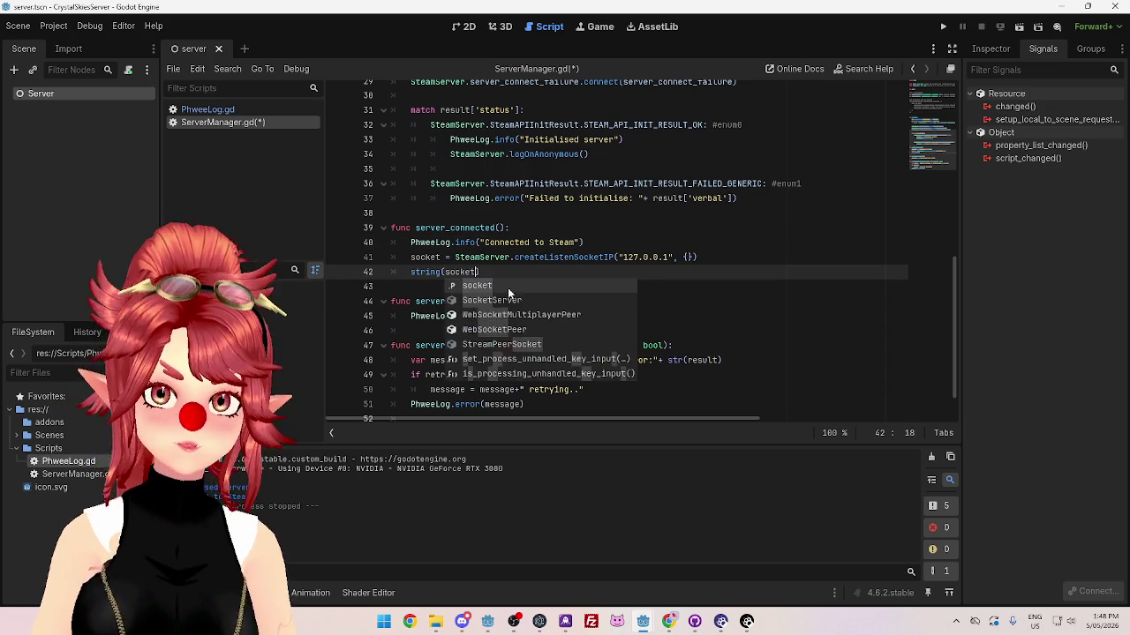
{"action": "key", "text": "ctrl+s"}
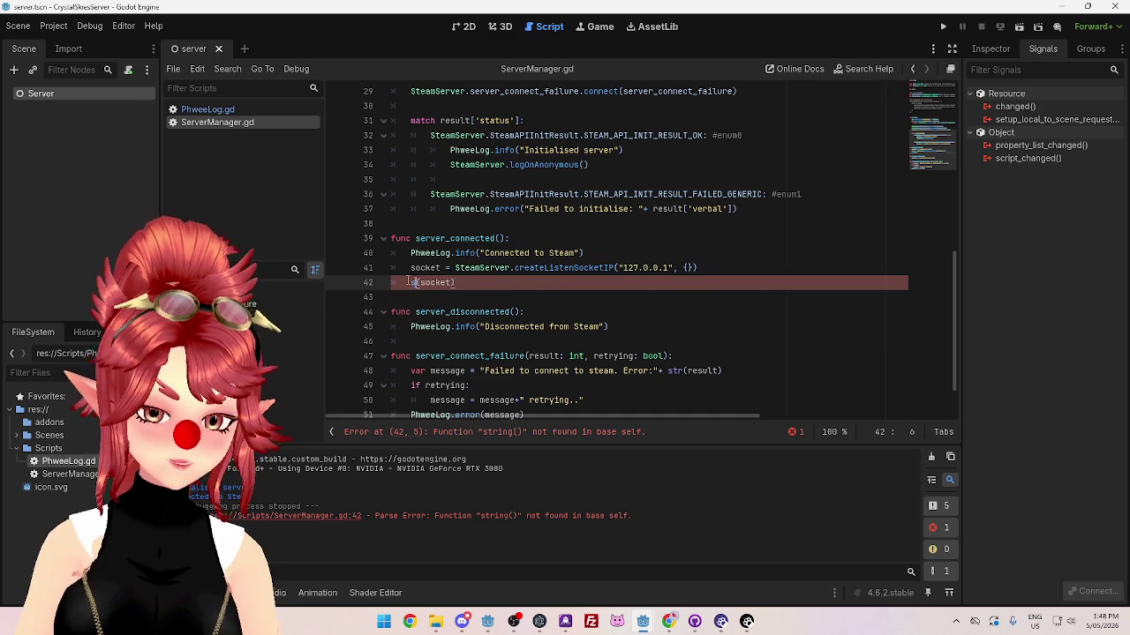
Step: Delete a stray character, save ServerManager.gd again, and run the server project
{"action": "type", "text": "p"}
{"action": "key", "text": "BackSpace"}
{"action": "key", "text": "BackSpace"}
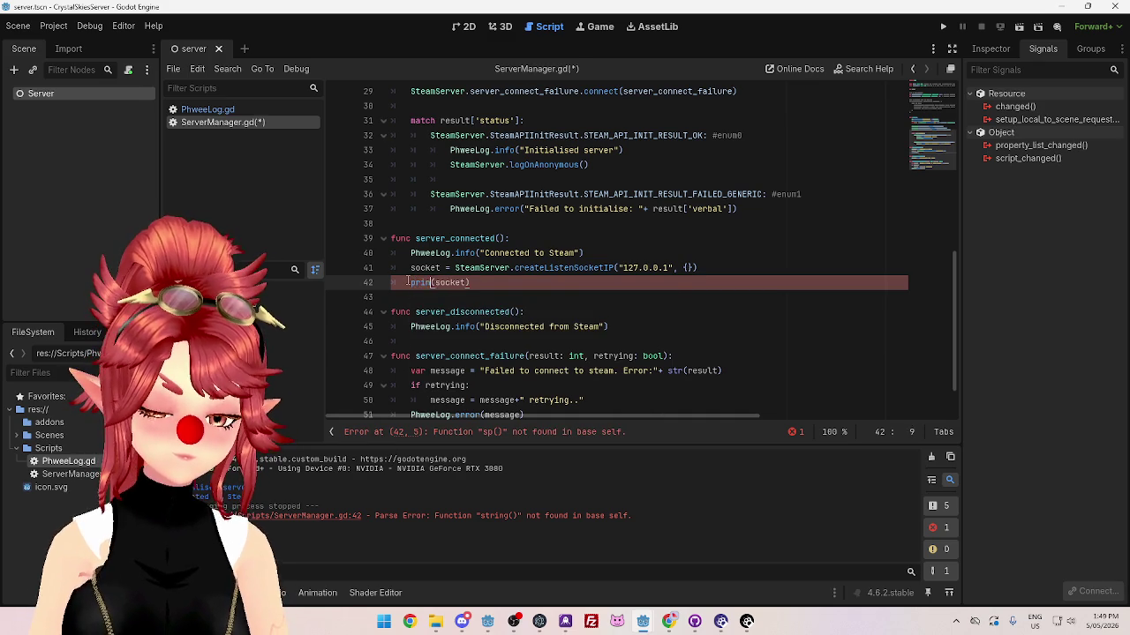
{"action": "left_click", "coordinate": [450, 283], "text": "ctrl"}
{"action": "scroll", "coordinate": [520, 315], "scroll_direction": "down", "scroll_amount": 6}
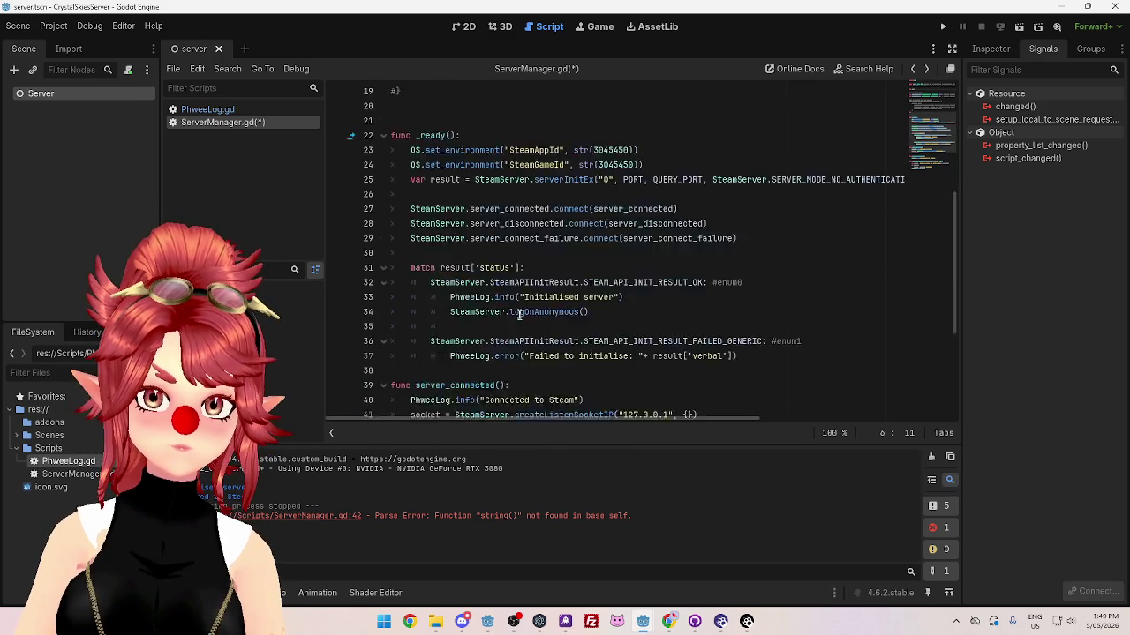
{"action": "scroll", "coordinate": [519, 315], "scroll_direction": "down", "scroll_amount": 4}
{"action": "left_click", "coordinate": [532, 247]}
{"action": "key", "text": "ctrl+s"}
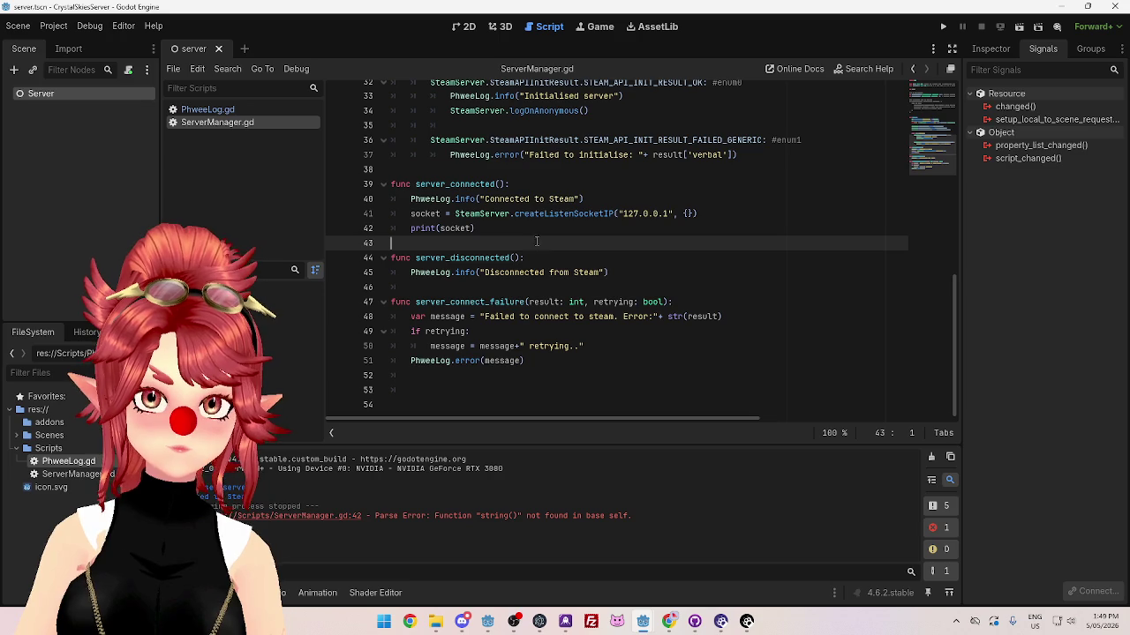
{"action": "left_click", "coordinate": [942, 28]}
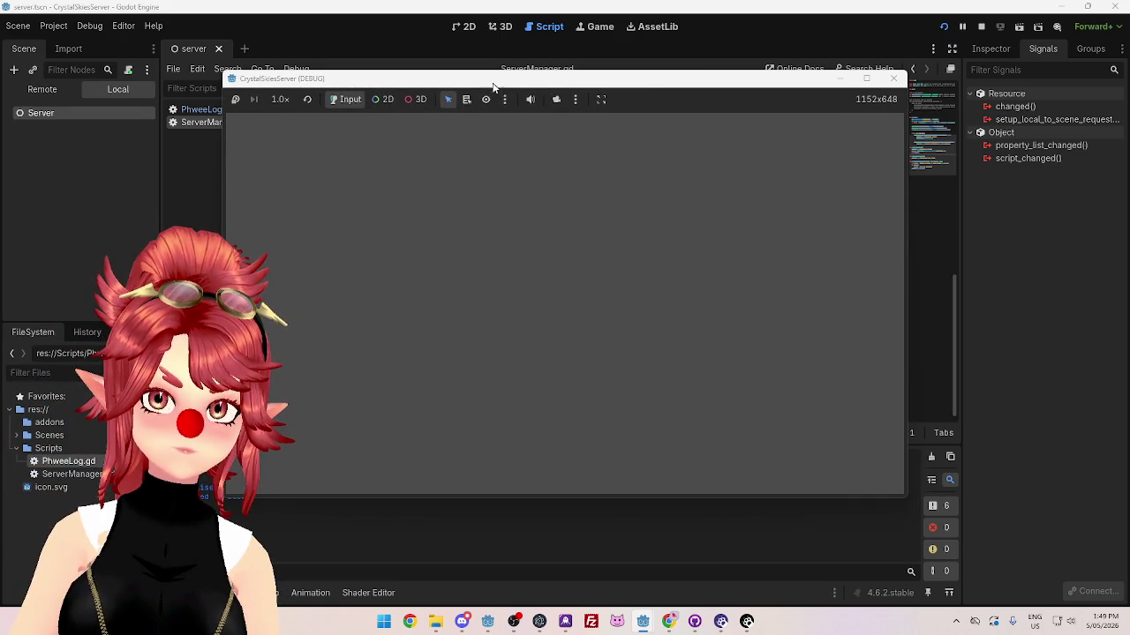
Step: Close the running server window and place the caret after the "127.0.0.1" address string
{"action": "left_click_drag", "start_coordinate": [493, 84], "coordinate": [552, 68]}
{"action": "left_click", "coordinate": [954, 63]}
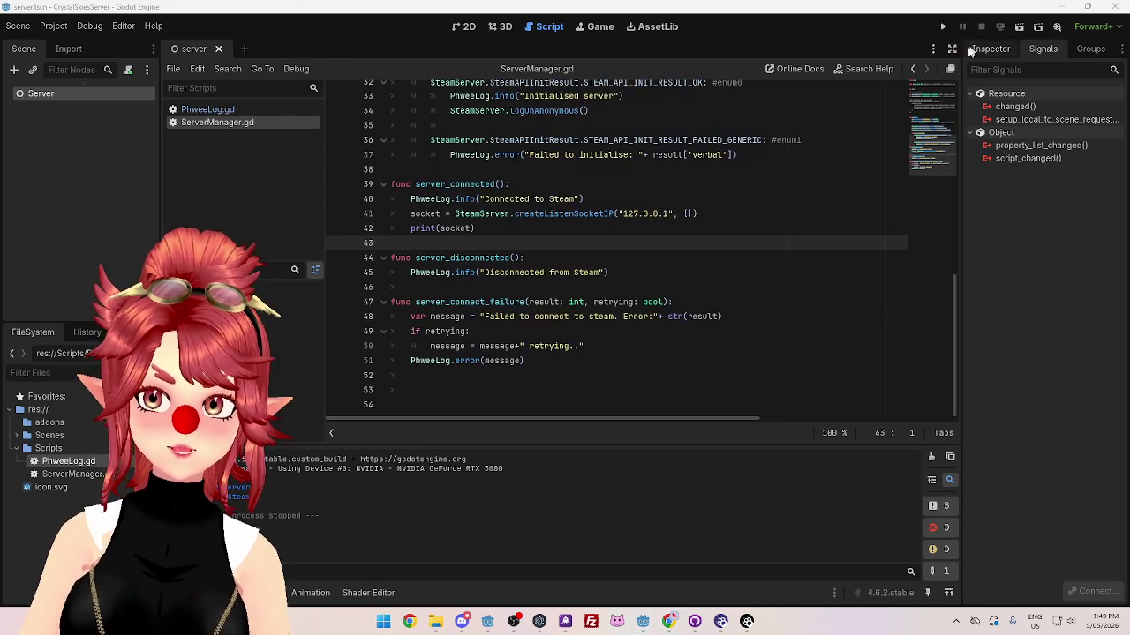
{"action": "left_click", "coordinate": [622, 214]}
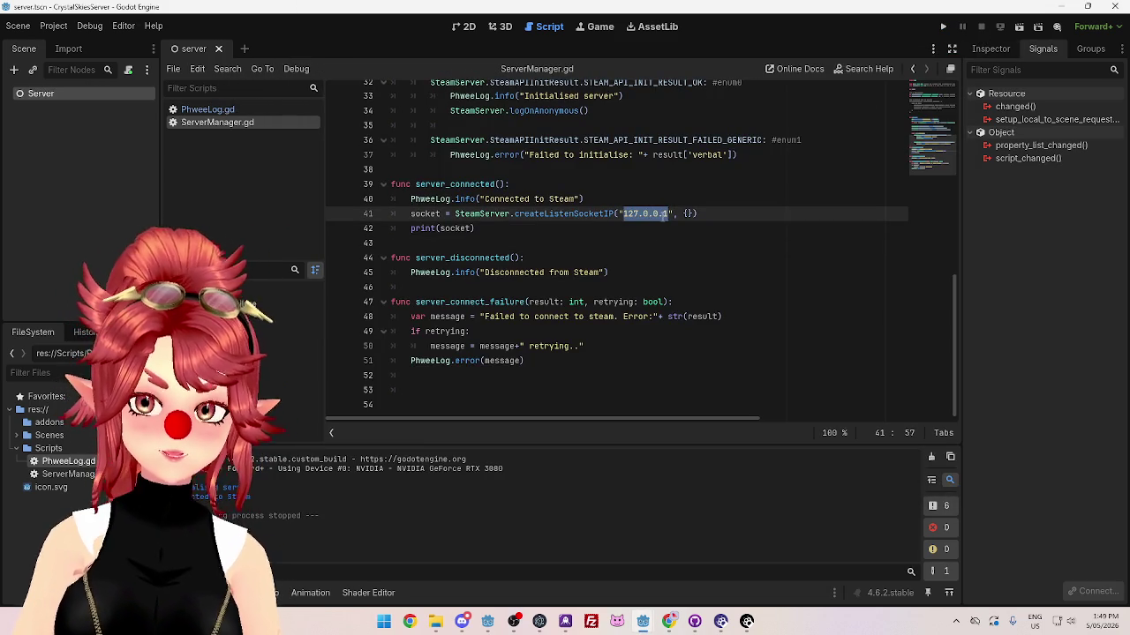
{"action": "left_click", "coordinate": [663, 213]}
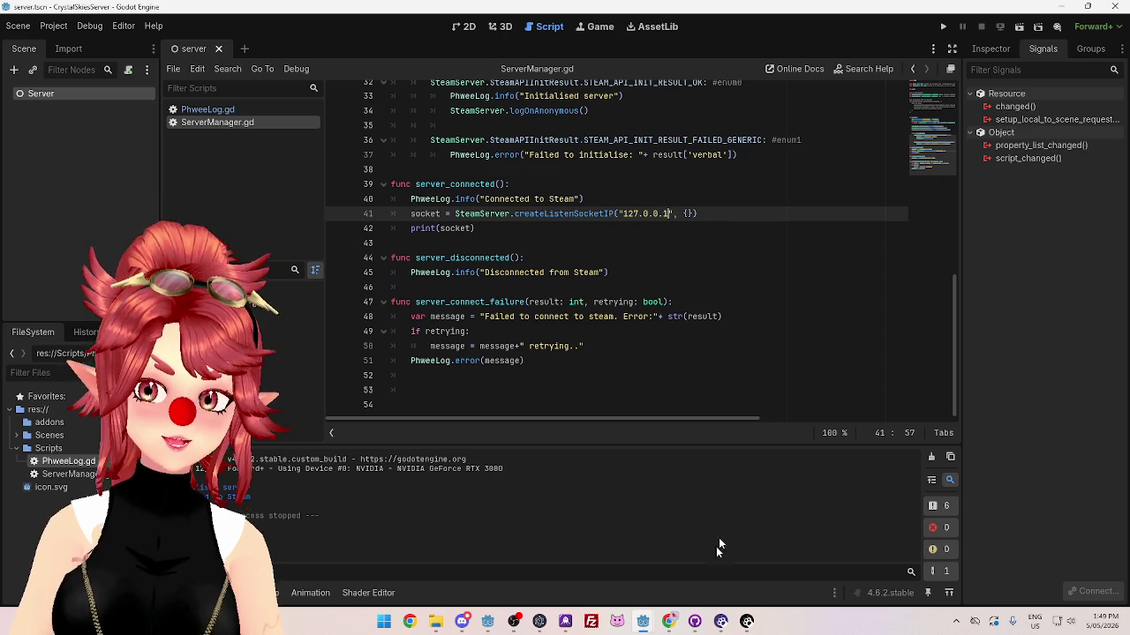
Step: Append :6969 so the listen address reads "127.0.0.1:6969", then rerun the server with F5
{"action": "mouse_move", "coordinate": [666, 624]}
{"action": "left_click", "coordinate": [705, 583]}
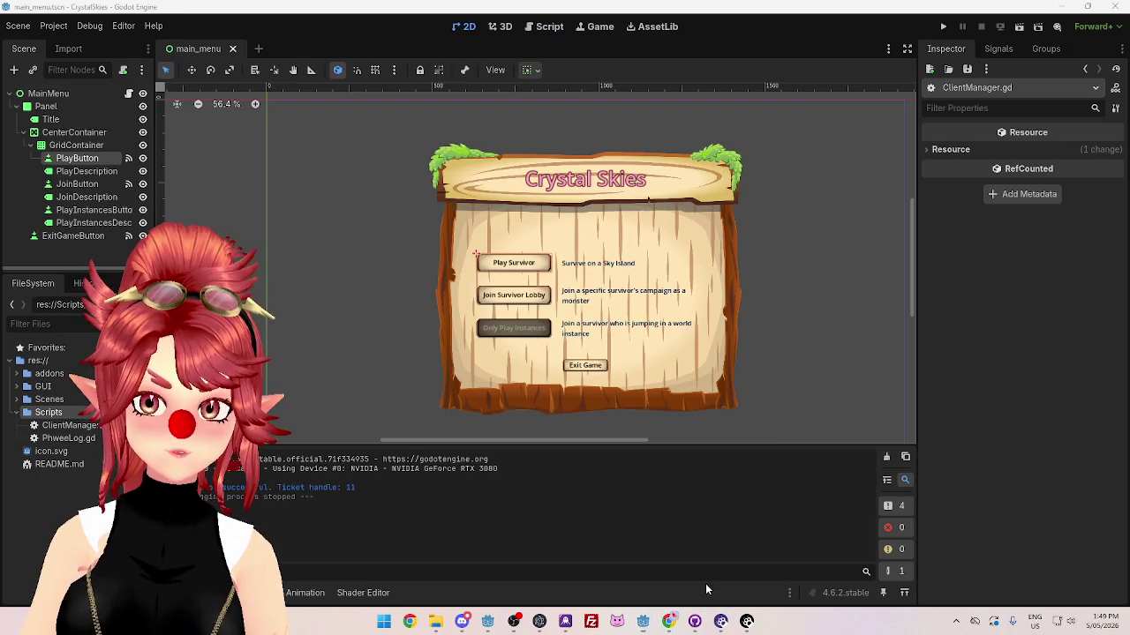
{"action": "left_click", "coordinate": [604, 572]}
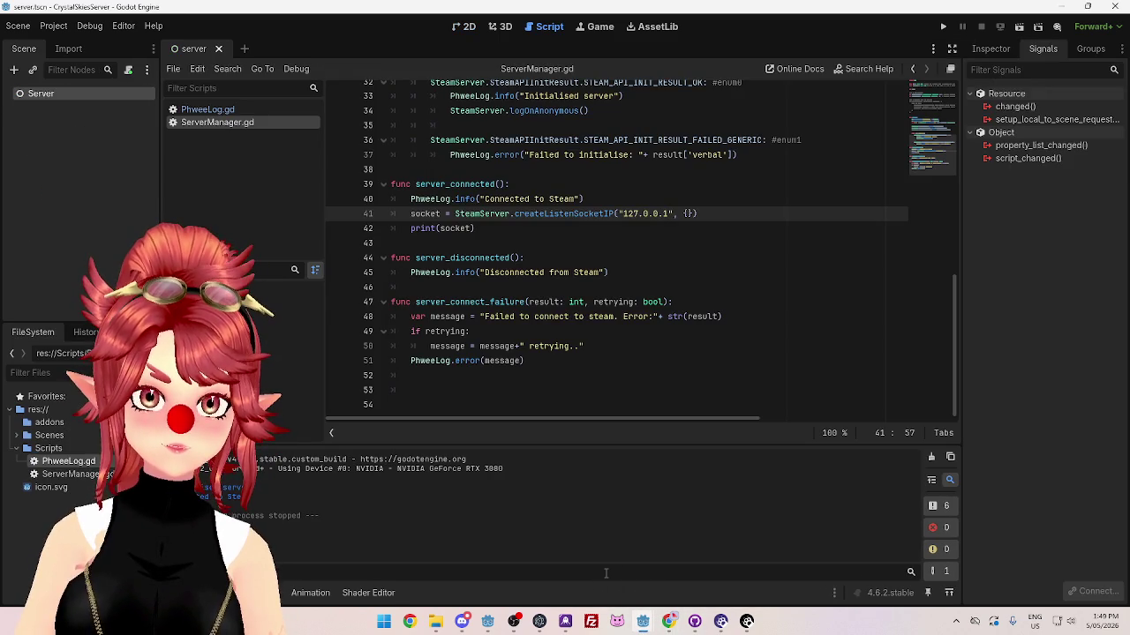
{"action": "mouse_move", "coordinate": [458, 270]}
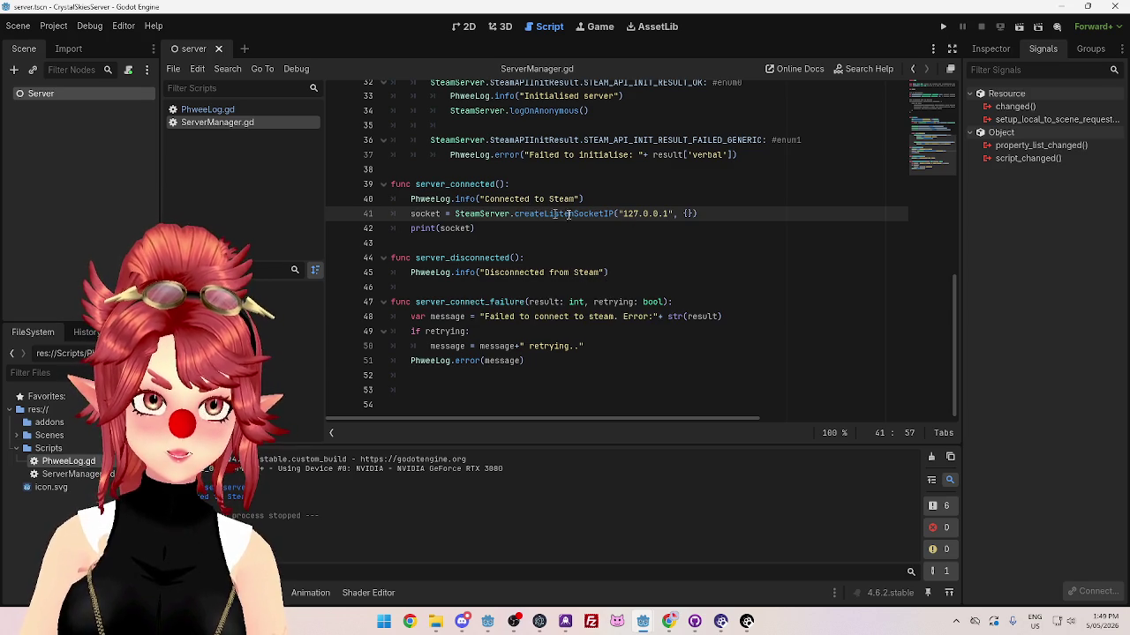
{"action": "scroll", "coordinate": [698, 226], "scroll_direction": "up", "scroll_amount": 10}
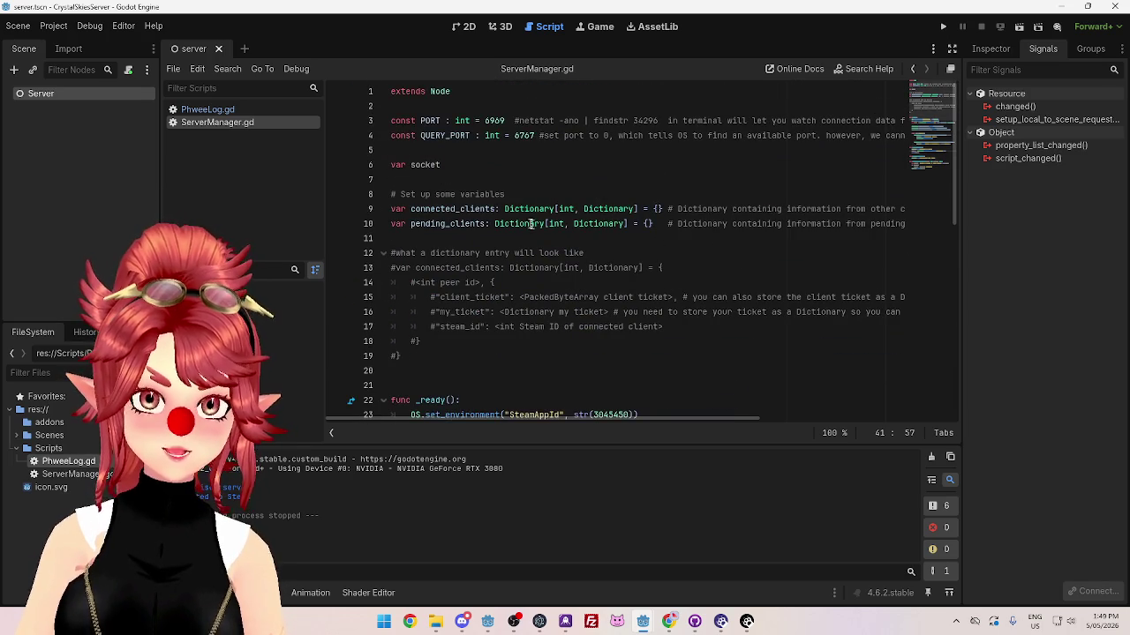
{"action": "scroll", "coordinate": [780, 336], "scroll_direction": "down", "scroll_amount": 8}
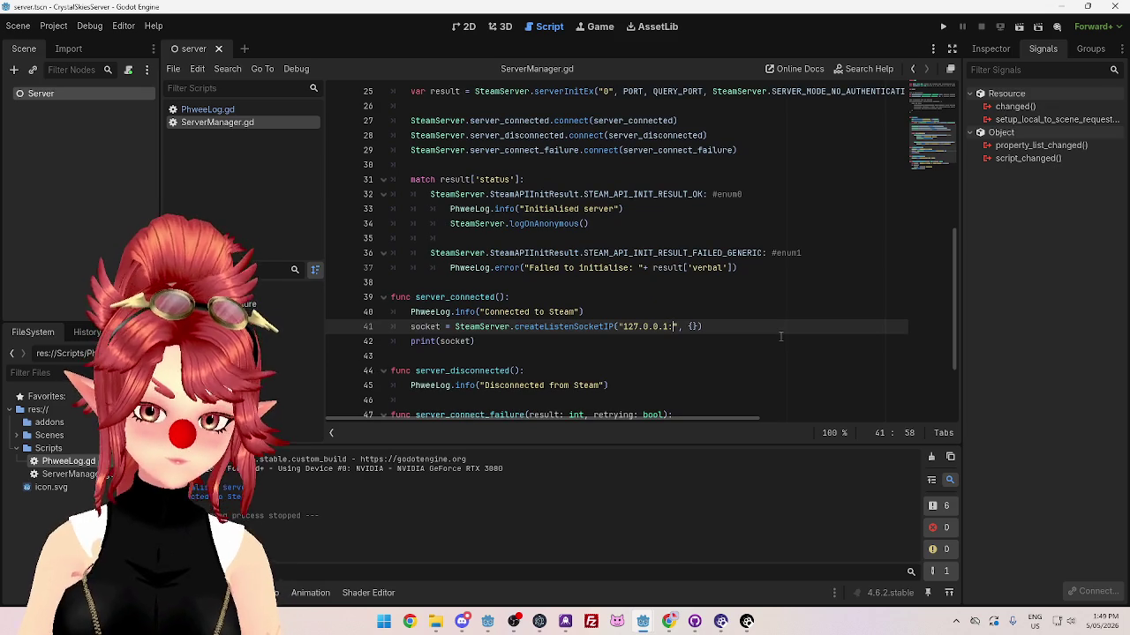
{"action": "type", "text": ":6969"}
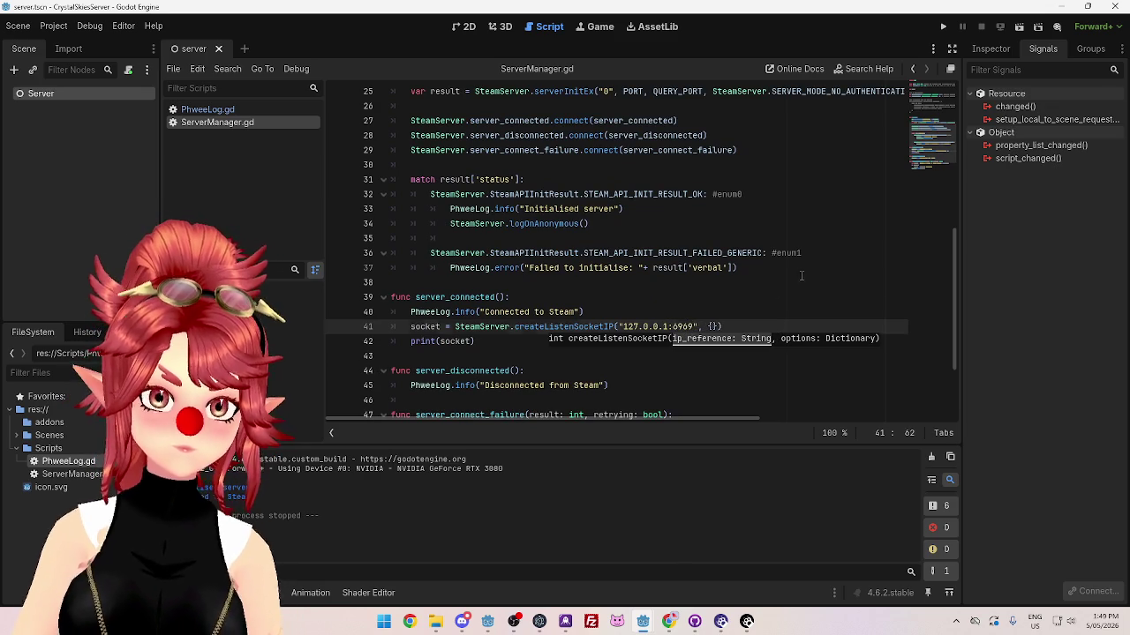
{"action": "left_click", "coordinate": [715, 282]}
{"action": "key", "text": "F5"}
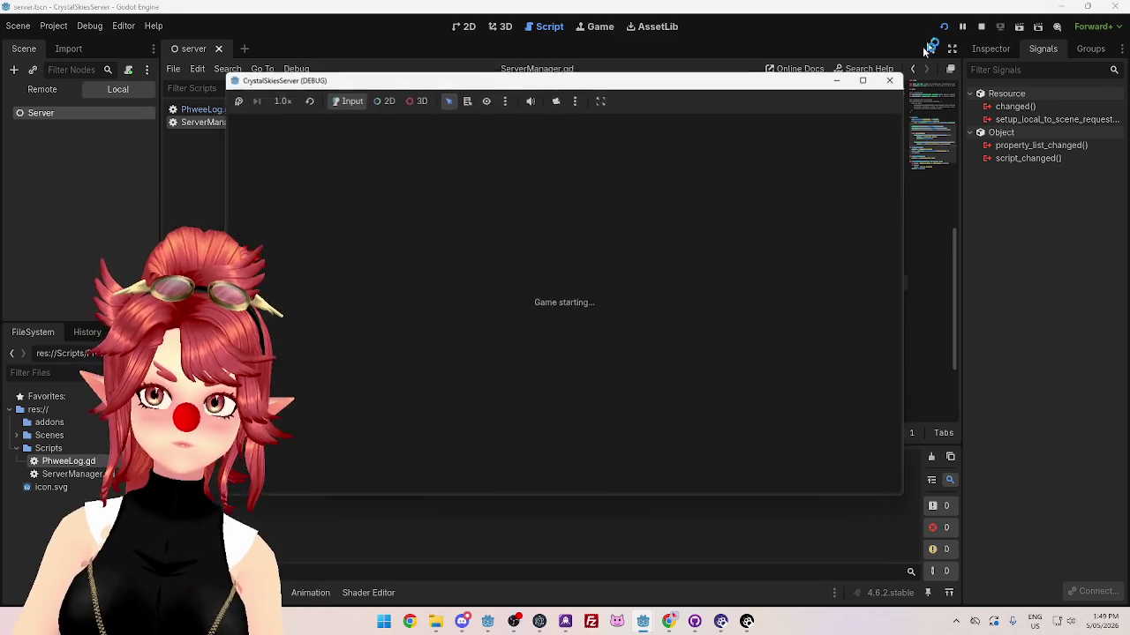
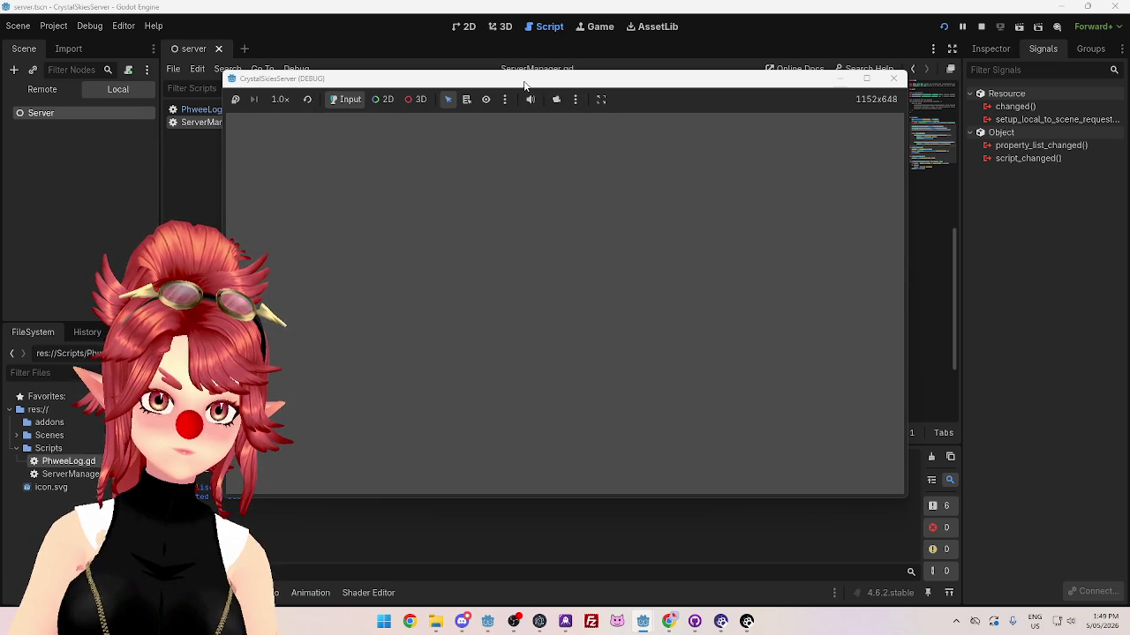
Step: Close the CrystalSkiesServer window to stop the test, glance at the docs, and return to ServerManager.gd
{"action": "left_click_drag", "start_coordinate": [524, 86], "coordinate": [576, 81]}
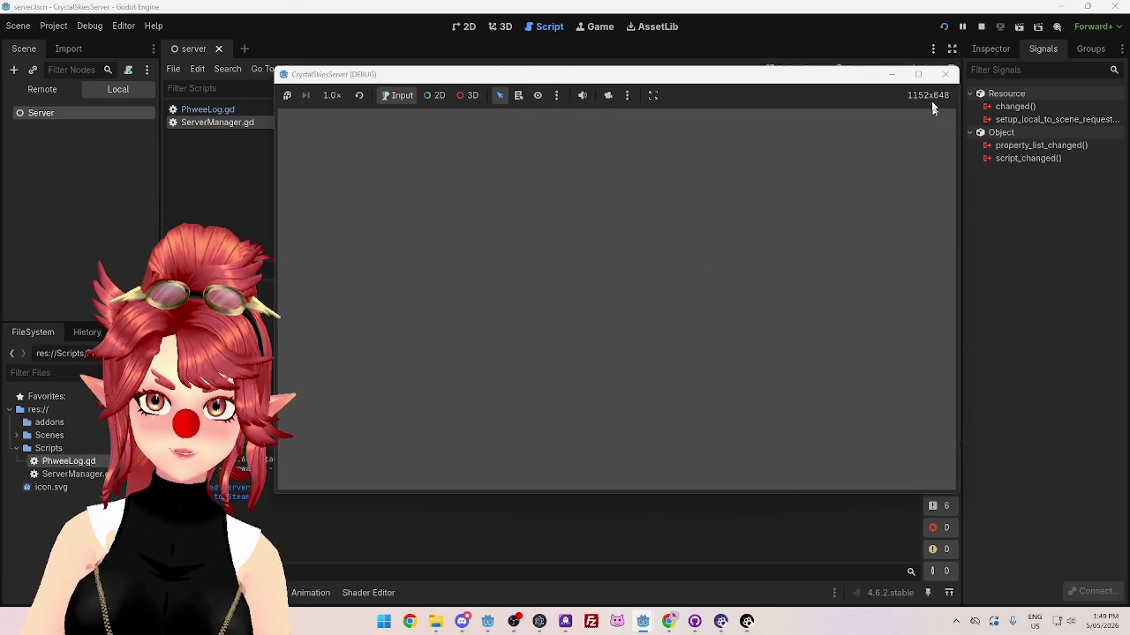
{"action": "left_click", "coordinate": [945, 75]}
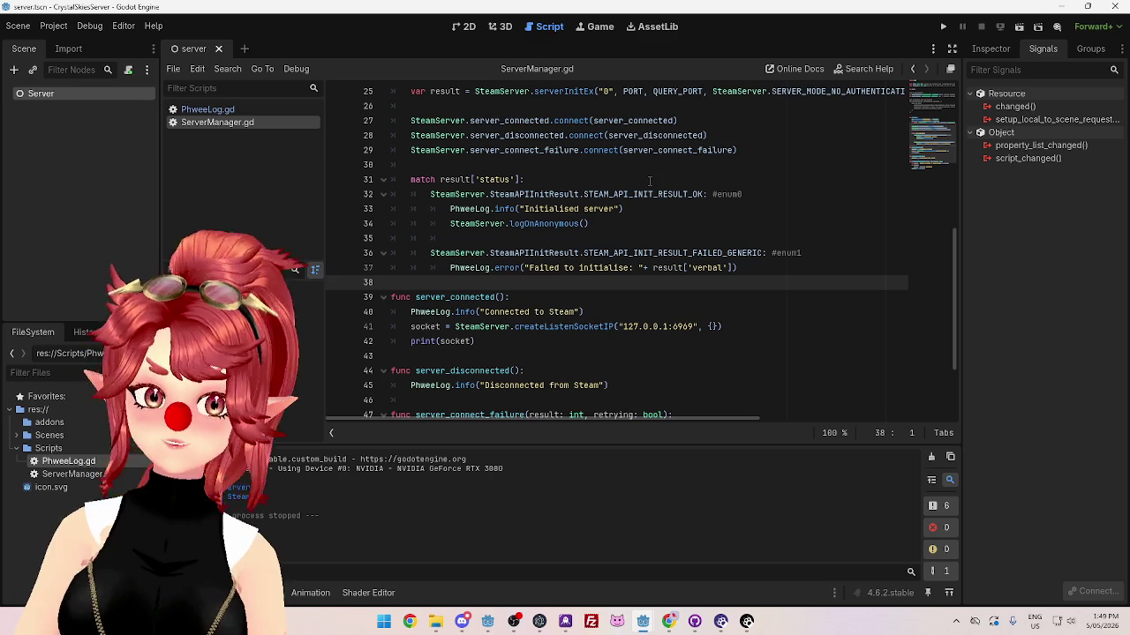
{"action": "left_click", "coordinate": [670, 626]}
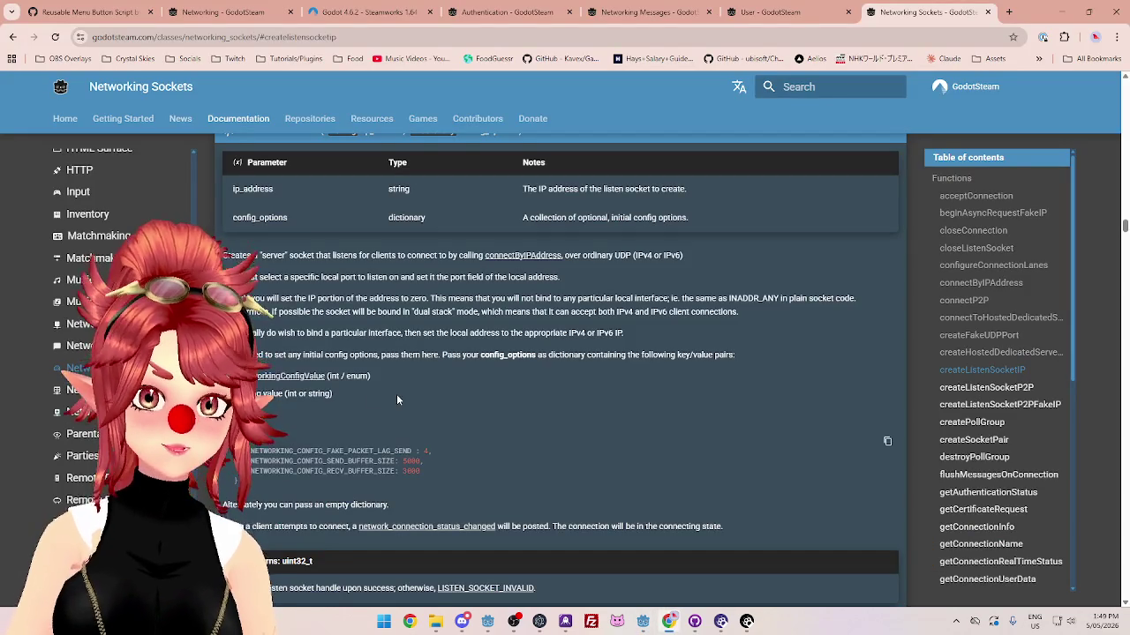
{"action": "scroll", "coordinate": [401, 532], "scroll_direction": "down", "scroll_amount": 1}
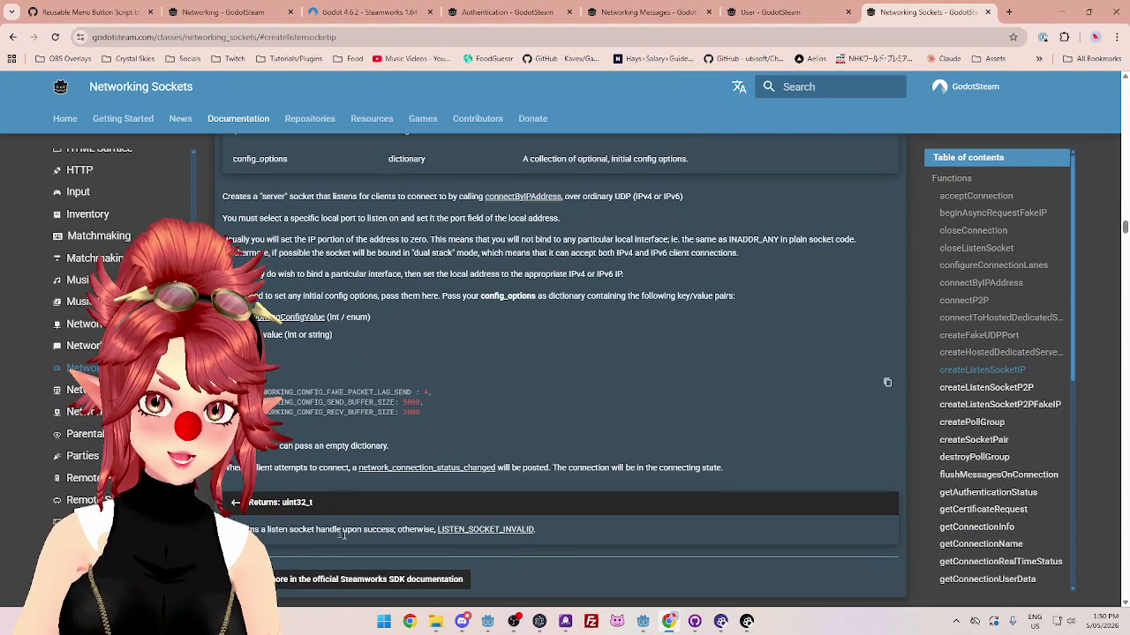
{"action": "mouse_move", "coordinate": [642, 621]}
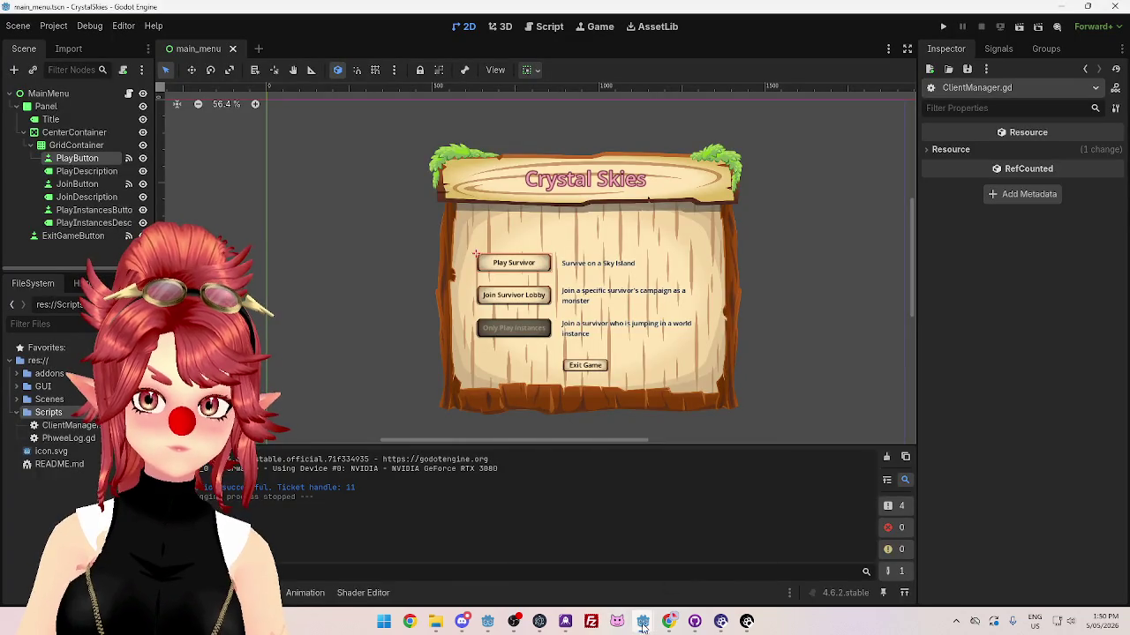
{"action": "left_click", "coordinate": [578, 547]}
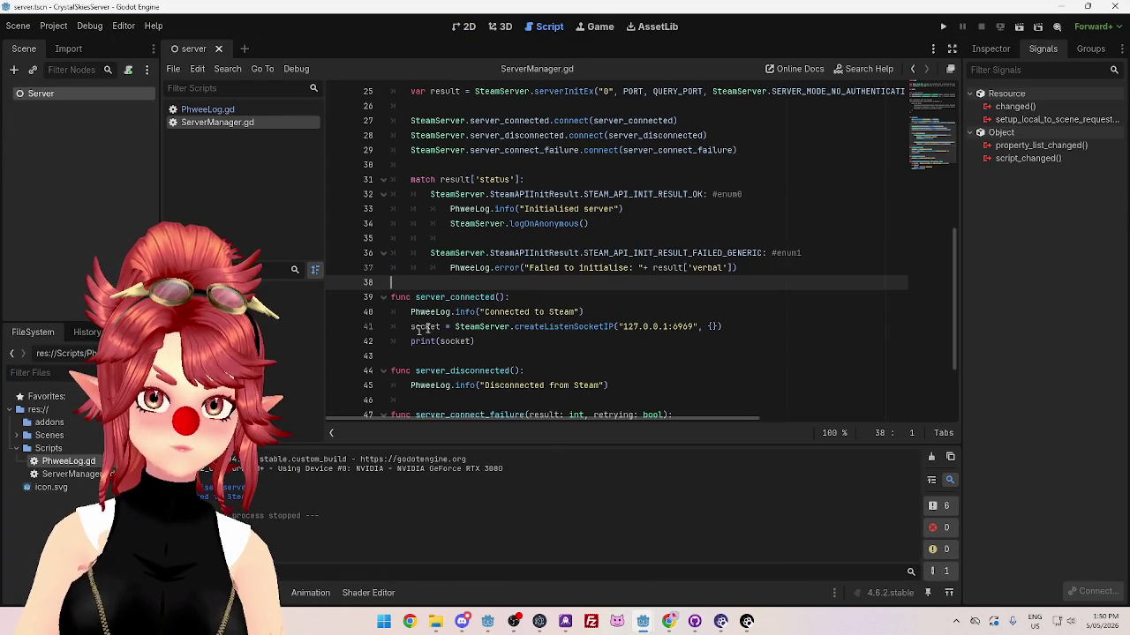
Step: Change line 42 to print("listen socket handle: ", socket) and save the script
{"action": "left_click", "coordinate": [457, 341]}
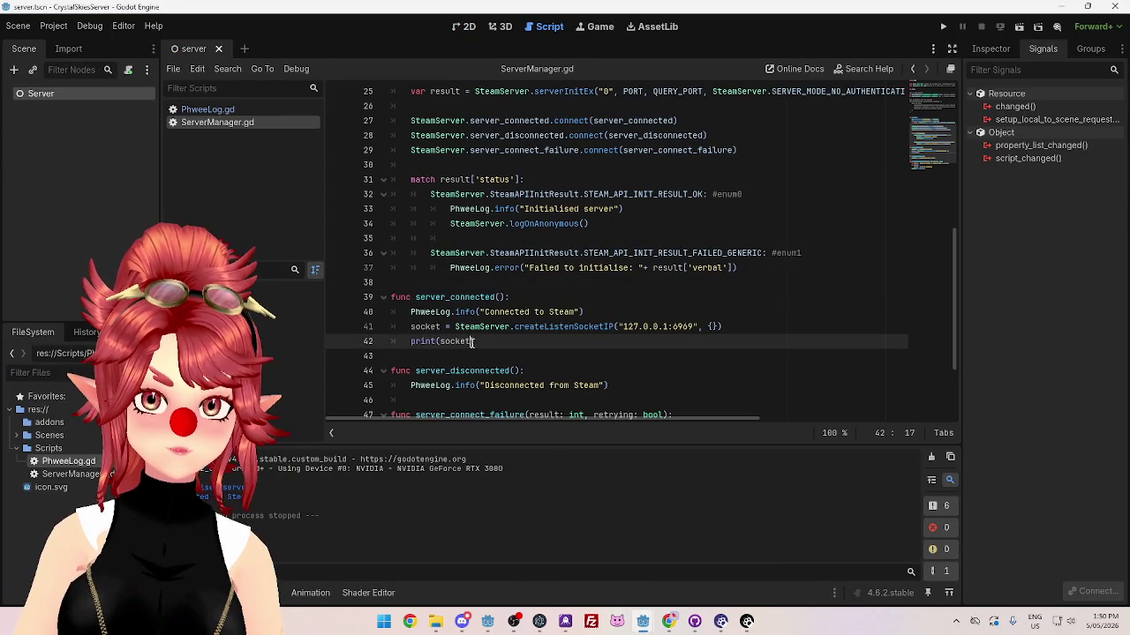
{"action": "key", "text": "Left"}
{"action": "key", "text": "Left"}
{"action": "key", "text": "Left"}
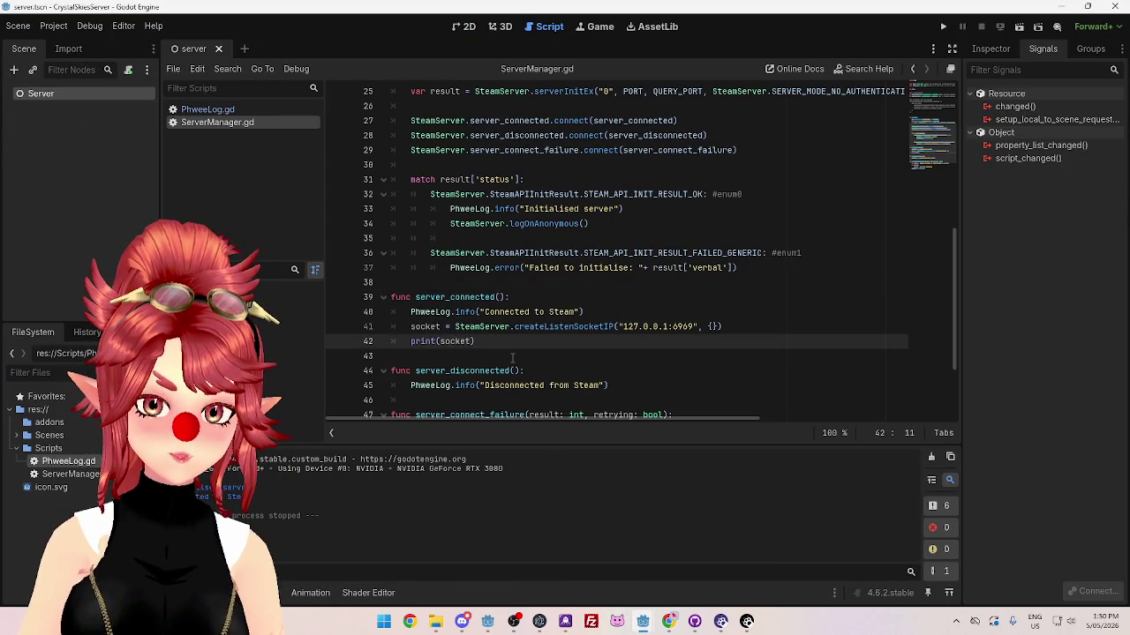
{"action": "type", "text": "listen socket handle"}
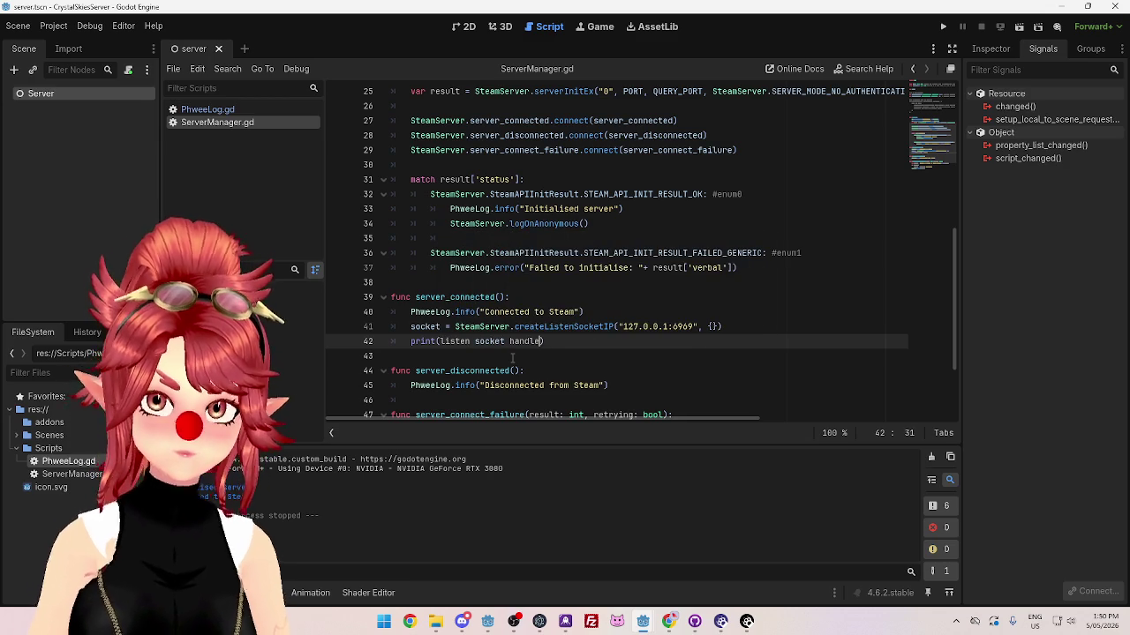
{"action": "left_click_drag", "start_coordinate": [440, 342], "coordinate": [542, 341]}
{"action": "type", "text": "\""}
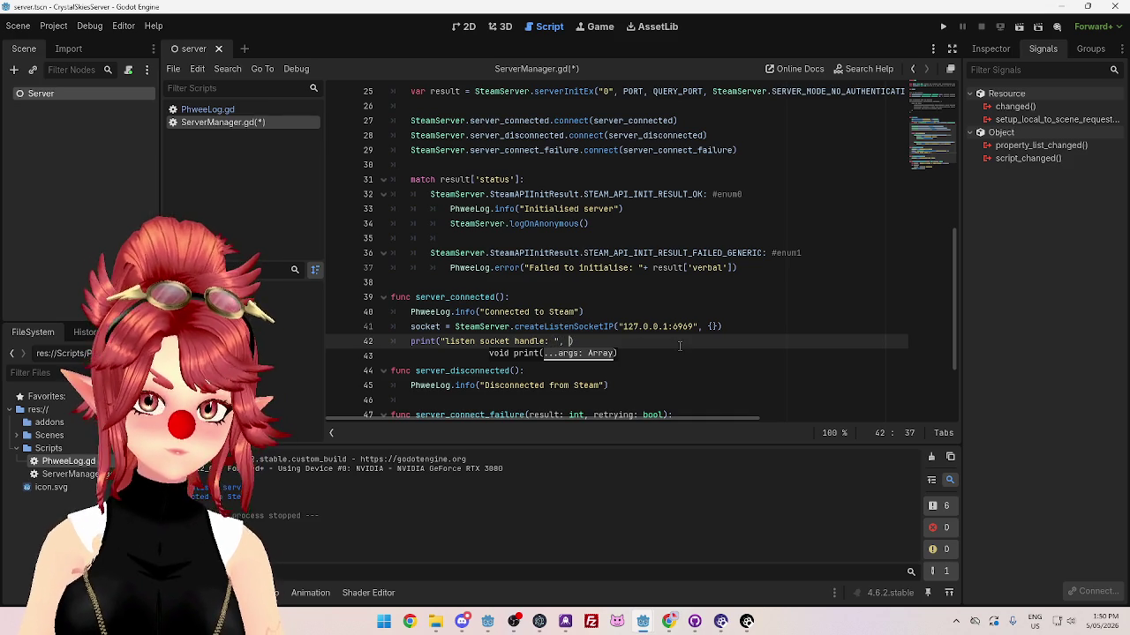
{"action": "left_click_drag", "start_coordinate": [441, 327], "coordinate": [409, 326]}
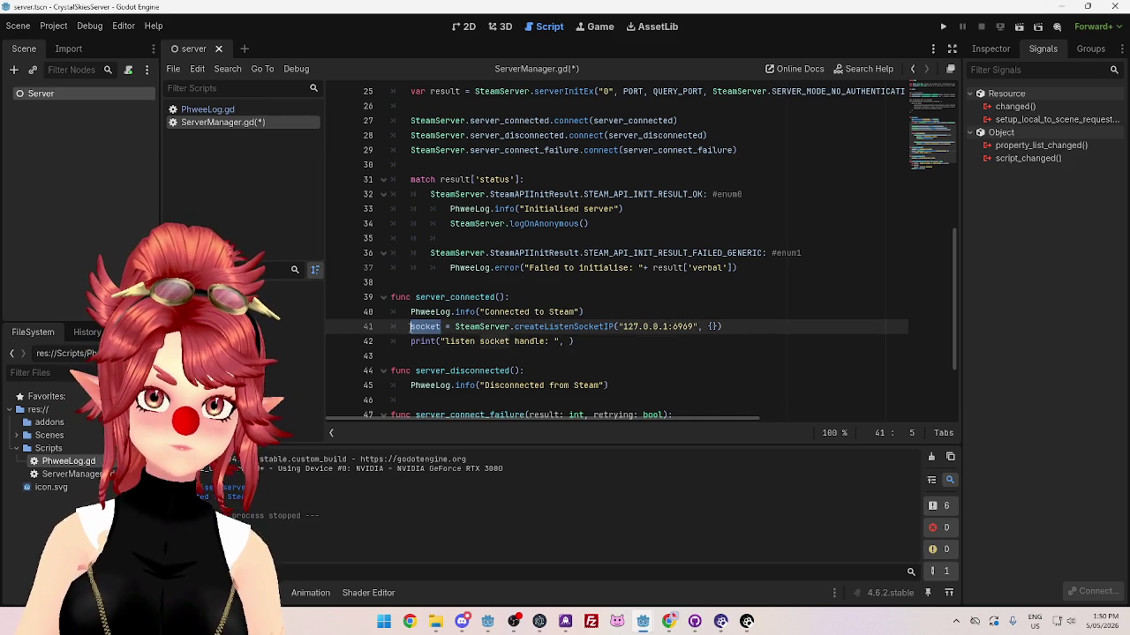
{"action": "key", "text": "ctrl+c"}
{"action": "left_click", "coordinate": [569, 342]}
{"action": "key", "text": "ctrl+v"}
{"action": "left_click", "coordinate": [695, 310]}
{"action": "key", "text": "ctrl+s"}
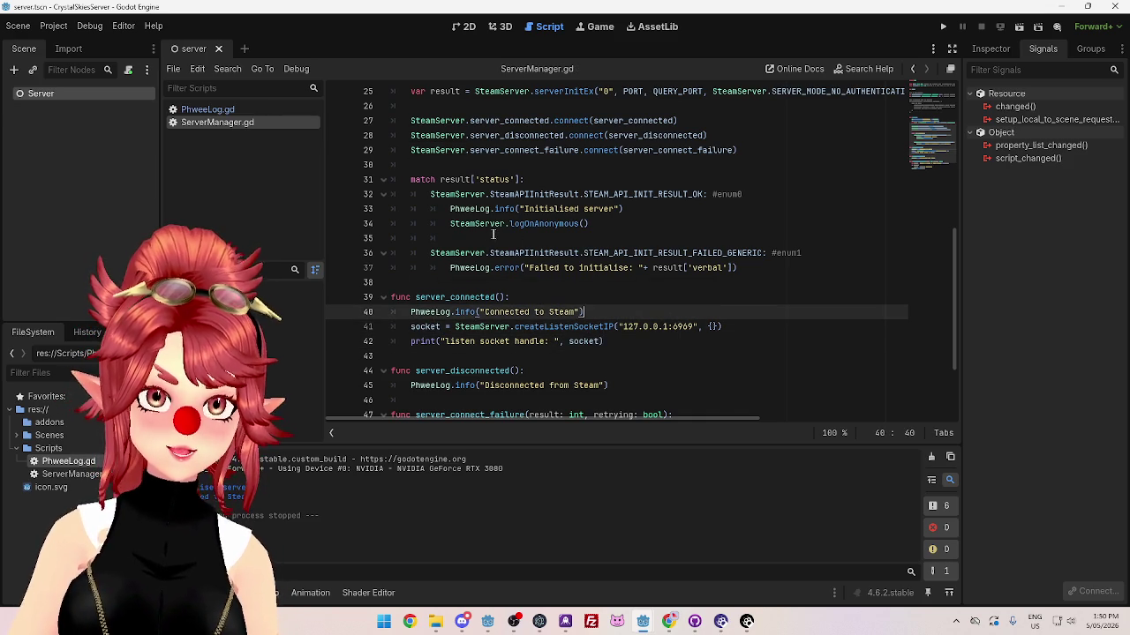
Step: Replace print( on line 42 with PhweeLog.info( copied from line 45
{"action": "scroll", "coordinate": [494, 233], "scroll_direction": "down", "scroll_amount": 2}
{"action": "left_click", "coordinate": [415, 316]}
{"action": "left_click_drag", "start_coordinate": [411, 316], "coordinate": [480, 316]}
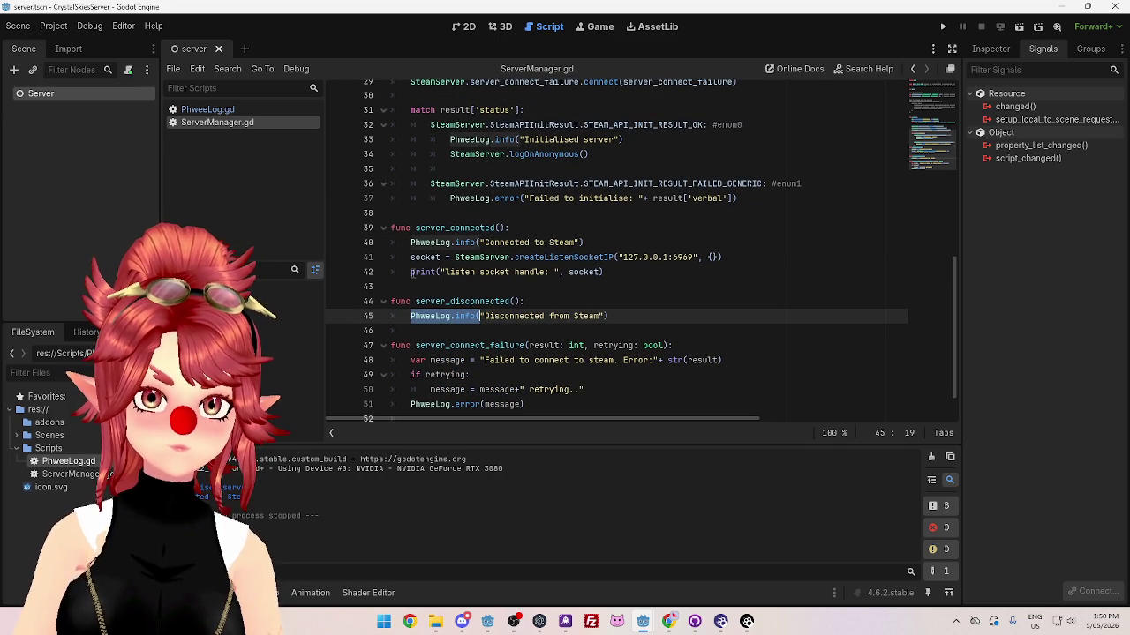
{"action": "left_click_drag", "start_coordinate": [412, 273], "coordinate": [428, 273]}
{"action": "key", "text": "ctrl+v"}
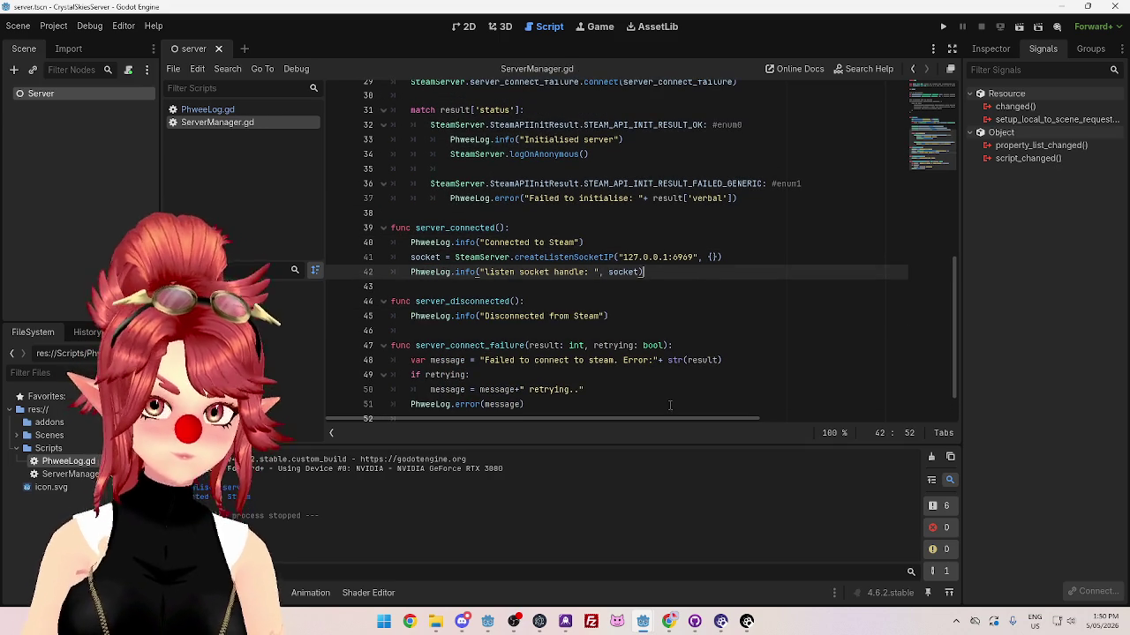
Step: Jump to connectByIPAddress in the GodotSteam docs and copy its signature
{"action": "left_click", "coordinate": [670, 623]}
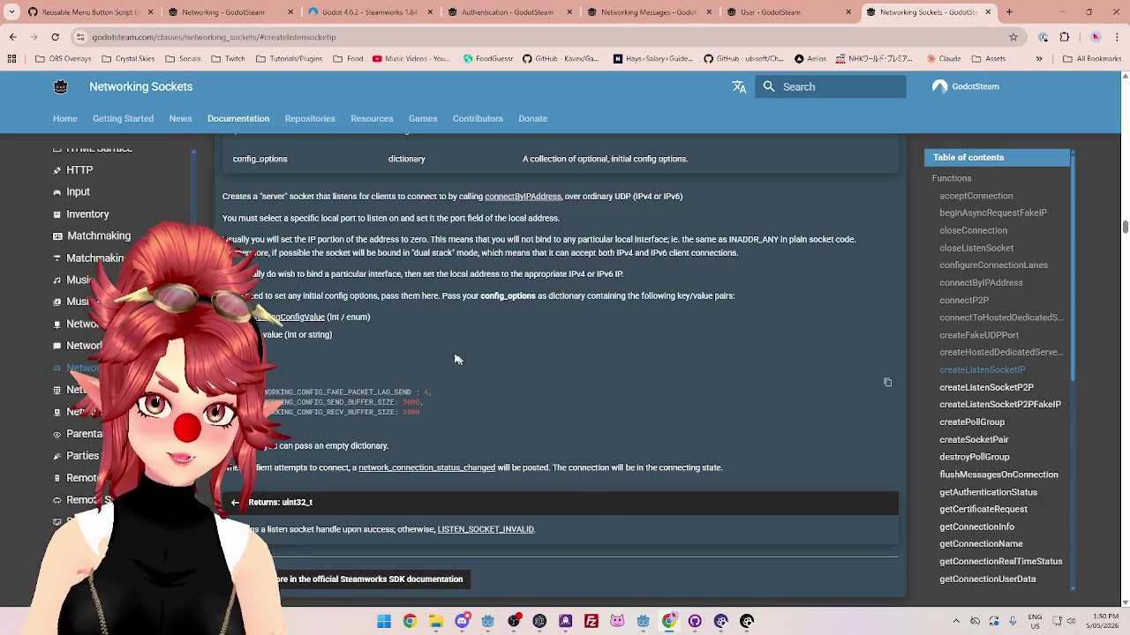
{"action": "scroll", "coordinate": [332, 292], "scroll_direction": "up", "scroll_amount": 2}
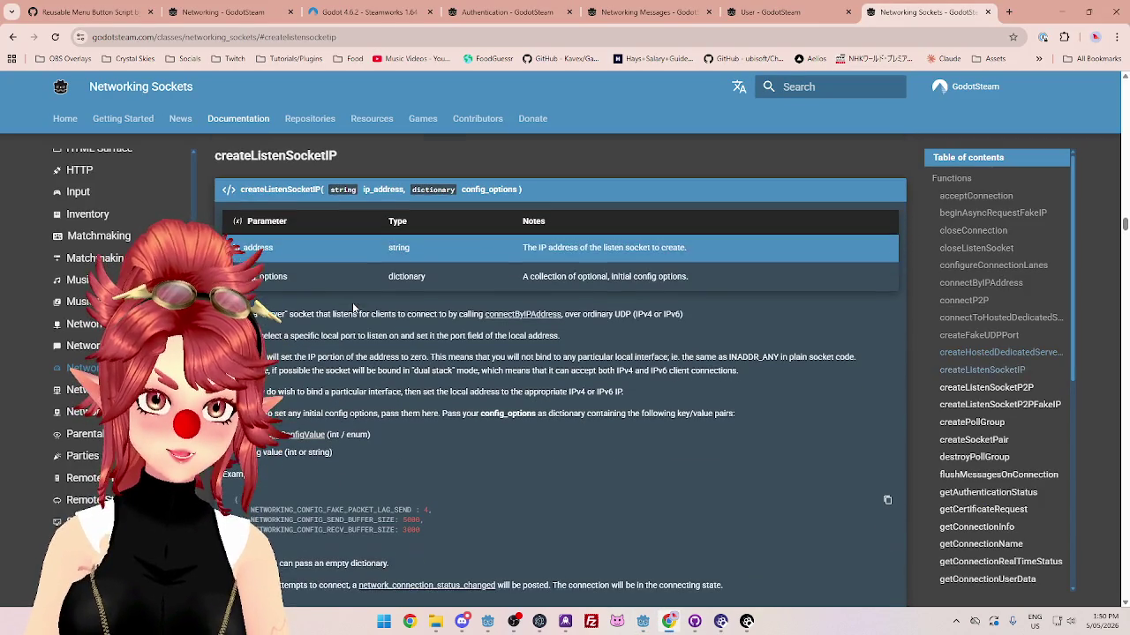
{"action": "scroll", "coordinate": [395, 355], "scroll_direction": "down", "scroll_amount": 1}
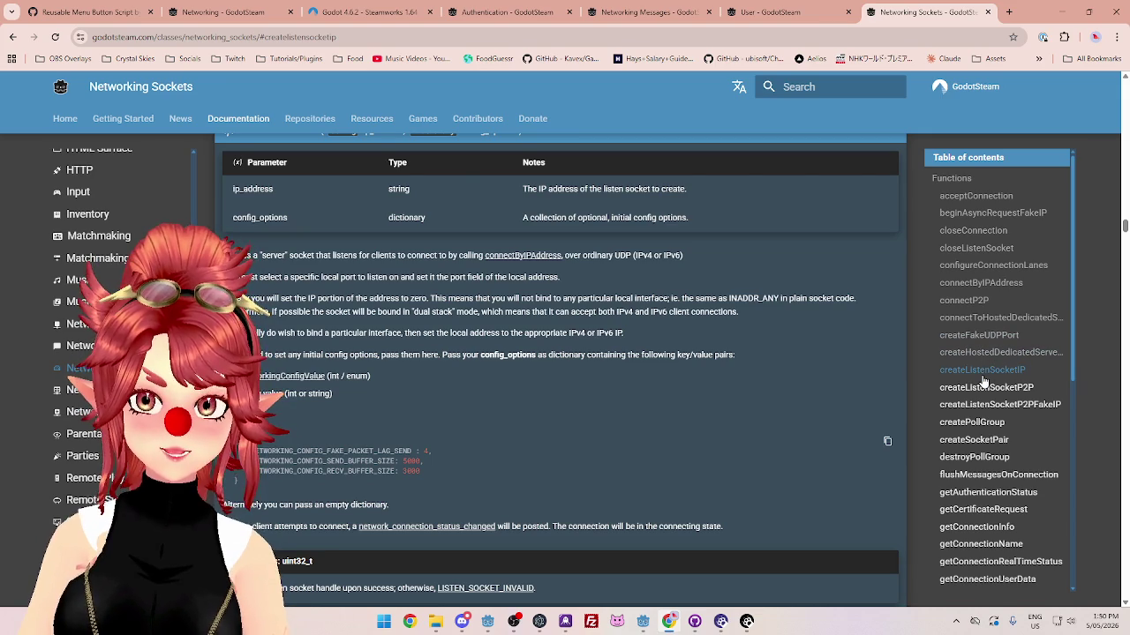
{"action": "scroll", "coordinate": [987, 382], "scroll_direction": "up", "scroll_amount": 1}
{"action": "scroll", "coordinate": [794, 410], "scroll_direction": "down", "scroll_amount": 1}
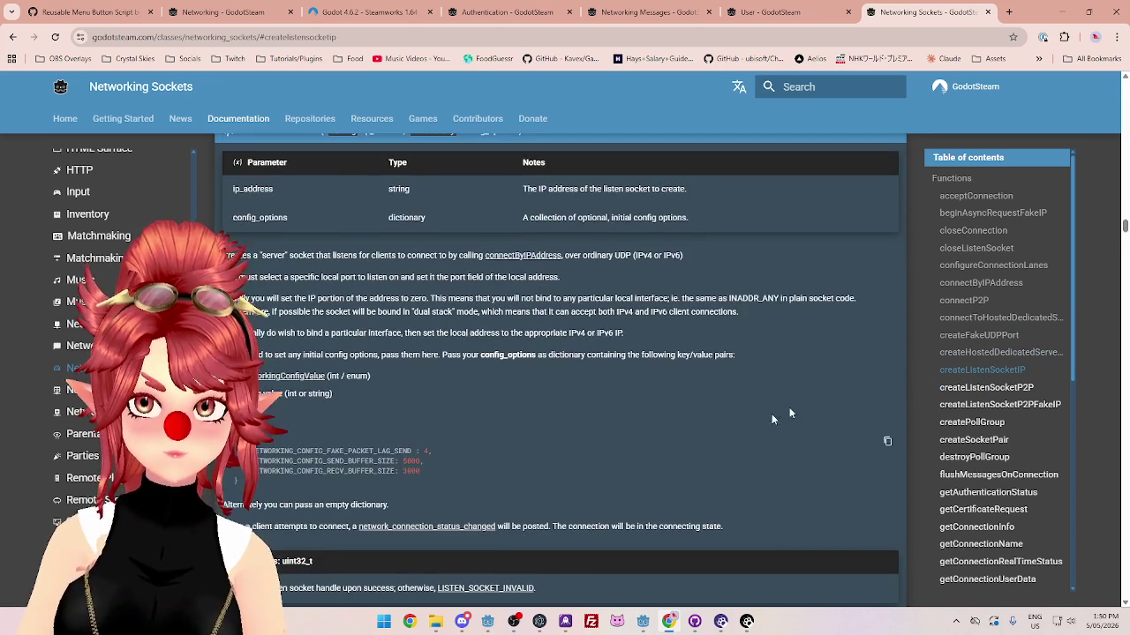
{"action": "scroll", "coordinate": [989, 415], "scroll_direction": "down", "scroll_amount": 5}
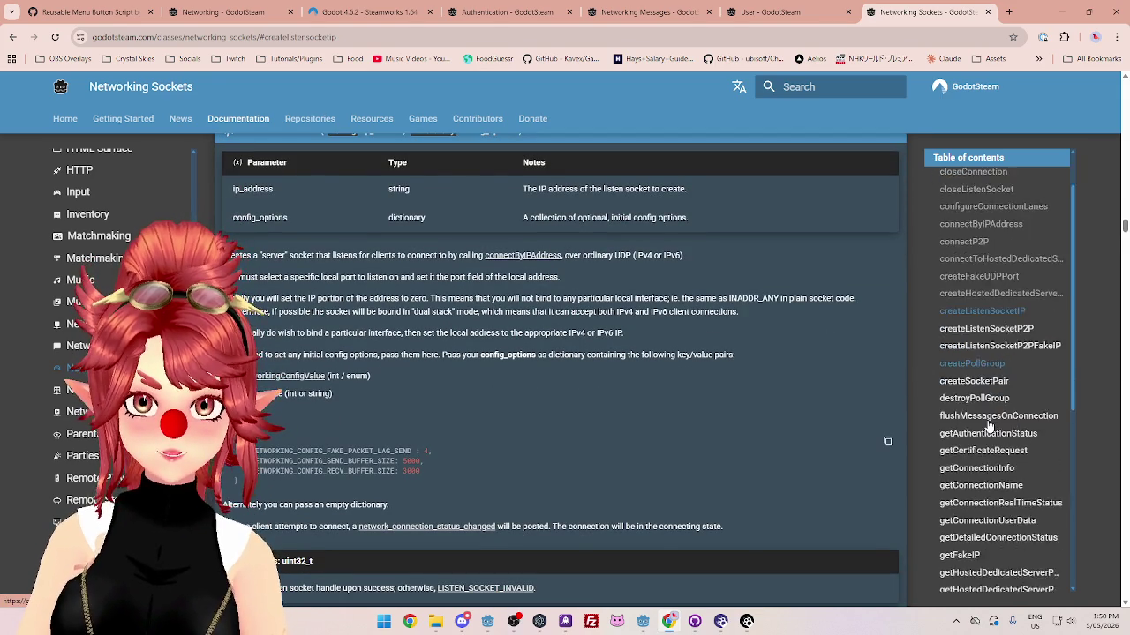
{"action": "scroll", "coordinate": [1001, 444], "scroll_direction": "up", "scroll_amount": 5}
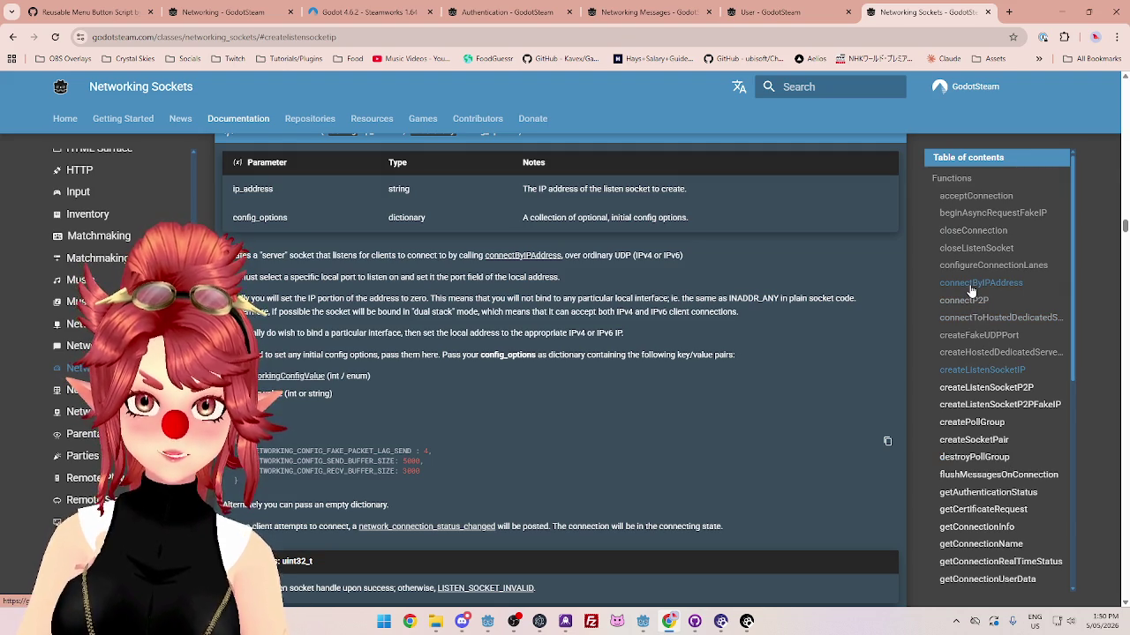
{"action": "left_click", "coordinate": [971, 284]}
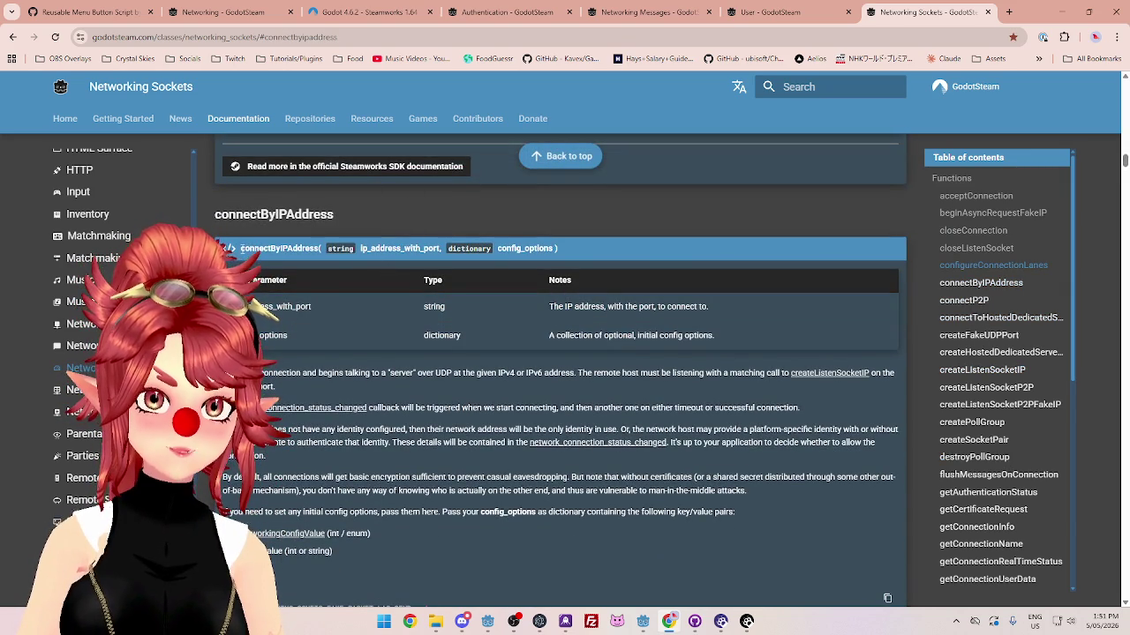
{"action": "left_click_drag", "start_coordinate": [236, 248], "coordinate": [618, 248]}
{"action": "key", "text": "ctrl+c"}
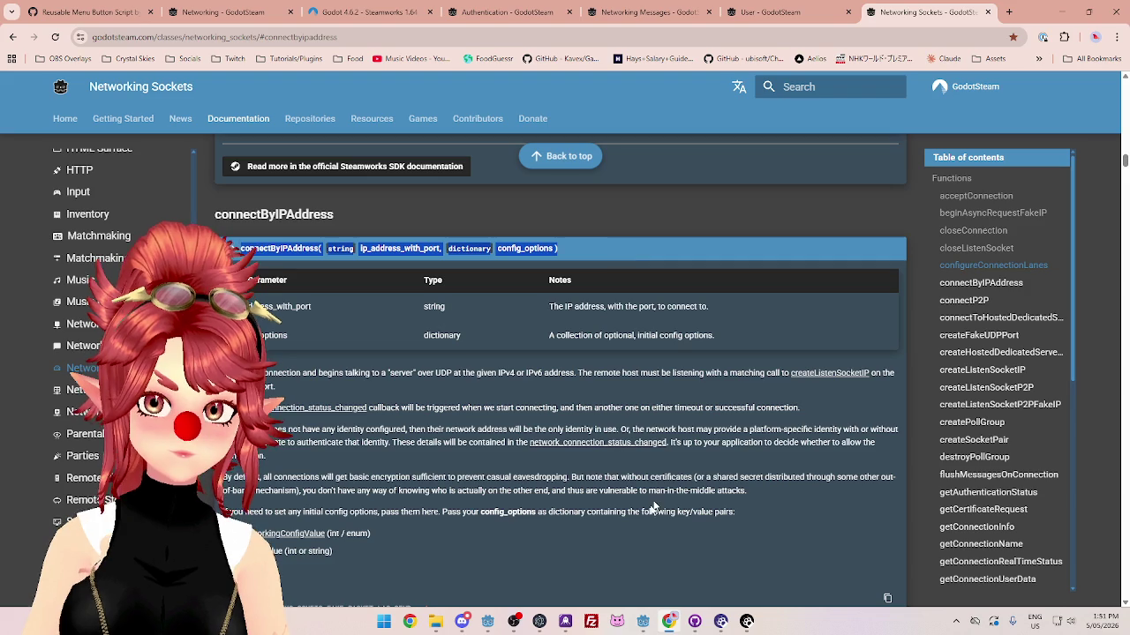
Step: Switch to the client project's editor and open ClientManager.gd in the Script view
{"action": "mouse_move", "coordinate": [642, 622]}
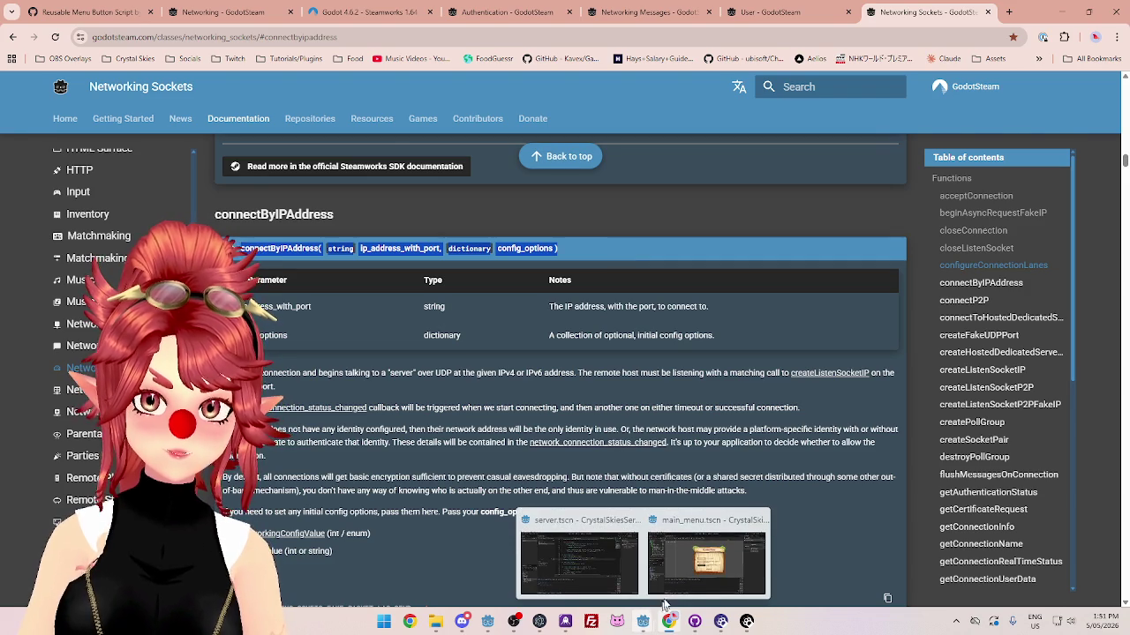
{"action": "left_click", "coordinate": [666, 589]}
{"action": "left_click", "coordinate": [549, 27]}
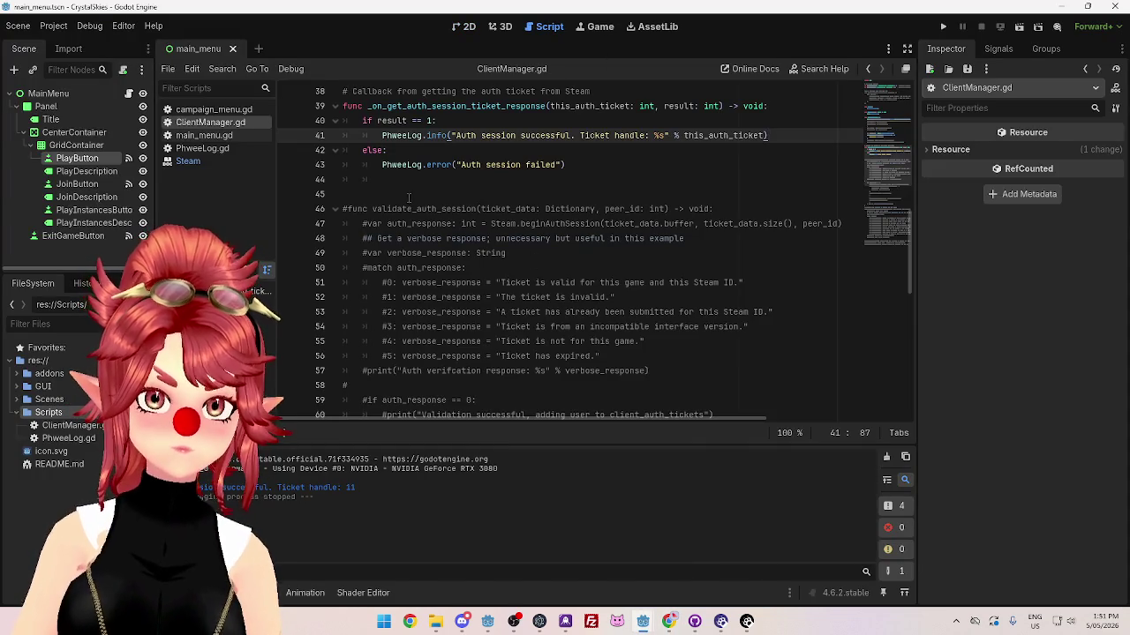
Step: Paste the connectByIPAddress signature and move it, indented, under the success PhweeLog.info line
{"action": "scroll", "coordinate": [415, 201], "scroll_direction": "up", "scroll_amount": 2}
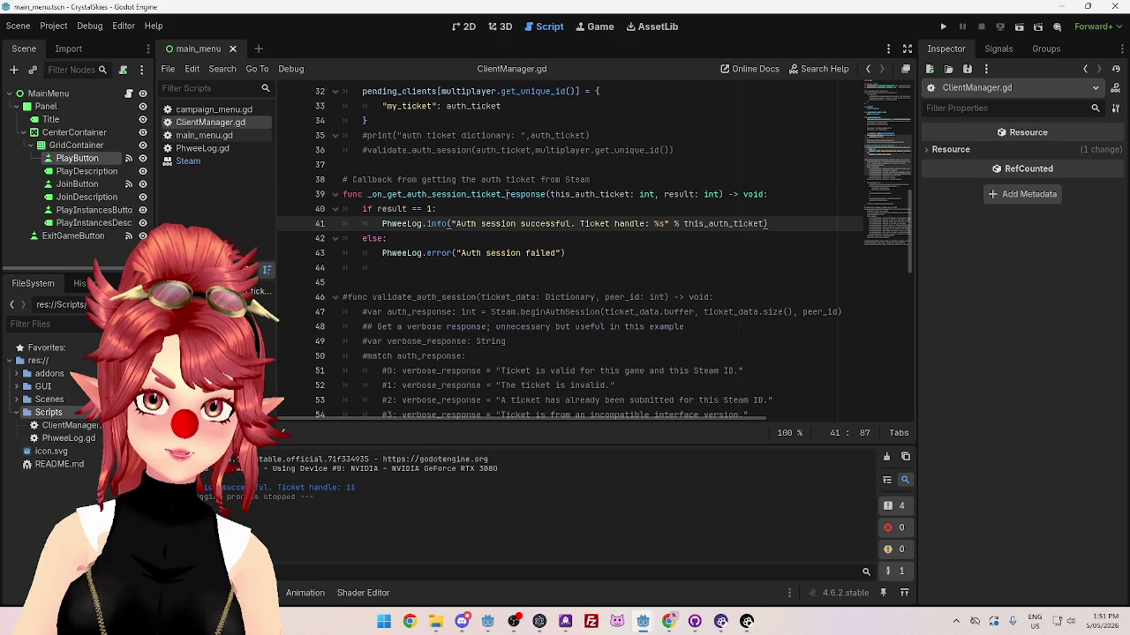
{"action": "scroll", "coordinate": [527, 234], "scroll_direction": "up", "scroll_amount": 3}
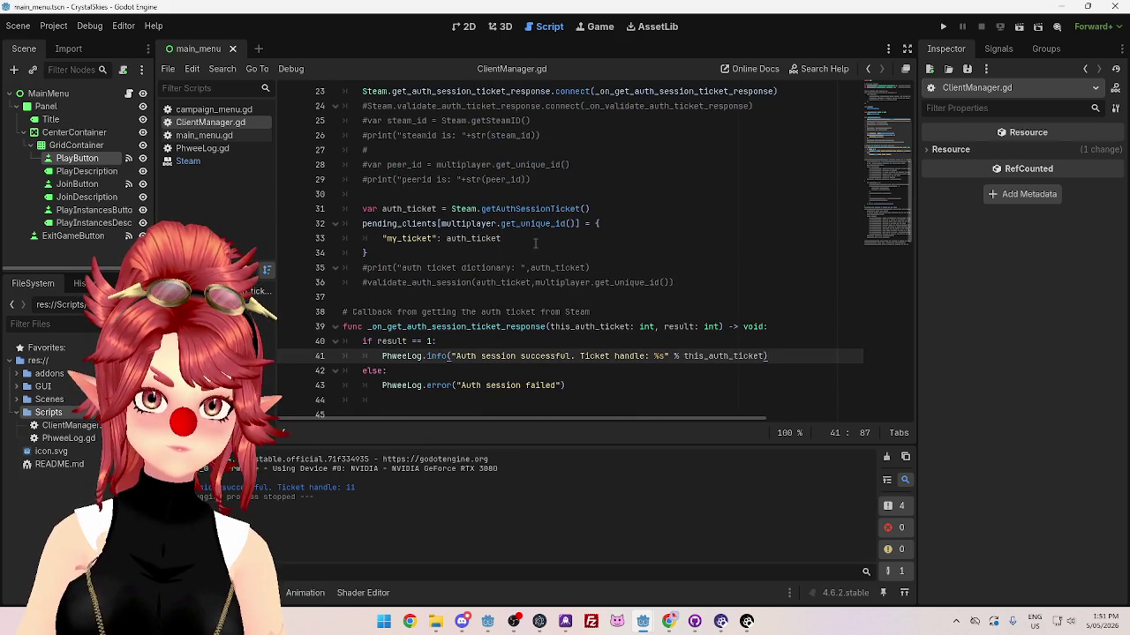
{"action": "scroll", "coordinate": [535, 244], "scroll_direction": "up", "scroll_amount": 1}
{"action": "scroll", "coordinate": [432, 179], "scroll_direction": "down", "scroll_amount": 3}
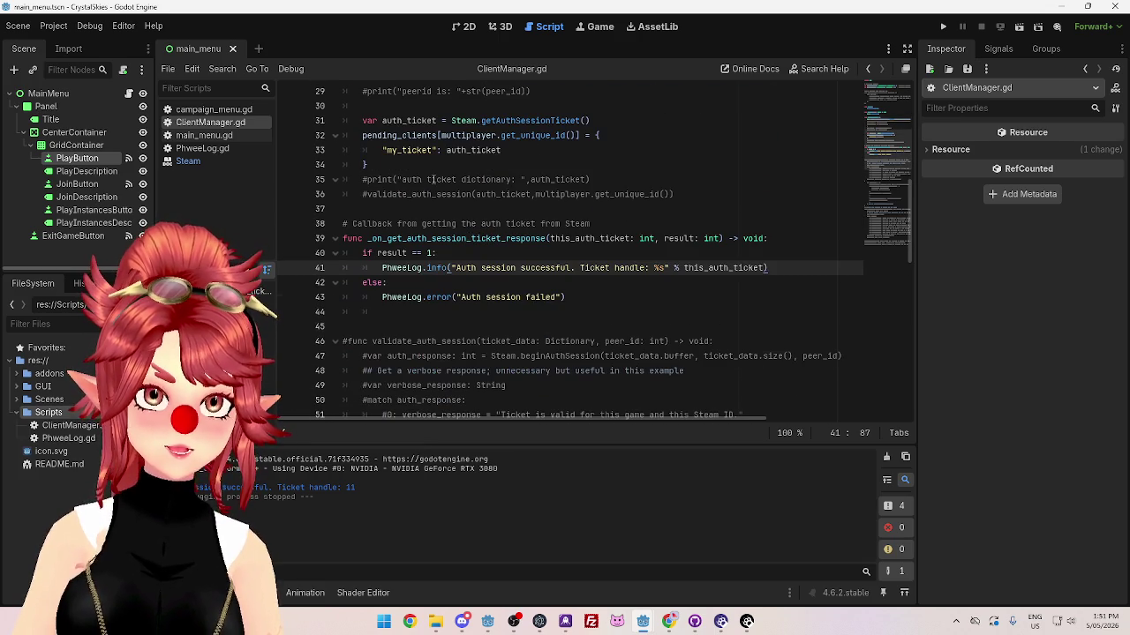
{"action": "mouse_move", "coordinate": [643, 621]}
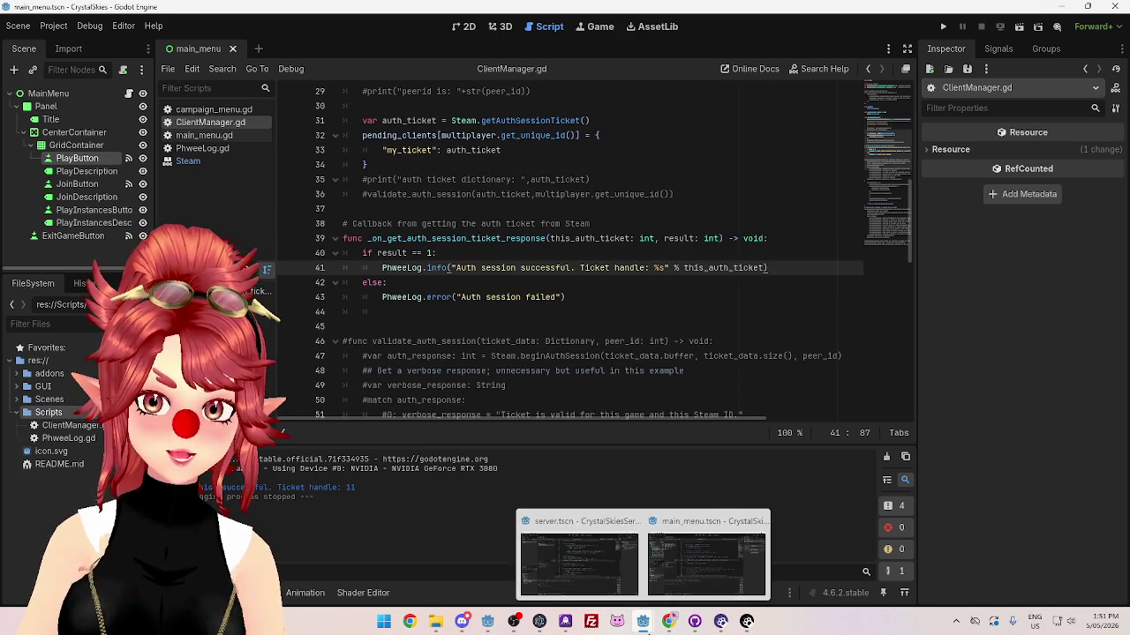
{"action": "left_click", "coordinate": [571, 593]}
{"action": "left_click", "coordinate": [706, 556]}
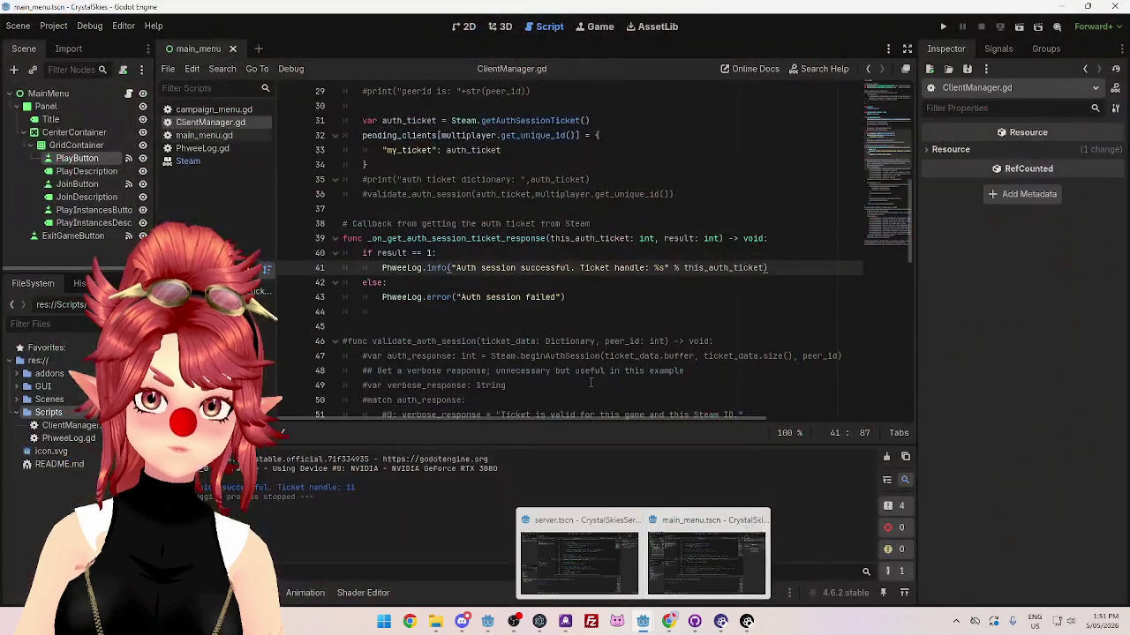
{"action": "scroll", "coordinate": [410, 282], "scroll_direction": "up", "scroll_amount": 3}
{"action": "scroll", "coordinate": [409, 283], "scroll_direction": "down", "scroll_amount": 5}
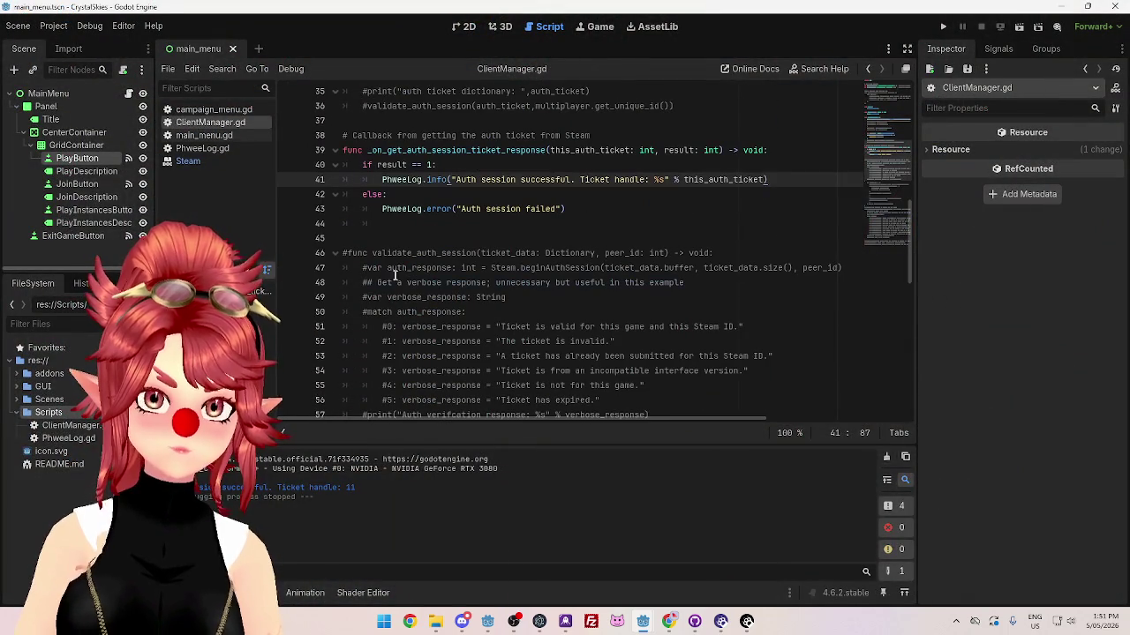
{"action": "left_click", "coordinate": [378, 237]}
{"action": "key", "text": "ctrl+v"}
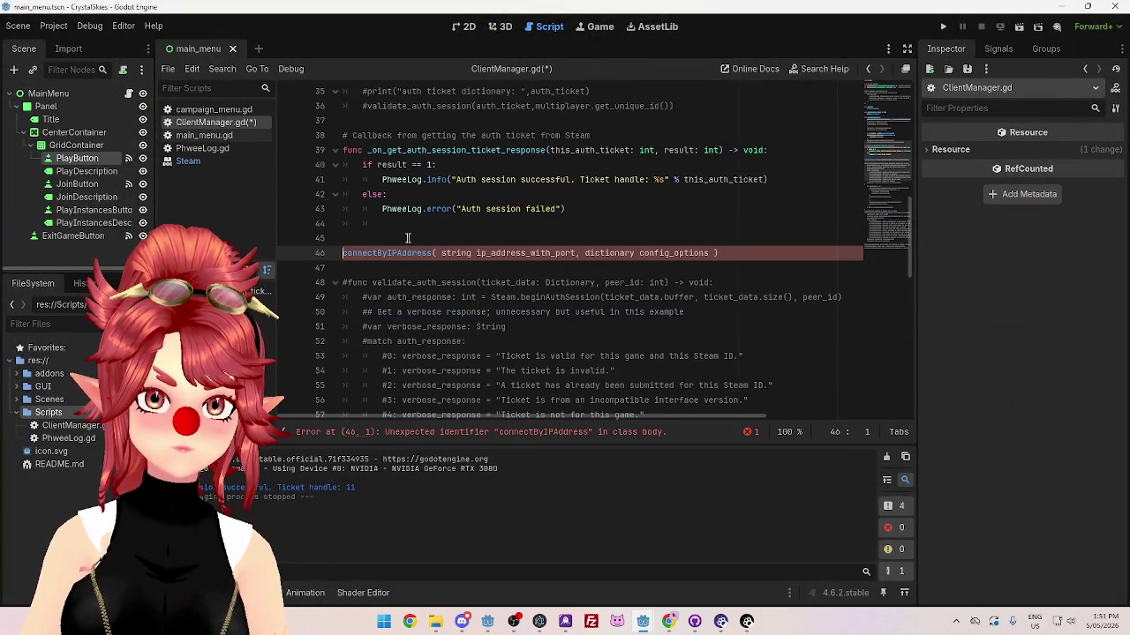
{"action": "left_click_drag", "start_coordinate": [718, 253], "coordinate": [345, 254]}
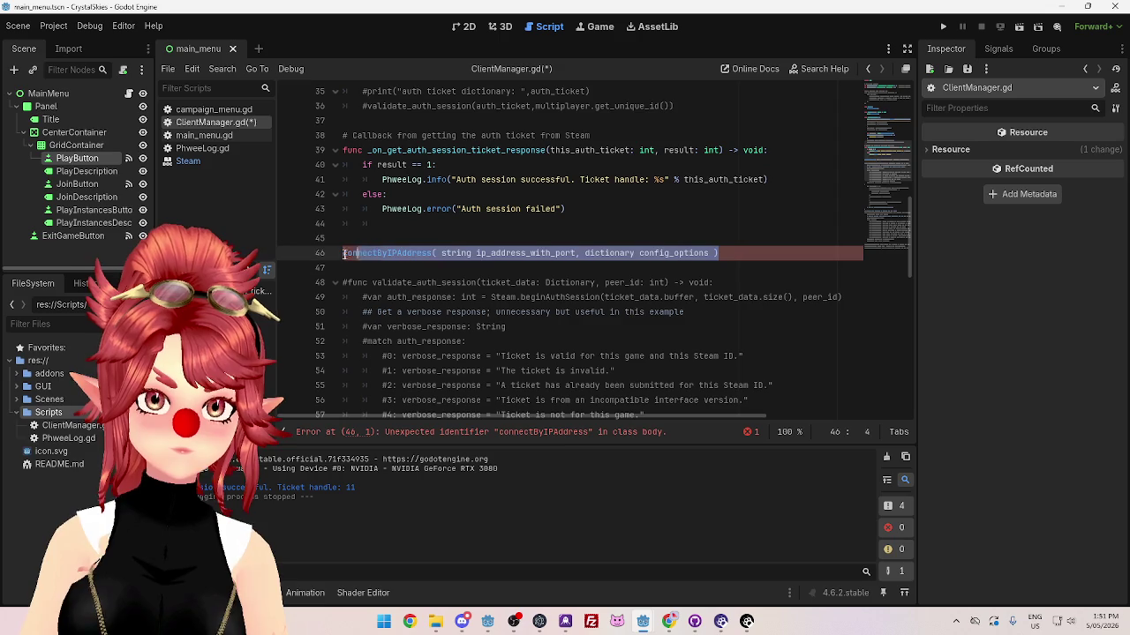
{"action": "key", "text": "alt+Up"}
{"action": "key", "text": "alt+Up"}
{"action": "key", "text": "alt+Up"}
{"action": "key", "text": "Tab"}
{"action": "key", "text": "Tab"}
Step: Replace the placeholders with "127.0.0.1:6969" and an empty dictionary {}
{"action": "left_click", "coordinate": [543, 212]}
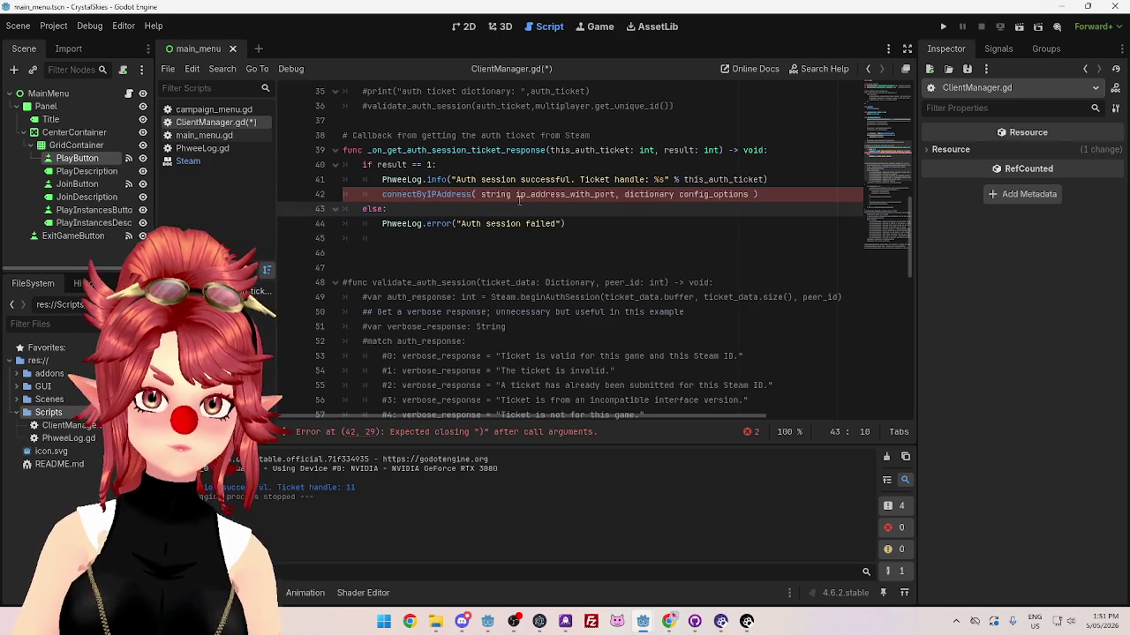
{"action": "left_click", "coordinate": [482, 194]}
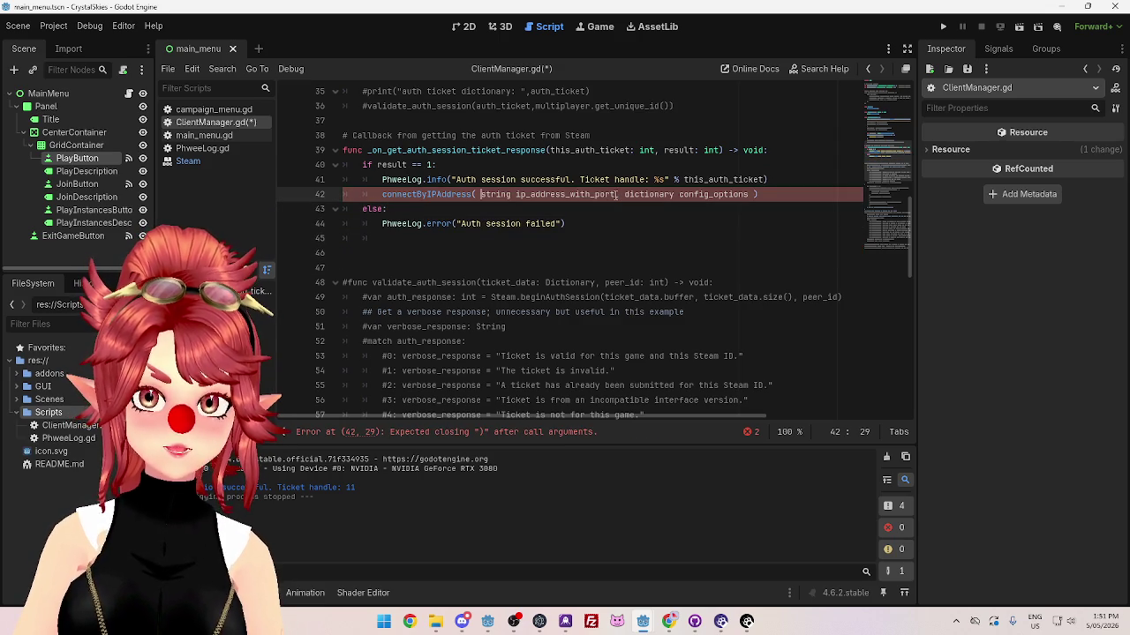
{"action": "left_click_drag", "start_coordinate": [610, 194], "coordinate": [481, 194]}
{"action": "type", "text": "\"1"}
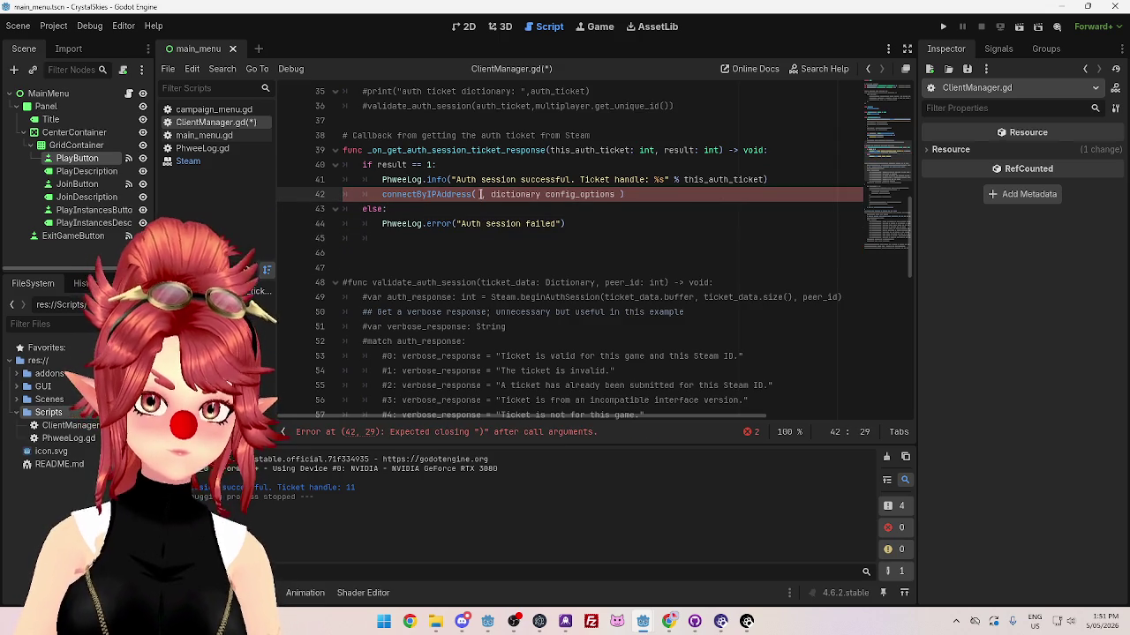
{"action": "type", "text": "27.0.0.1"}
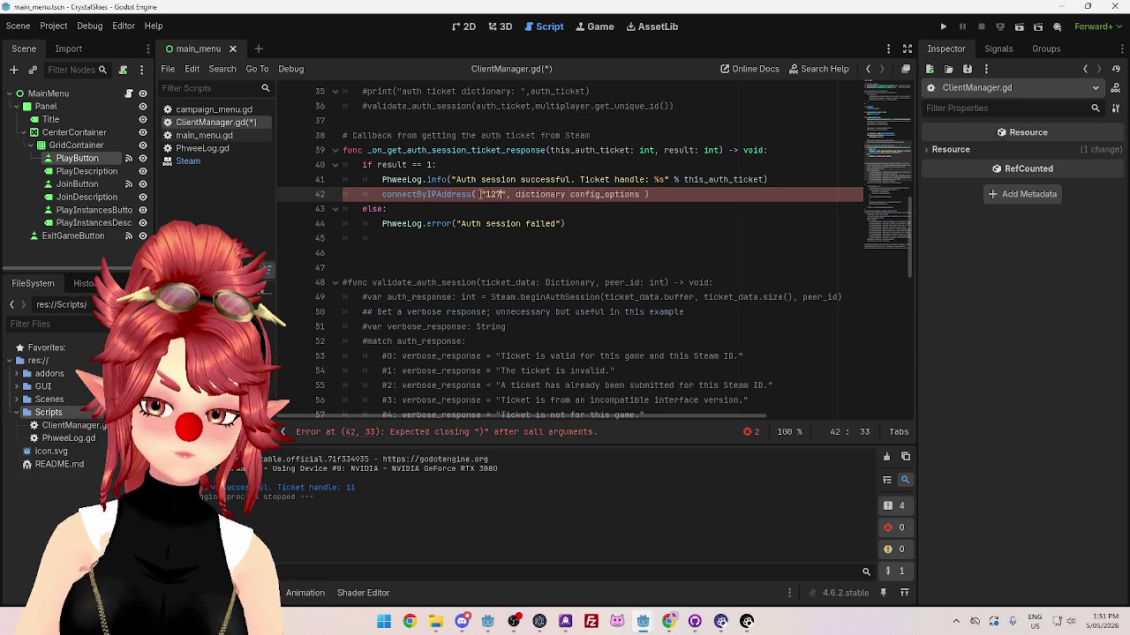
{"action": "type", "text": ":"}
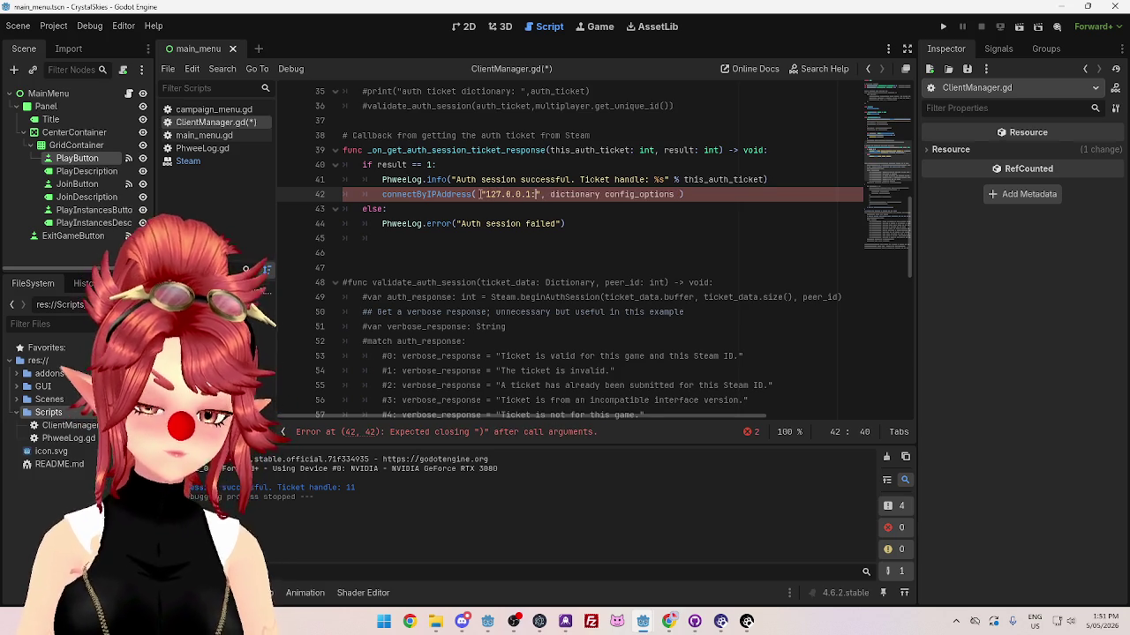
{"action": "type", "text": "6969"}
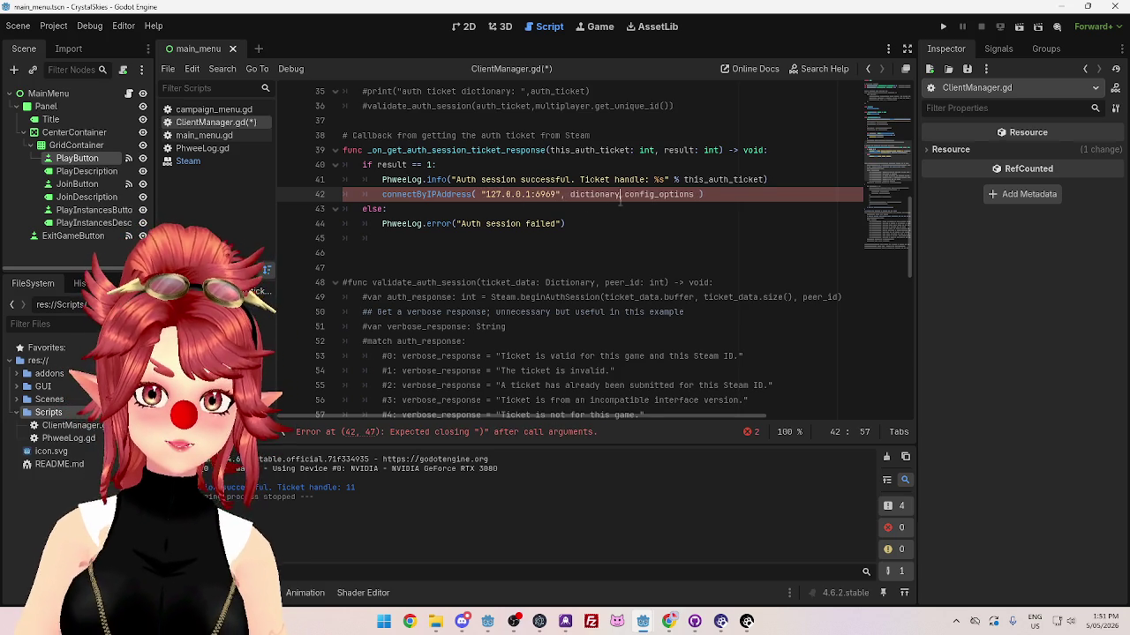
{"action": "key", "text": "BackSpace"}
{"action": "left_click", "coordinate": [660, 224]}
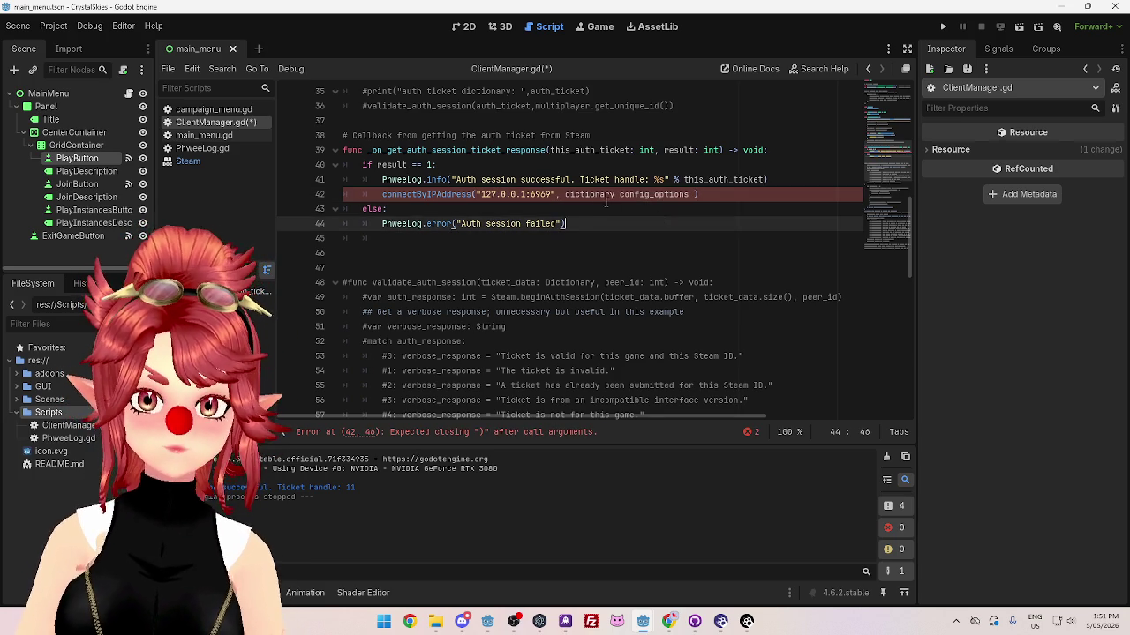
{"action": "mouse_move", "coordinate": [565, 194]}
{"action": "left_mouse_down"}
{"action": "mouse_move", "coordinate": [694, 195]}
{"action": "mouse_move", "coordinate": [569, 194]}
{"action": "left_mouse_up"}
{"action": "type", "text": "{"}
{"action": "key", "text": "BackSpace"}
{"action": "left_click", "coordinate": [633, 225]}
{"action": "left_click", "coordinate": [617, 206]}
{"action": "left_click", "coordinate": [618, 194]}
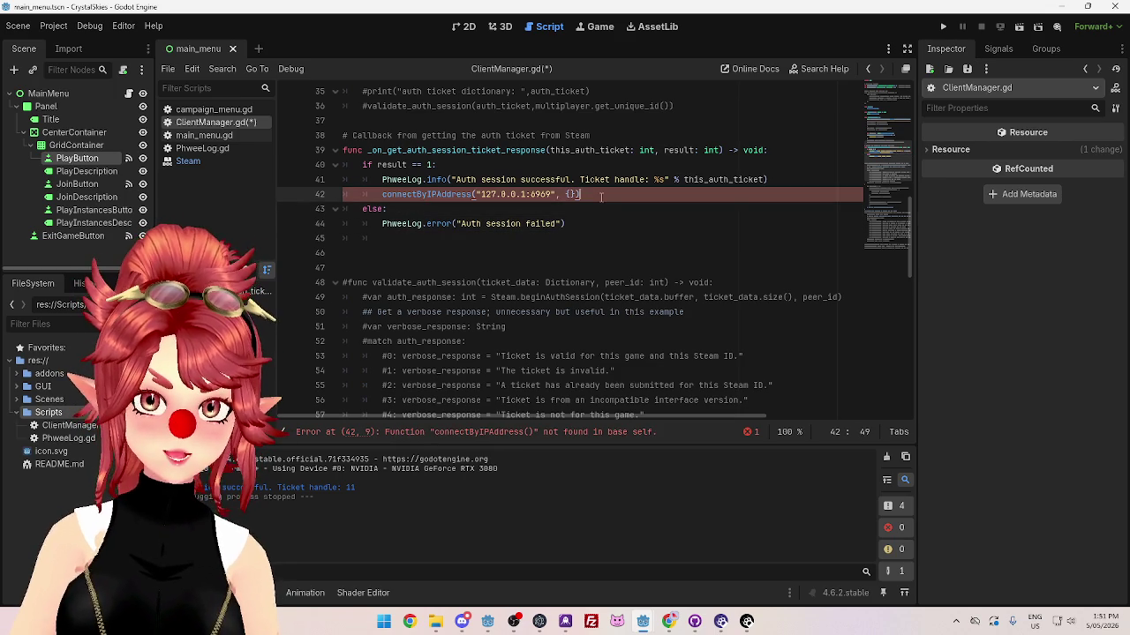
Step: Check the reported function-not-found error, then bring up the server project window
{"action": "left_click", "coordinate": [470, 431]}
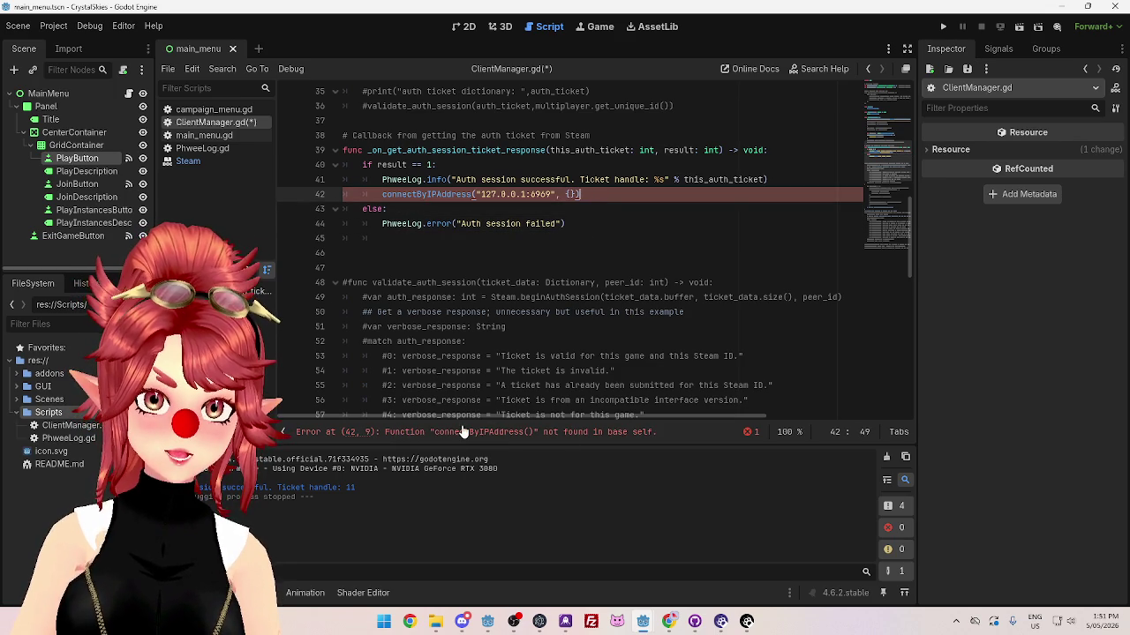
{"action": "mouse_move", "coordinate": [643, 621]}
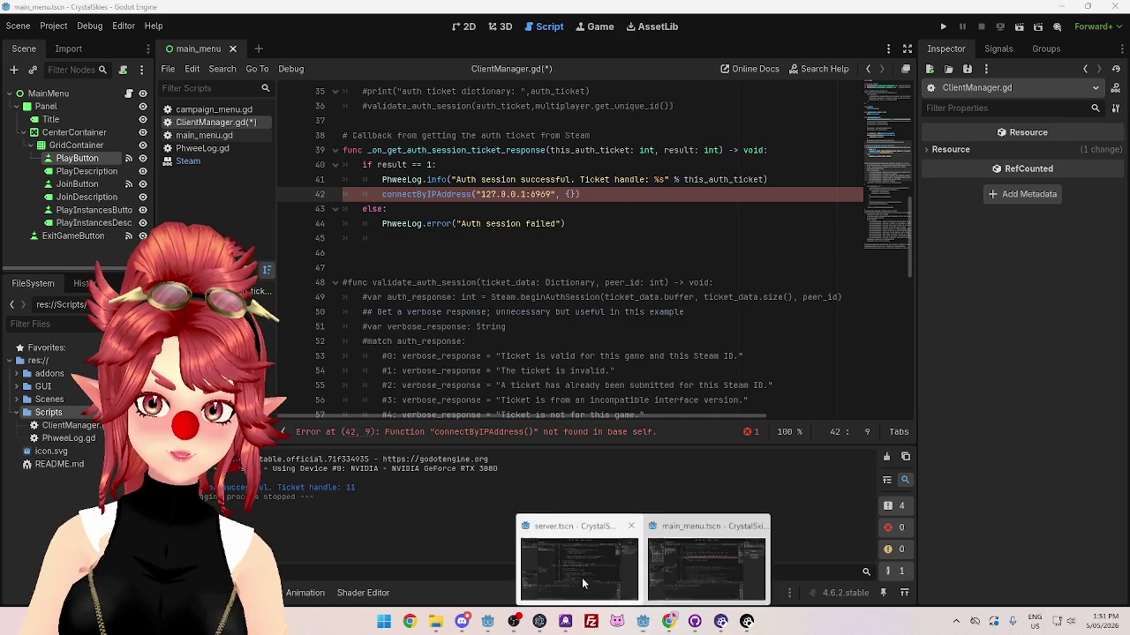
{"action": "left_click", "coordinate": [582, 577]}
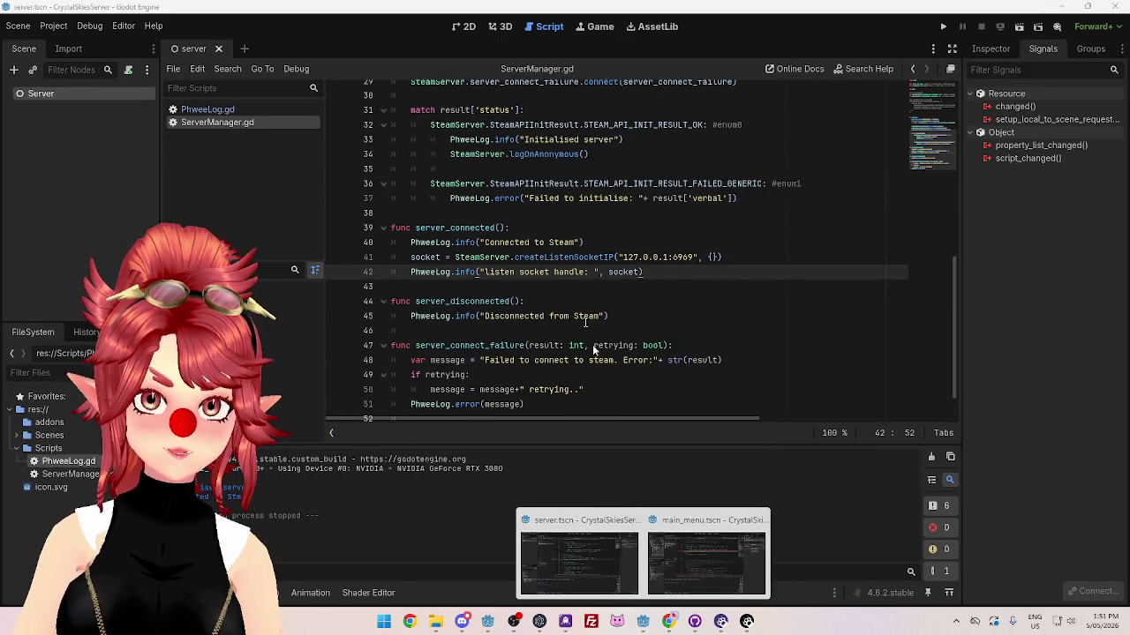
Step: Prefix the call with Steam. so it reads Steam.connectByIPAddress("127.0.0.1:6969", {})
{"action": "left_click", "coordinate": [706, 556]}
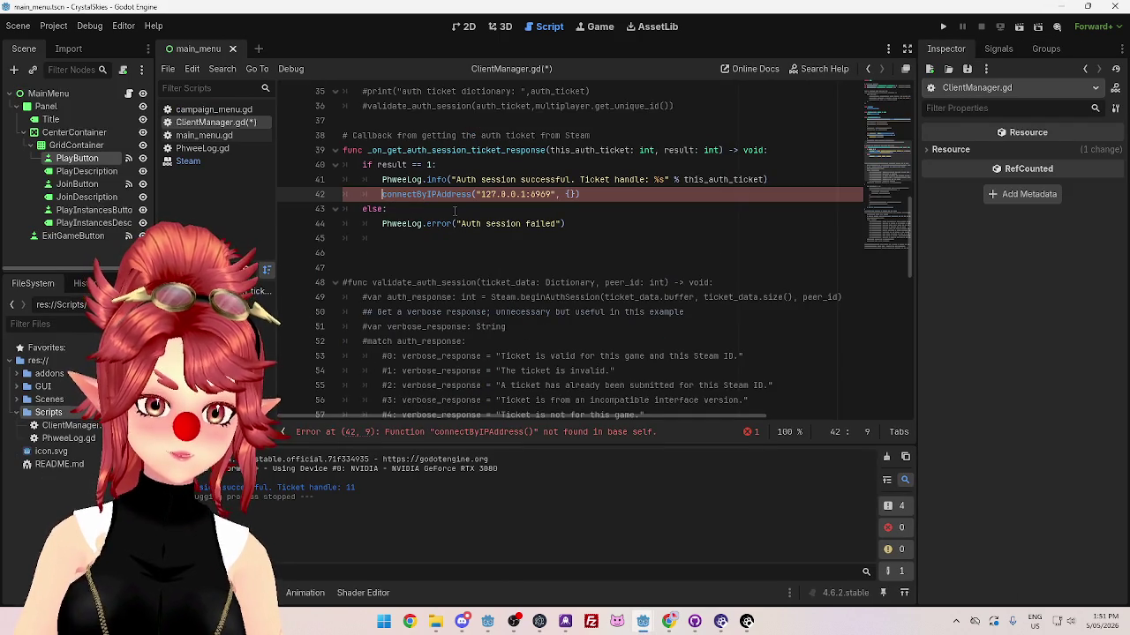
{"action": "left_click", "coordinate": [669, 623]}
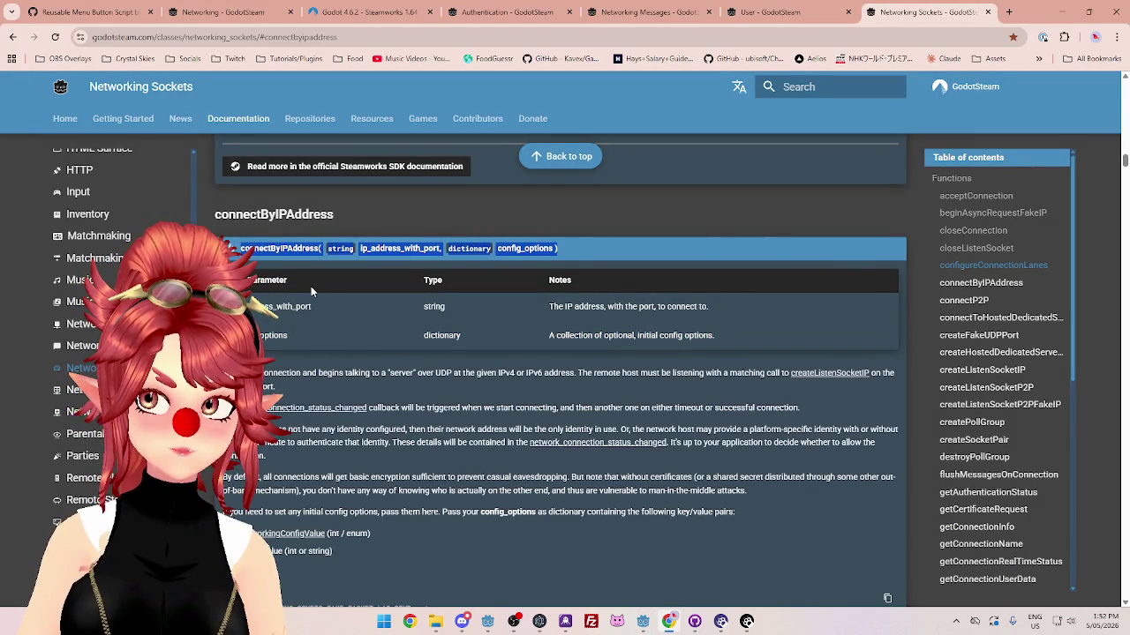
{"action": "mouse_move", "coordinate": [642, 622]}
{"action": "left_click", "coordinate": [693, 565]}
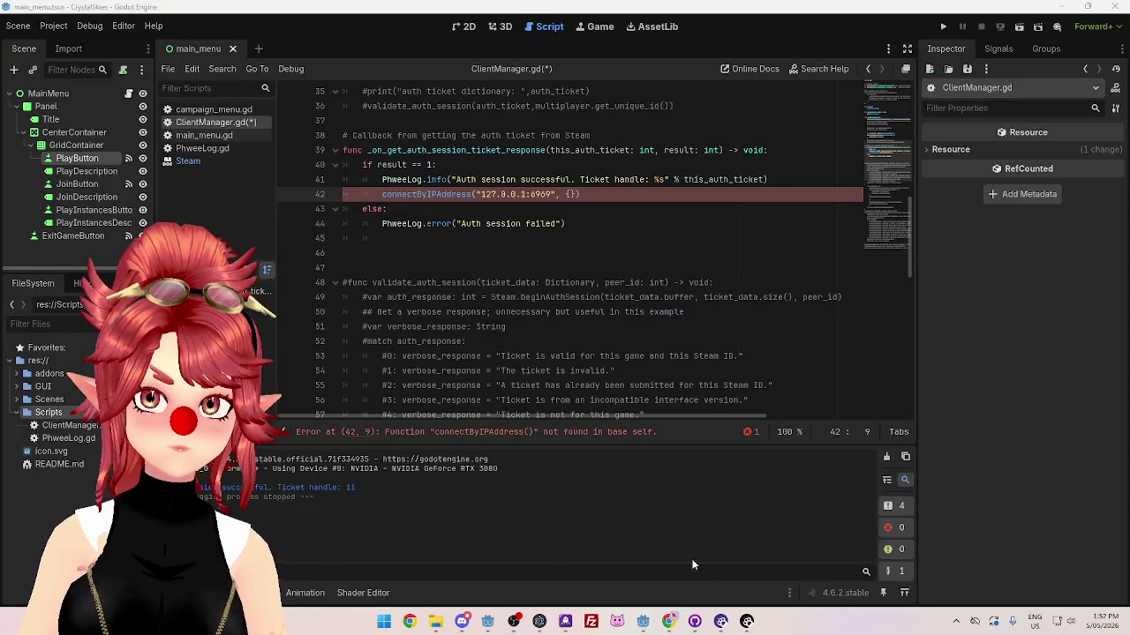
{"action": "type", "text": "Steam."}
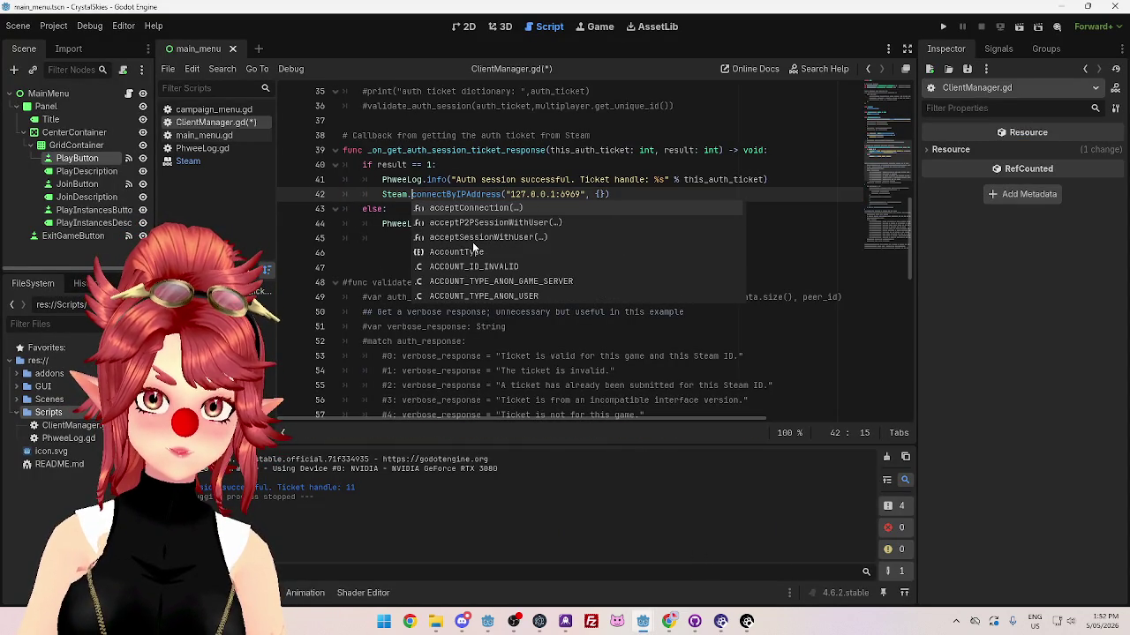
{"action": "scroll", "coordinate": [472, 244], "scroll_direction": "down", "scroll_amount": 6}
{"action": "scroll", "coordinate": [470, 249], "scroll_direction": "down", "scroll_amount": 5}
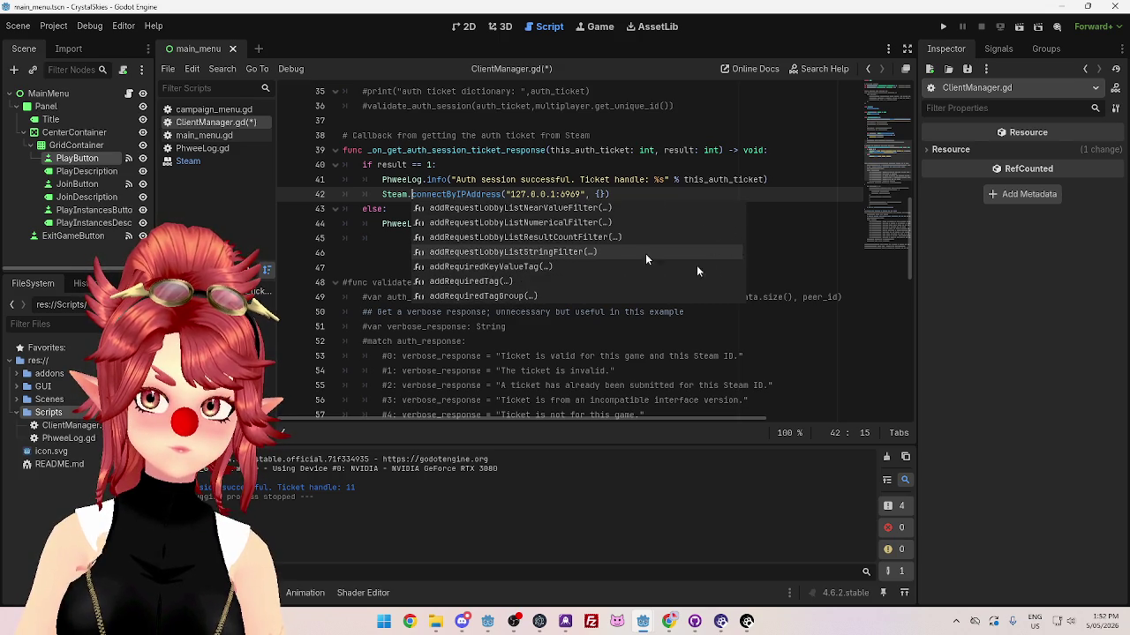
{"action": "left_click", "coordinate": [644, 180]}
{"action": "left_click", "coordinate": [637, 194]}
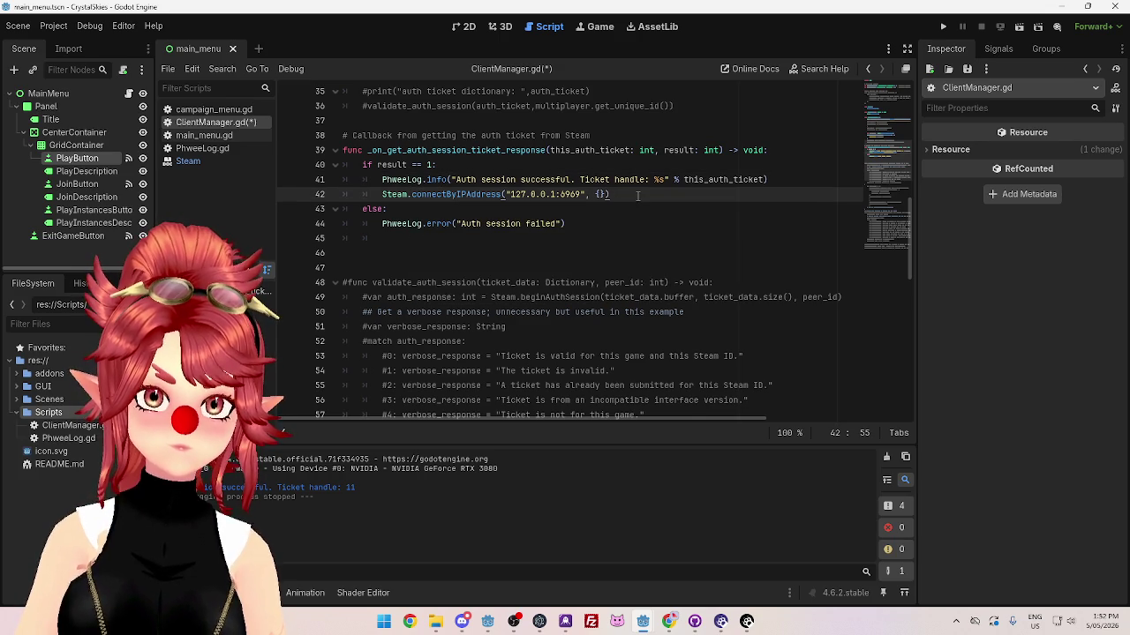
Step: Try and delete a Steam.connect line, then save ClientManager.gd
{"action": "key", "text": "Return"}
{"action": "type", "text": "Steam.connec"}
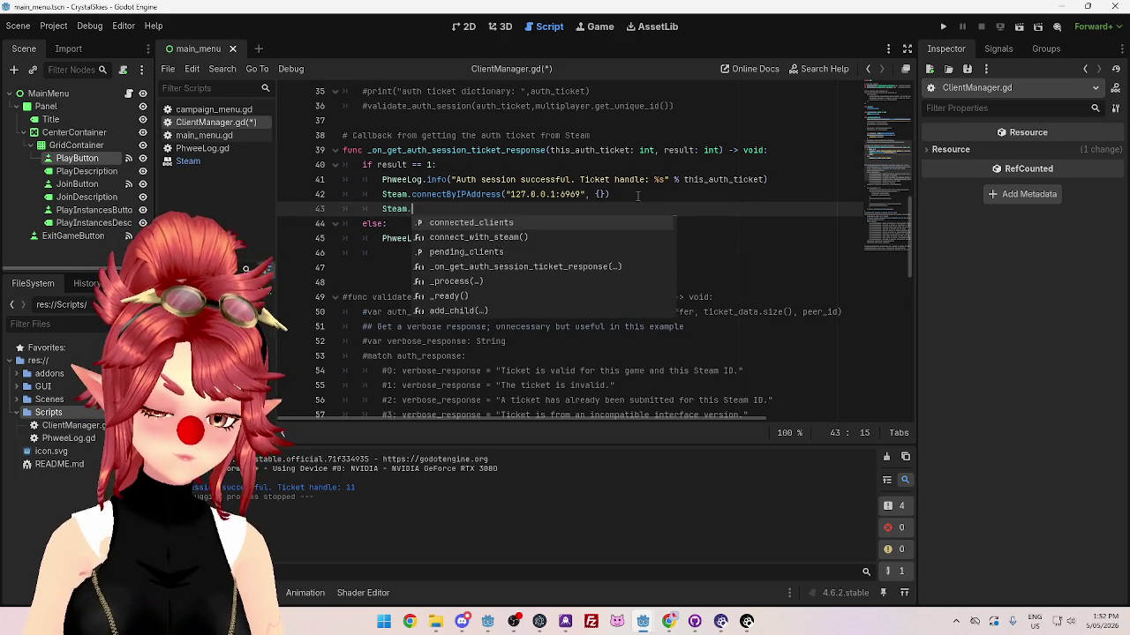
{"action": "type", "text": "t"}
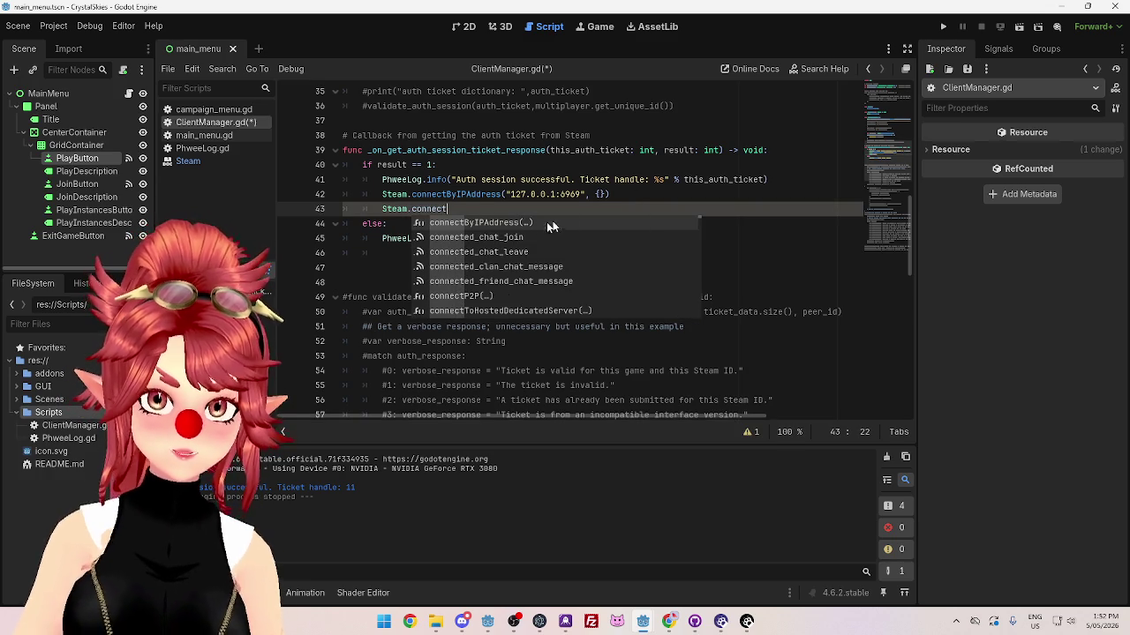
{"action": "left_click", "coordinate": [464, 209]}
{"action": "left_click_drag", "start_coordinate": [464, 209], "coordinate": [343, 208]}
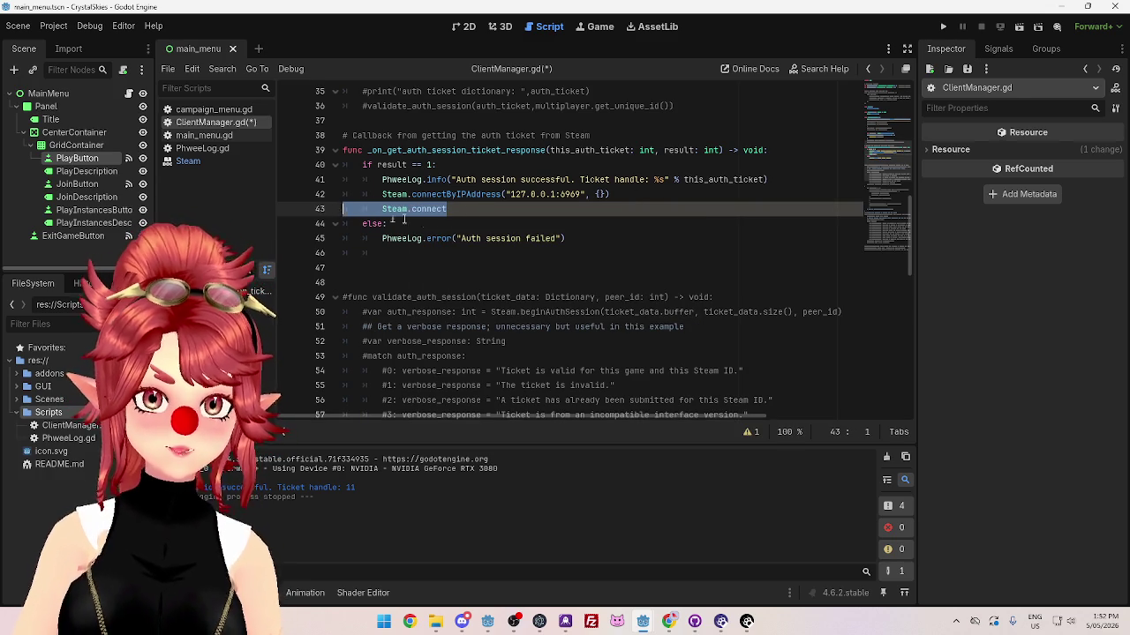
{"action": "key", "text": "BackSpace"}
{"action": "key", "text": "BackSpace"}
{"action": "left_click", "coordinate": [602, 223]}
{"action": "key", "text": "ctrl+s"}
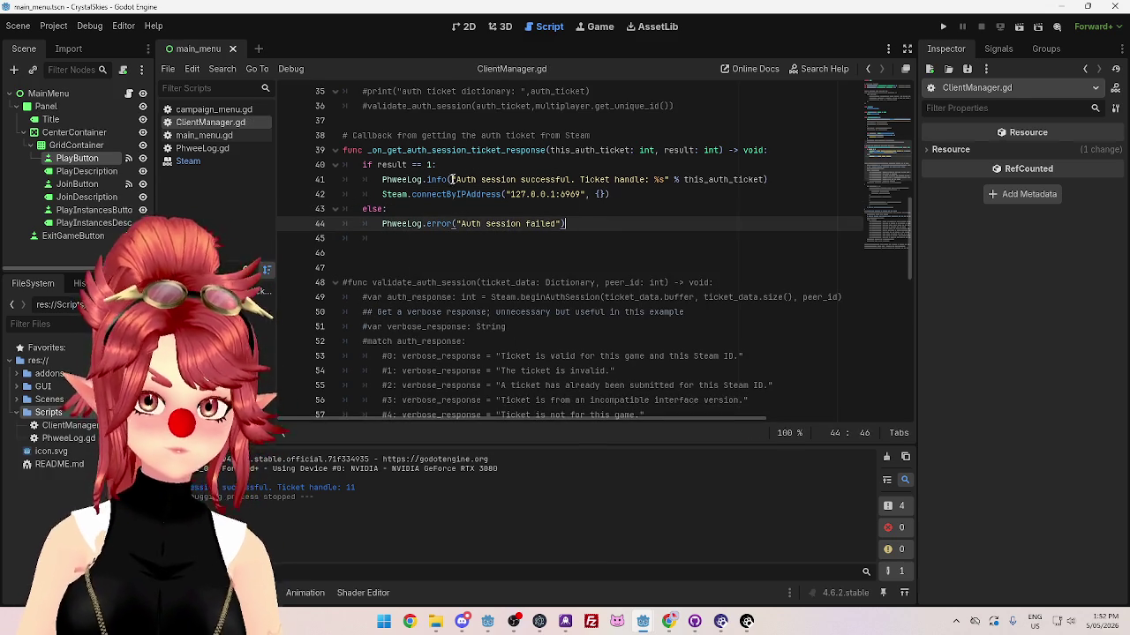
{"action": "left_click_drag", "start_coordinate": [611, 194], "coordinate": [398, 196]}
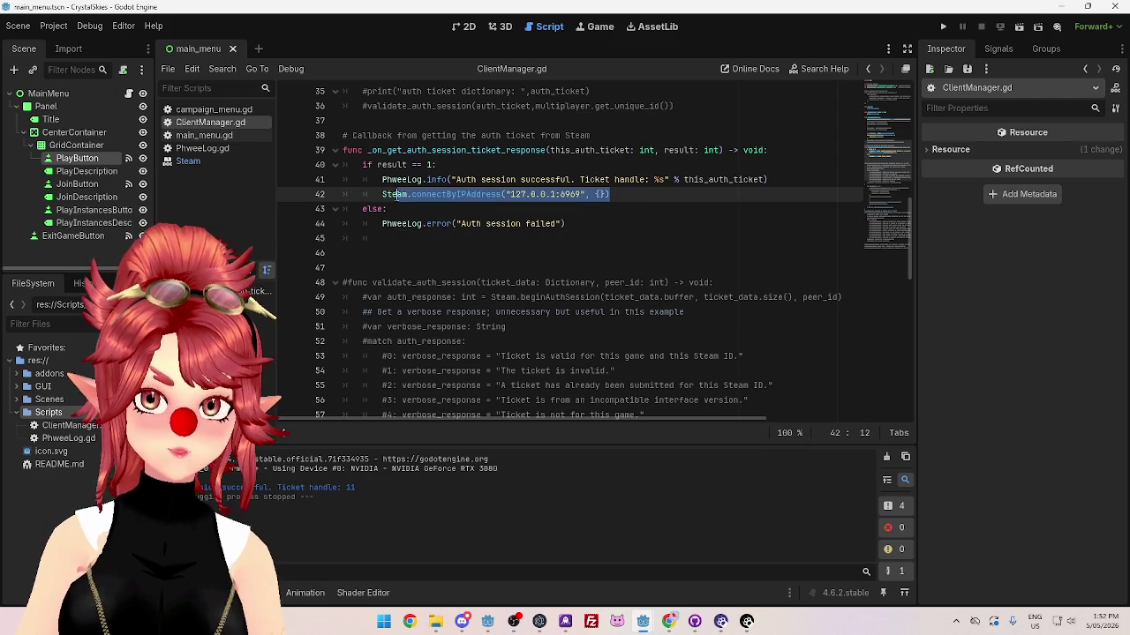
{"action": "left_click", "coordinate": [668, 621]}
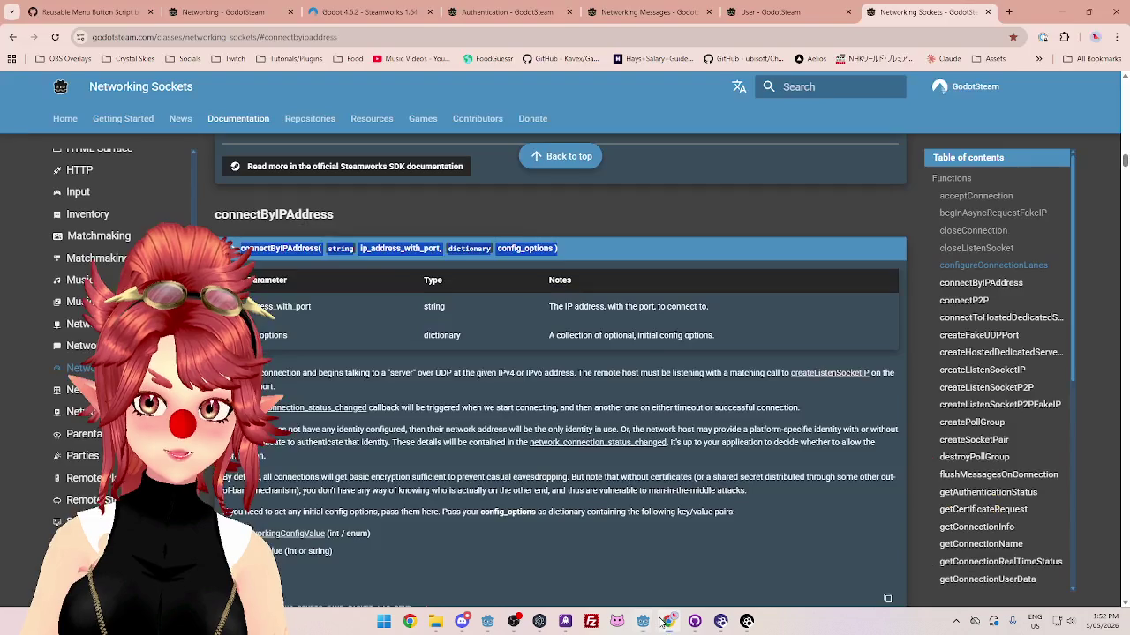
Step: Confirm connectByIPAddress returns a networking connection handle, then go back to ServerManager.gd
{"action": "scroll", "coordinate": [382, 423], "scroll_direction": "down", "scroll_amount": 3}
{"action": "scroll", "coordinate": [382, 424], "scroll_direction": "down", "scroll_amount": 1}
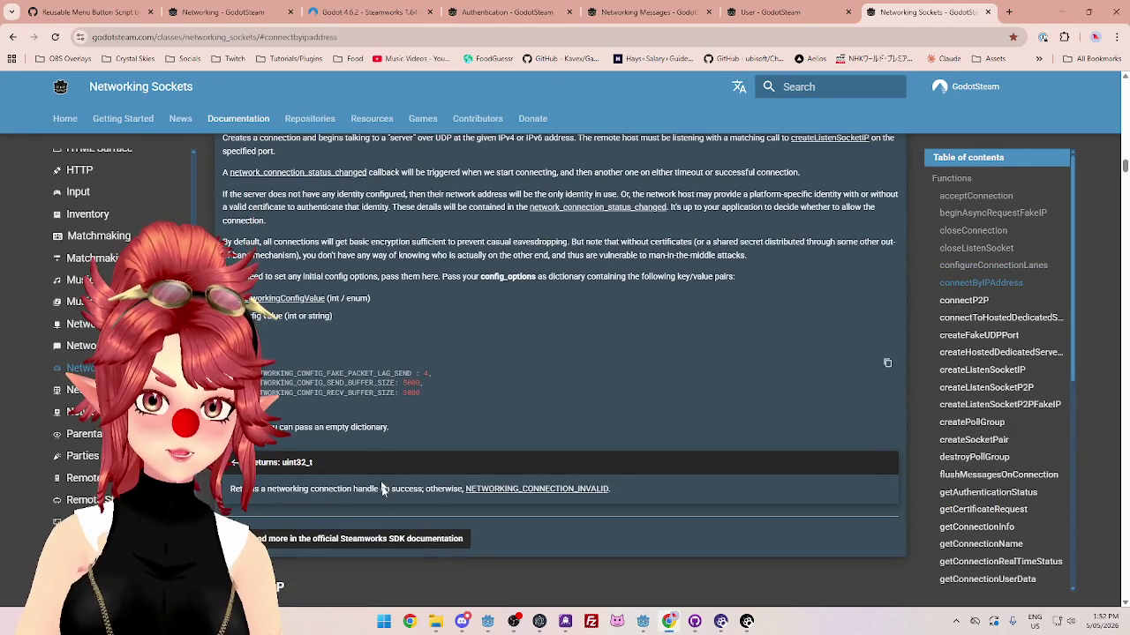
{"action": "left_click_drag", "start_coordinate": [267, 488], "coordinate": [342, 490]}
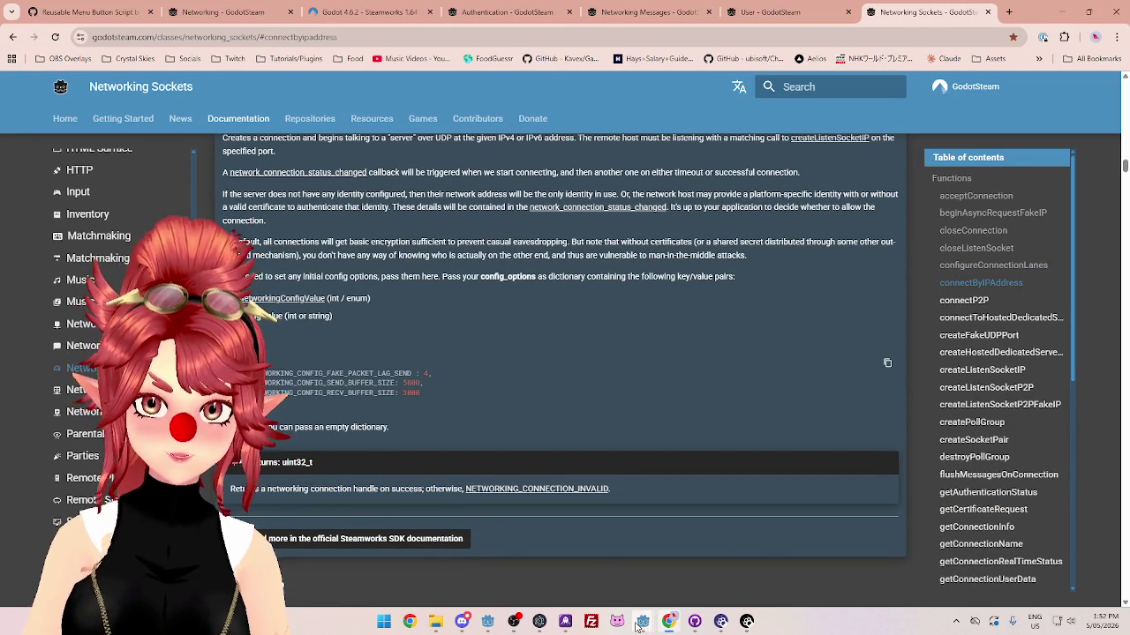
{"action": "mouse_move", "coordinate": [643, 622]}
{"action": "left_click", "coordinate": [574, 554]}
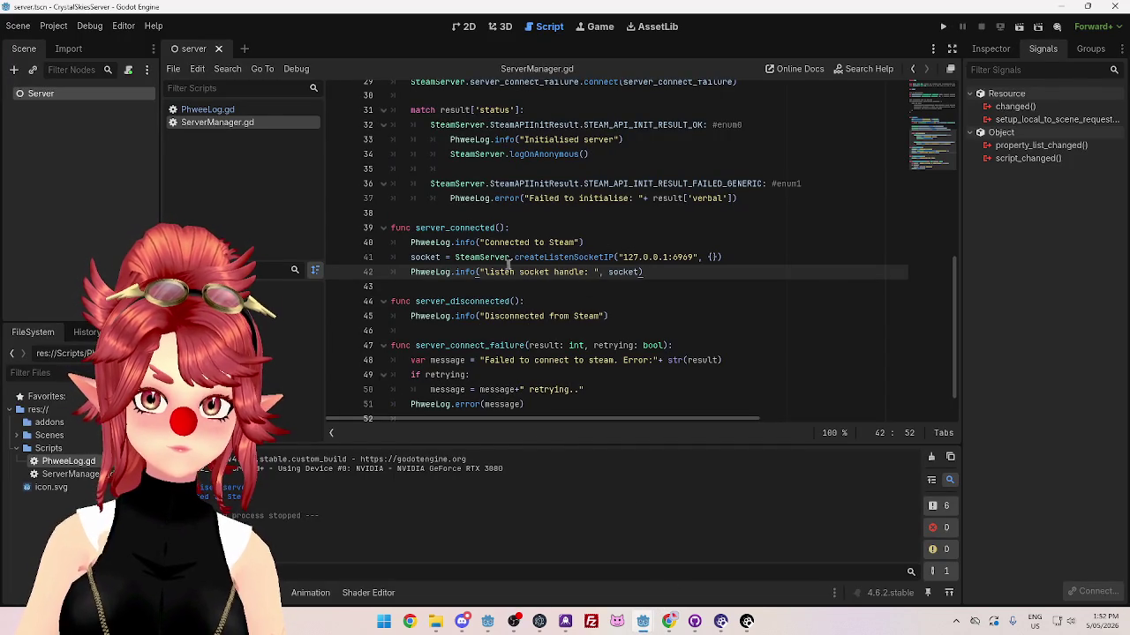
Step: Copy the server's socket-handle log line after the connect call, reword it to 'networking connetcion', and save
{"action": "left_click_drag", "start_coordinate": [658, 274], "coordinate": [410, 272]}
{"action": "key", "text": "ctrl+c"}
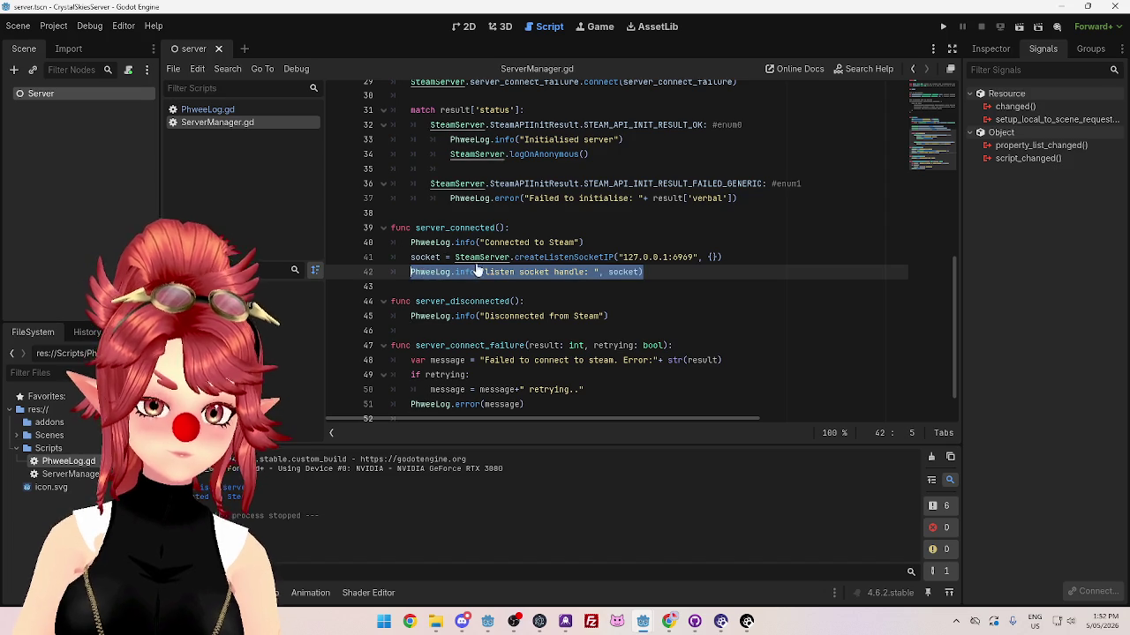
{"action": "mouse_move", "coordinate": [642, 621]}
{"action": "left_click", "coordinate": [697, 578]}
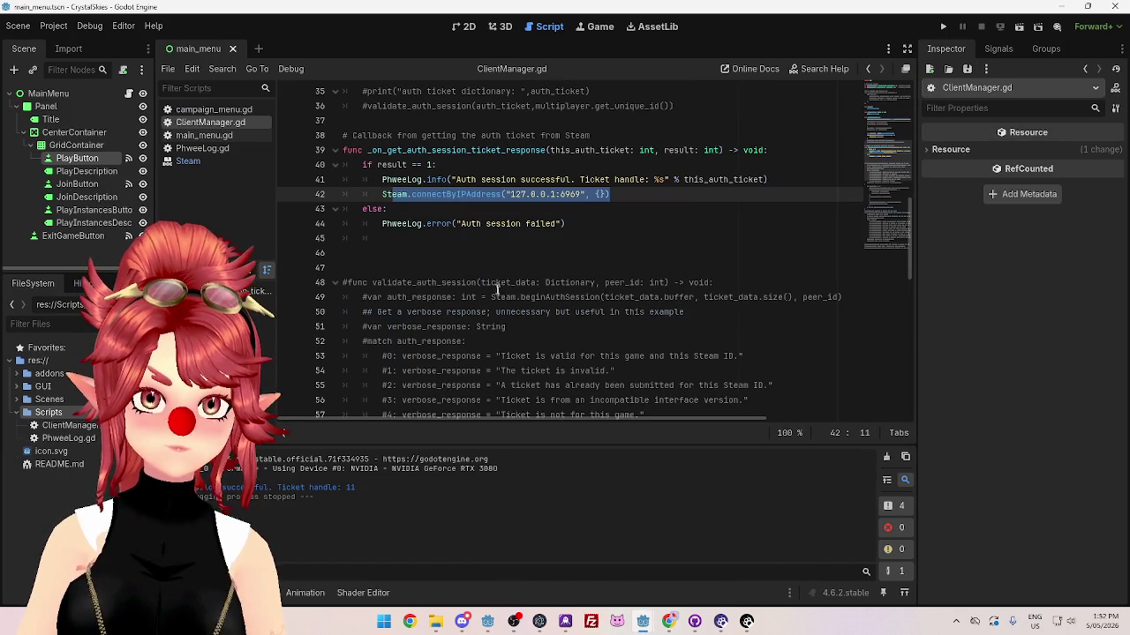
{"action": "left_click", "coordinate": [624, 200]}
{"action": "key", "text": "Return"}
{"action": "key", "text": "ctrl+v"}
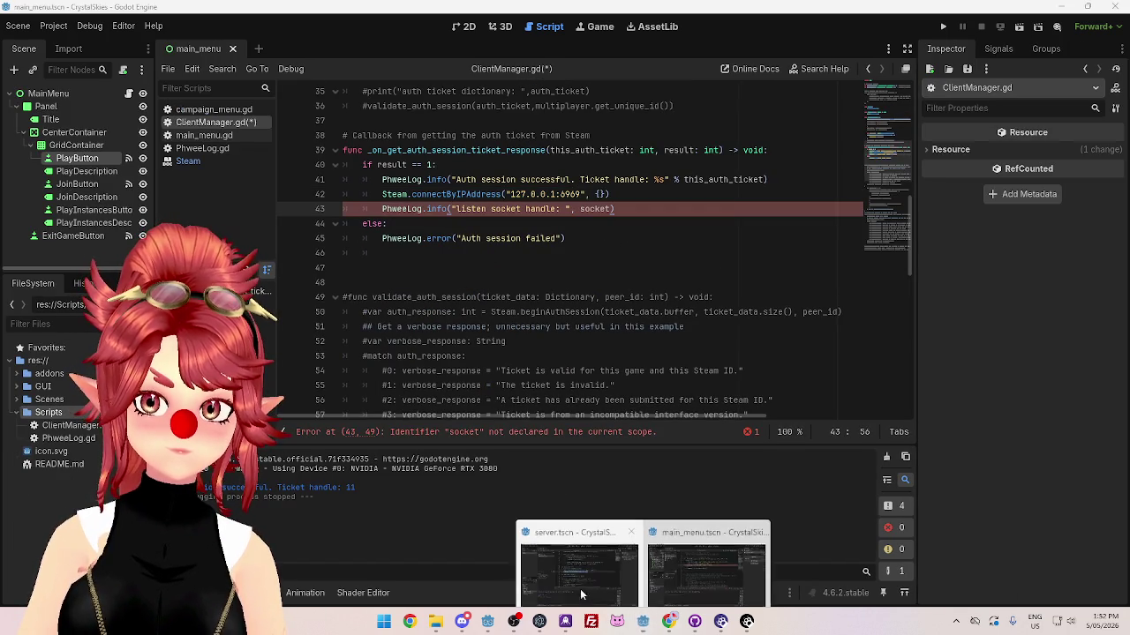
{"action": "left_click", "coordinate": [673, 624]}
{"action": "left_click", "coordinate": [674, 624]}
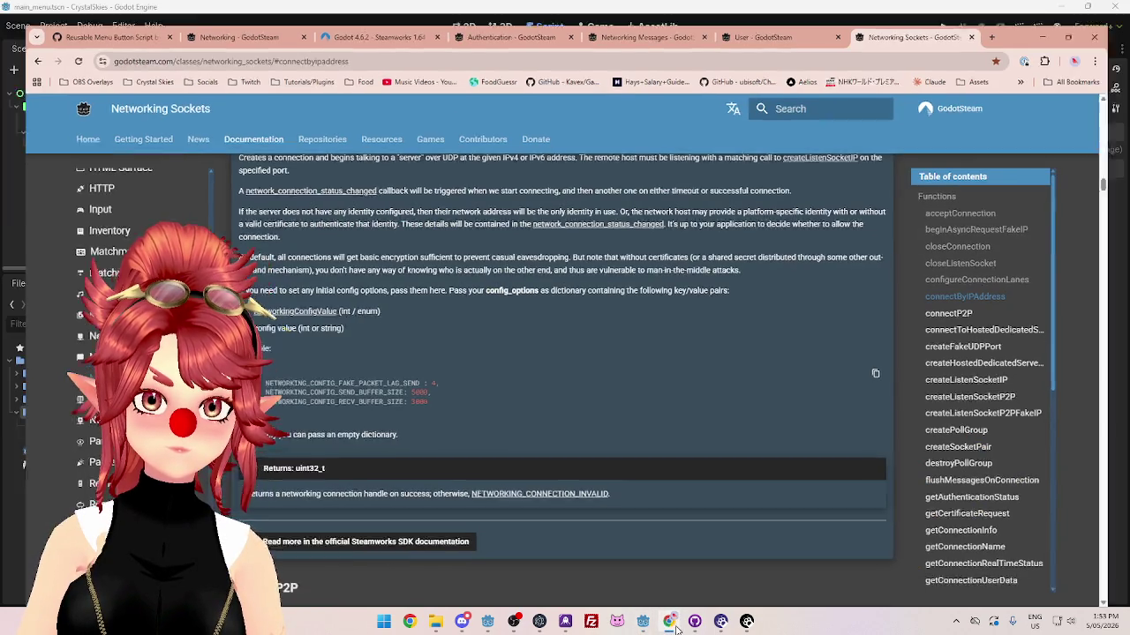
{"action": "left_click_drag", "start_coordinate": [455, 208], "coordinate": [522, 208]}
{"action": "type", "text": "networking conn"}
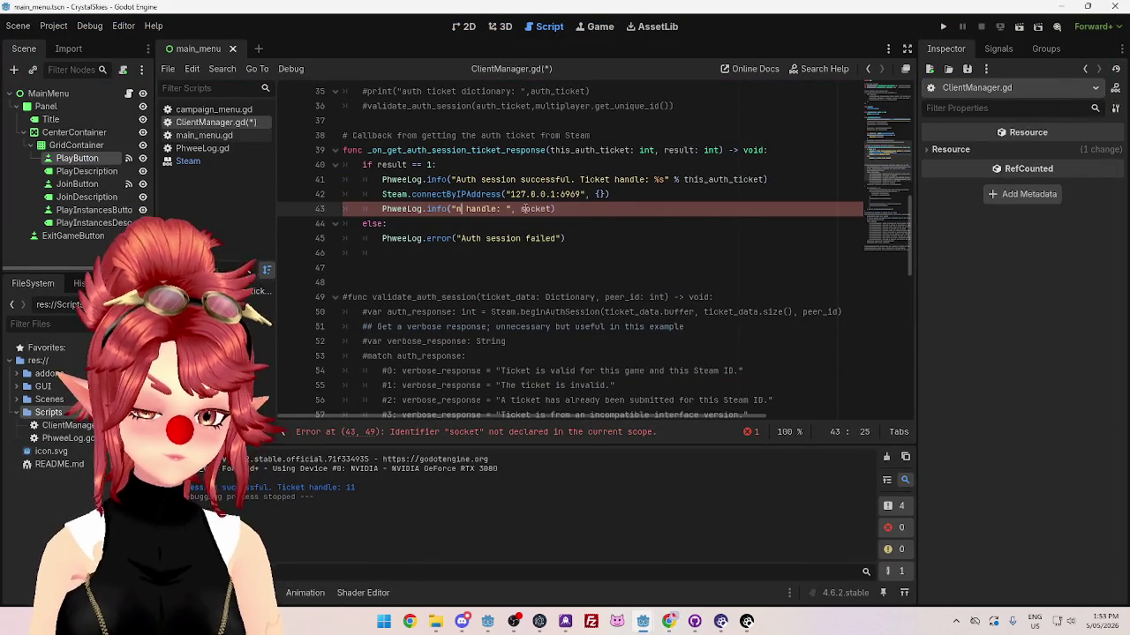
{"action": "type", "text": "etcion"}
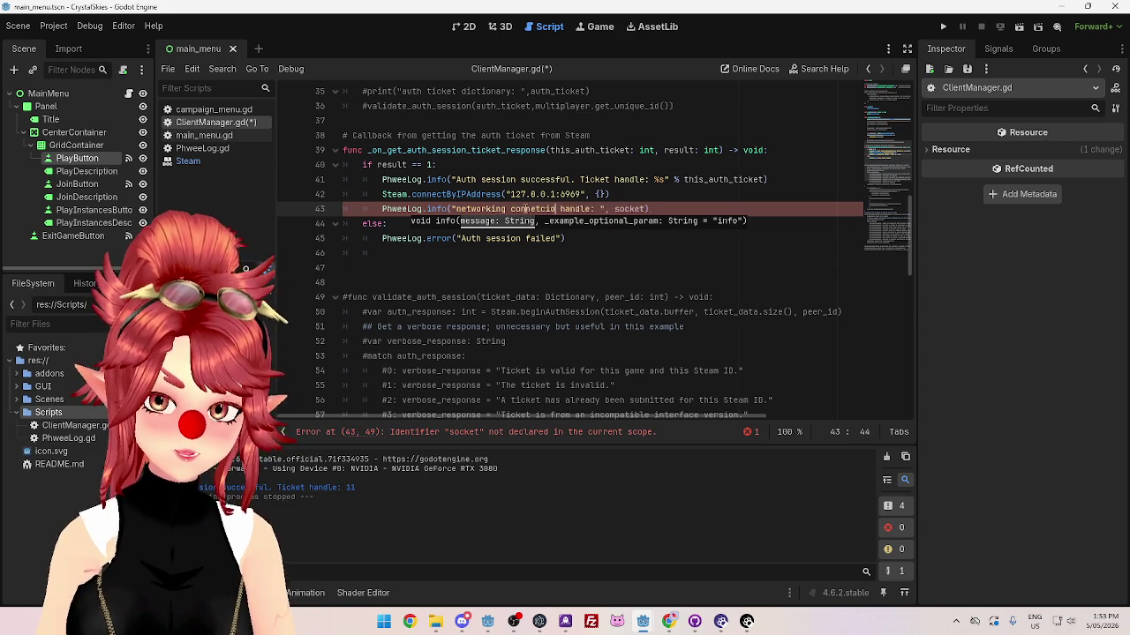
{"action": "left_click", "coordinate": [603, 262]}
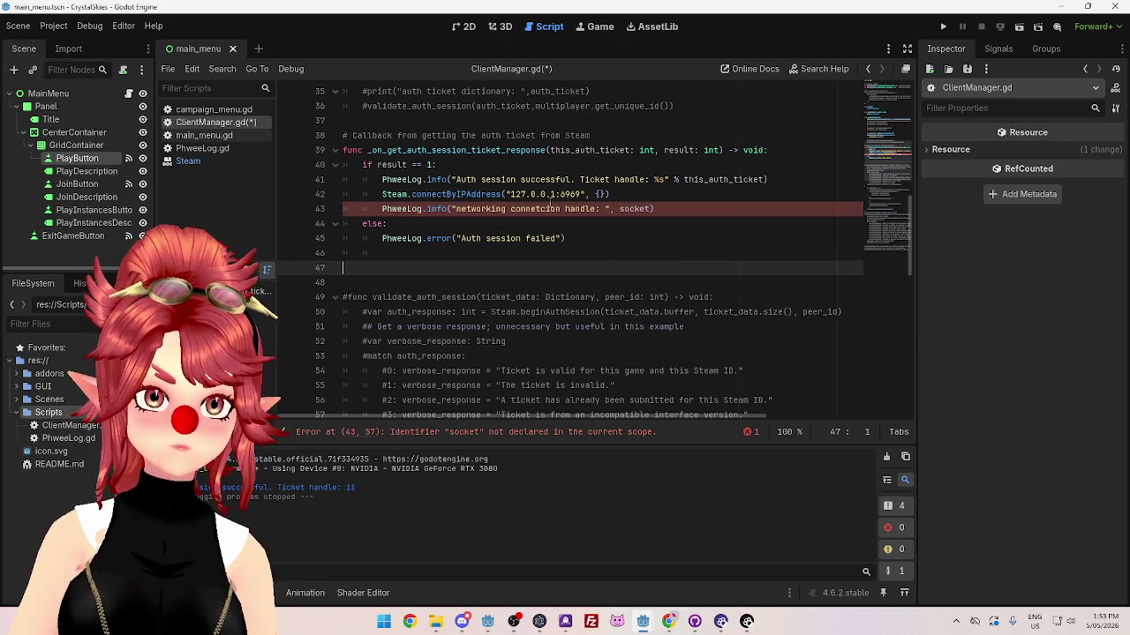
{"action": "key", "text": "ctrl+s"}
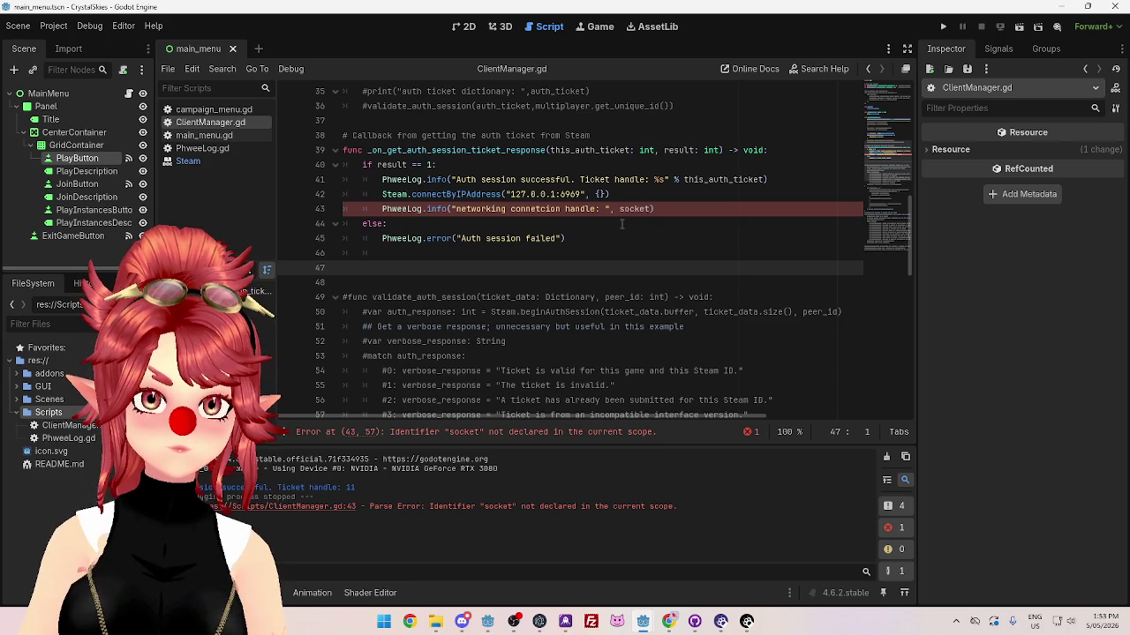
Step: Assign the call's result to connection on line 42 and log connection on line 43
{"action": "left_click", "coordinate": [383, 194]}
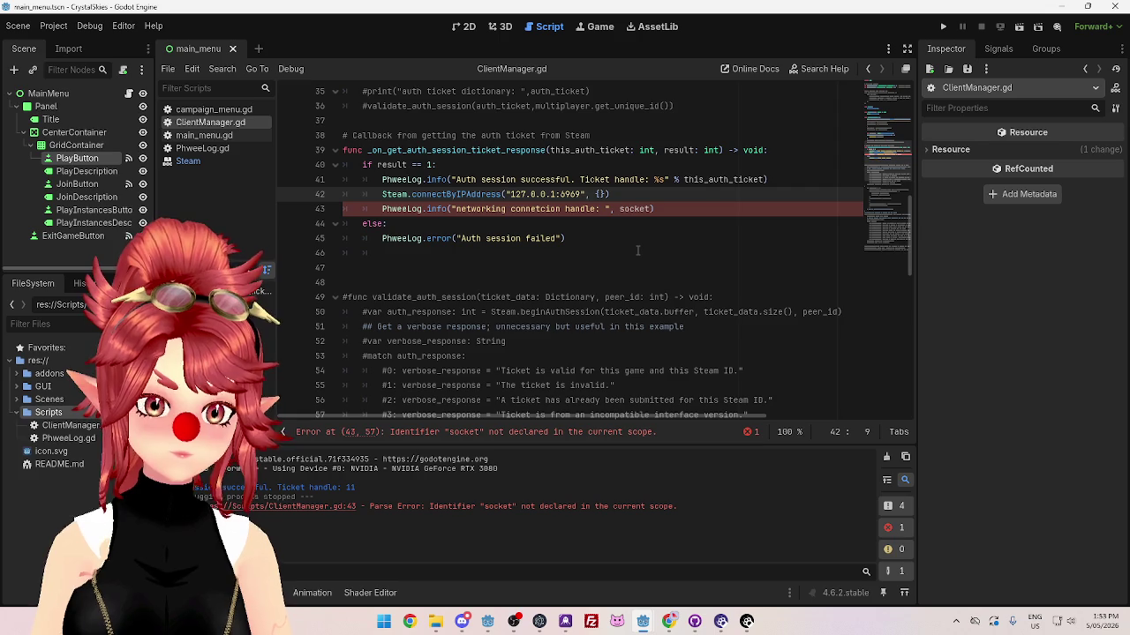
{"action": "type", "text": "socketconne"}
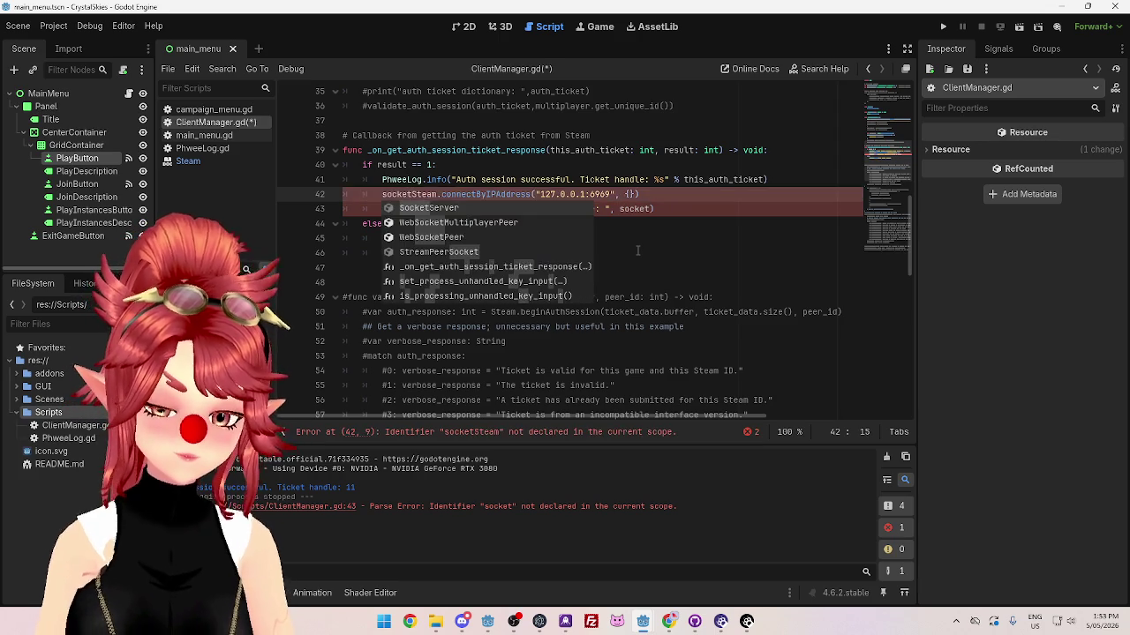
{"action": "type", "text": "ction ="}
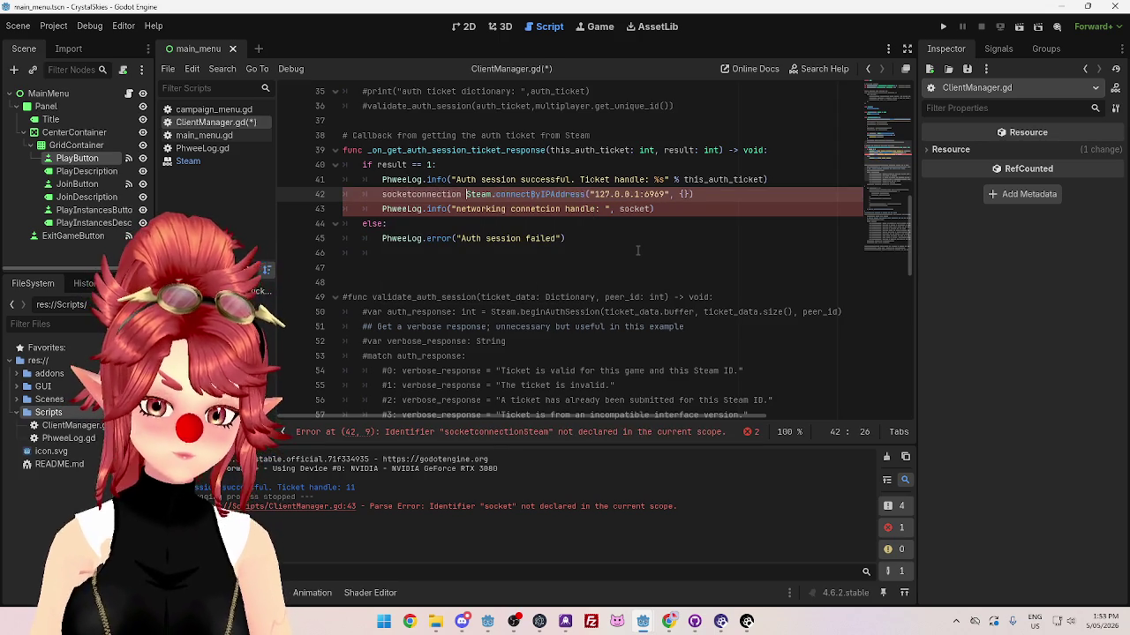
{"action": "mouse_move", "coordinate": [421, 194]}
{"action": "left_mouse_down"}
{"action": "mouse_move", "coordinate": [383, 194]}
{"action": "mouse_move", "coordinate": [431, 194]}
{"action": "left_mouse_up"}
{"action": "key", "text": "BackSpace"}
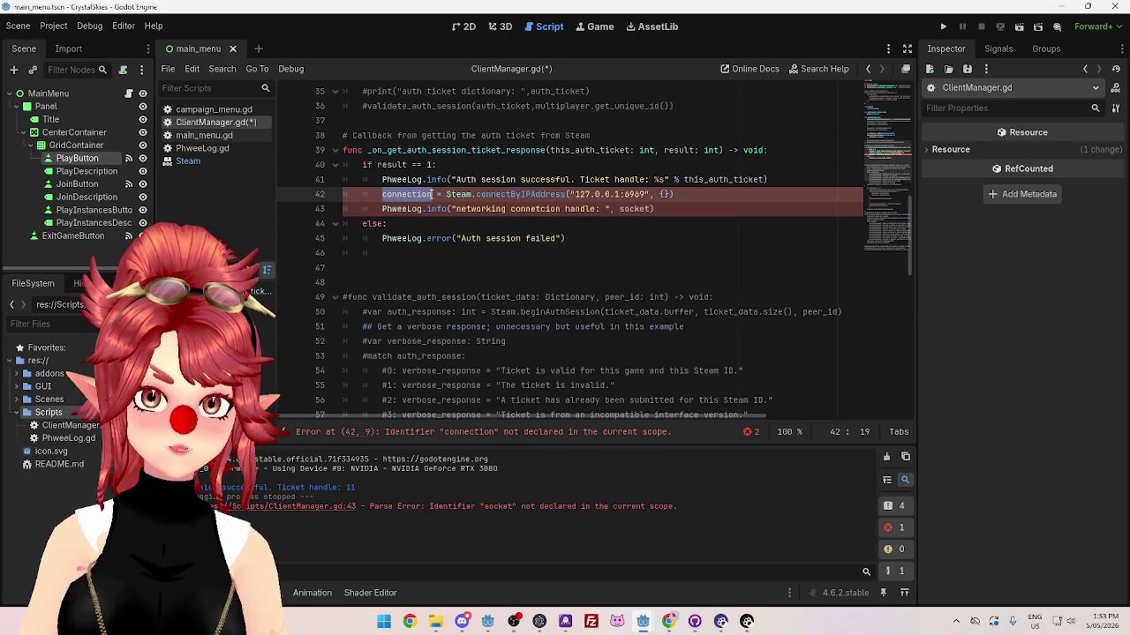
{"action": "double_click", "coordinate": [632, 210]}
{"action": "type", "text": "connection"}
Step: Declare var connection on line 6 and save the client script
{"action": "double_click", "coordinate": [406, 195]}
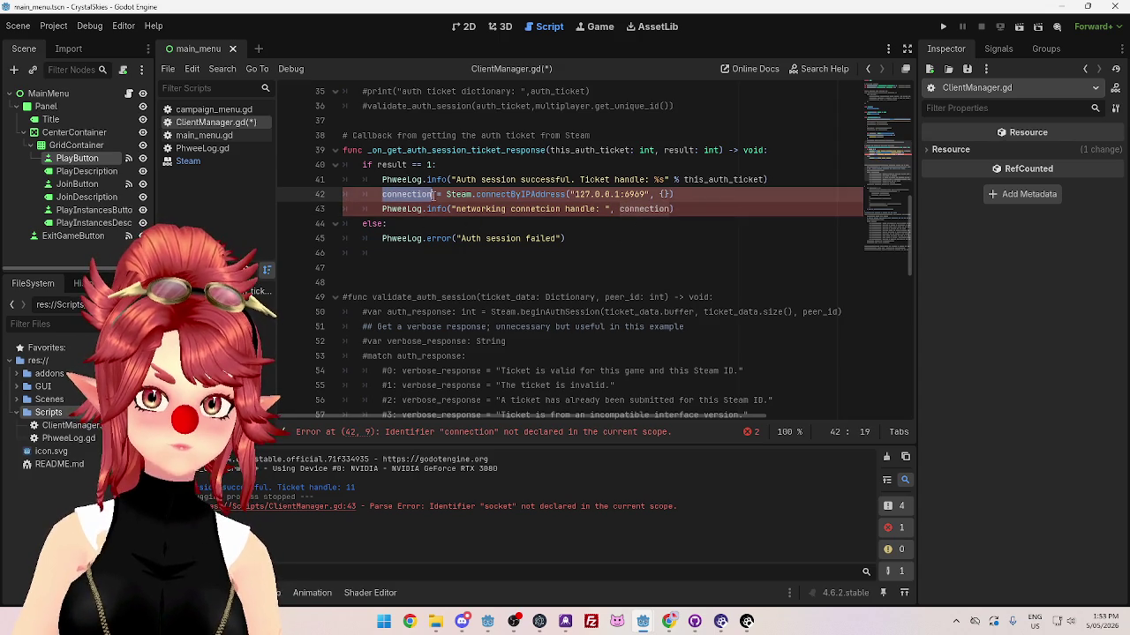
{"action": "scroll", "coordinate": [482, 256], "scroll_direction": "up", "scroll_amount": 10}
{"action": "left_click", "coordinate": [413, 166]}
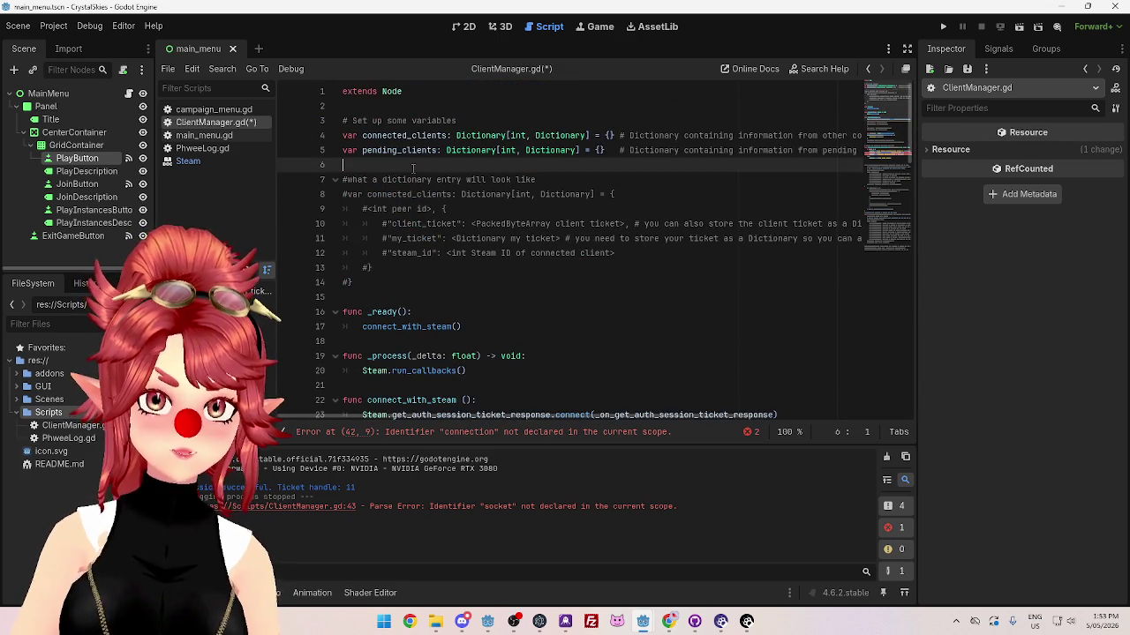
{"action": "type", "text": "var"}
{"action": "key", "text": "ctrl+v"}
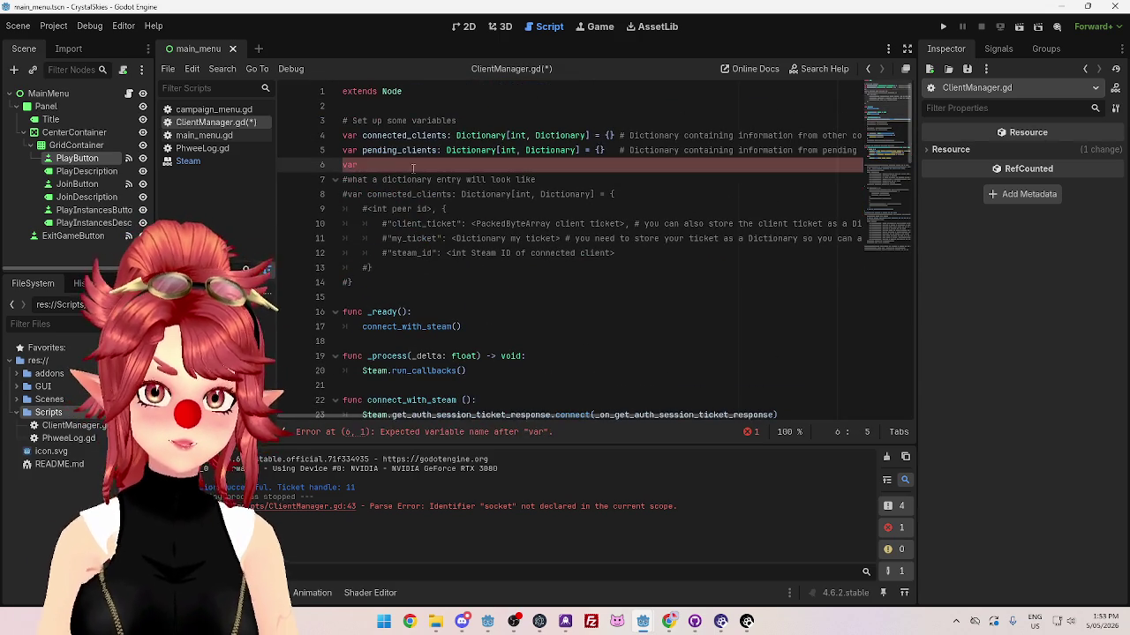
{"action": "key", "text": "ctrl+s"}
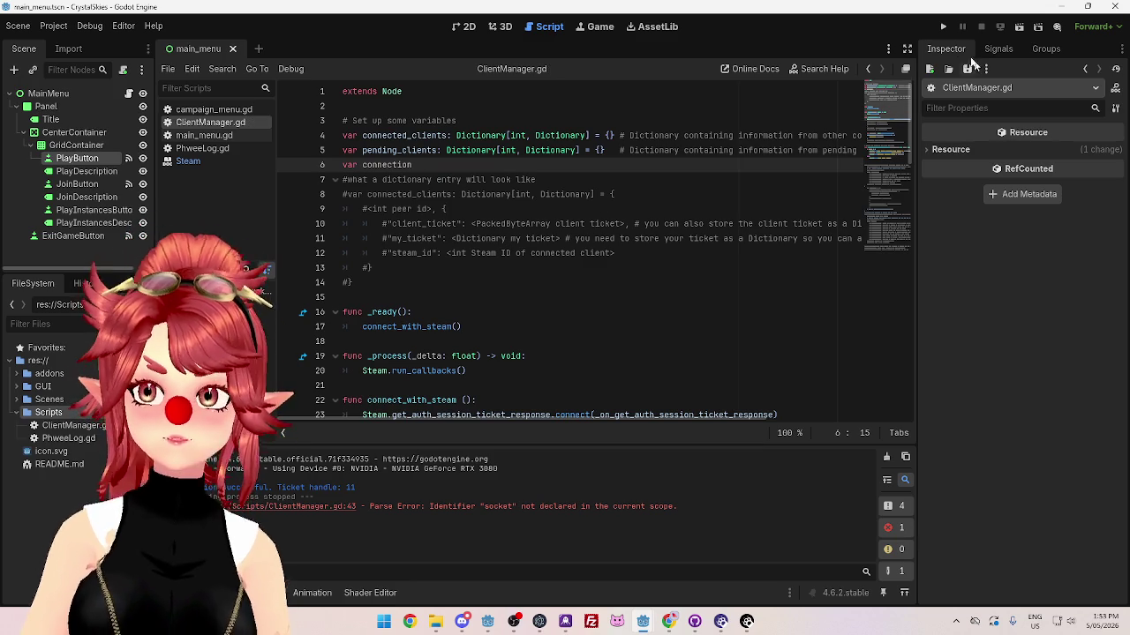
{"action": "mouse_move", "coordinate": [645, 623]}
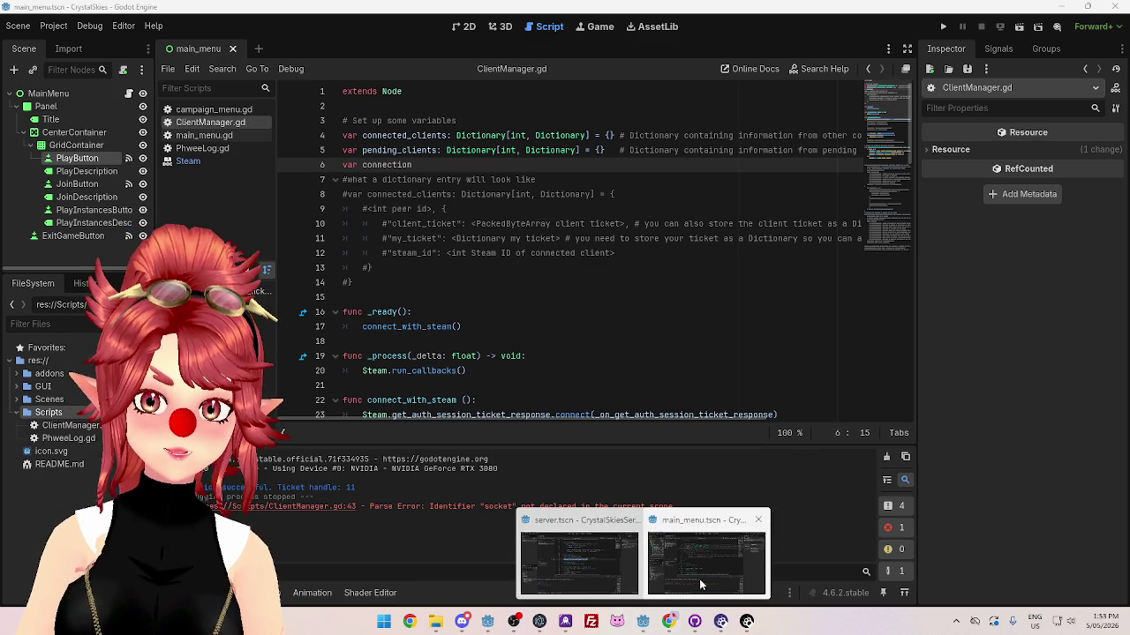
{"action": "left_click", "coordinate": [606, 540]}
{"action": "left_click", "coordinate": [711, 227]}
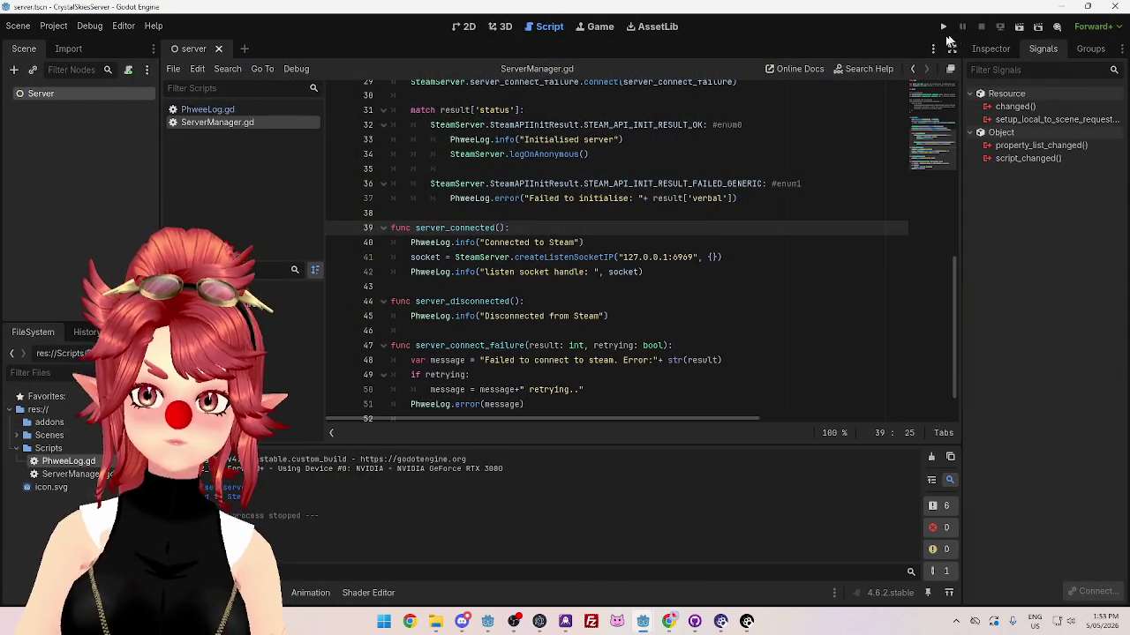
Step: Run the server, change the log to concatenate with +, and rerun it
{"action": "left_click", "coordinate": [944, 28]}
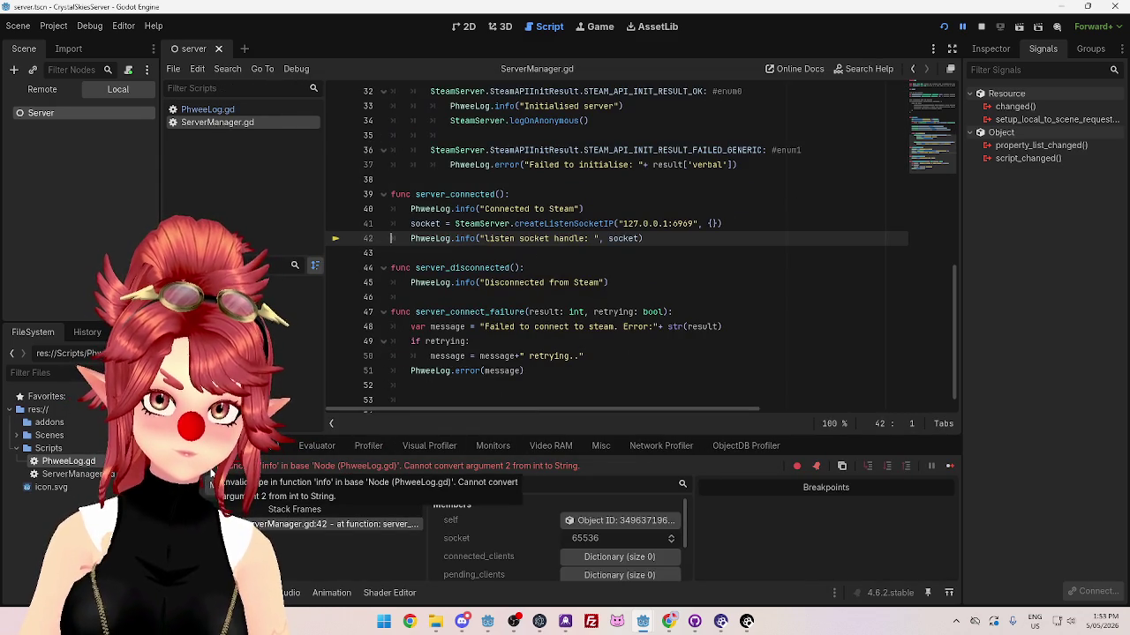
{"action": "left_click", "coordinate": [598, 238]}
{"action": "type", "text": "+"}
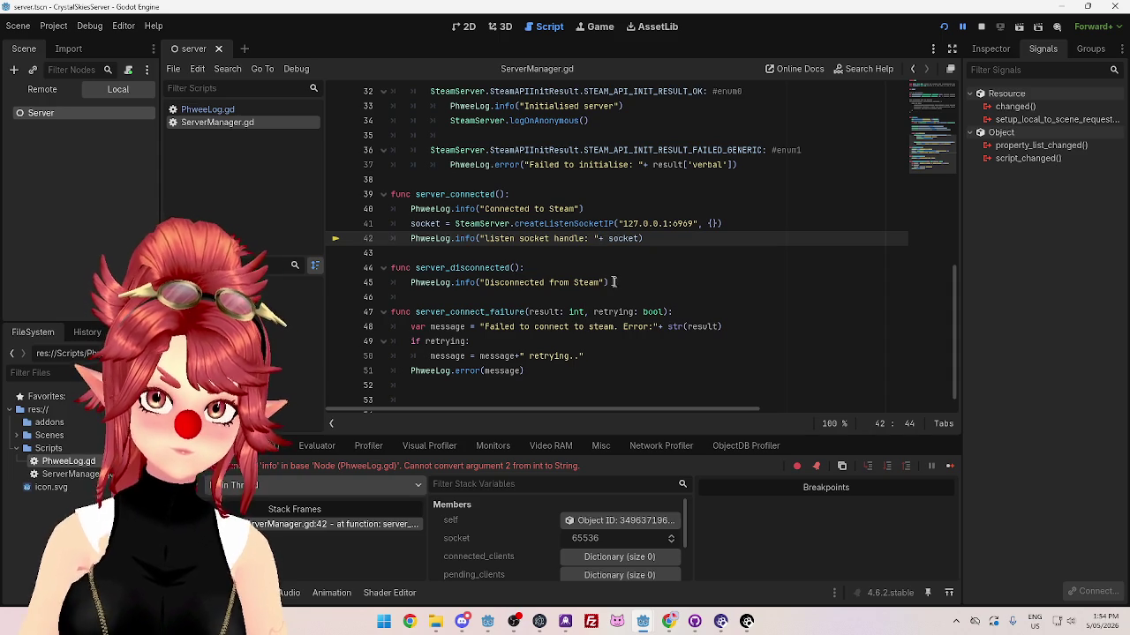
{"action": "left_click", "coordinate": [614, 282]}
{"action": "key", "text": "F5"}
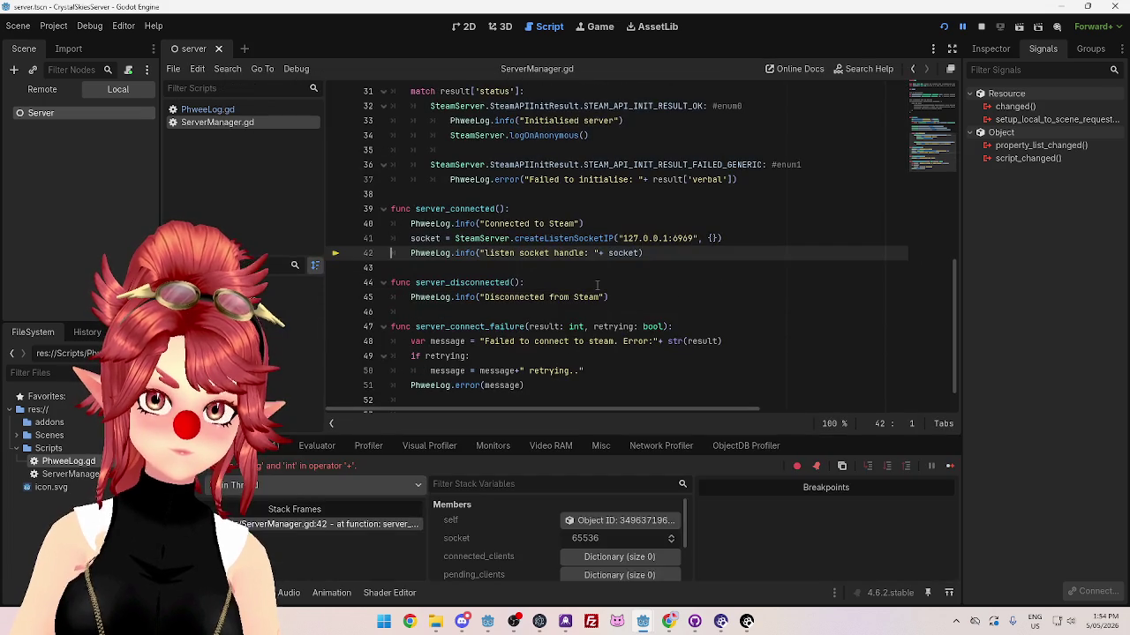
Step: Wrap socket in str(), save, and rerun the server, which logs listen socket handle 65536
{"action": "left_click", "coordinate": [609, 253]}
{"action": "type", "text": "s"}
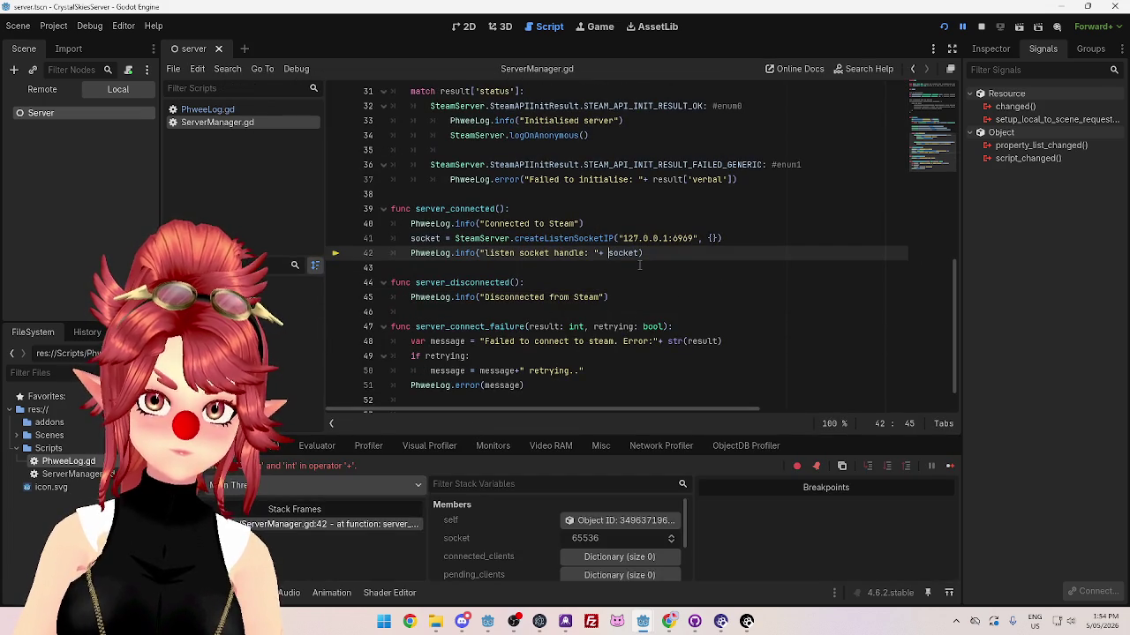
{"action": "type", "text": "tr(s"}
{"action": "left_click", "coordinate": [672, 253]}
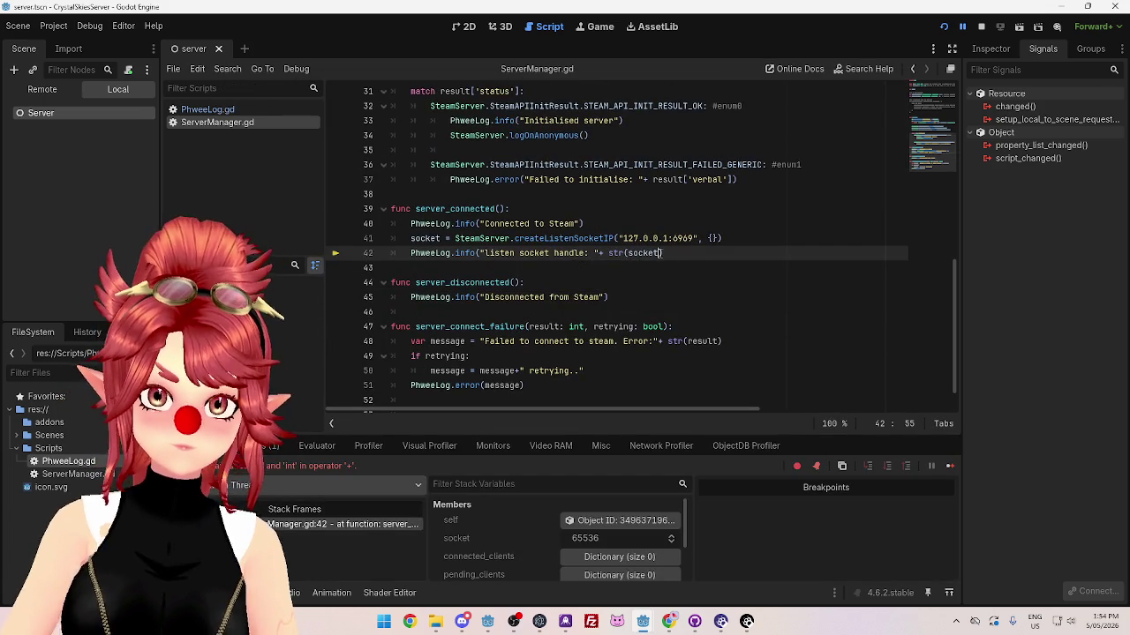
{"action": "type", "text": ")"}
{"action": "key", "text": "ctrl+s"}
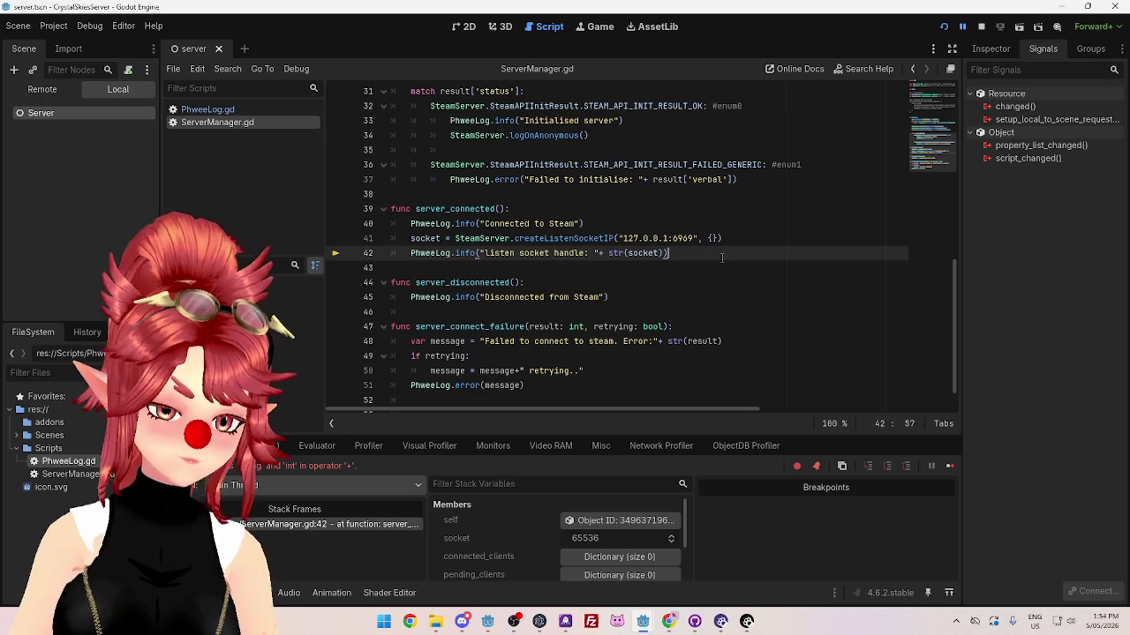
{"action": "left_click", "coordinate": [943, 26]}
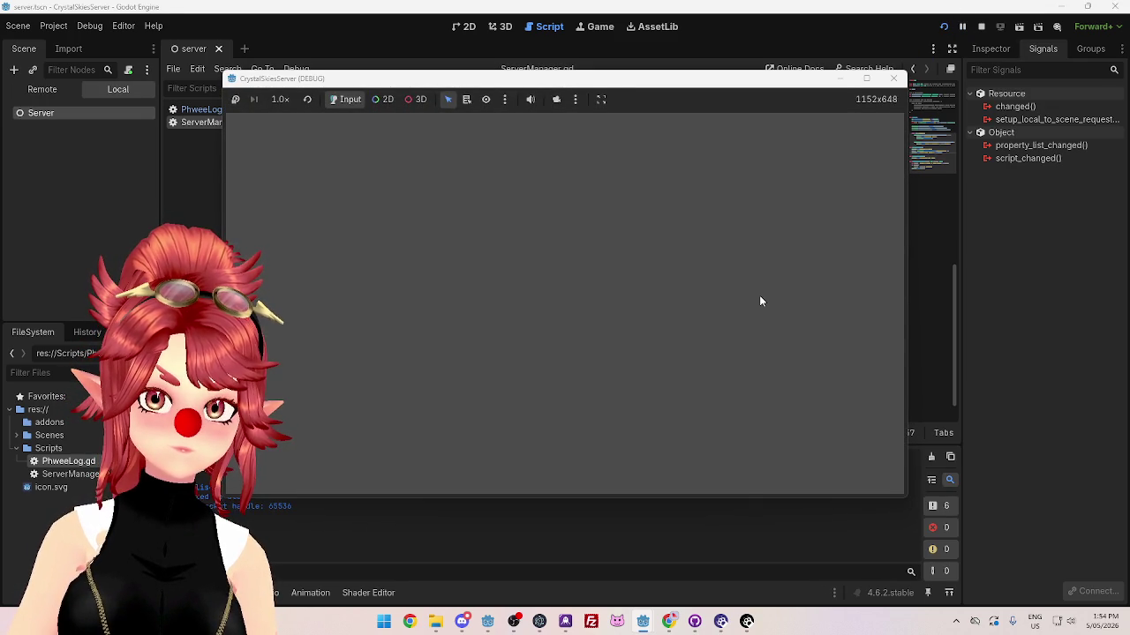
{"action": "mouse_move", "coordinate": [529, 78]}
{"action": "left_mouse_down"}
{"action": "mouse_move", "coordinate": [534, 58]}
{"action": "mouse_move", "coordinate": [573, 52]}
{"action": "left_mouse_up"}
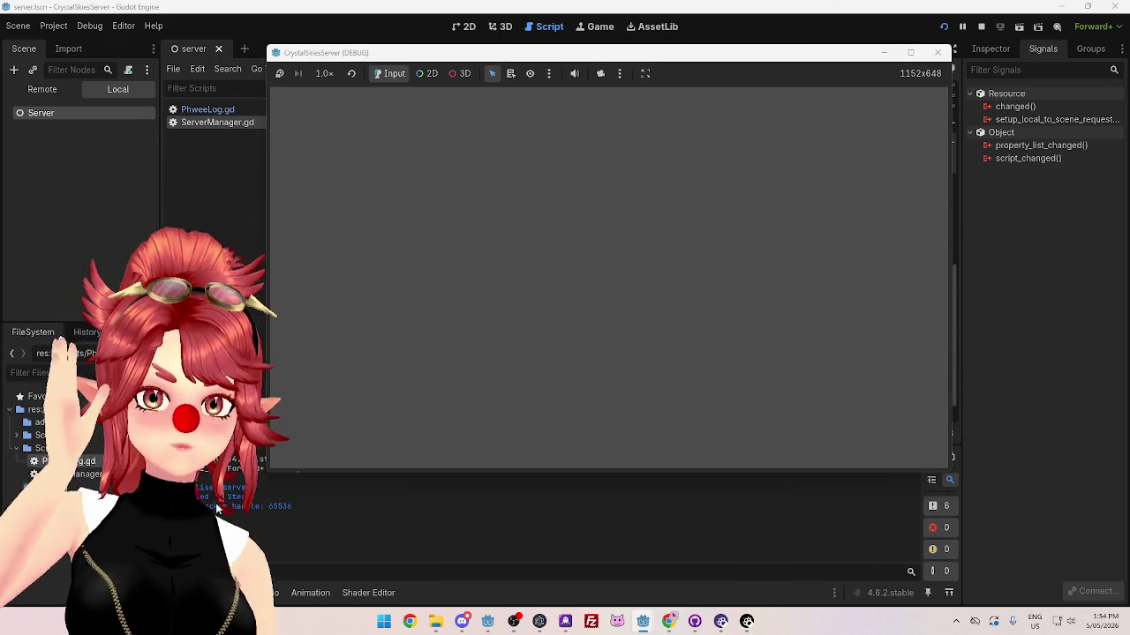
{"action": "mouse_move", "coordinate": [539, 618]}
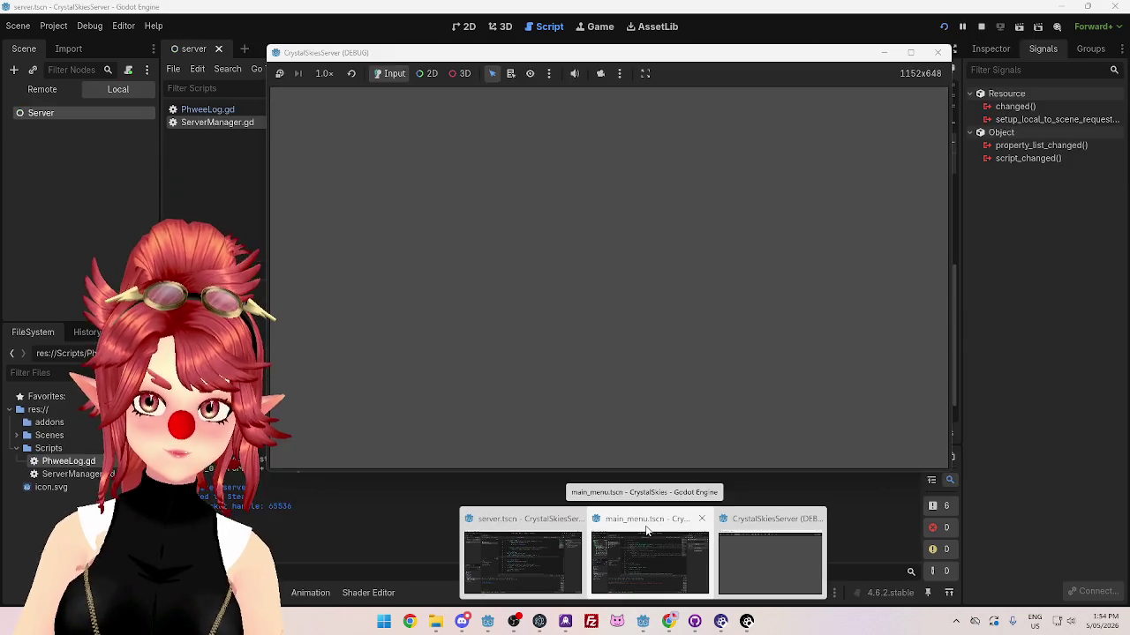
{"action": "left_click", "coordinate": [646, 531]}
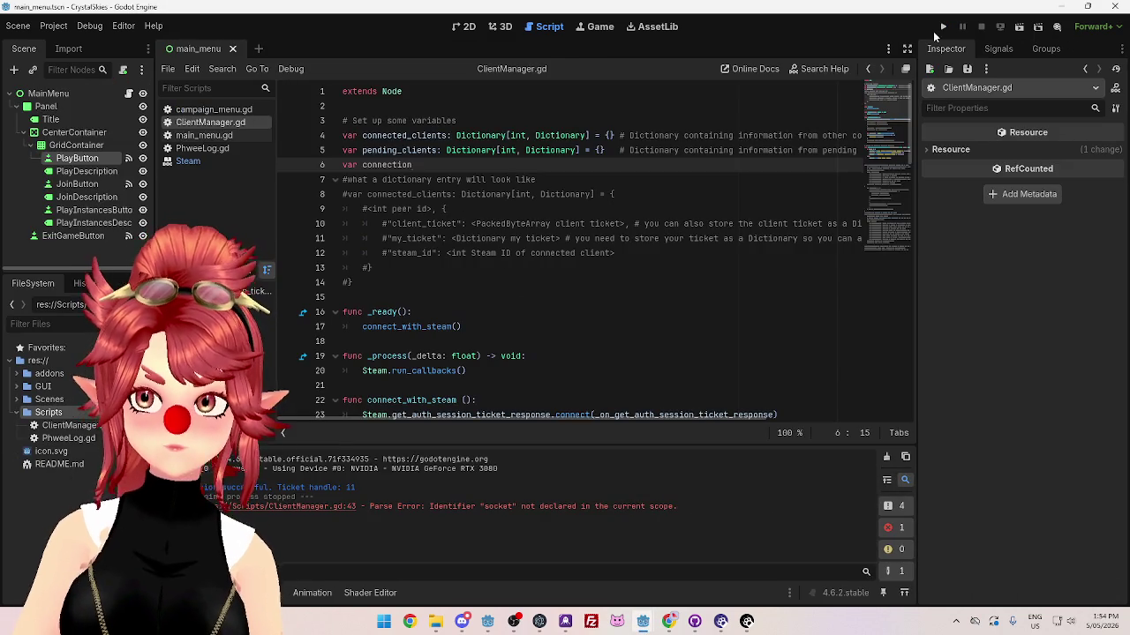
{"action": "left_click", "coordinate": [943, 27]}
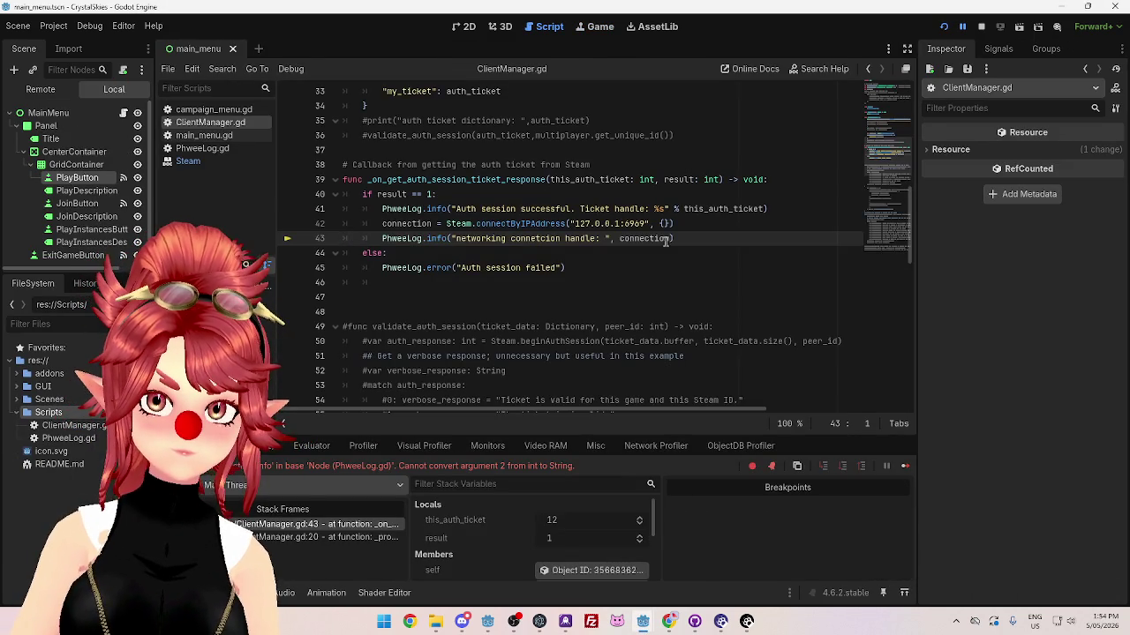
{"action": "left_click", "coordinate": [610, 238]}
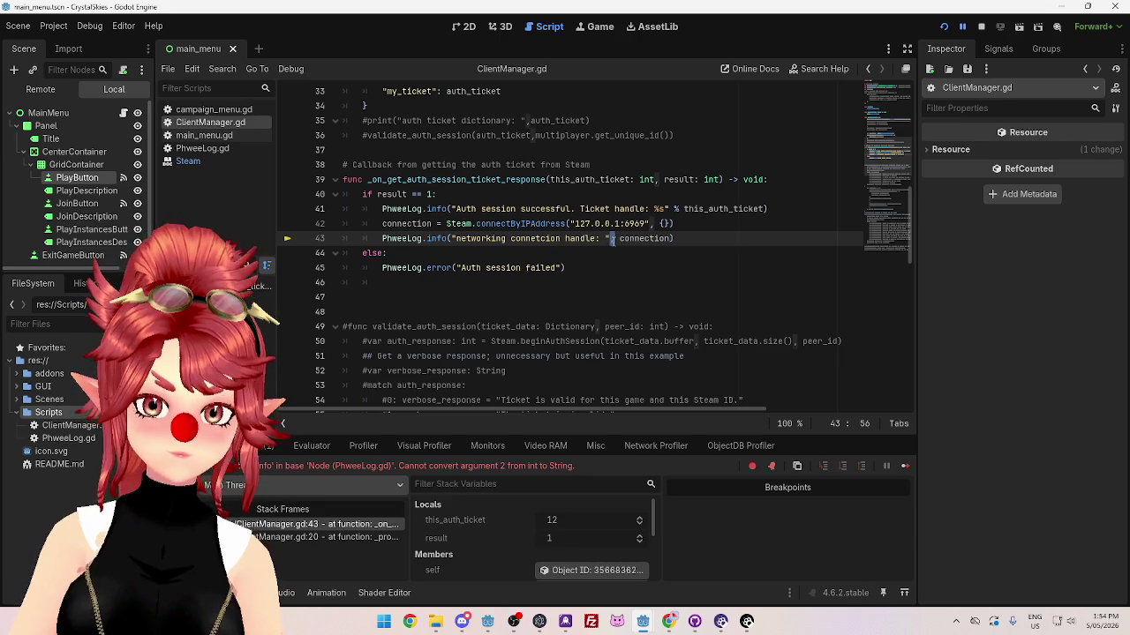
{"action": "type", "text": "str("}
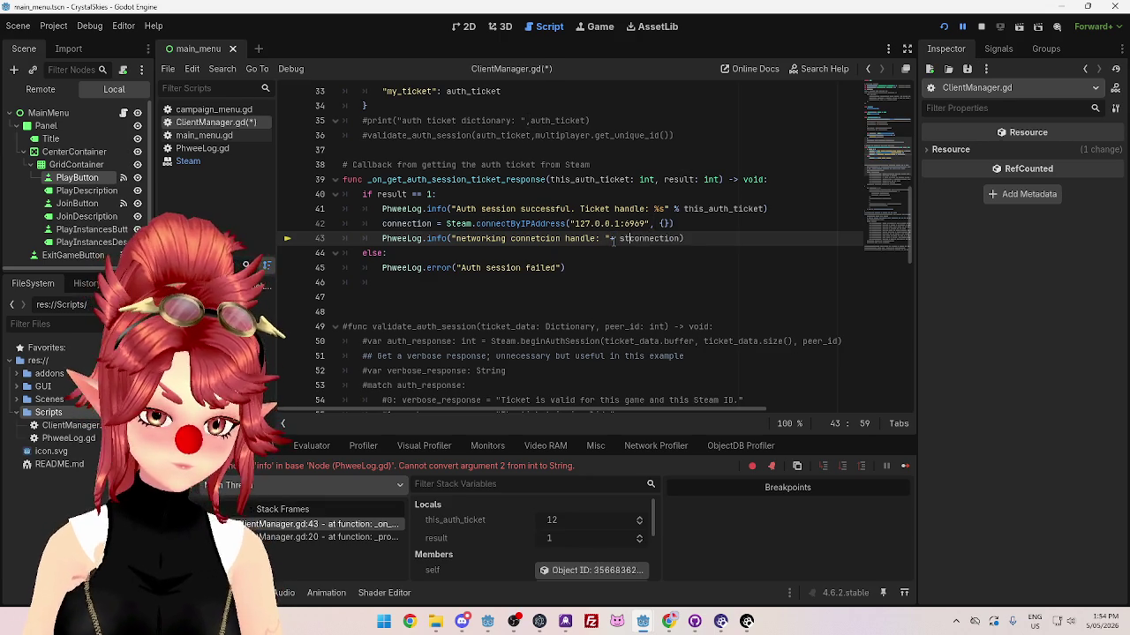
{"action": "left_click", "coordinate": [706, 239]}
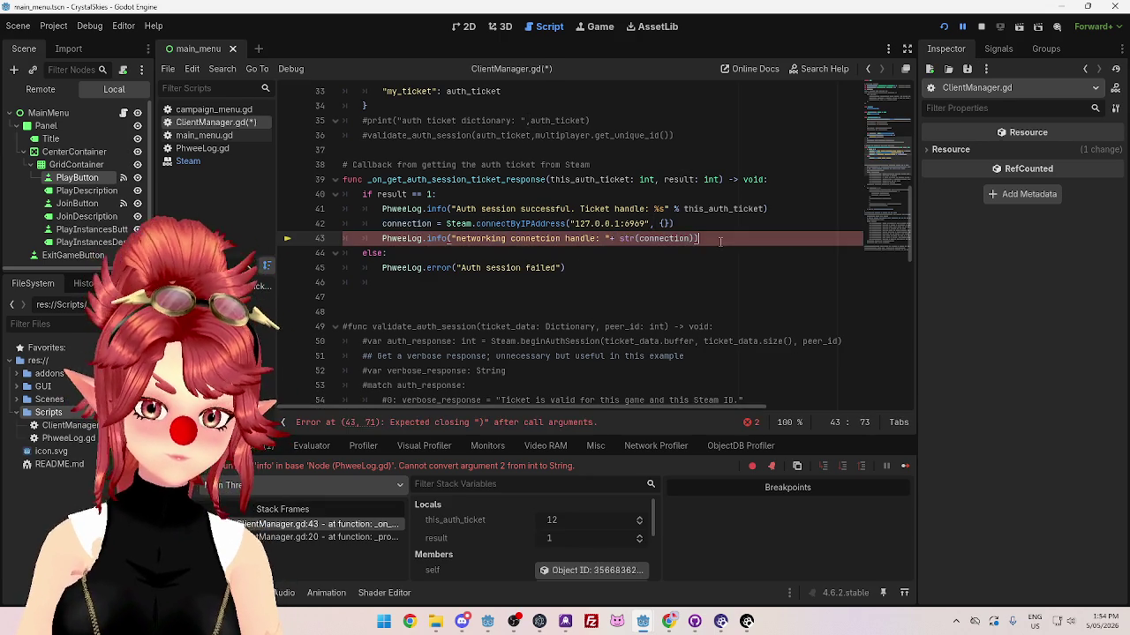
{"action": "type", "text": ")"}
{"action": "left_click", "coordinate": [704, 256]}
{"action": "left_click", "coordinate": [946, 27]}
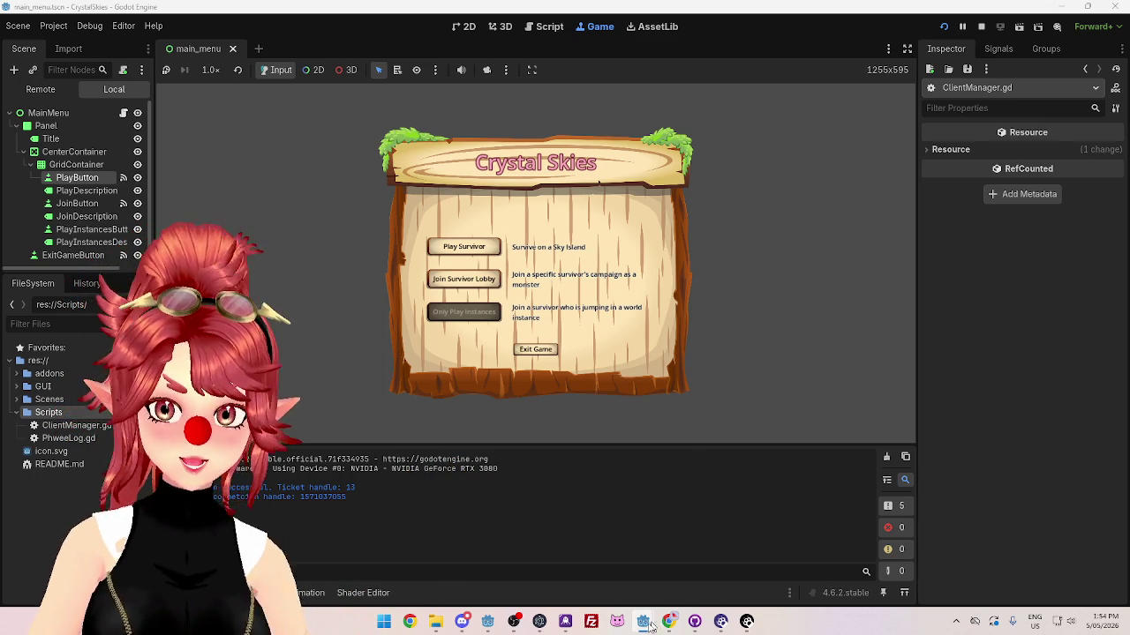
Step: Stop the client and correct the 'connetcion' typo to 'connection' in the log message
{"action": "mouse_move", "coordinate": [641, 623]}
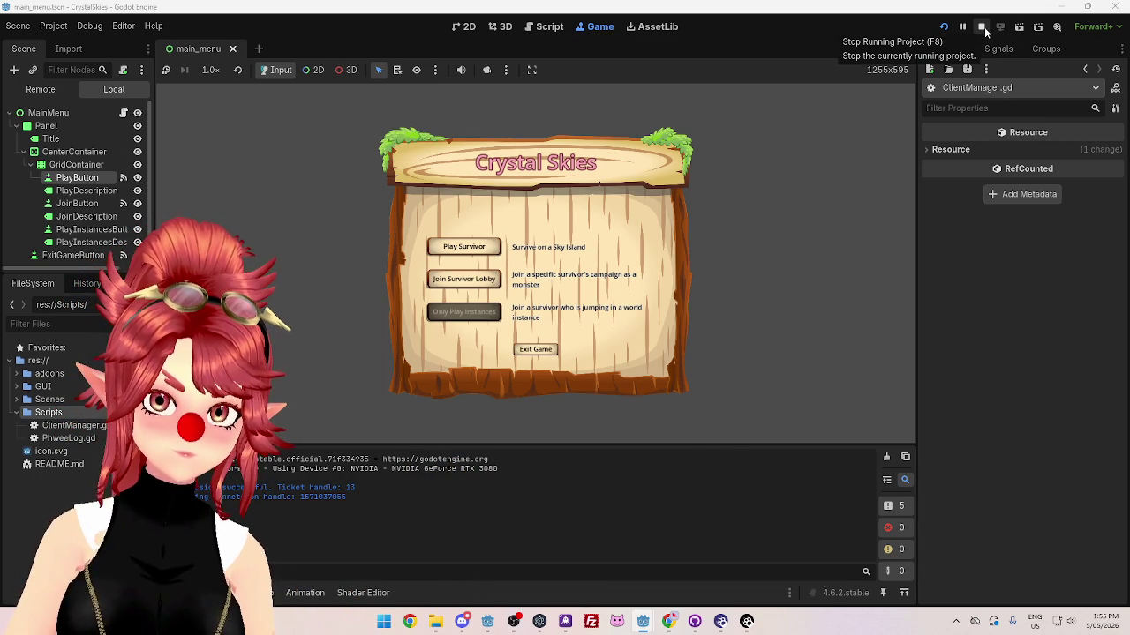
{"action": "left_click", "coordinate": [982, 27]}
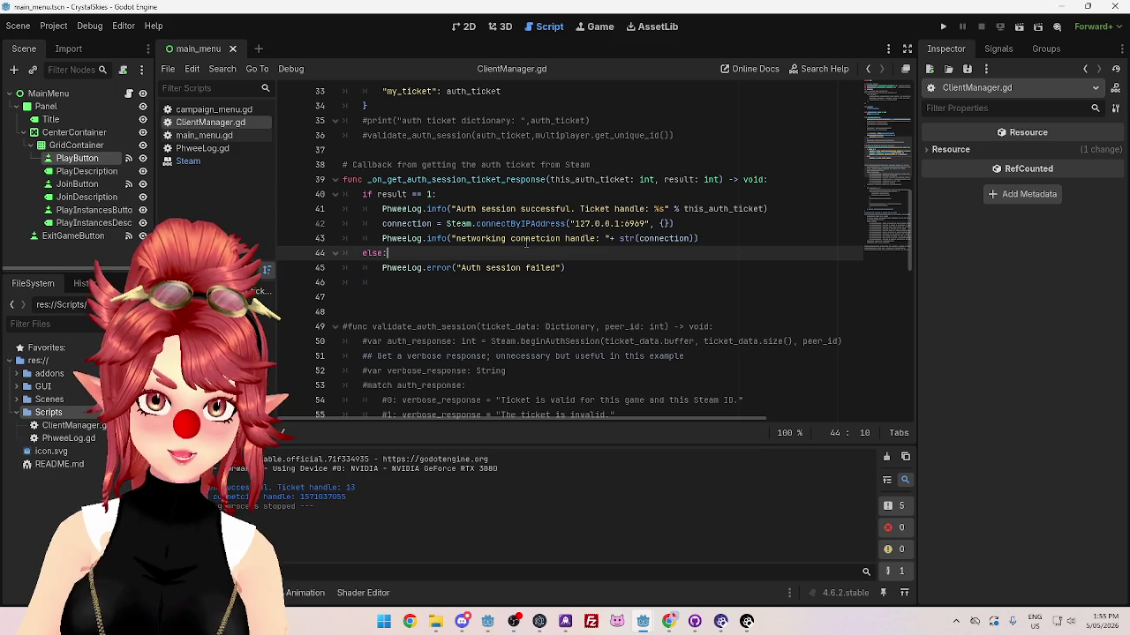
{"action": "left_click", "coordinate": [536, 238]}
{"action": "key", "text": "Delete"}
{"action": "key", "text": "Delete"}
{"action": "type", "text": "ct"}
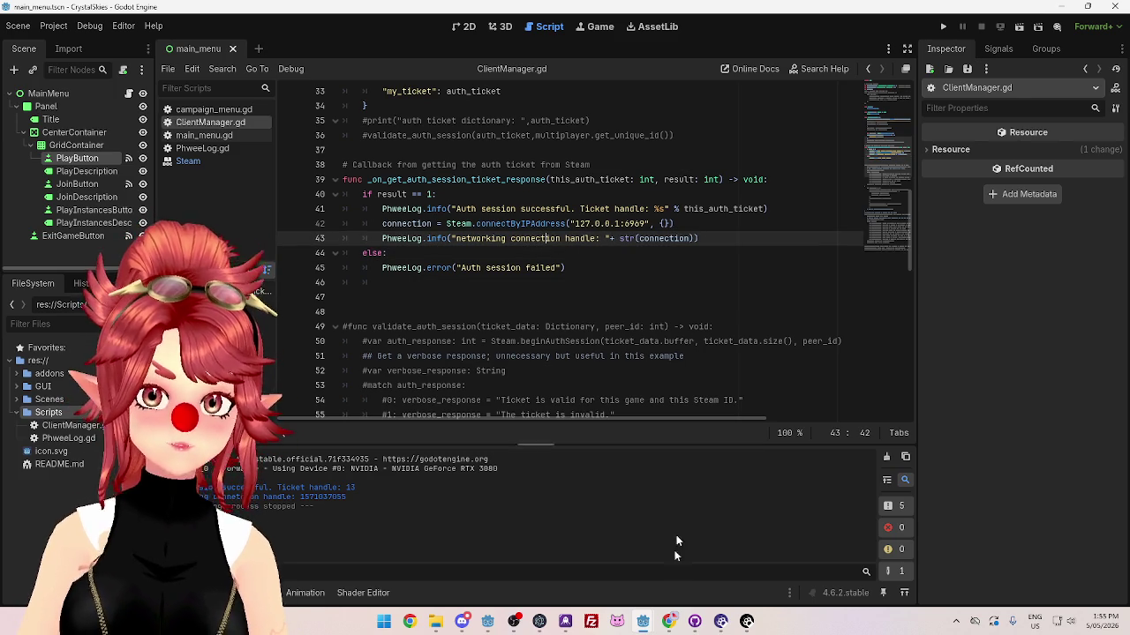
{"action": "left_click", "coordinate": [673, 623]}
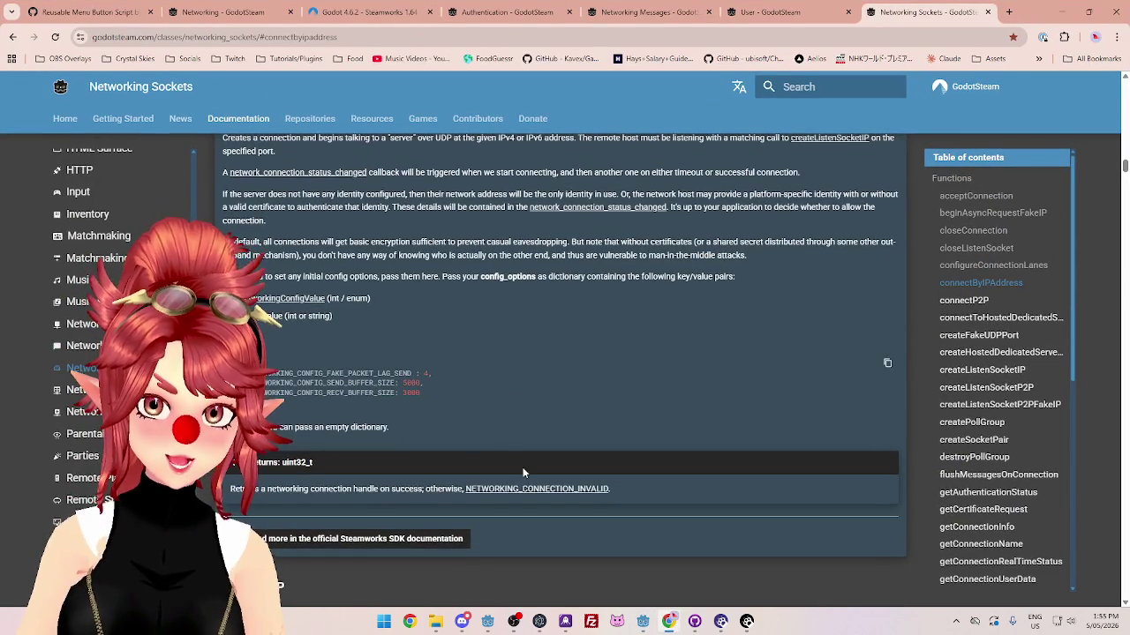
Step: Browse the createSocketPair and sendMessageToConnection entries in the Networking Sockets documentation
{"action": "scroll", "coordinate": [522, 474], "scroll_direction": "up", "scroll_amount": 2}
{"action": "left_click_drag", "start_coordinate": [382, 394], "coordinate": [390, 391]}
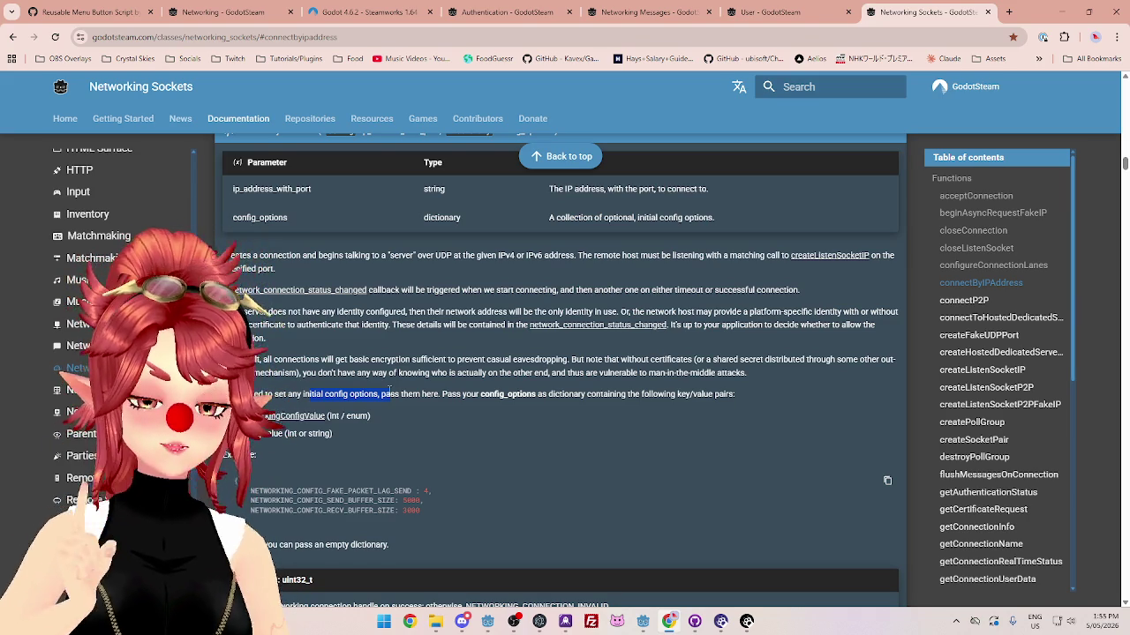
{"action": "scroll", "coordinate": [578, 435], "scroll_direction": "down", "scroll_amount": 1}
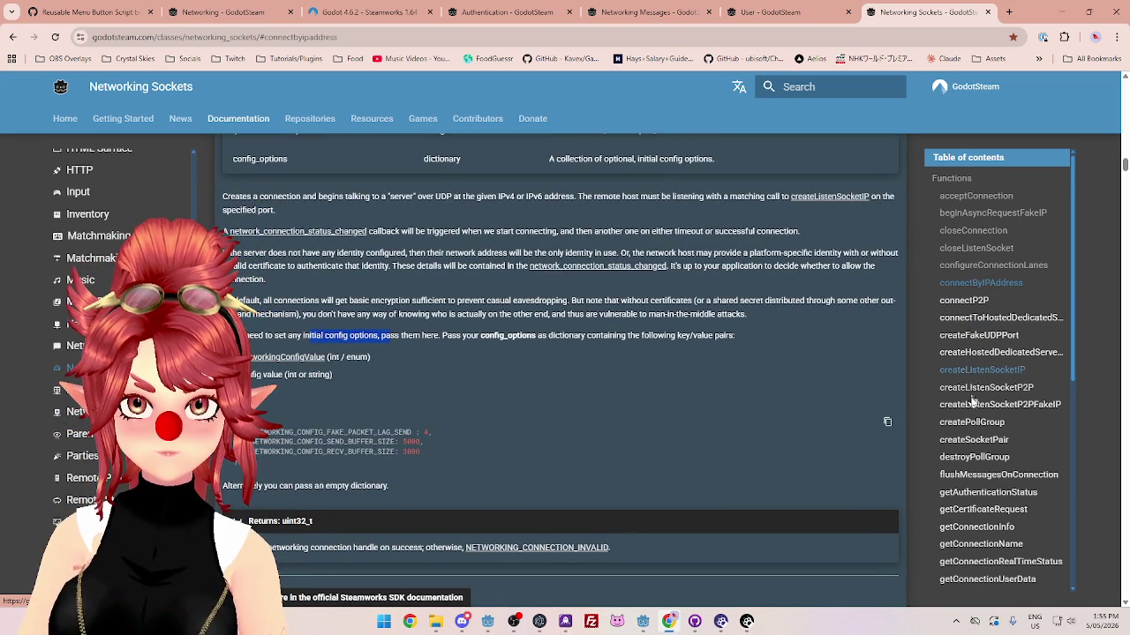
{"action": "left_click", "coordinate": [972, 440]}
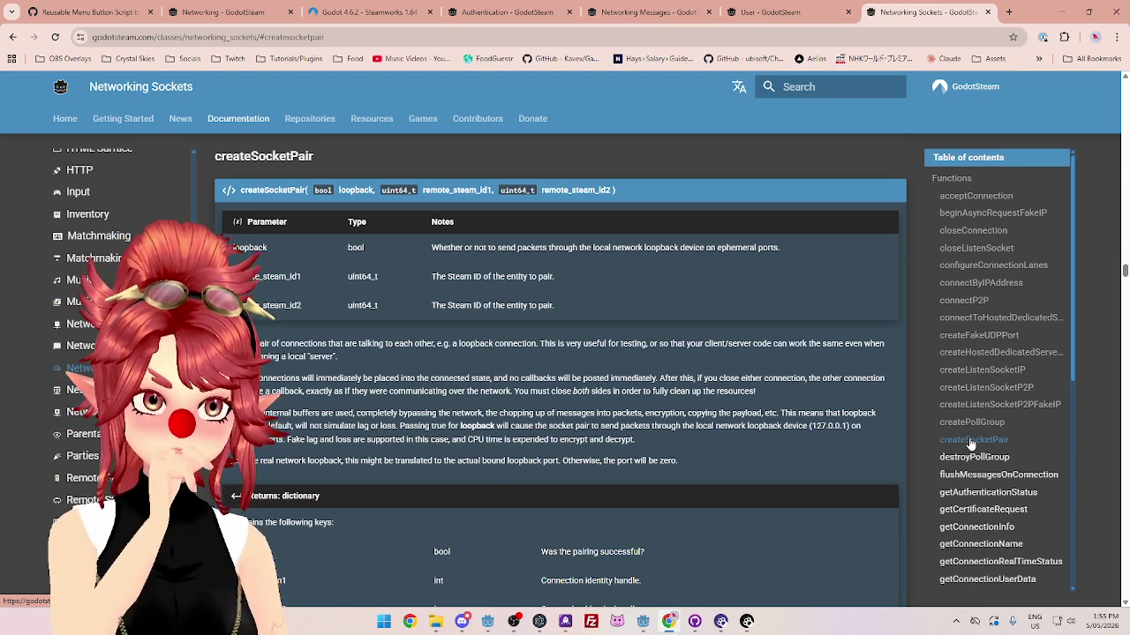
{"action": "scroll", "coordinate": [923, 420], "scroll_direction": "down", "scroll_amount": 1}
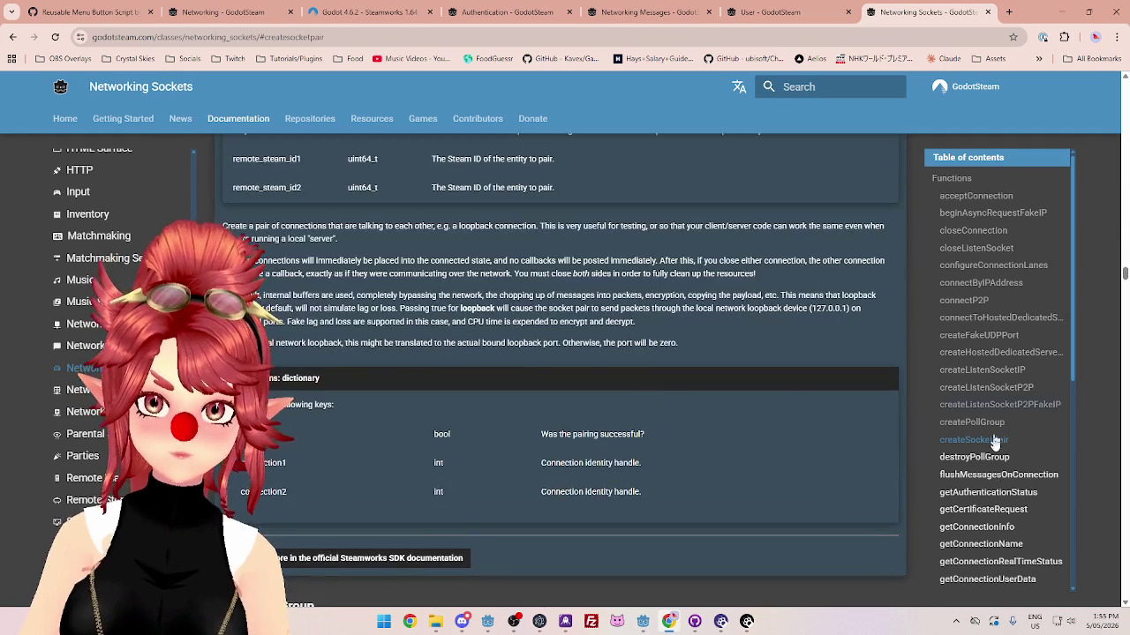
{"action": "scroll", "coordinate": [985, 518], "scroll_direction": "down", "scroll_amount": 4}
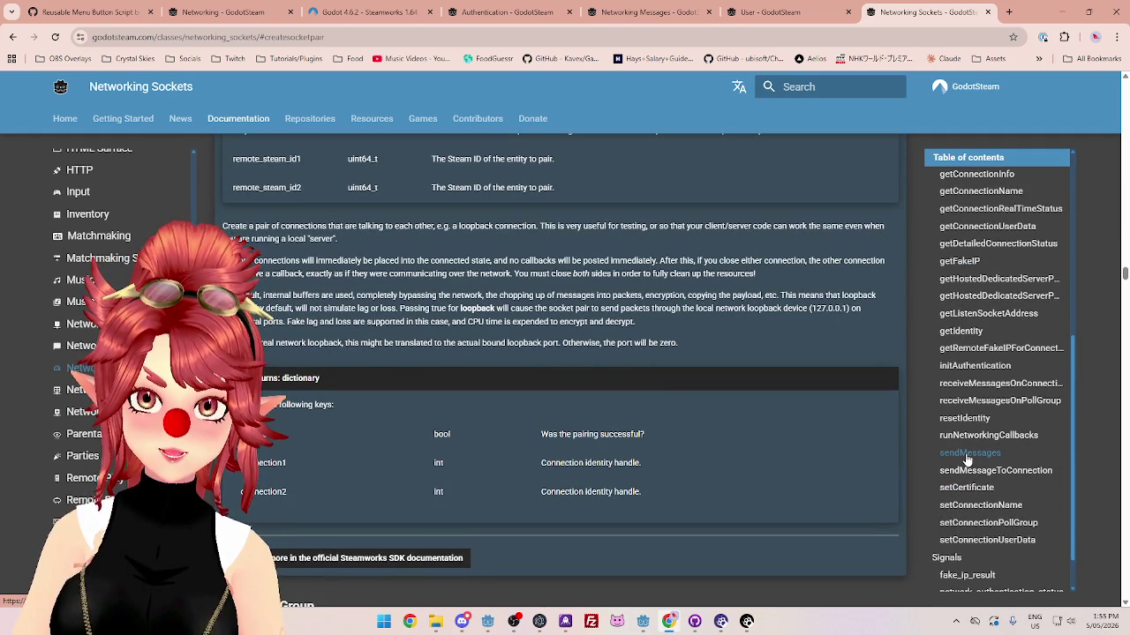
{"action": "left_click", "coordinate": [978, 479]}
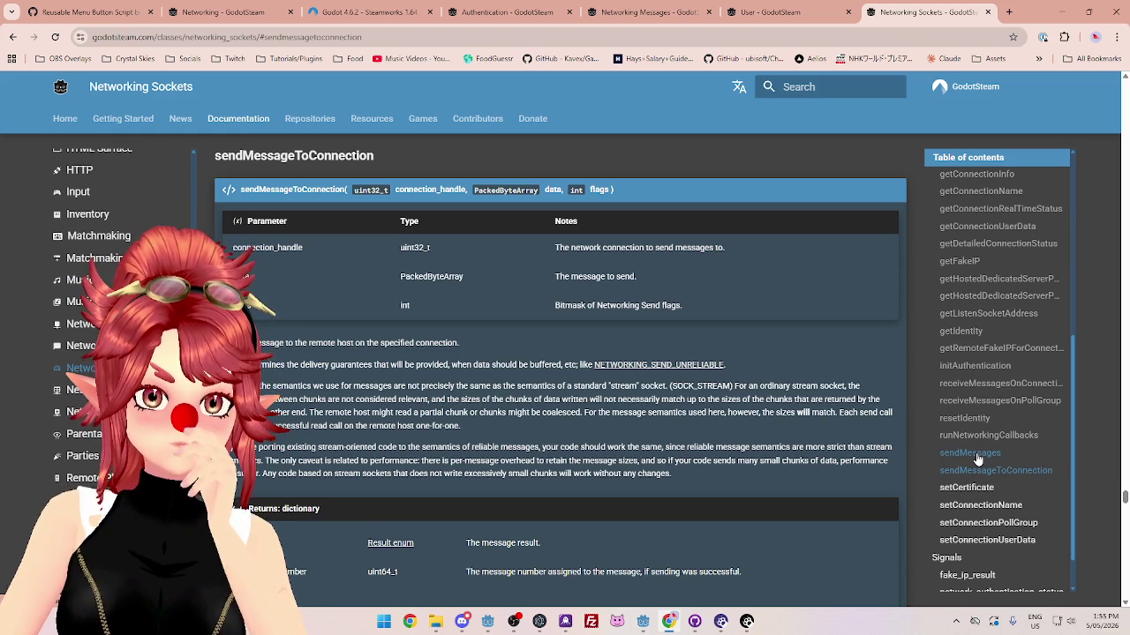
Step: Go to the sendMessages reference and copy its full function signature for the Godot editor
{"action": "left_click", "coordinate": [976, 456]}
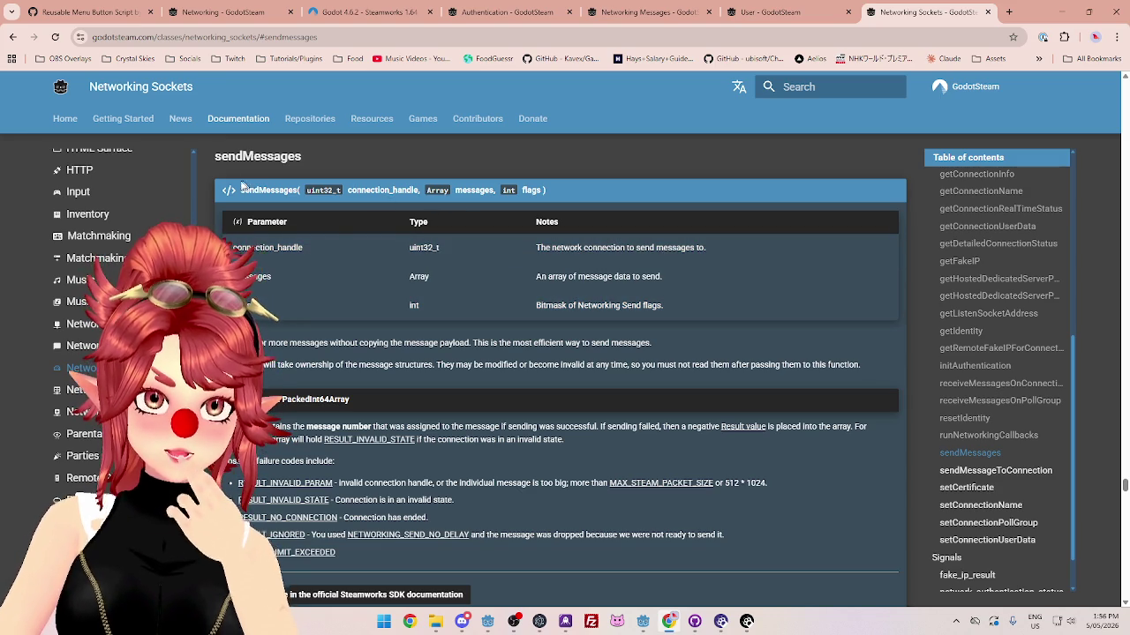
{"action": "left_click_drag", "start_coordinate": [241, 190], "coordinate": [520, 208]}
{"action": "key", "text": "ctrl+c"}
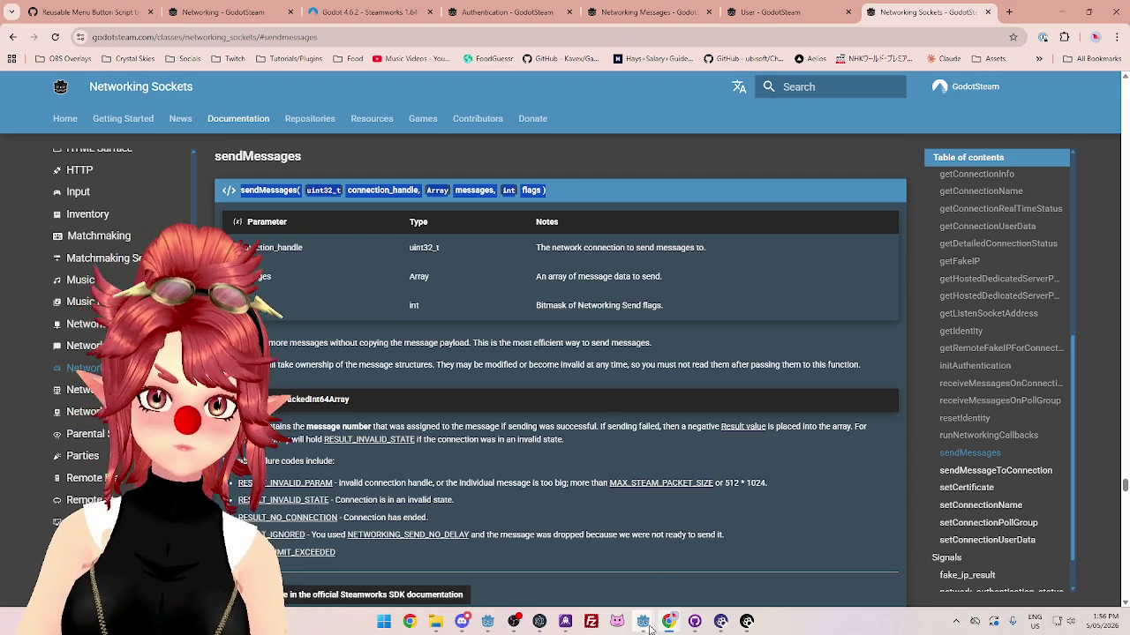
{"action": "mouse_move", "coordinate": [643, 622]}
{"action": "left_click", "coordinate": [653, 560]}
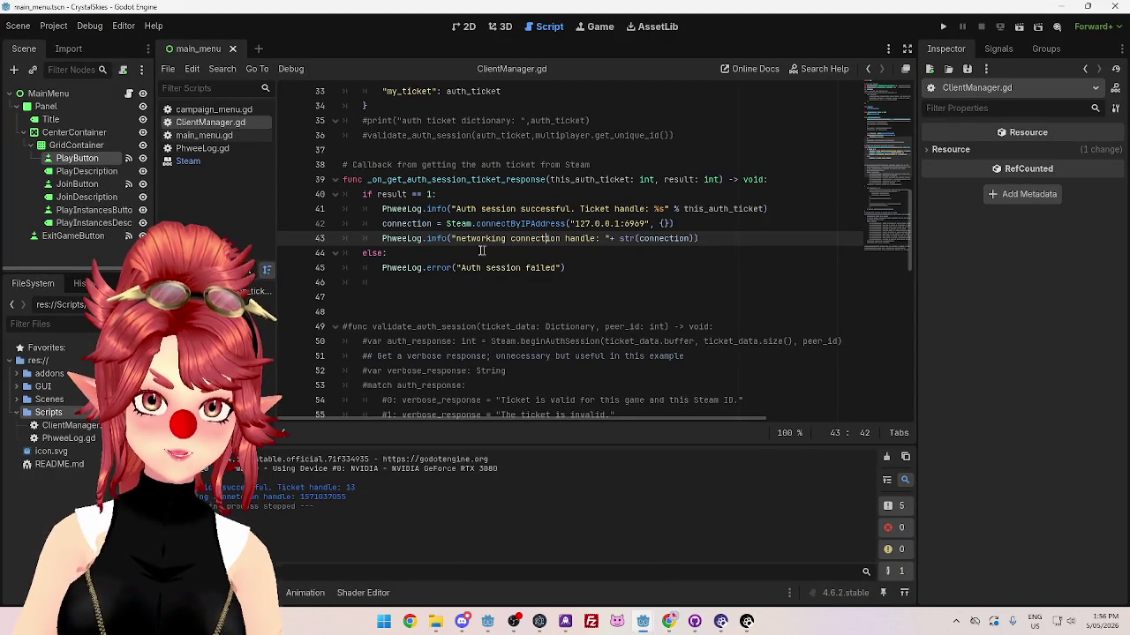
Step: Add a new connect_to_server() function and paste the sendMessages signature, indented, inside it
{"action": "left_click", "coordinate": [714, 239]}
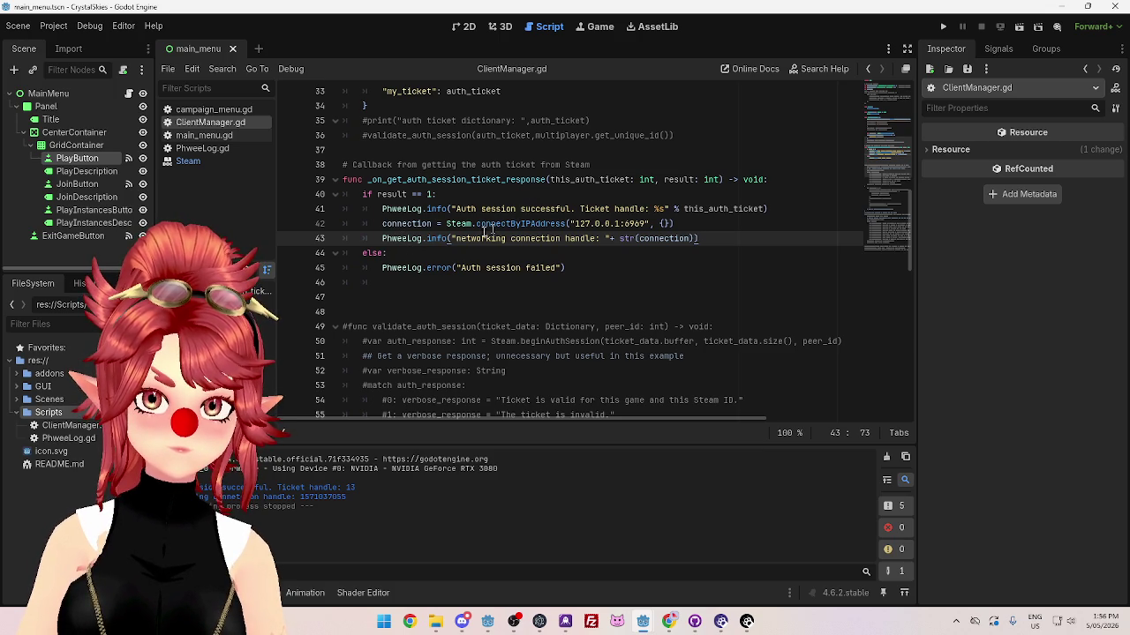
{"action": "scroll", "coordinate": [397, 234], "scroll_direction": "down", "scroll_amount": 2}
{"action": "left_click", "coordinate": [367, 210]}
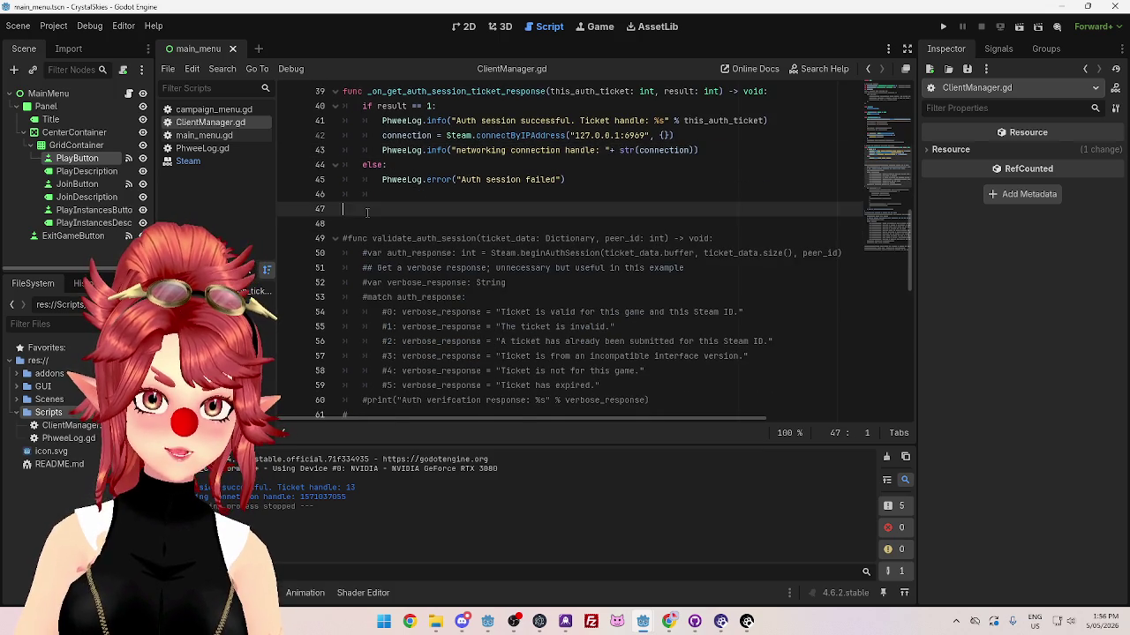
{"action": "key", "text": "Return"}
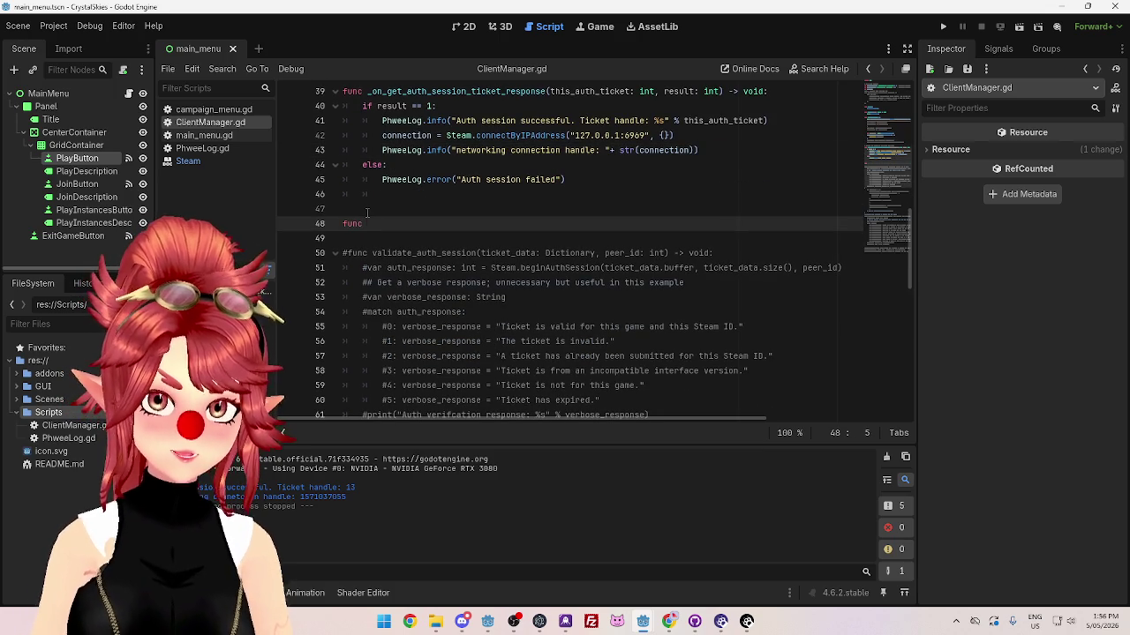
{"action": "type", "text": "func connect_to_"}
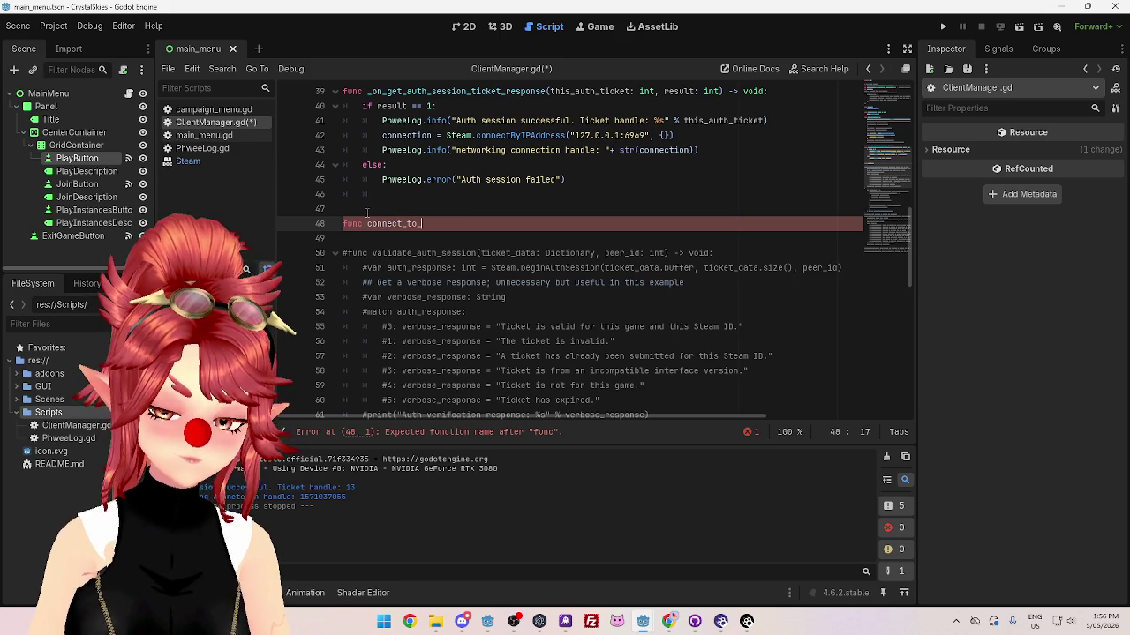
{"action": "type", "text": "server()"}
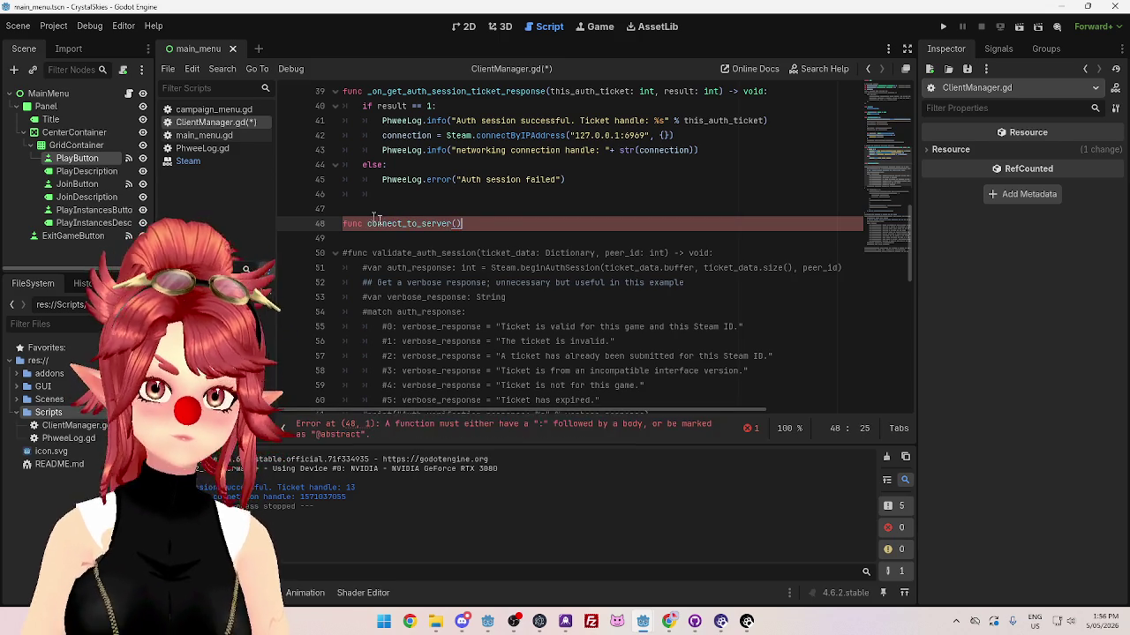
{"action": "scroll", "coordinate": [553, 282], "scroll_direction": "up", "scroll_amount": 4}
{"action": "scroll", "coordinate": [552, 282], "scroll_direction": "up", "scroll_amount": 7}
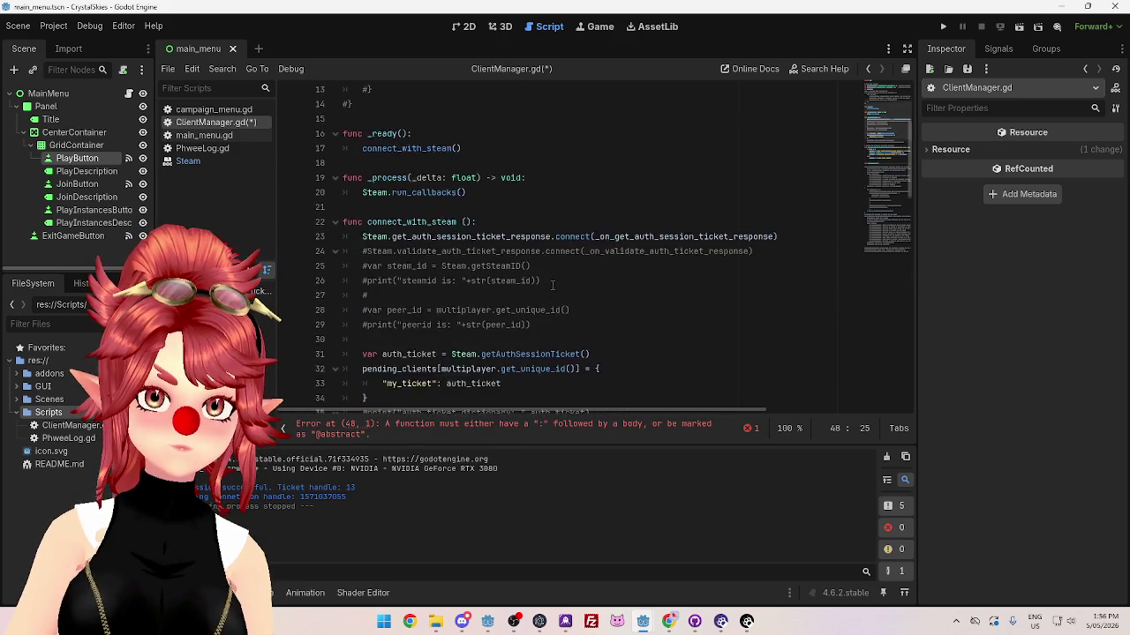
{"action": "scroll", "coordinate": [552, 286], "scroll_direction": "down", "scroll_amount": 10}
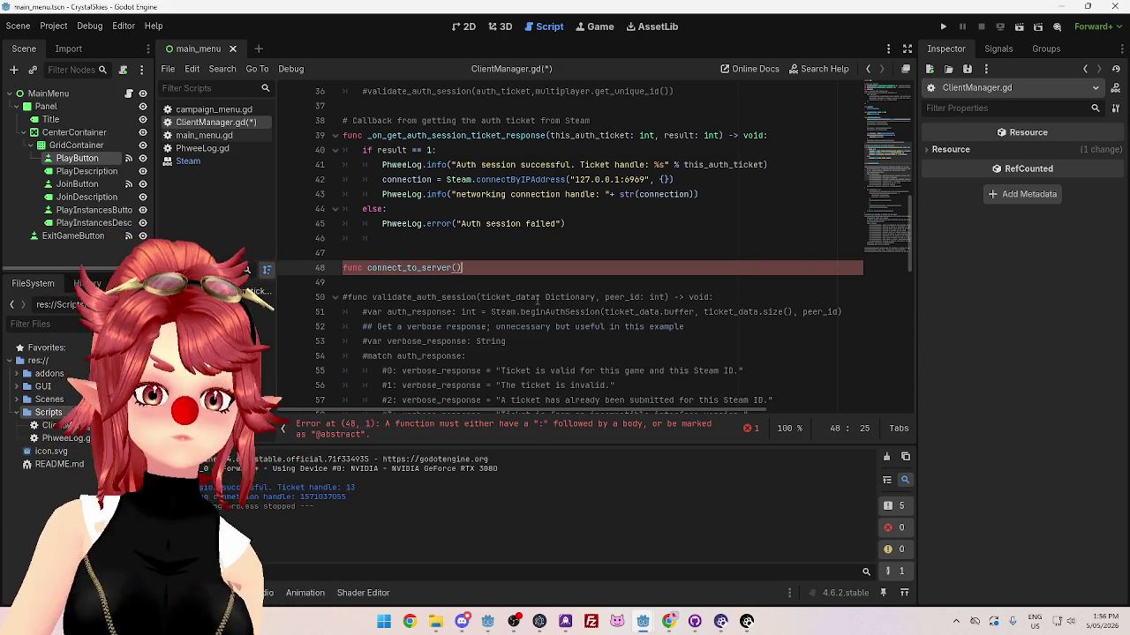
{"action": "scroll", "coordinate": [519, 288], "scroll_direction": "up", "scroll_amount": 3}
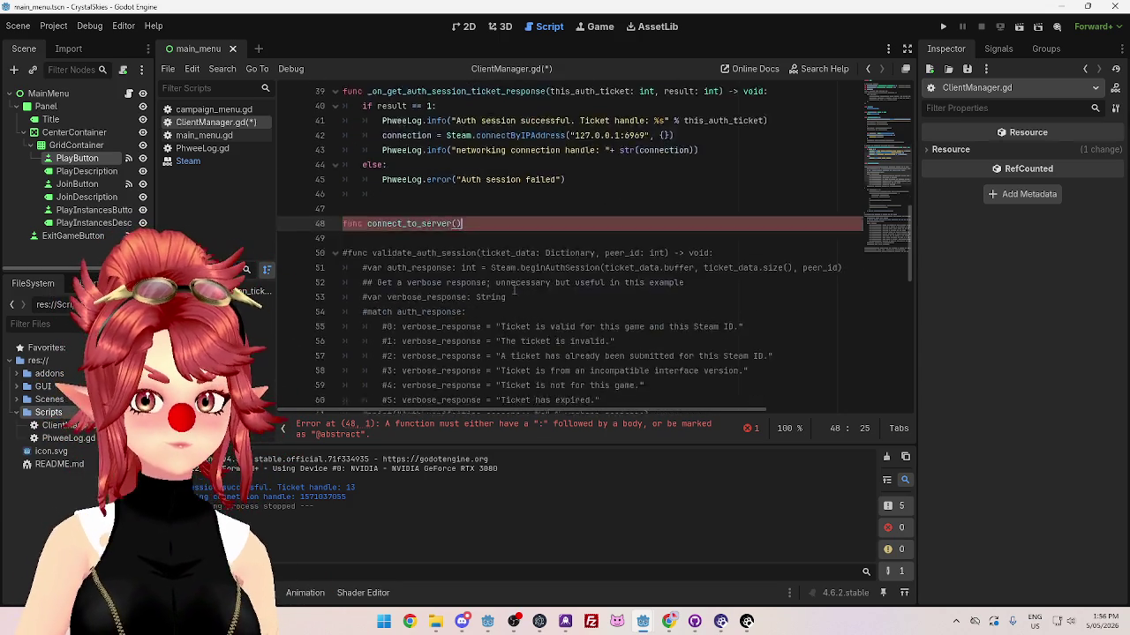
{"action": "key", "text": "Return"}
{"action": "key", "text": "ctrl+v"}
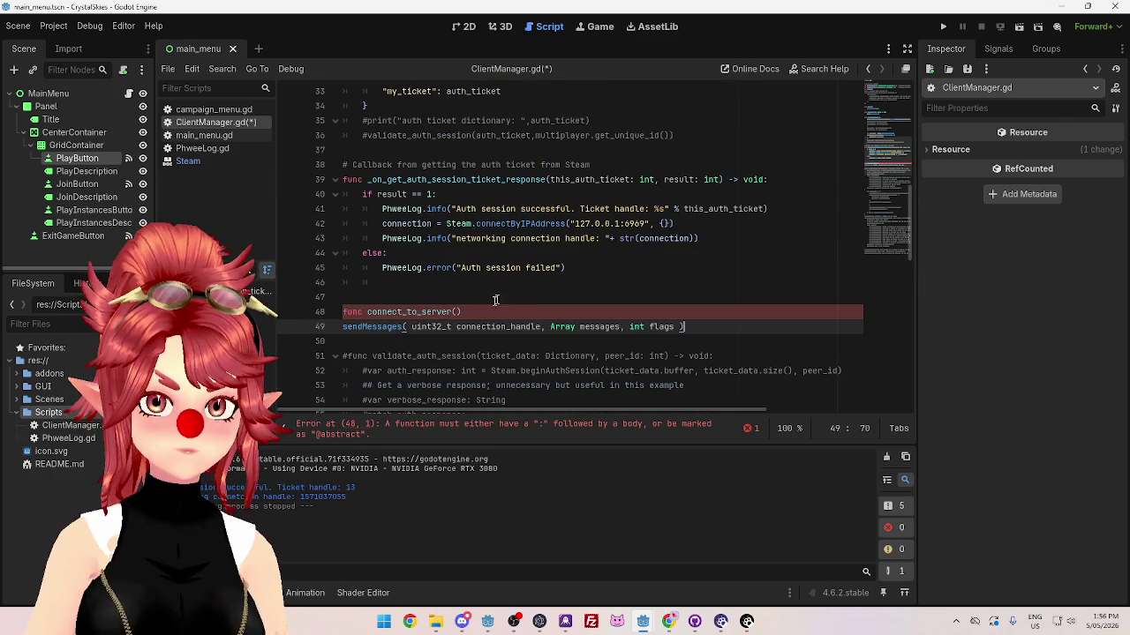
{"action": "key", "text": "Home"}
{"action": "key", "text": "Tab"}
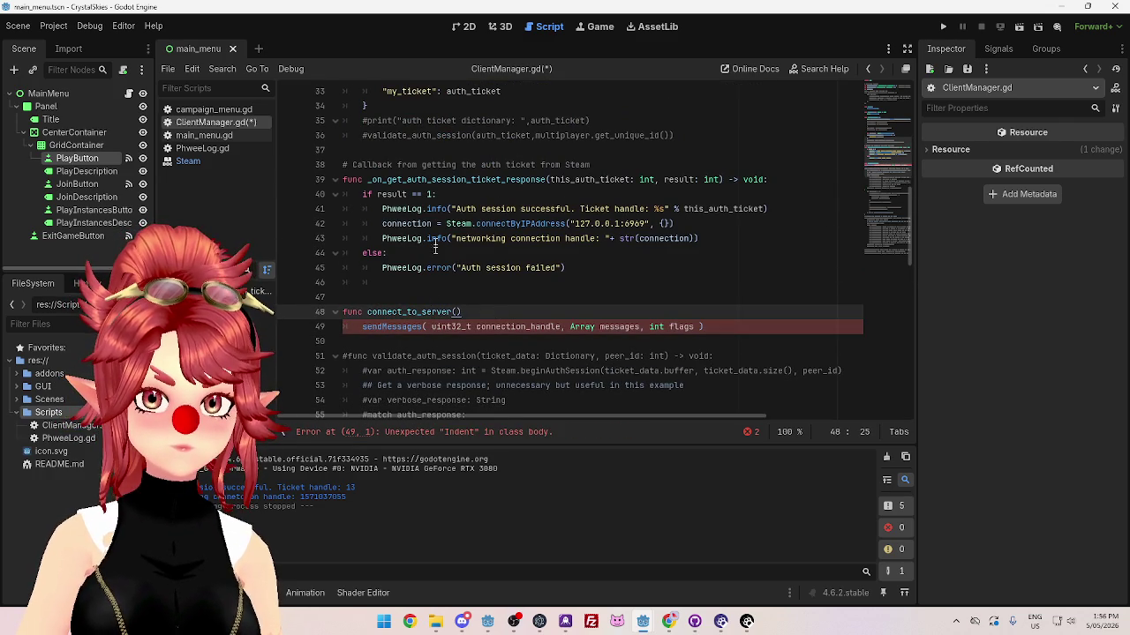
Step: Copy the connection and logging lines 42–43 into connect_to_server() with corrected indentation
{"action": "mouse_move", "coordinate": [382, 223]}
{"action": "left_mouse_down"}
{"action": "mouse_move", "coordinate": [622, 221]}
{"action": "mouse_move", "coordinate": [715, 238]}
{"action": "left_mouse_up"}
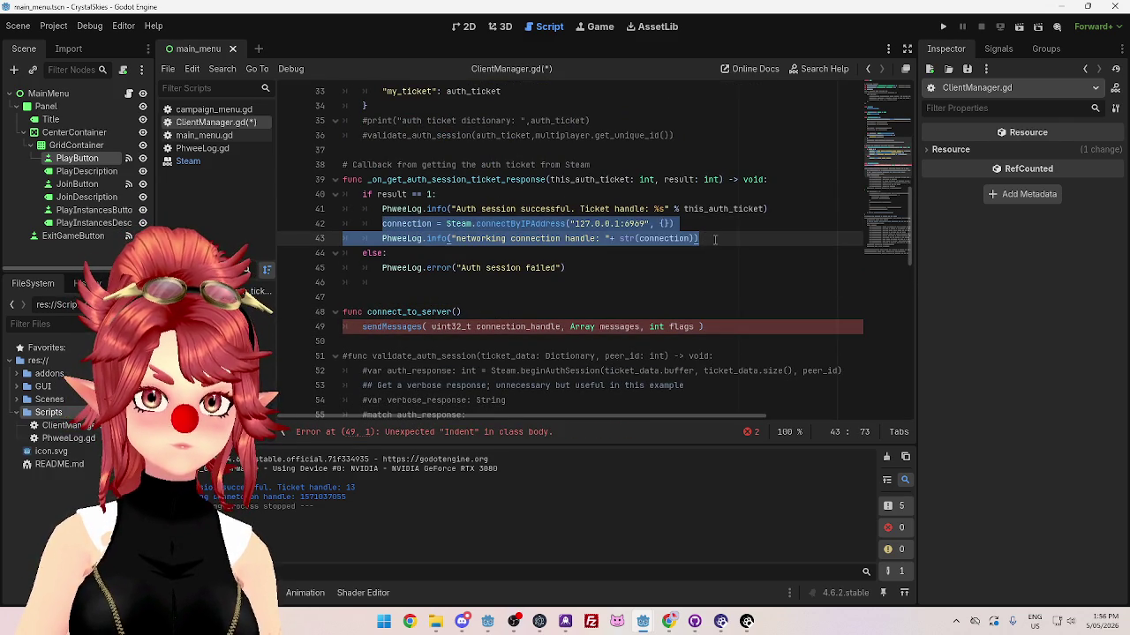
{"action": "key", "text": "ctrl+c"}
{"action": "left_click", "coordinate": [488, 312]}
{"action": "key", "text": "Return"}
{"action": "key", "text": "ctrl+v"}
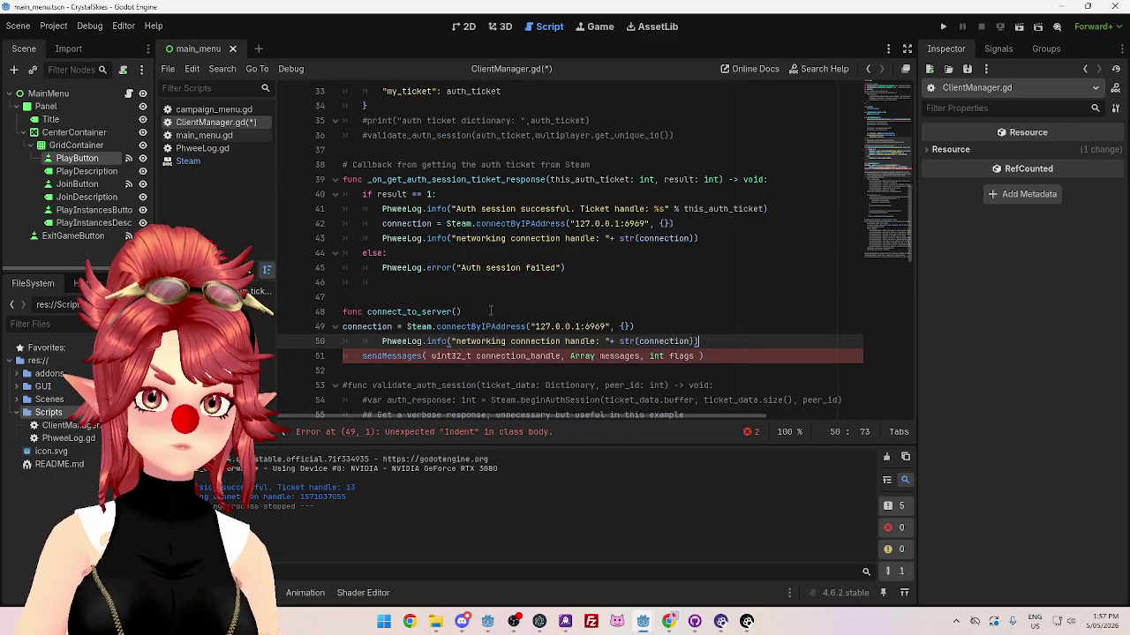
{"action": "left_click", "coordinate": [344, 326]}
{"action": "key", "text": "Tab"}
{"action": "left_click", "coordinate": [382, 340]}
{"action": "key", "text": "BackSpace"}
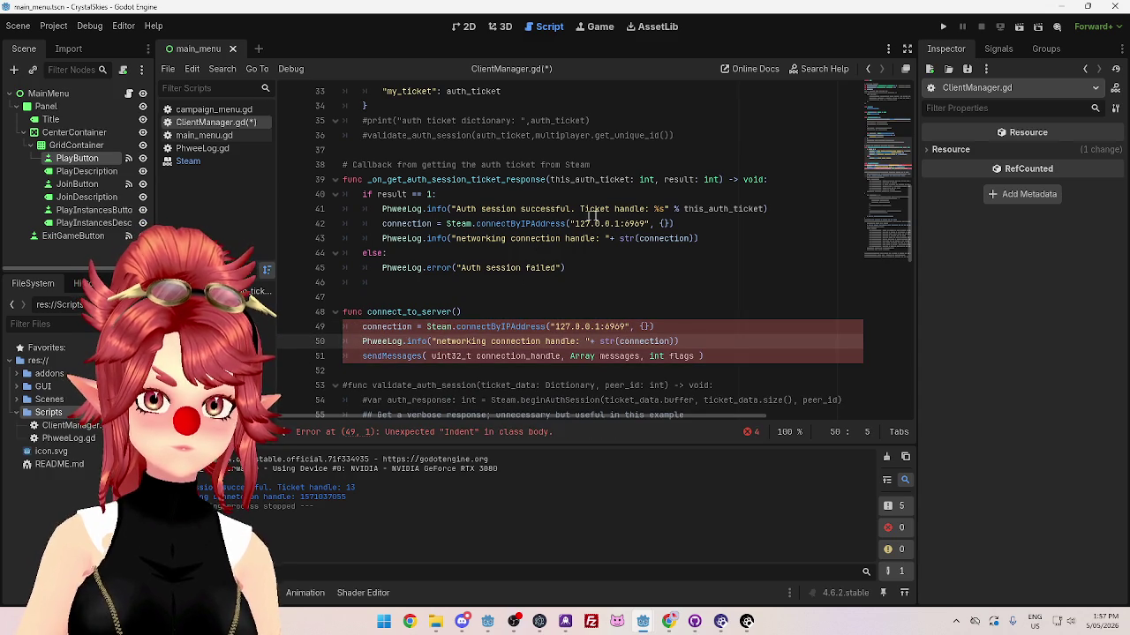
Step: Replace lines 42–43 in the auth success branch with a connect_to_server() call
{"action": "left_click", "coordinate": [706, 223]}
{"action": "left_click_drag", "start_coordinate": [367, 312], "coordinate": [474, 313]}
{"action": "left_click", "coordinate": [472, 313]}
{"action": "type", "text": ":"}
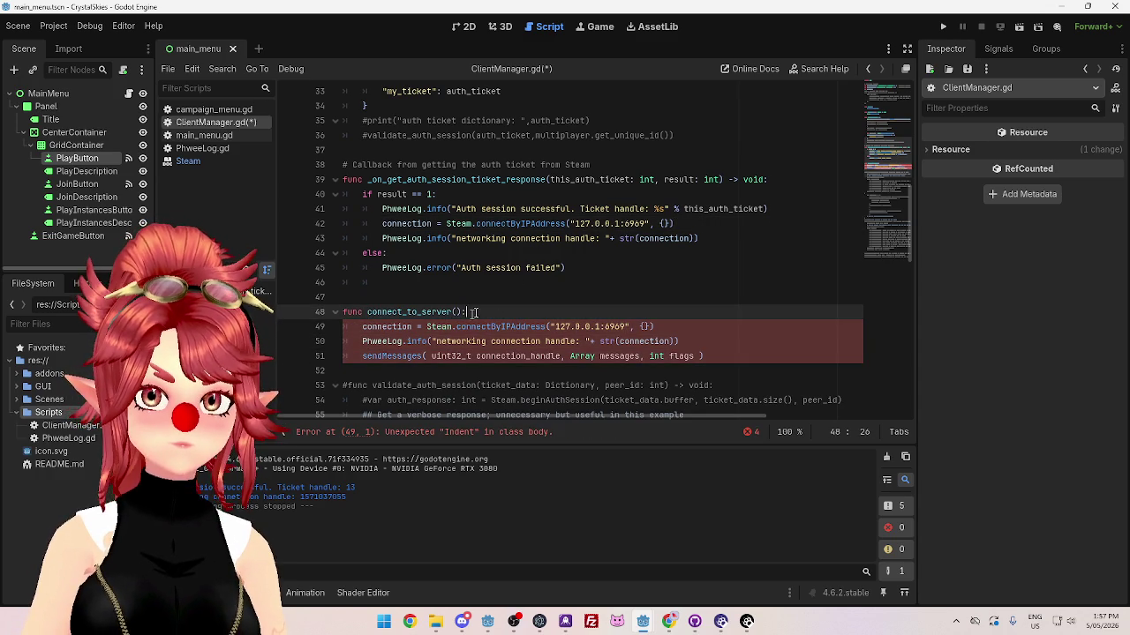
{"action": "left_click_drag", "start_coordinate": [676, 224], "coordinate": [476, 223]}
{"action": "left_click_drag", "start_coordinate": [381, 224], "coordinate": [706, 238]}
{"action": "key", "text": "ctrl+v"}
{"action": "left_click", "coordinate": [481, 267]}
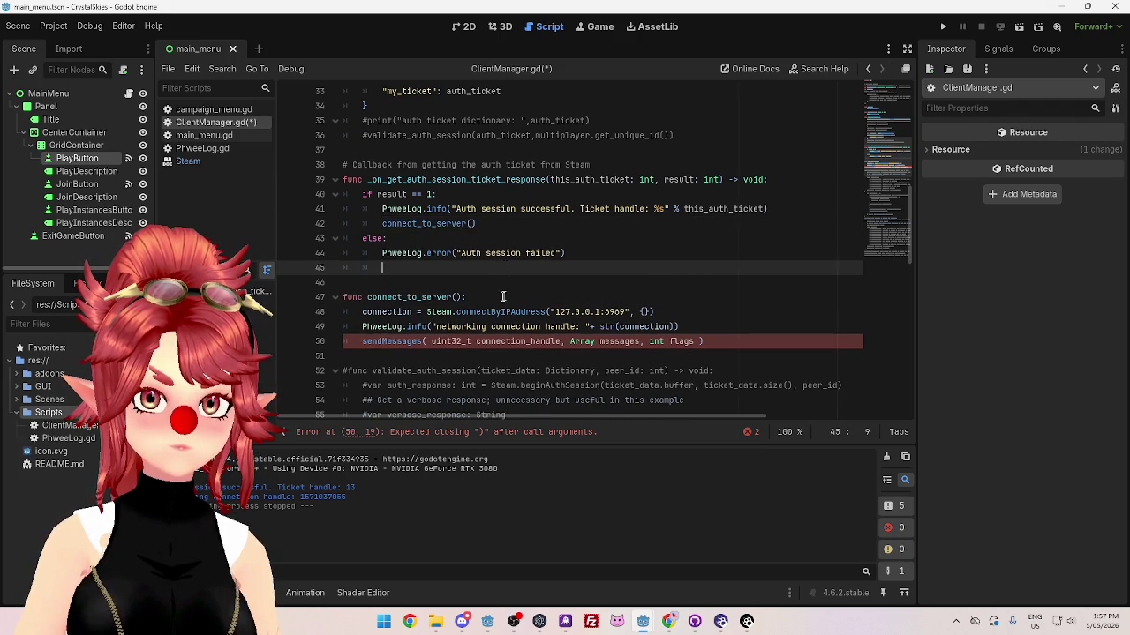
Step: Prefix the pasted line with Steam., autocomplete it to sendMessageToUser, and clear its placeholder parameters
{"action": "scroll", "coordinate": [458, 274], "scroll_direction": "down", "scroll_amount": 1}
{"action": "left_click", "coordinate": [363, 297]}
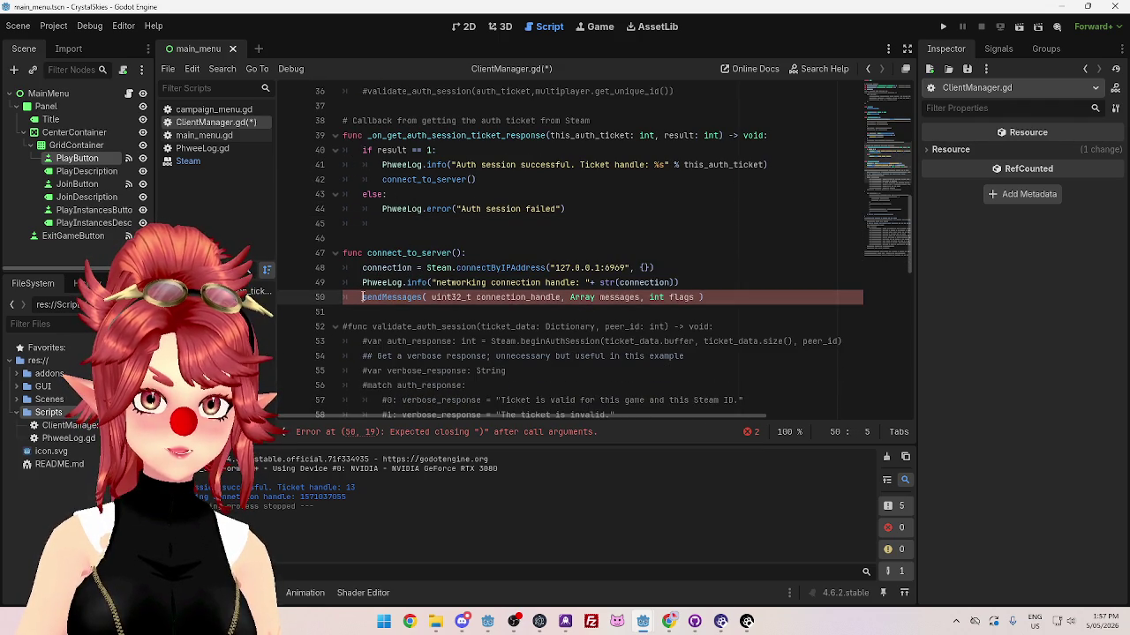
{"action": "type", "text": "Steam."}
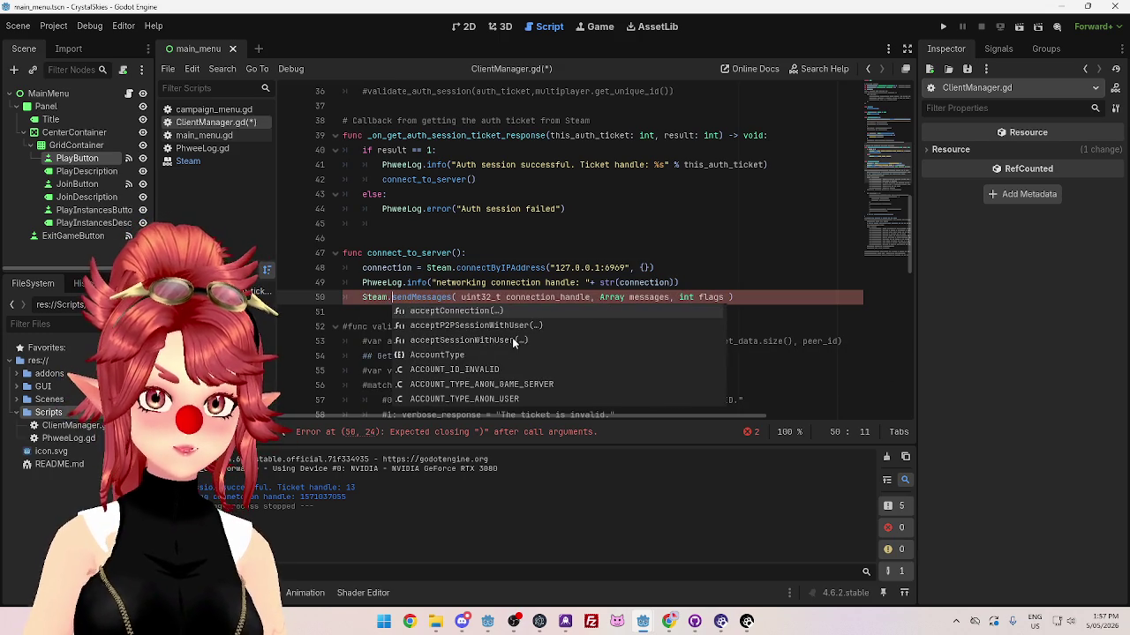
{"action": "left_click", "coordinate": [454, 298]}
{"action": "key", "text": "ctrl+space"}
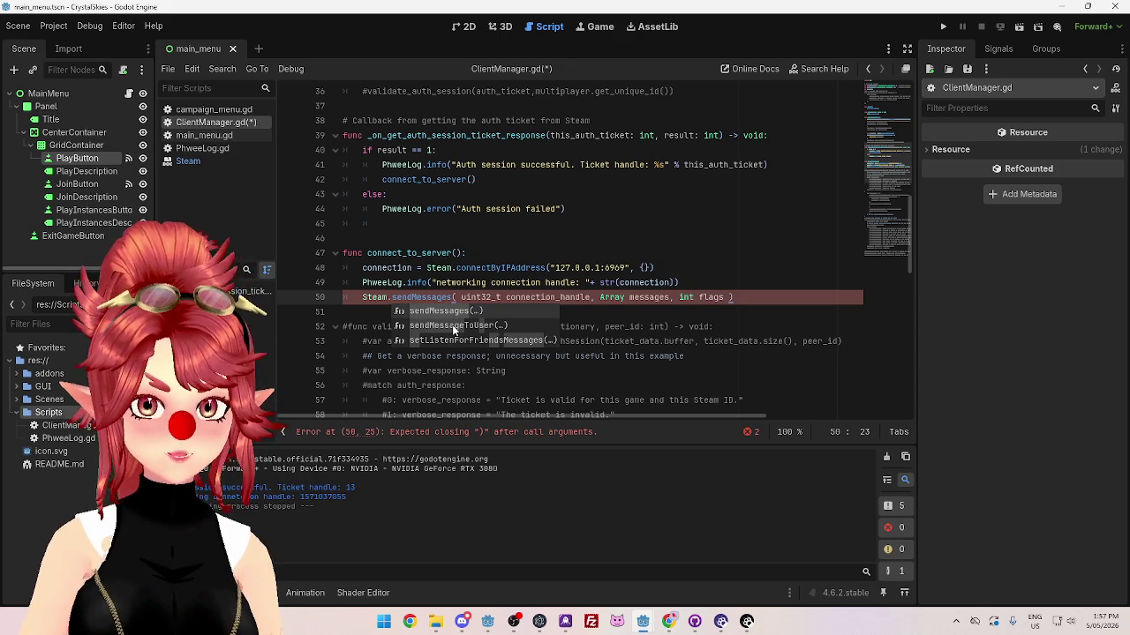
{"action": "double_click", "coordinate": [452, 325]}
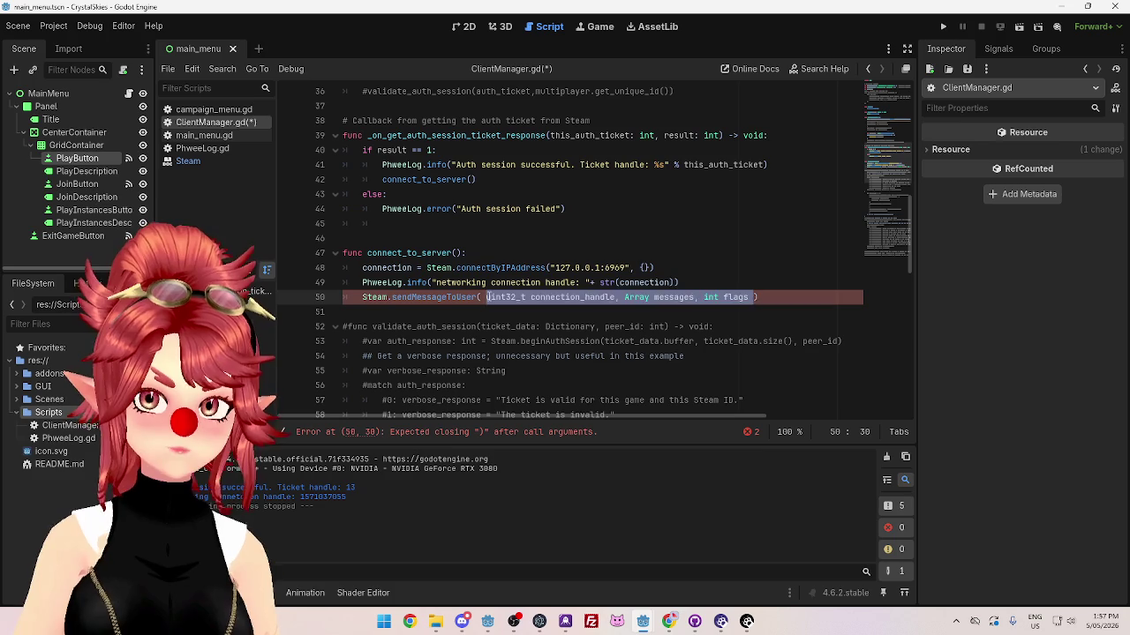
{"action": "key", "text": "BackSpace"}
{"action": "key", "text": "BackSpace"}
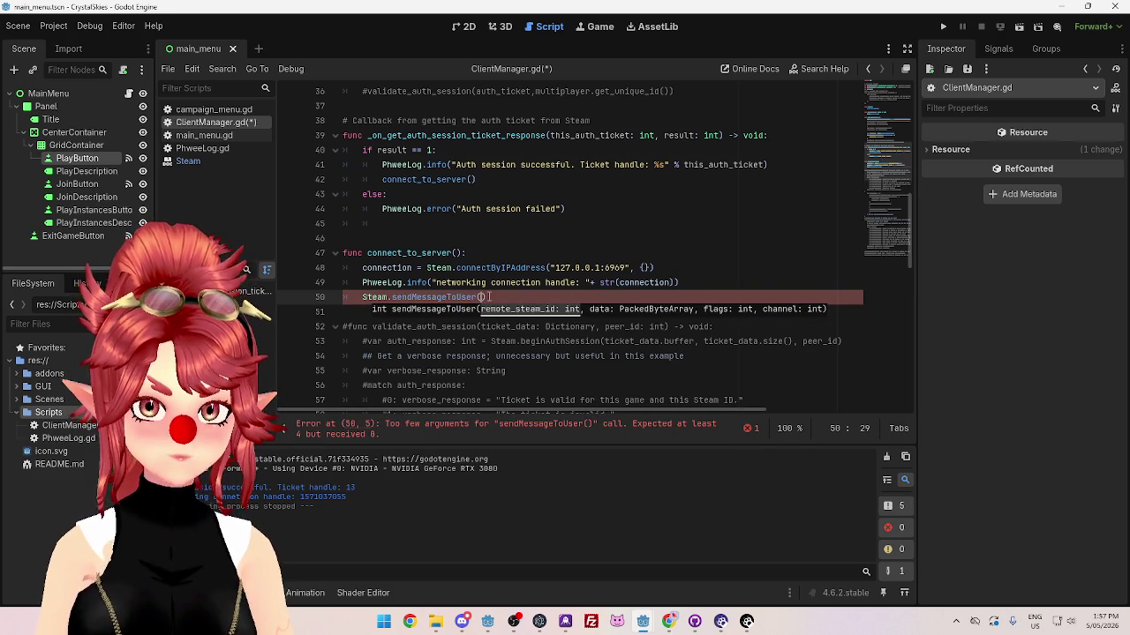
{"action": "left_click", "coordinate": [669, 621]}
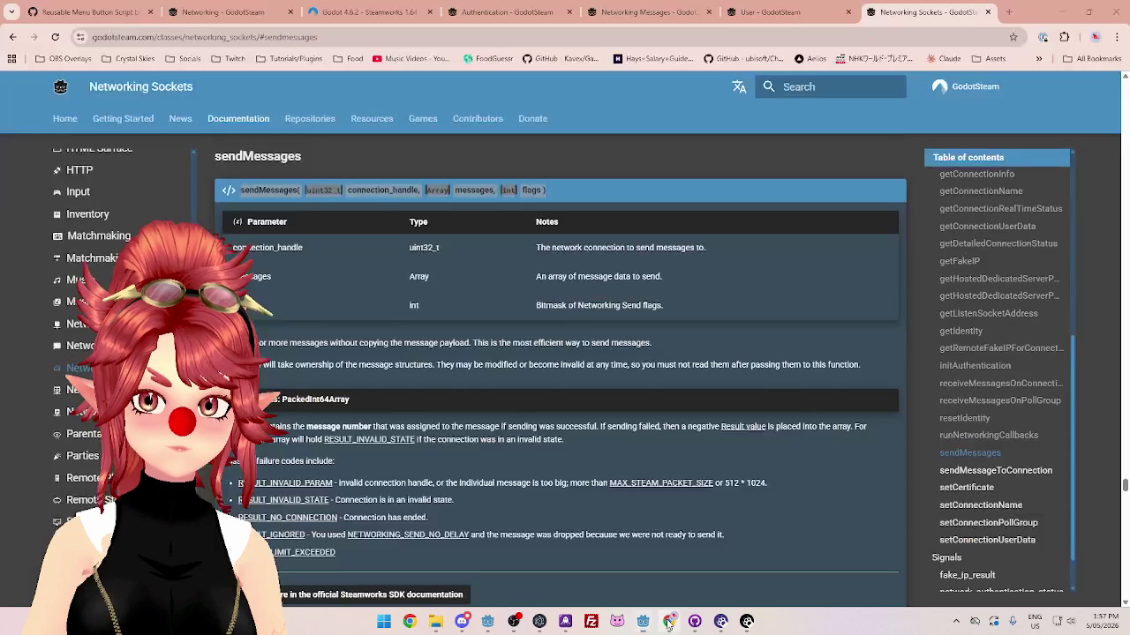
Step: Compare the sendMessageToConnection and sendMessages sections by switching between them
{"action": "left_click", "coordinate": [996, 471]}
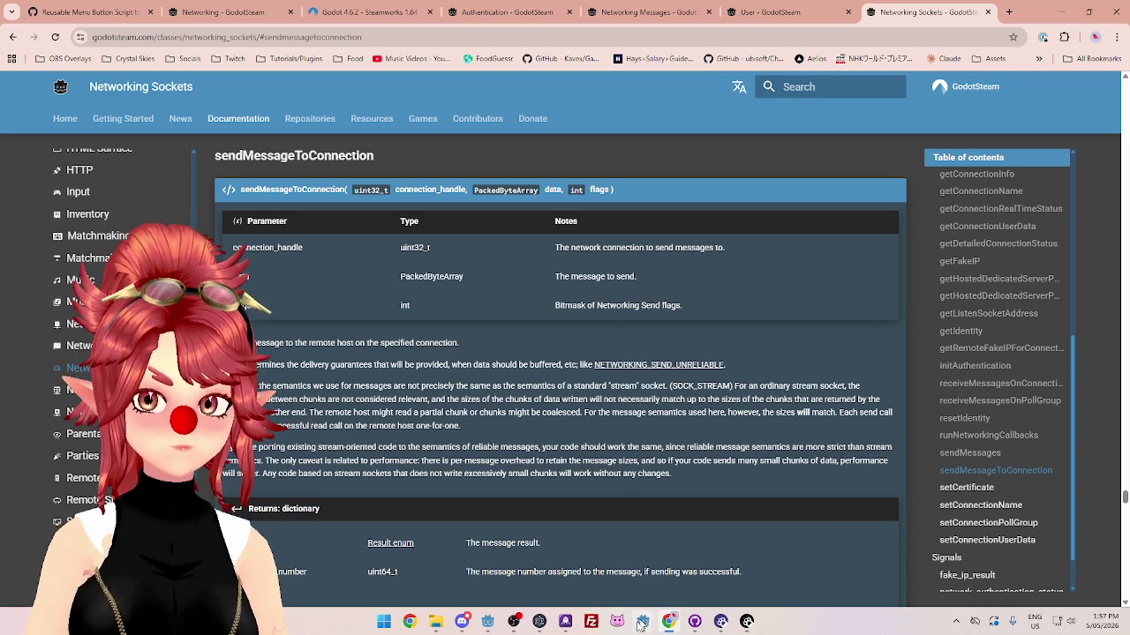
{"action": "mouse_move", "coordinate": [643, 622]}
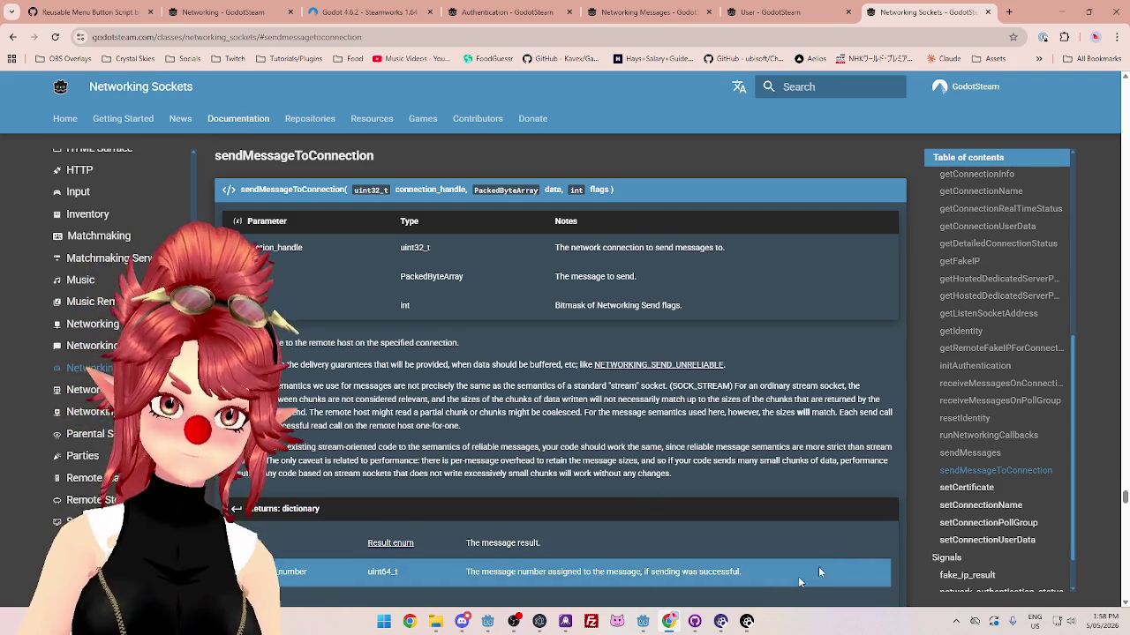
{"action": "left_click", "coordinate": [967, 453]}
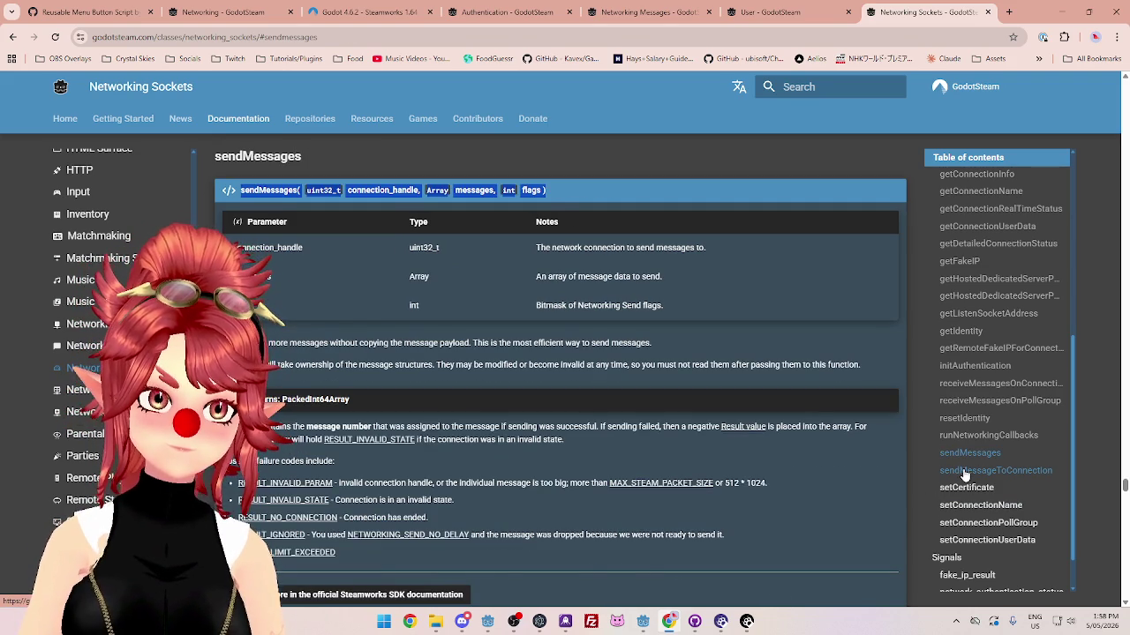
{"action": "left_click", "coordinate": [965, 473]}
{"action": "left_click", "coordinate": [969, 455]}
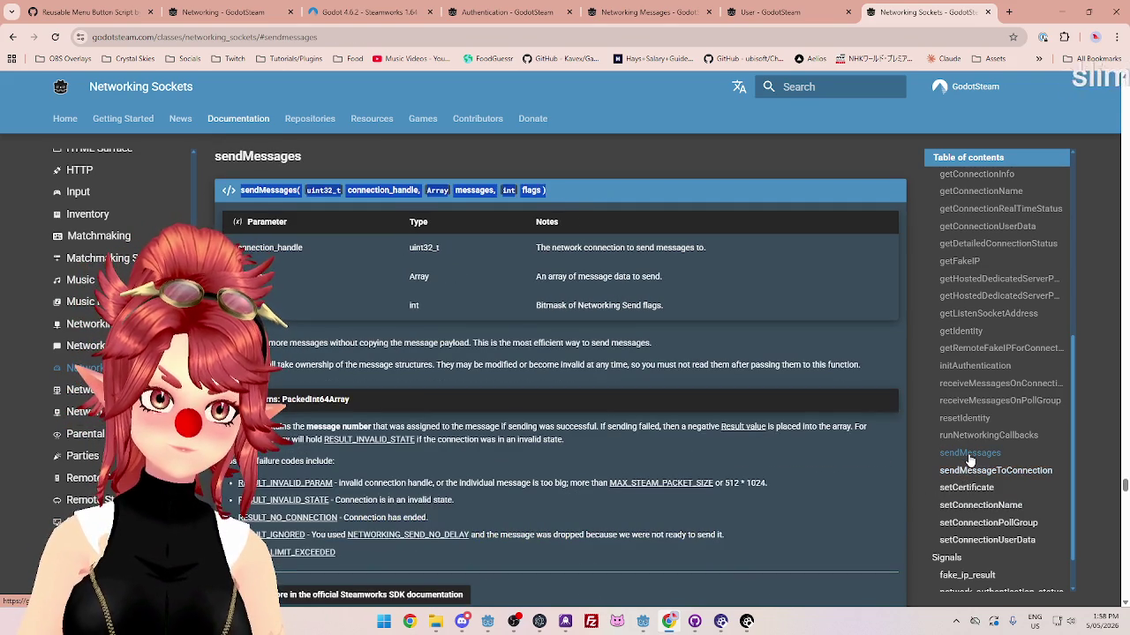
{"action": "left_click", "coordinate": [973, 474]}
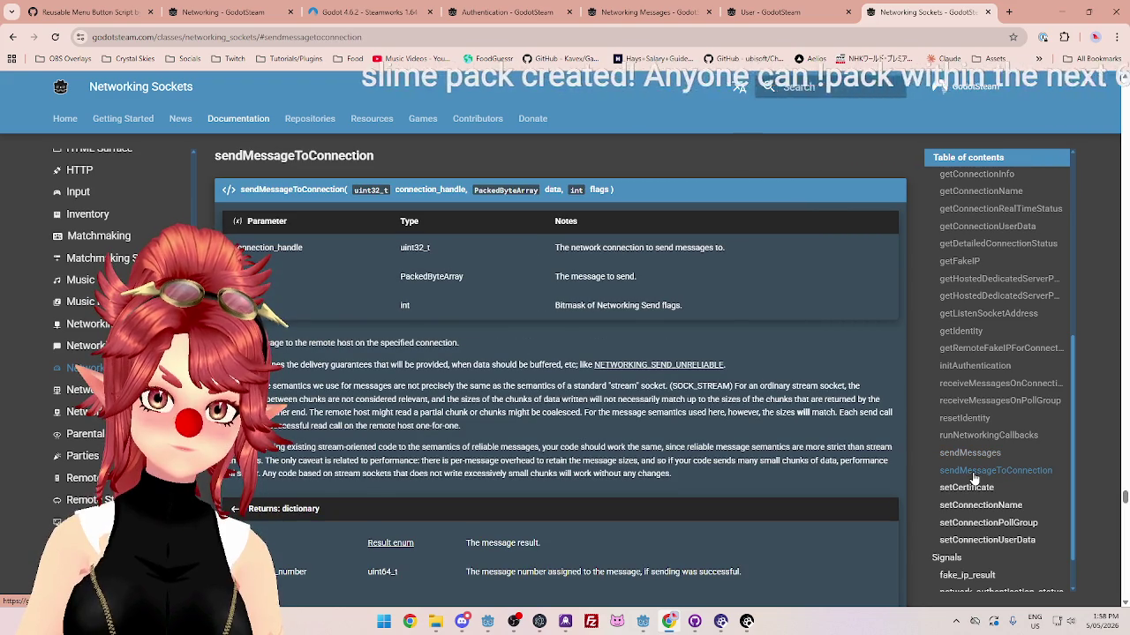
{"action": "left_click", "coordinate": [968, 453]}
{"action": "left_click", "coordinate": [973, 474]}
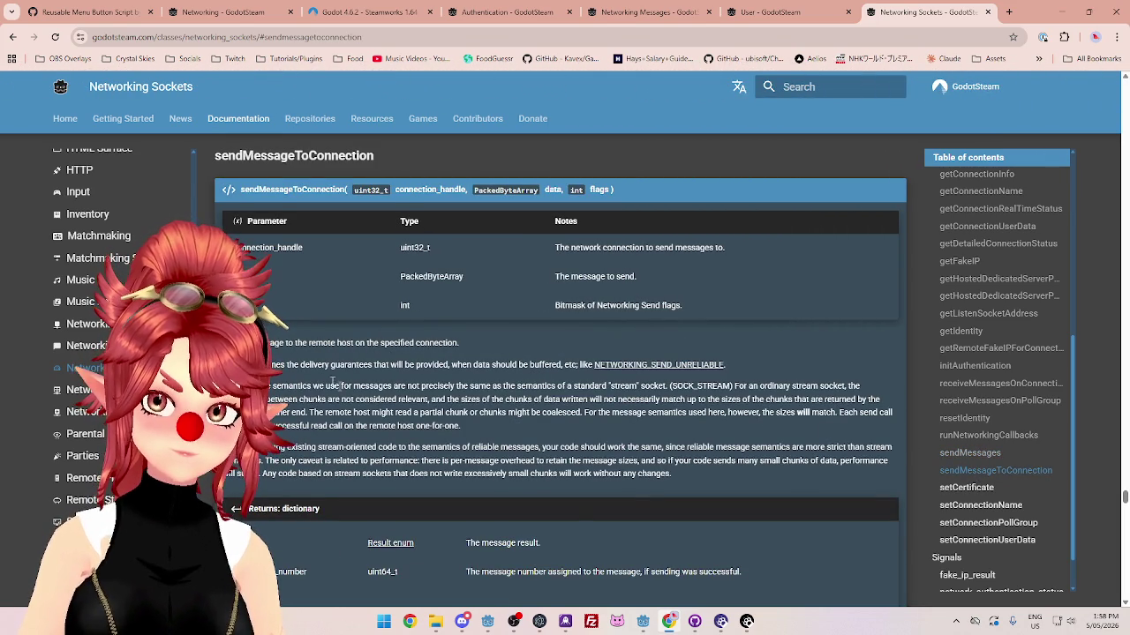
Step: Read the notes on send flags, message semantics, chunk boundaries, stream porting and performance
{"action": "left_click_drag", "start_coordinate": [265, 364], "coordinate": [517, 369]}
{"action": "left_click_drag", "start_coordinate": [272, 385], "coordinate": [651, 384]}
{"action": "left_click_drag", "start_coordinate": [735, 386], "coordinate": [832, 386]}
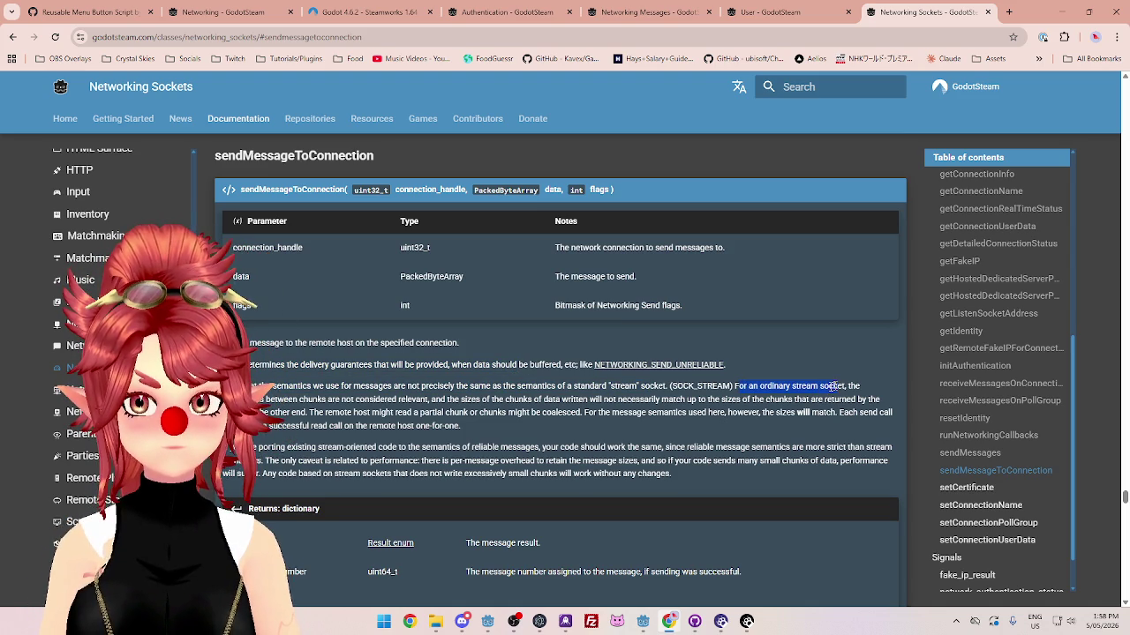
{"action": "left_click_drag", "start_coordinate": [262, 399], "coordinate": [880, 399]}
{"action": "left_click_drag", "start_coordinate": [308, 412], "coordinate": [758, 413]}
{"action": "left_click_drag", "start_coordinate": [761, 412], "coordinate": [839, 413]}
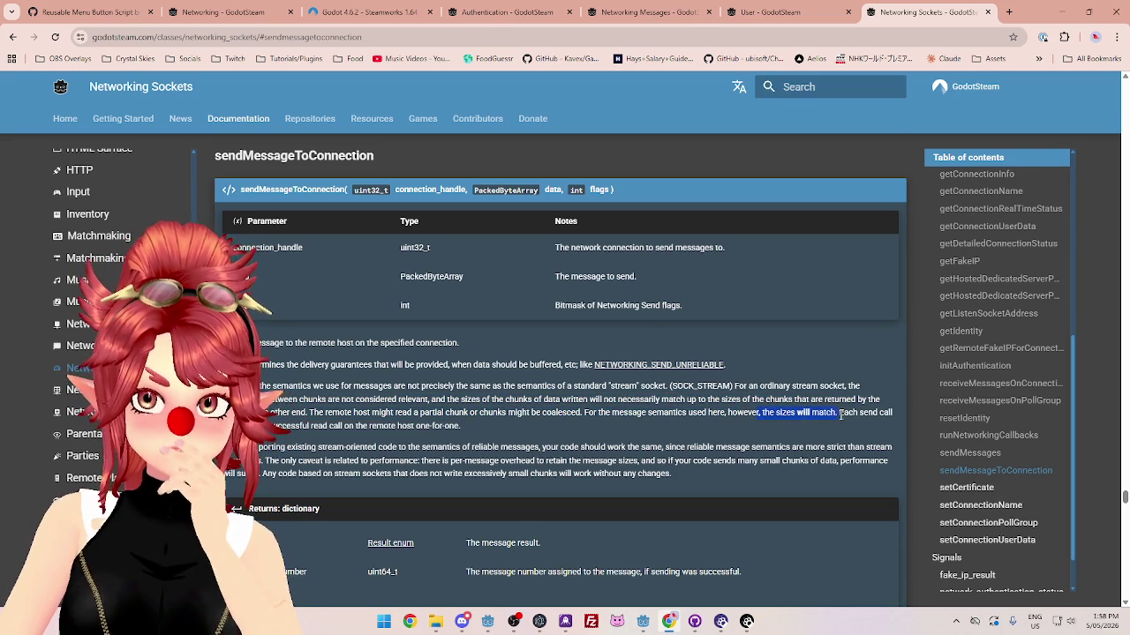
{"action": "left_click_drag", "start_coordinate": [267, 425], "coordinate": [443, 428]}
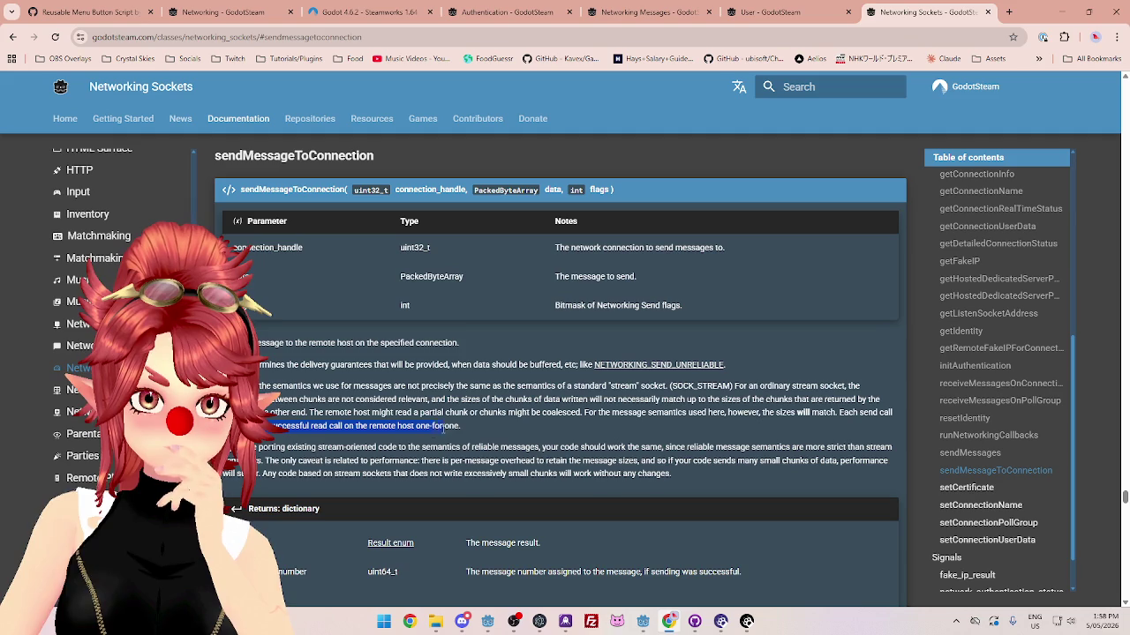
{"action": "mouse_move", "coordinate": [259, 448]}
{"action": "left_mouse_down"}
{"action": "mouse_move", "coordinate": [792, 460]}
{"action": "mouse_move", "coordinate": [842, 449]}
{"action": "left_mouse_up"}
{"action": "left_click_drag", "start_coordinate": [266, 461], "coordinate": [790, 460]}
{"action": "scroll", "coordinate": [790, 463], "scroll_direction": "down", "scroll_amount": 1}
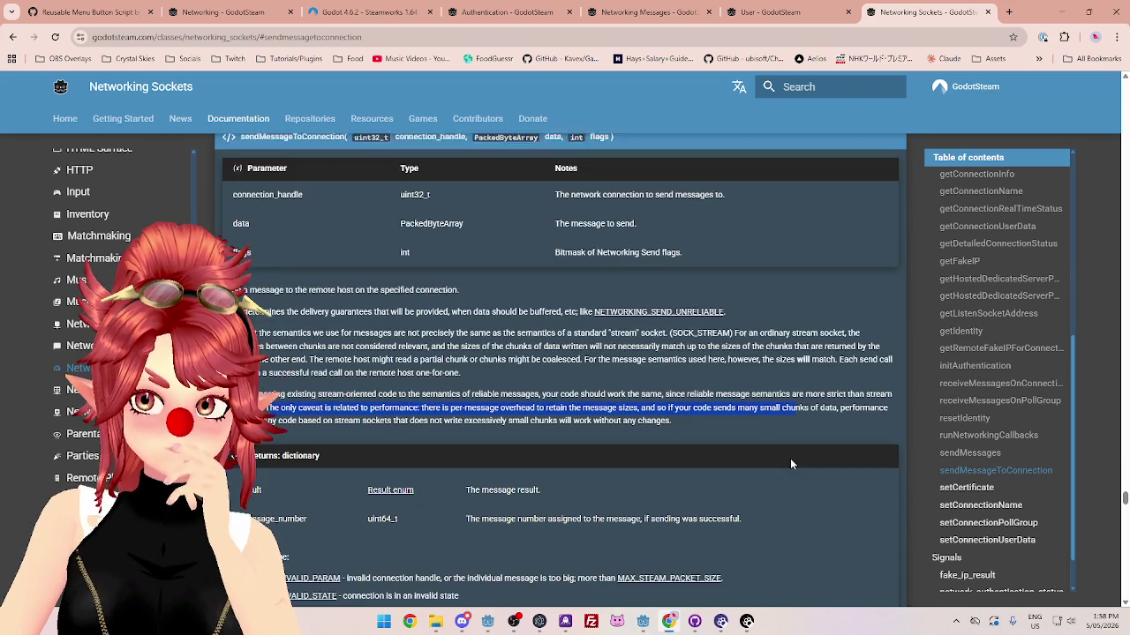
{"action": "left_click_drag", "start_coordinate": [269, 416], "coordinate": [336, 417]}
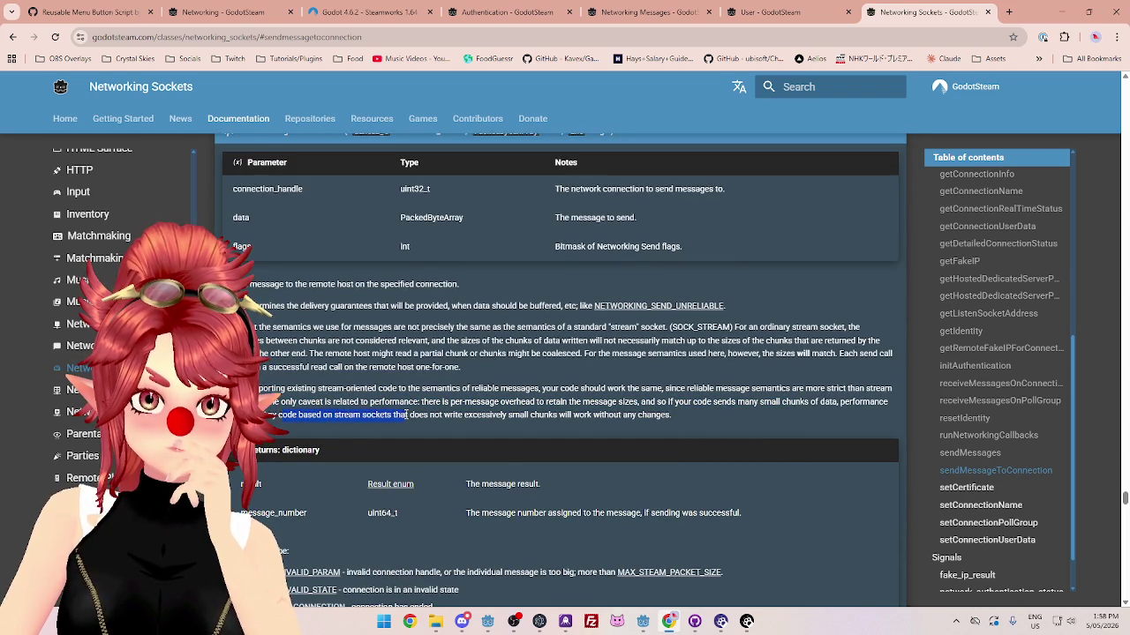
{"action": "left_click_drag", "start_coordinate": [409, 415], "coordinate": [622, 414]}
{"action": "scroll", "coordinate": [504, 421], "scroll_direction": "down", "scroll_amount": 2}
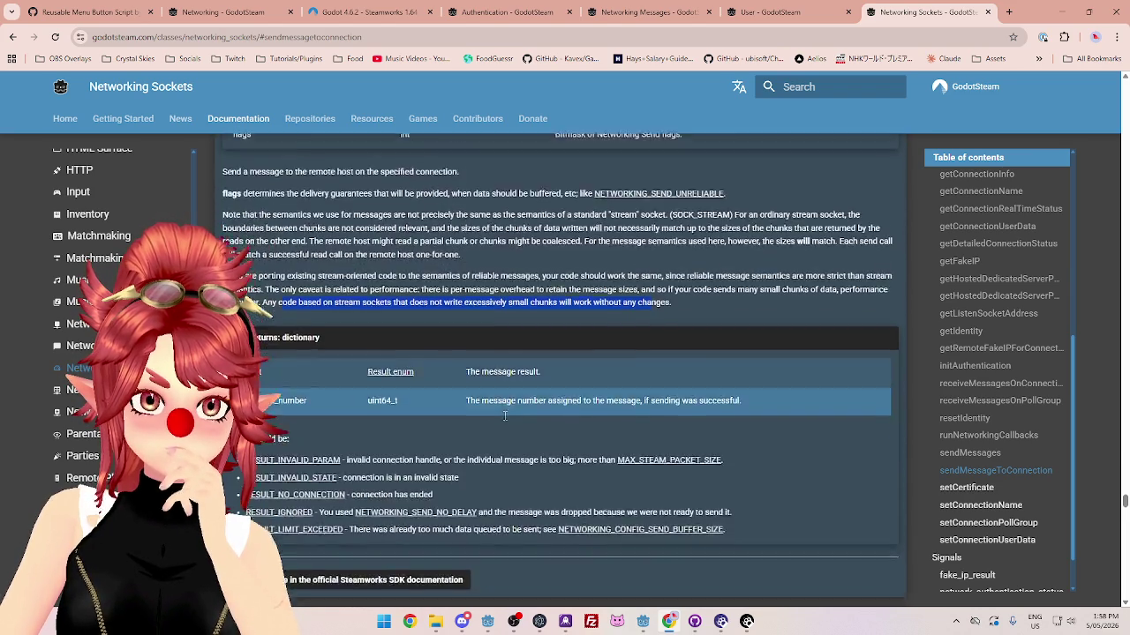
{"action": "scroll", "coordinate": [504, 421], "scroll_direction": "up", "scroll_amount": 1}
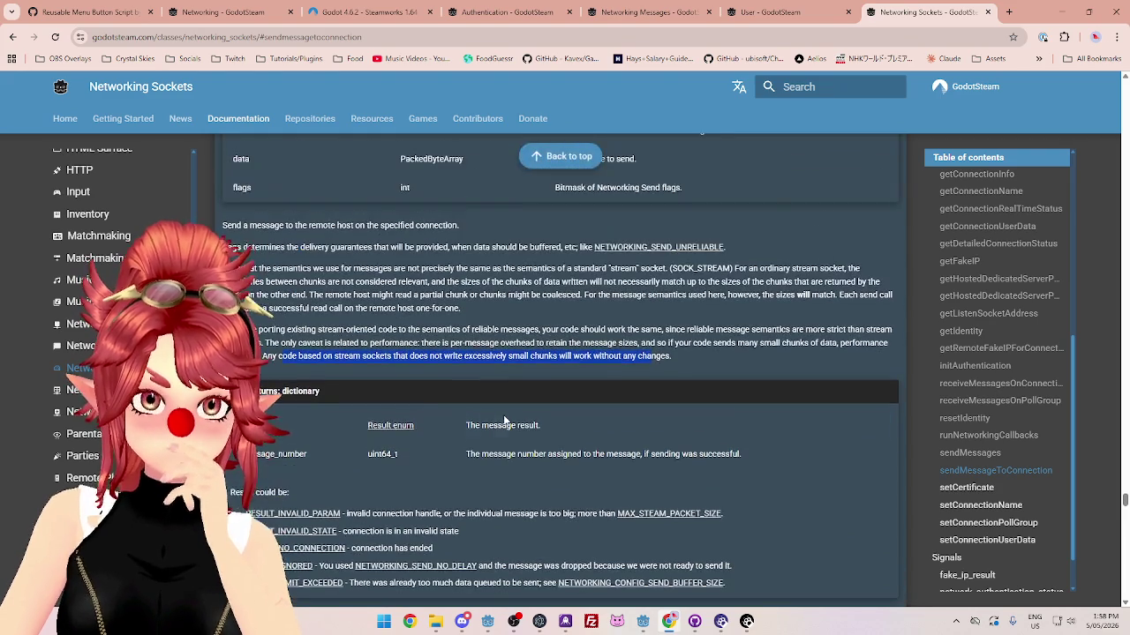
{"action": "scroll", "coordinate": [486, 355], "scroll_direction": "up", "scroll_amount": 1}
{"action": "scroll", "coordinate": [485, 355], "scroll_direction": "up", "scroll_amount": 1}
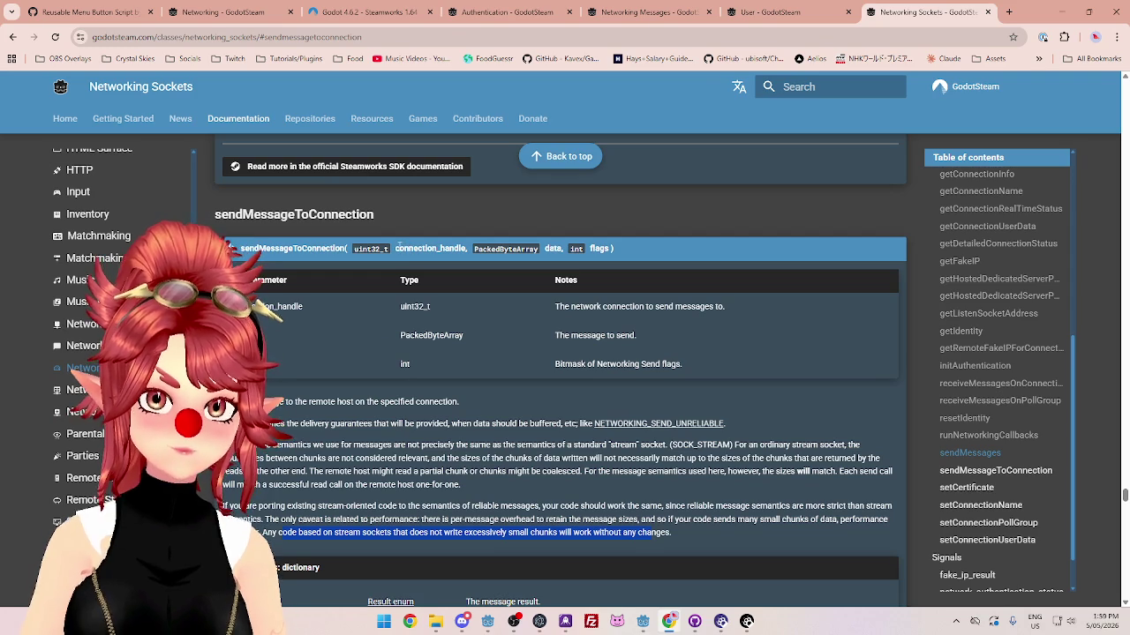
{"action": "mouse_move", "coordinate": [643, 621]}
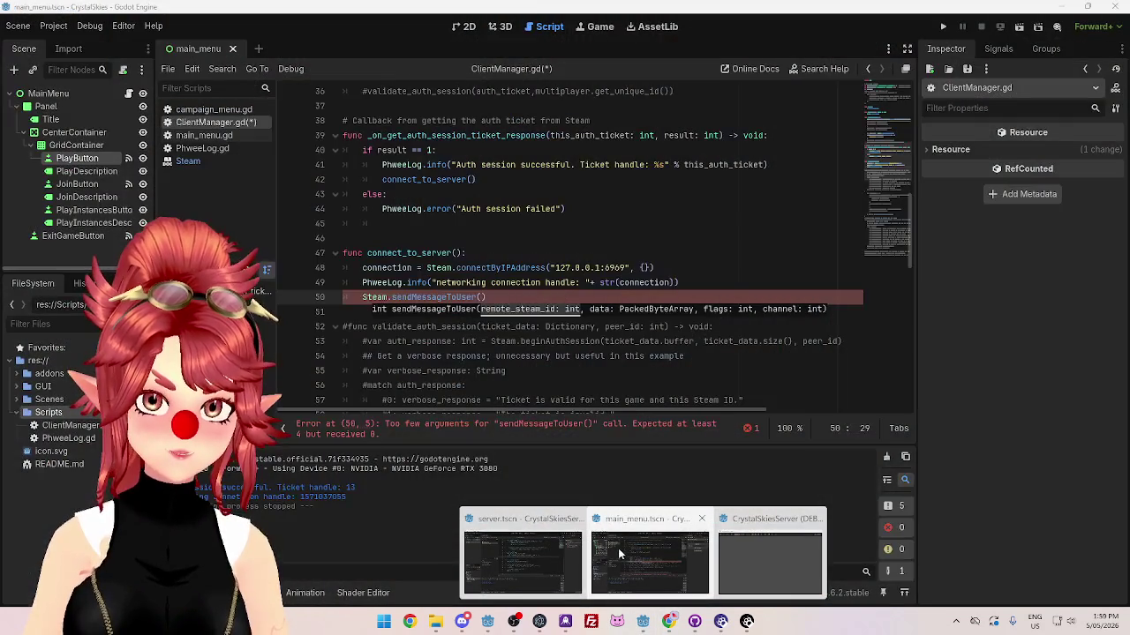
Step: Pass connection as the first argument of the sendMessageToUser call
{"action": "left_click", "coordinate": [618, 553]}
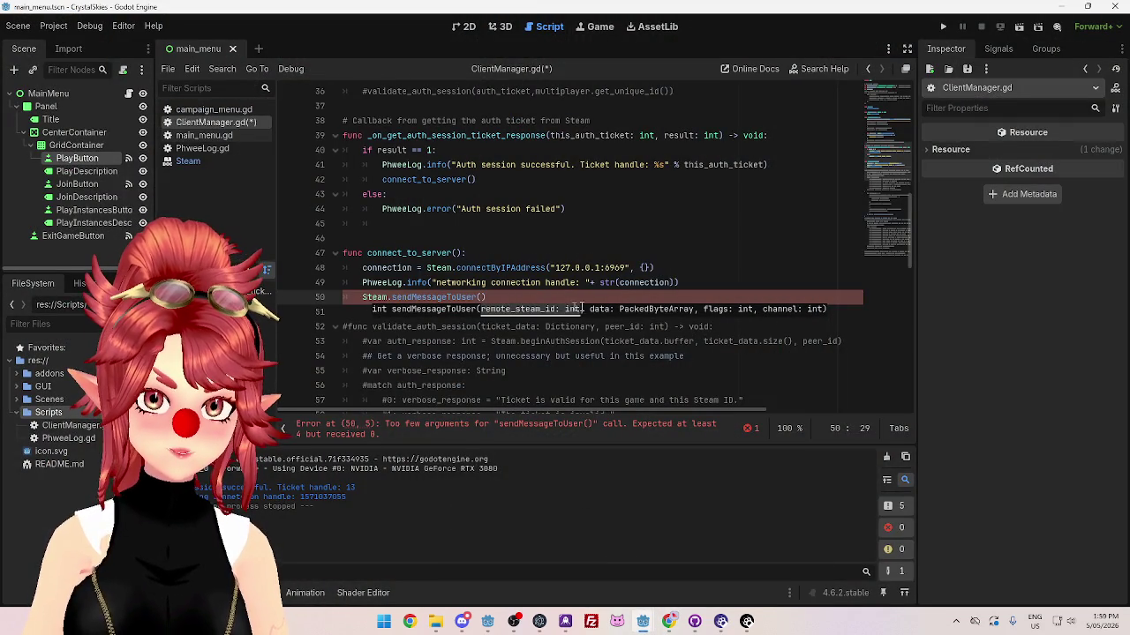
{"action": "key", "text": "Right"}
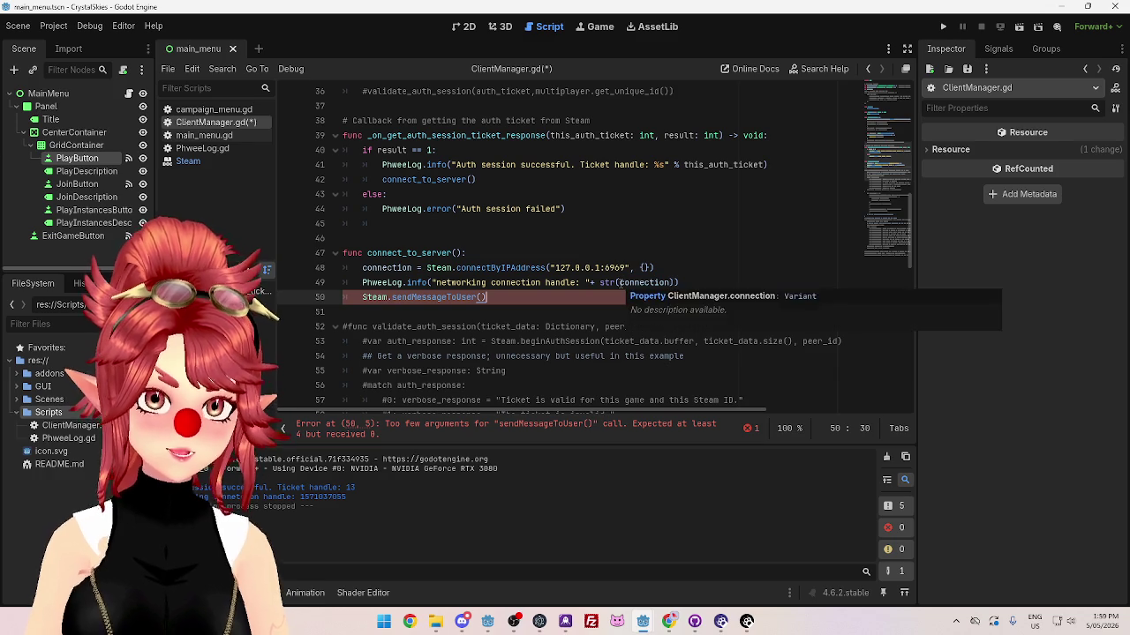
{"action": "left_click_drag", "start_coordinate": [619, 283], "coordinate": [672, 283]}
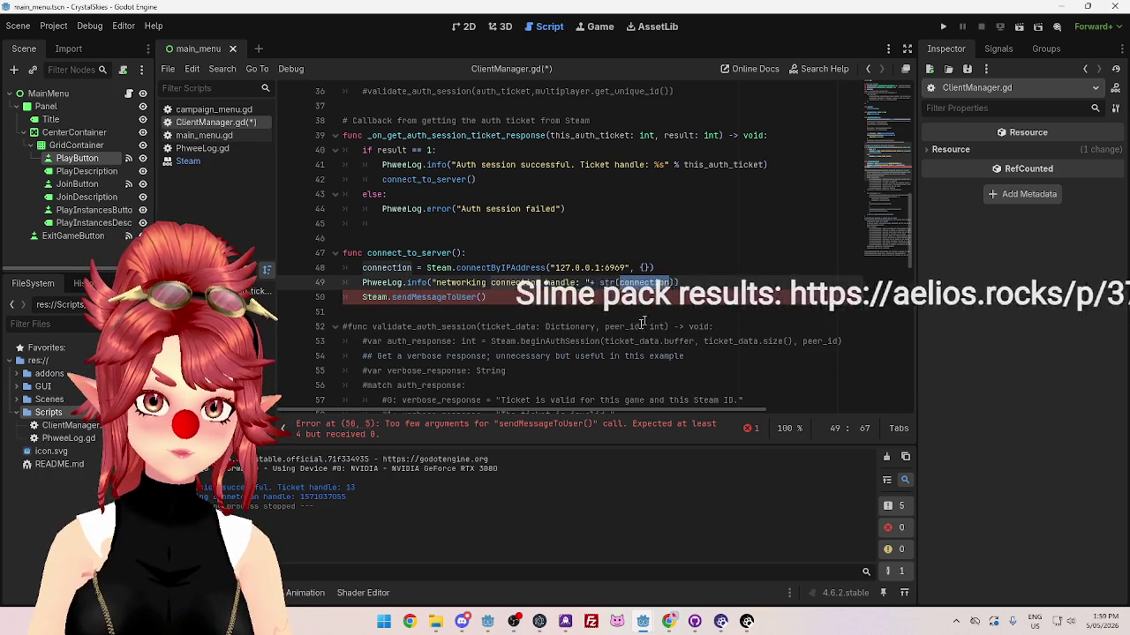
{"action": "left_click", "coordinate": [482, 297]}
{"action": "type", "text": "connection"}
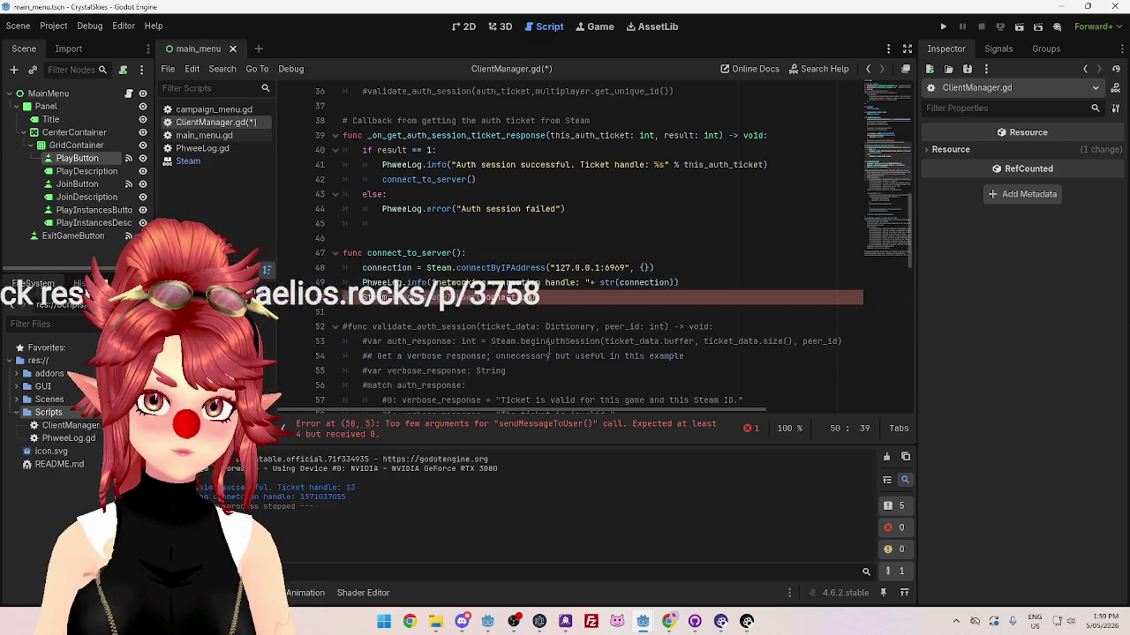
{"action": "type", "text": ","}
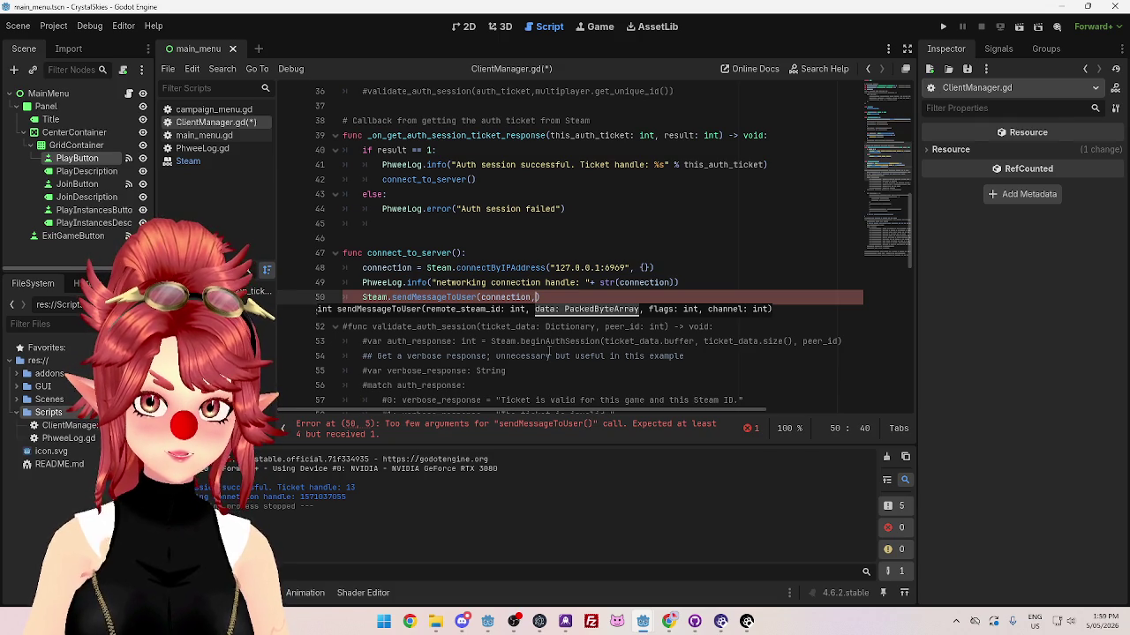
Step: Add var message_to_send = {"data": "hello"} on a new line above the send call
{"action": "left_click", "coordinate": [686, 283]}
{"action": "key", "text": "Return"}
{"action": "type", "text": "mess"}
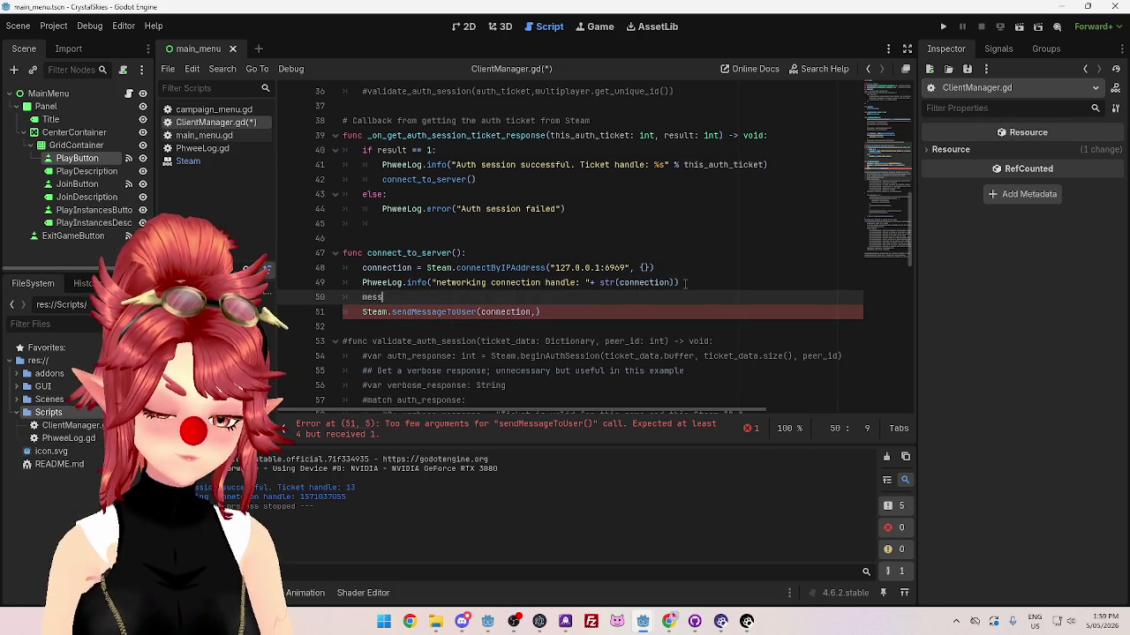
{"action": "type", "text": "age_to_send"}
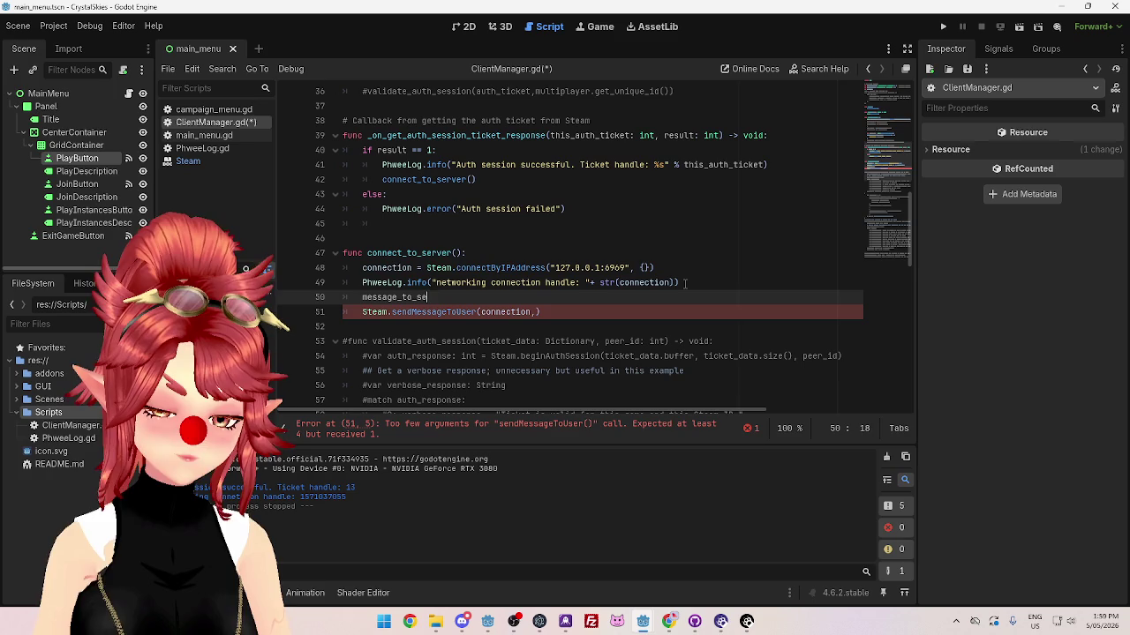
{"action": "type", "text": " = {"}
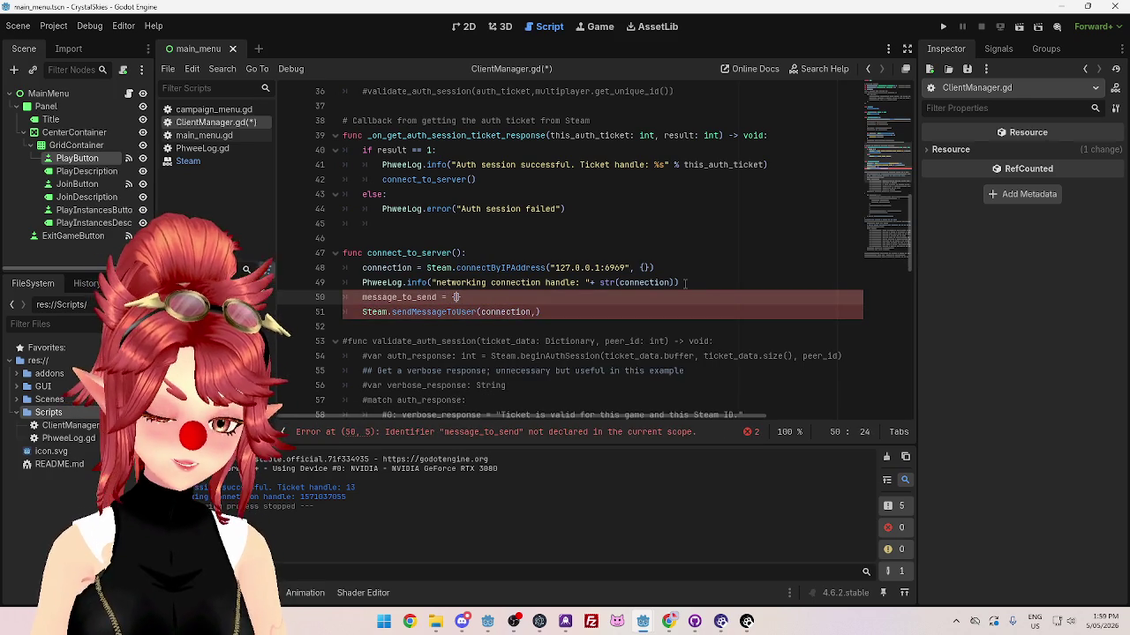
{"action": "type", "text": "data"}
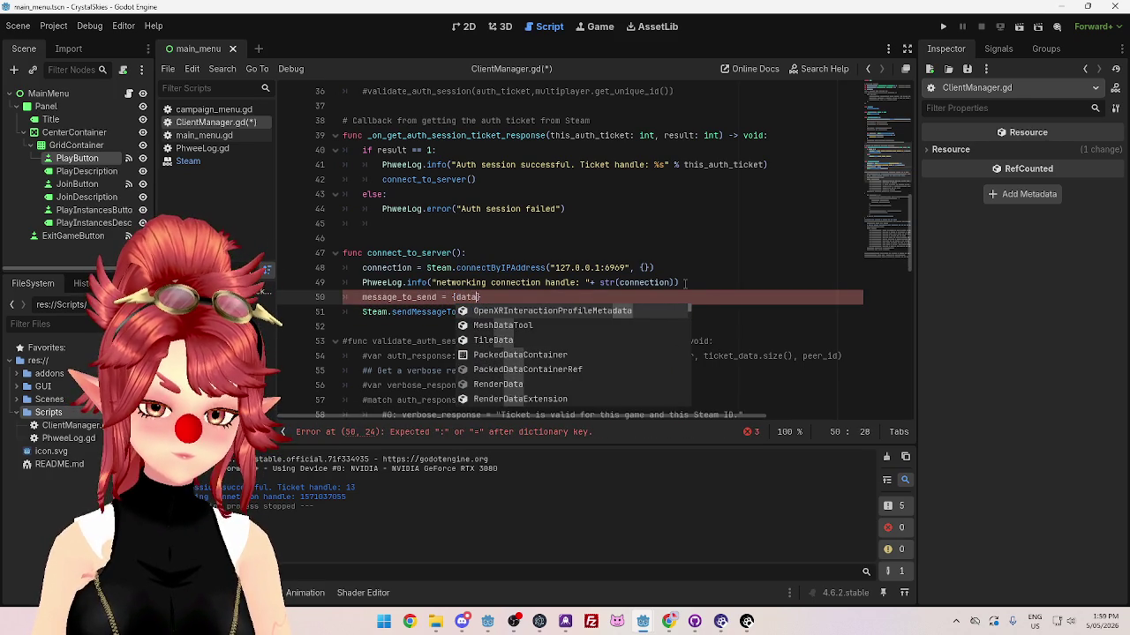
{"action": "type", "text": ": \""}
{"action": "type", "text": "hello"}
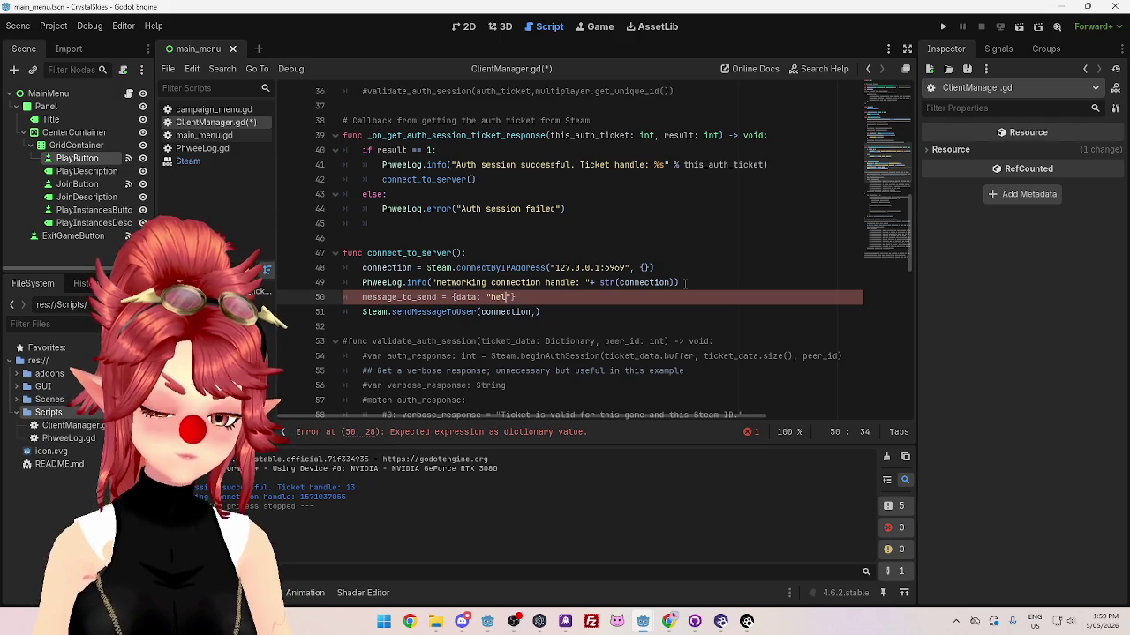
{"action": "key", "text": "Right"}
{"action": "left_click", "coordinate": [699, 329]}
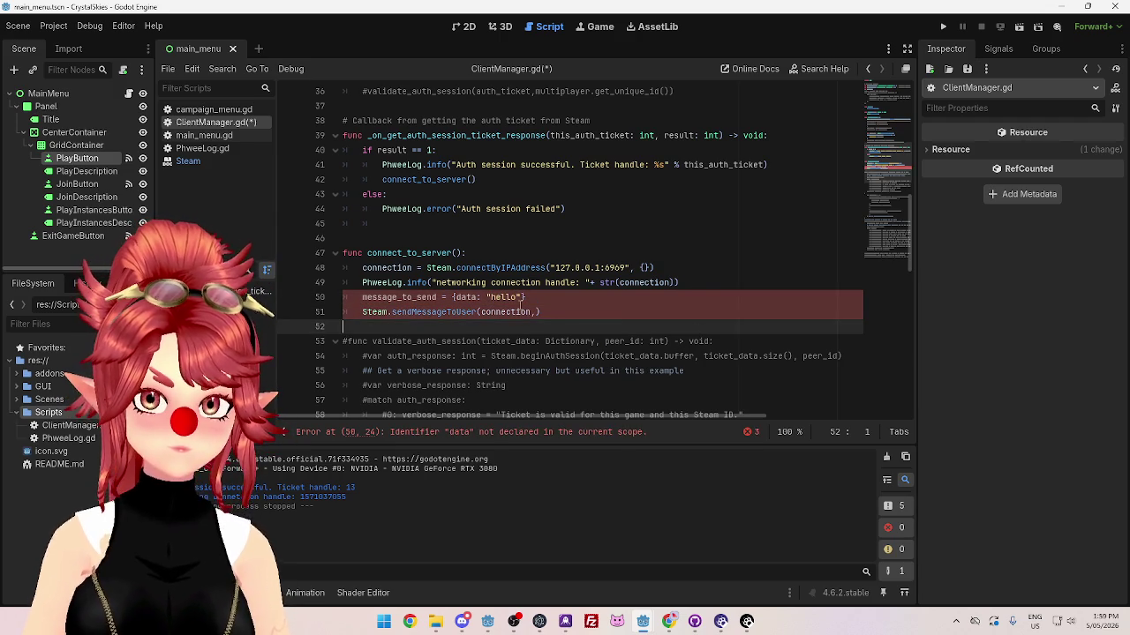
{"action": "left_click", "coordinate": [455, 297]}
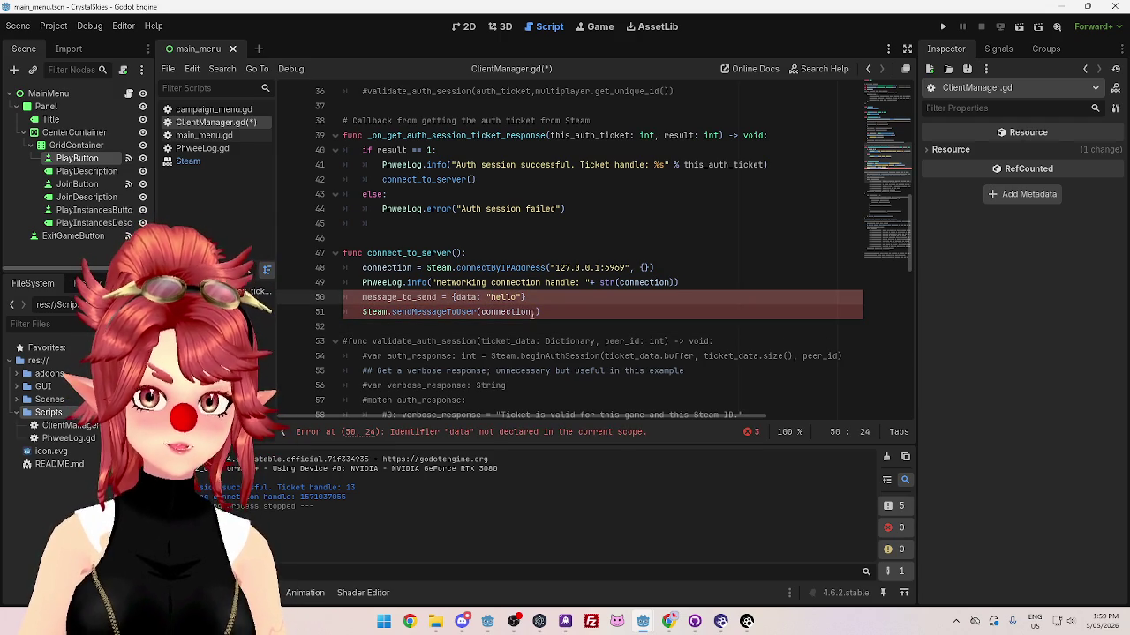
{"action": "type", "text": "\""}
{"action": "key", "text": "Right"}
{"action": "key", "text": "Right"}
{"action": "key", "text": "Right"}
{"action": "type", "text": "\""}
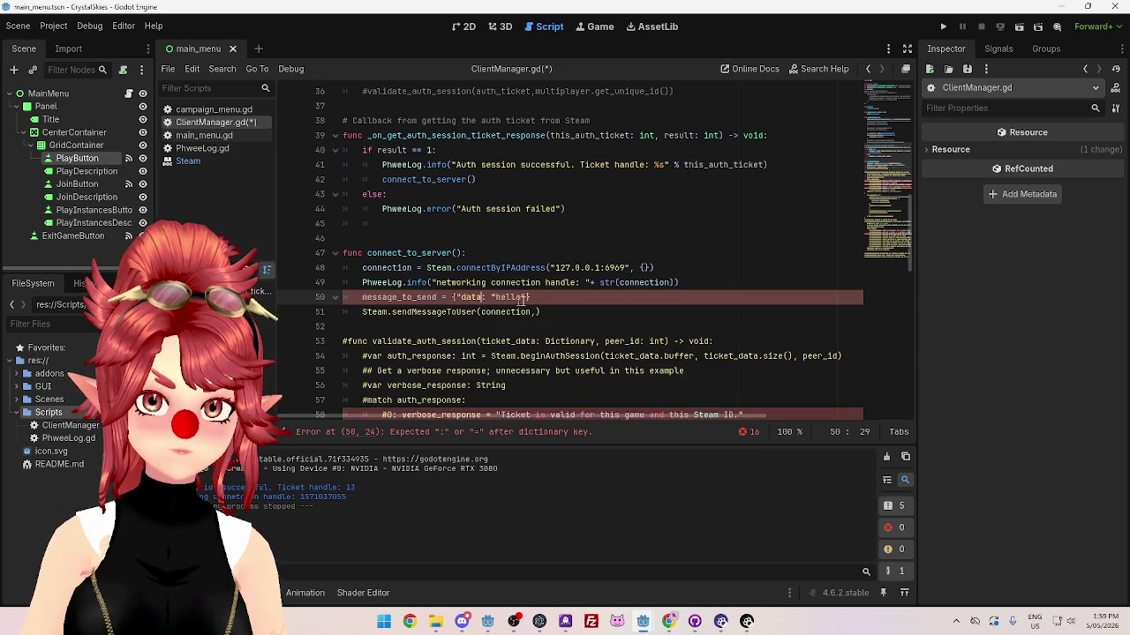
{"action": "left_click", "coordinate": [622, 283]}
{"action": "left_click", "coordinate": [546, 299]}
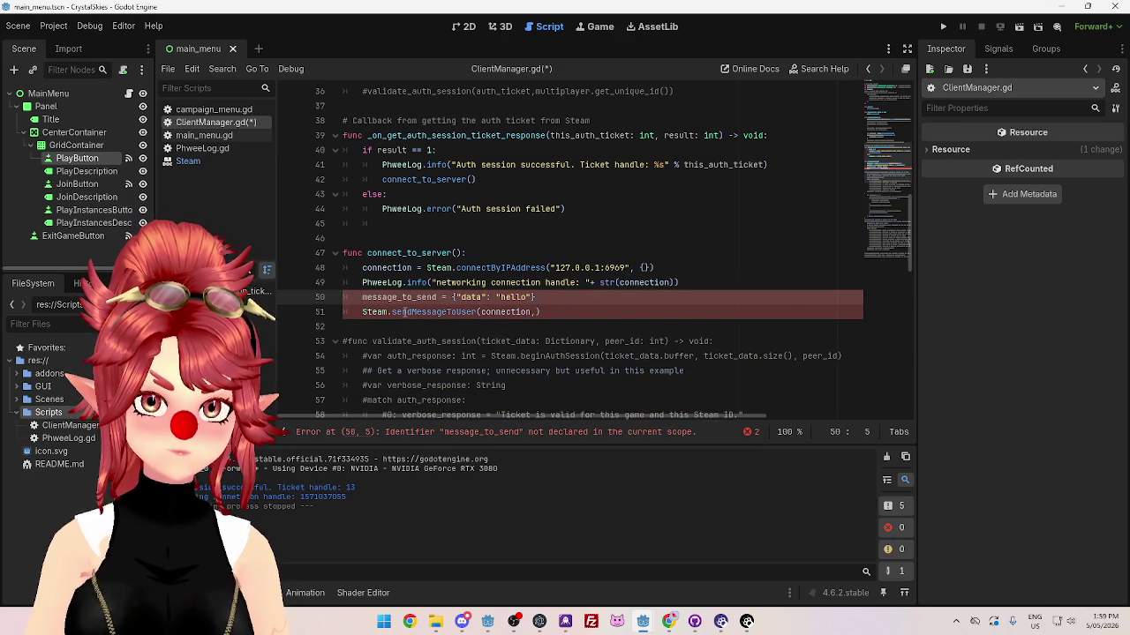
{"action": "type", "text": "var"}
Step: Pass message_to_send as the second argument of sendMessageToUser, followed by a comma
{"action": "key", "text": "End"}
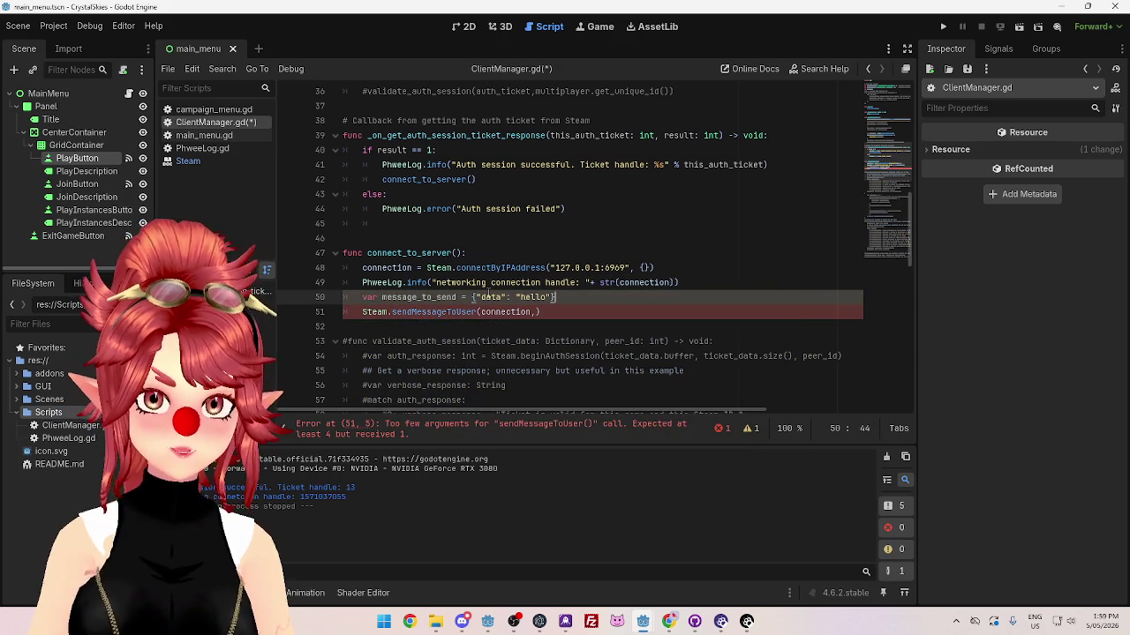
{"action": "key", "text": "Down"}
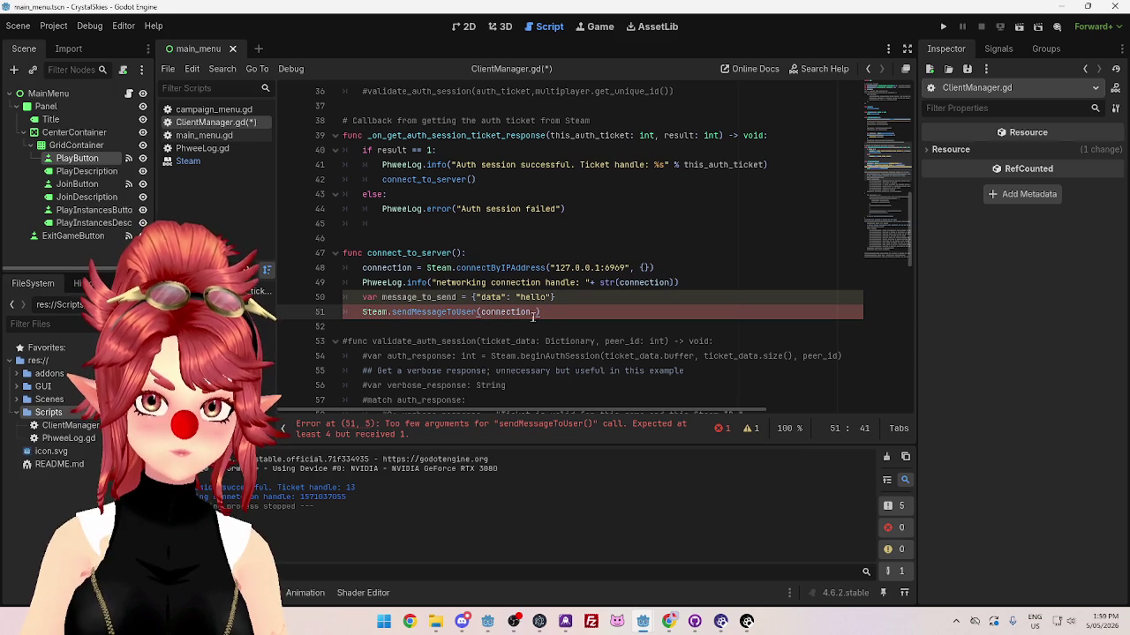
{"action": "type", "text": "mess"}
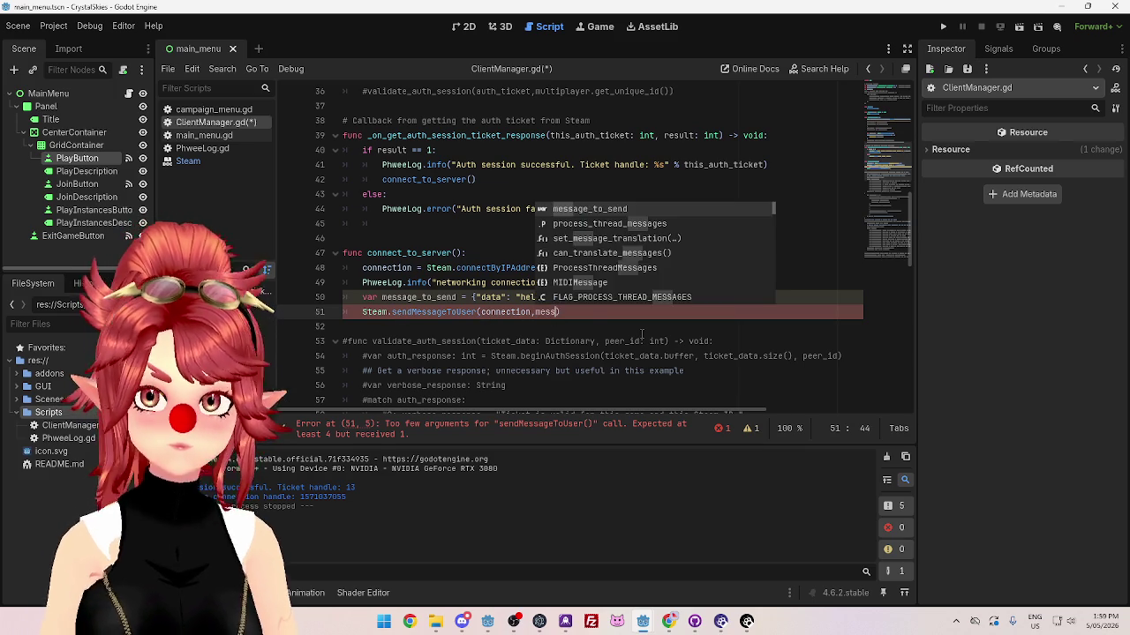
{"action": "key", "text": "Return"}
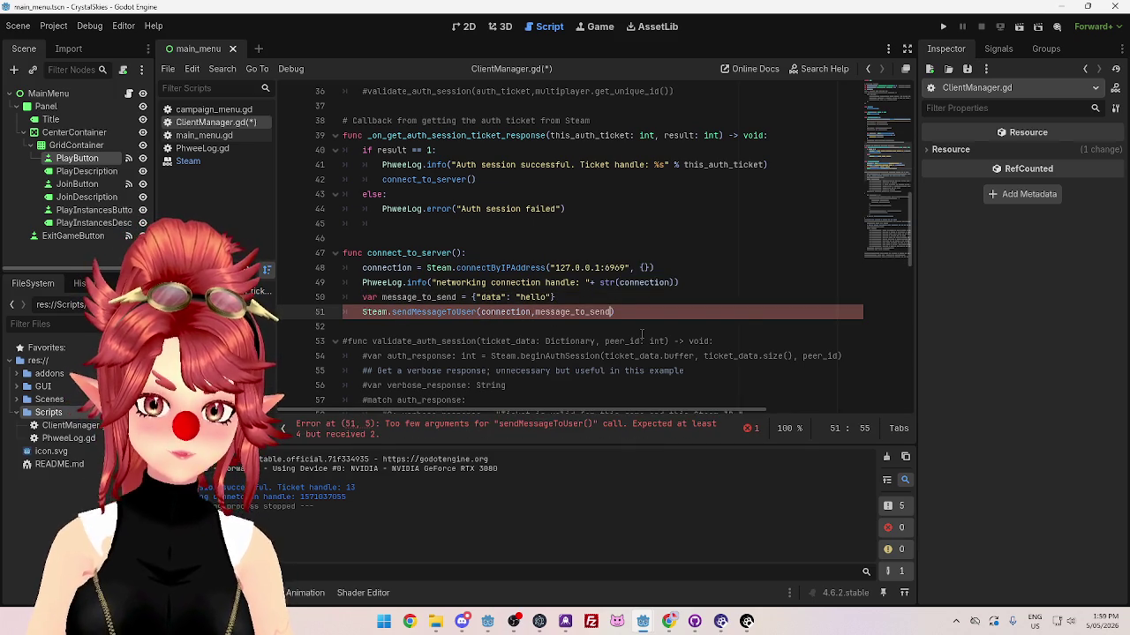
{"action": "type", "text": ","}
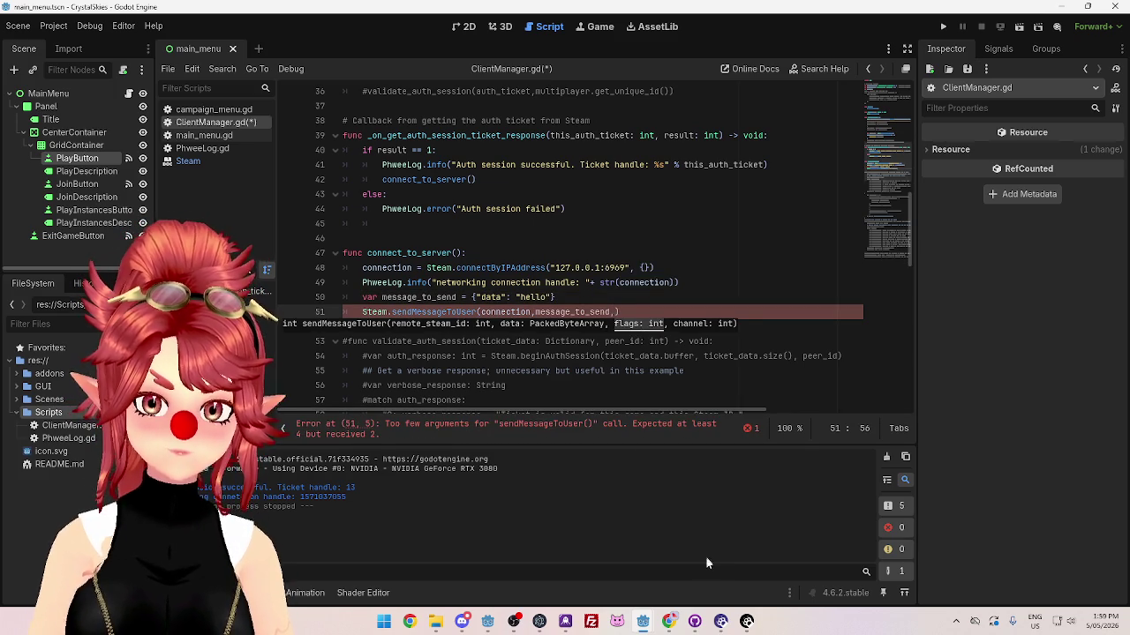
{"action": "left_click", "coordinate": [669, 621]}
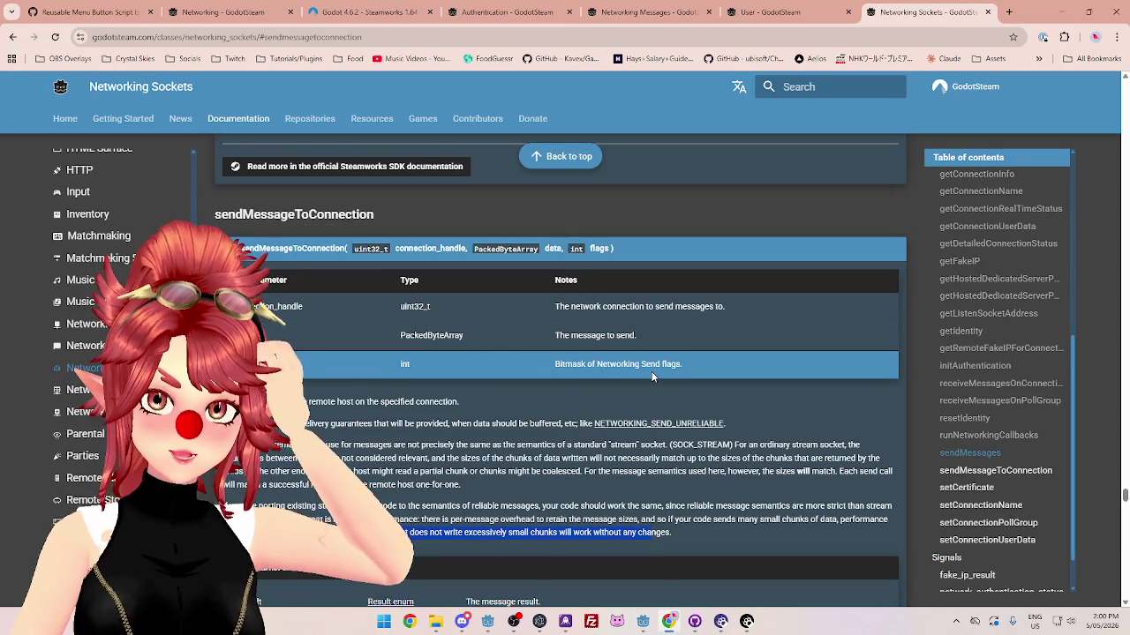
Step: Select 'Bitmask of Networking Send flags.' in the parameter table and search Google for it
{"action": "scroll", "coordinate": [635, 371], "scroll_direction": "down", "scroll_amount": 1}
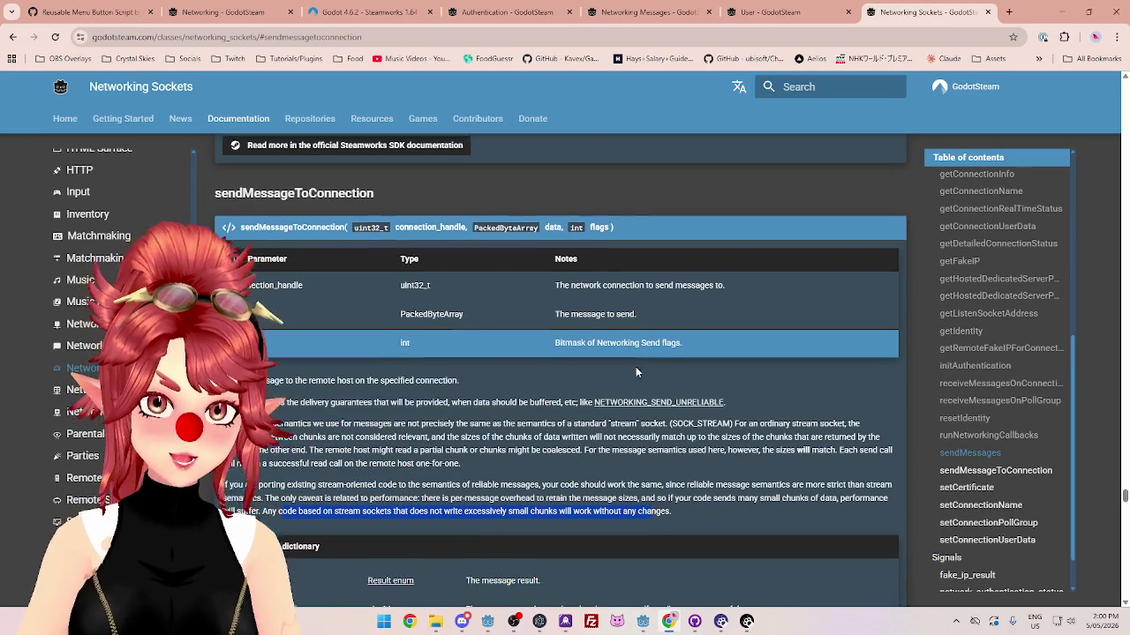
{"action": "scroll", "coordinate": [636, 372], "scroll_direction": "down", "scroll_amount": 1}
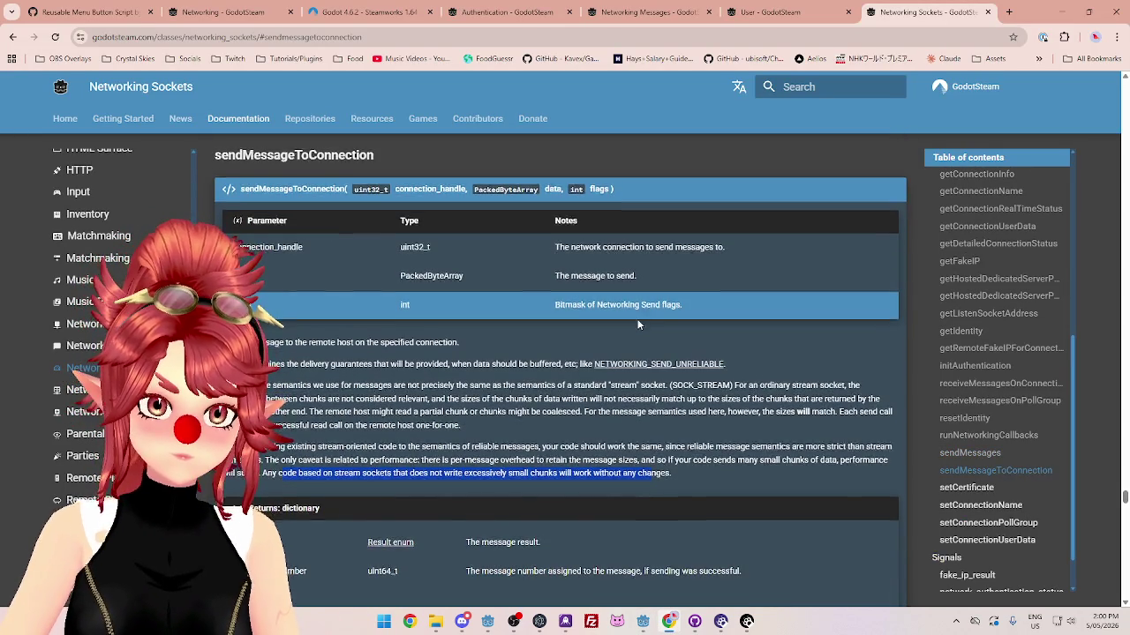
{"action": "scroll", "coordinate": [618, 314], "scroll_direction": "down", "scroll_amount": 3}
{"action": "scroll", "coordinate": [559, 308], "scroll_direction": "up", "scroll_amount": 3}
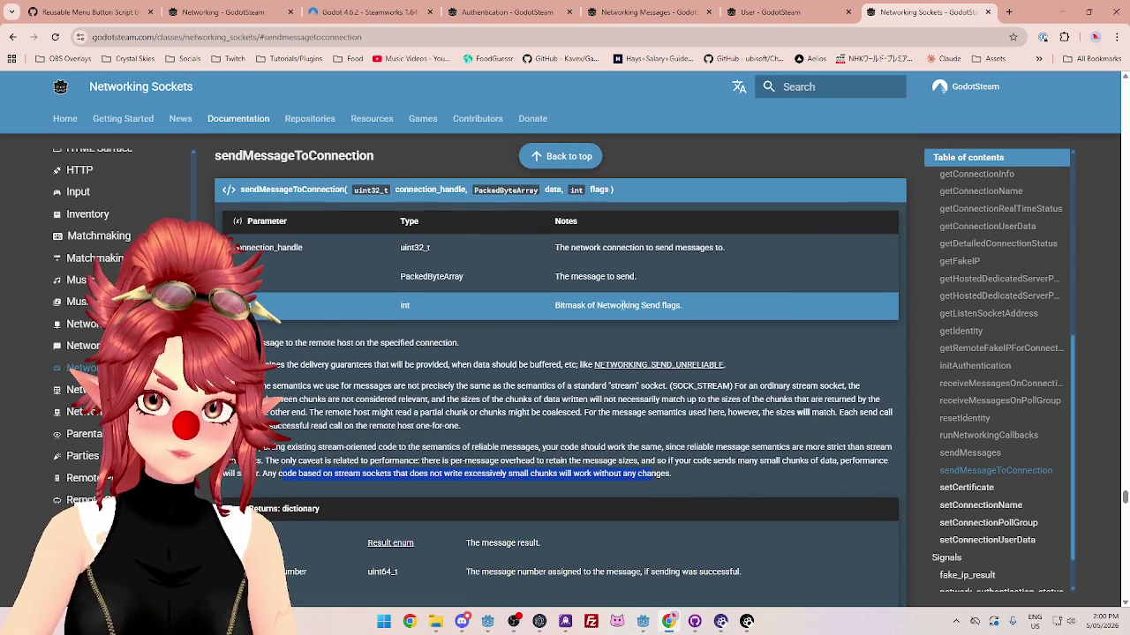
{"action": "left_click", "coordinate": [623, 305]}
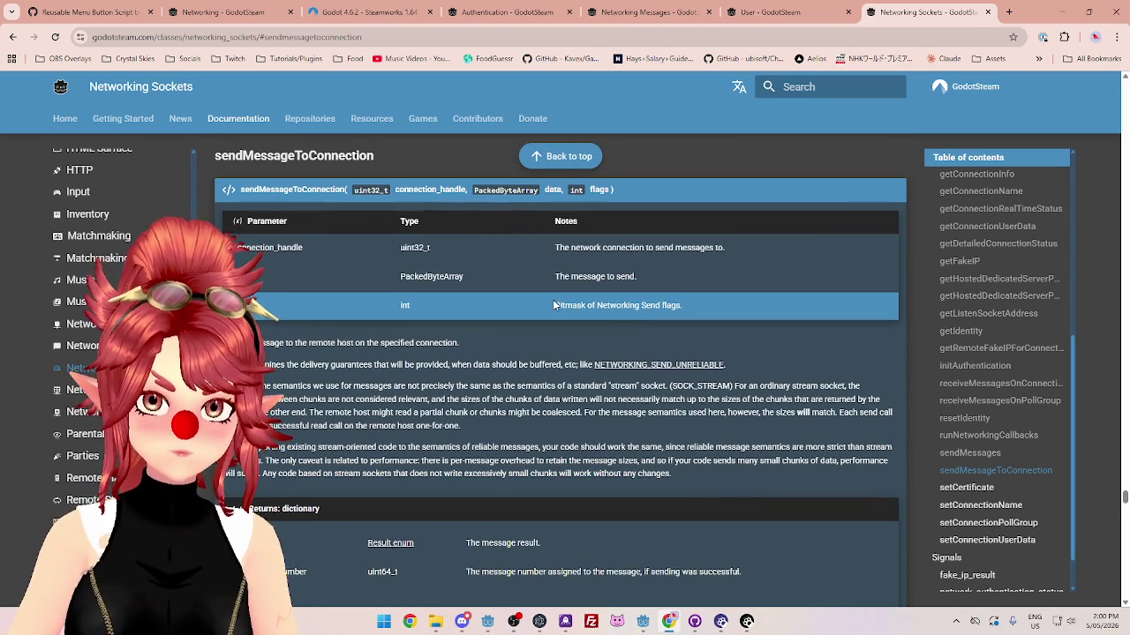
{"action": "left_click_drag", "start_coordinate": [555, 305], "coordinate": [688, 304]}
{"action": "key", "text": "ctrl+c"}
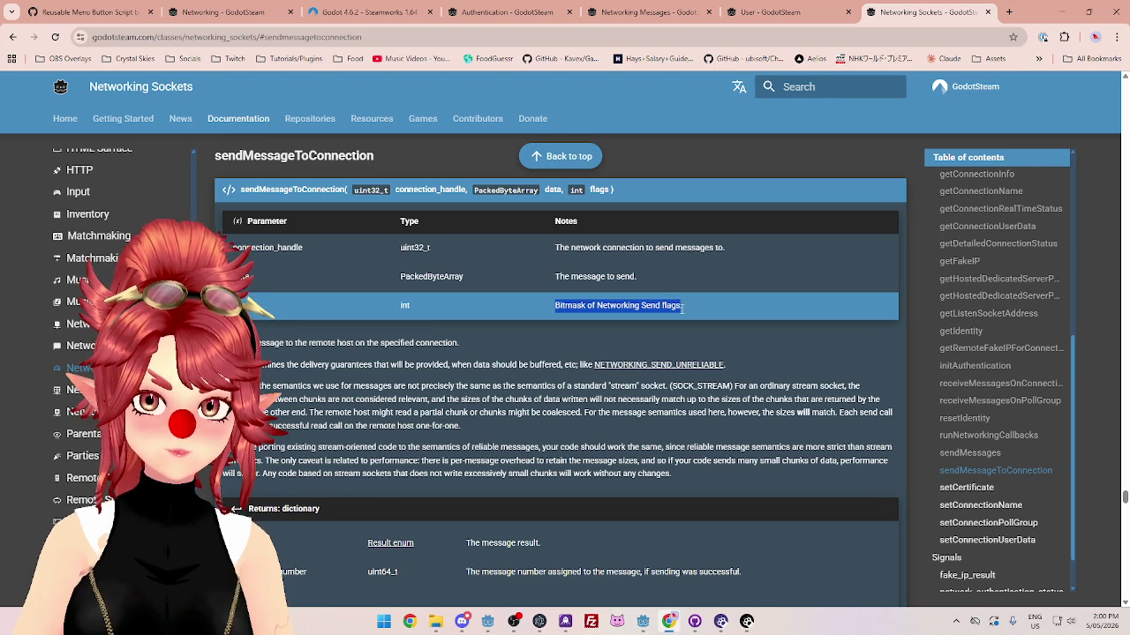
{"action": "scroll", "coordinate": [979, 477], "scroll_direction": "down", "scroll_amount": 1}
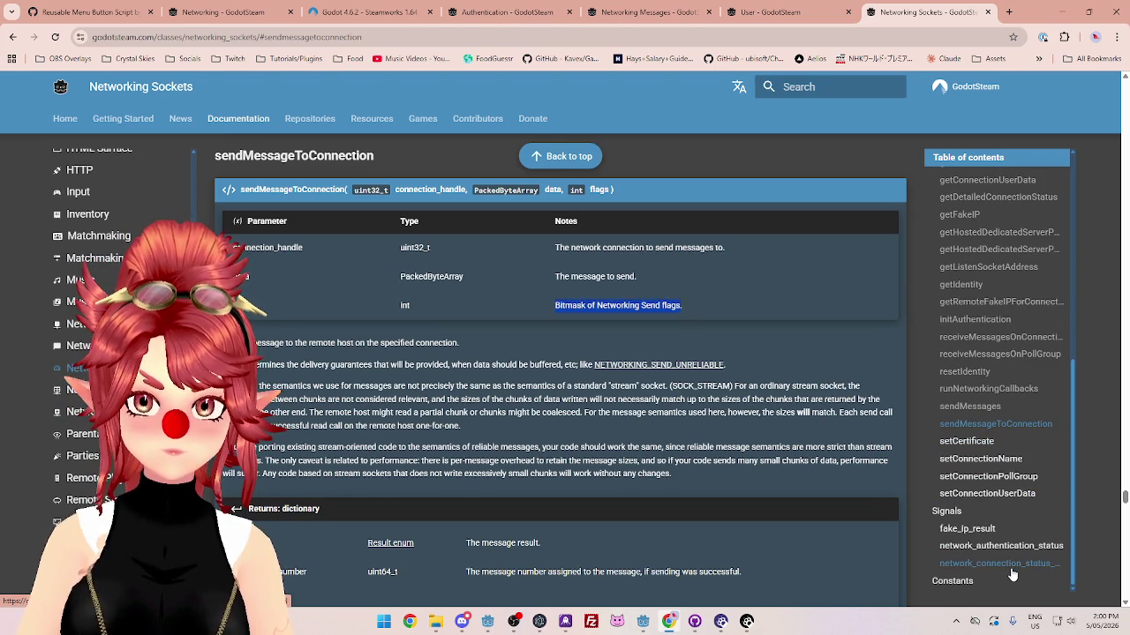
{"action": "left_click", "coordinate": [1009, 12]}
{"action": "key", "text": "ctrl+v"}
{"action": "key", "text": "Return"}
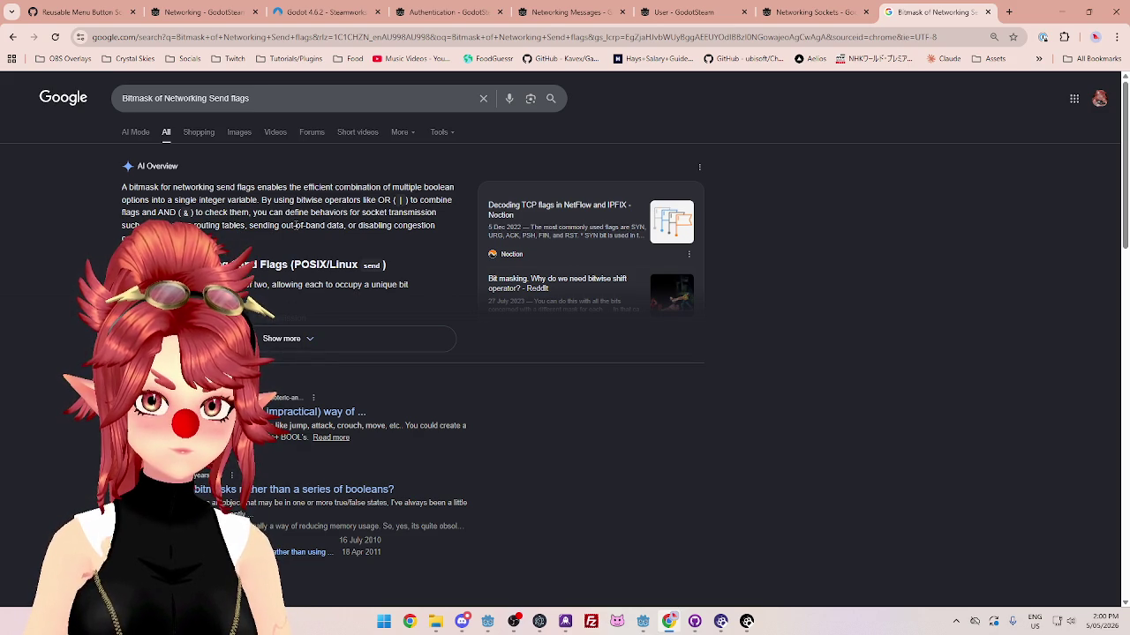
Step: Expand the full AI overview on send flag bitmasks, then return to the Networking Sockets tab
{"action": "left_click", "coordinate": [334, 340]}
{"action": "scroll", "coordinate": [309, 305], "scroll_direction": "down", "scroll_amount": 1}
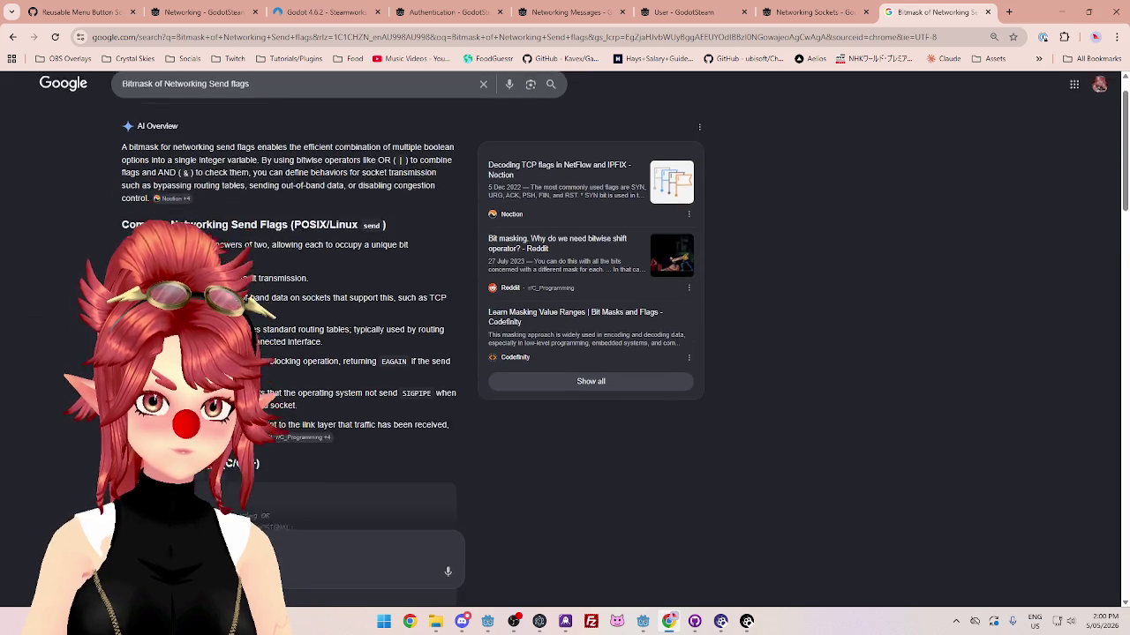
{"action": "left_click", "coordinate": [1062, 12]}
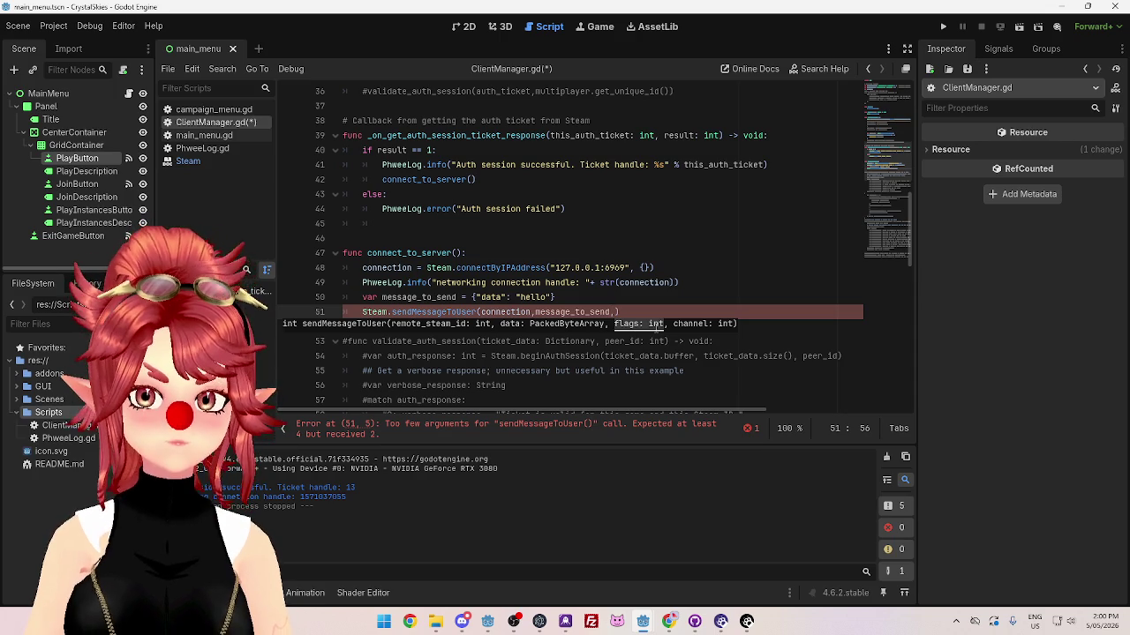
{"action": "left_click", "coordinate": [668, 621]}
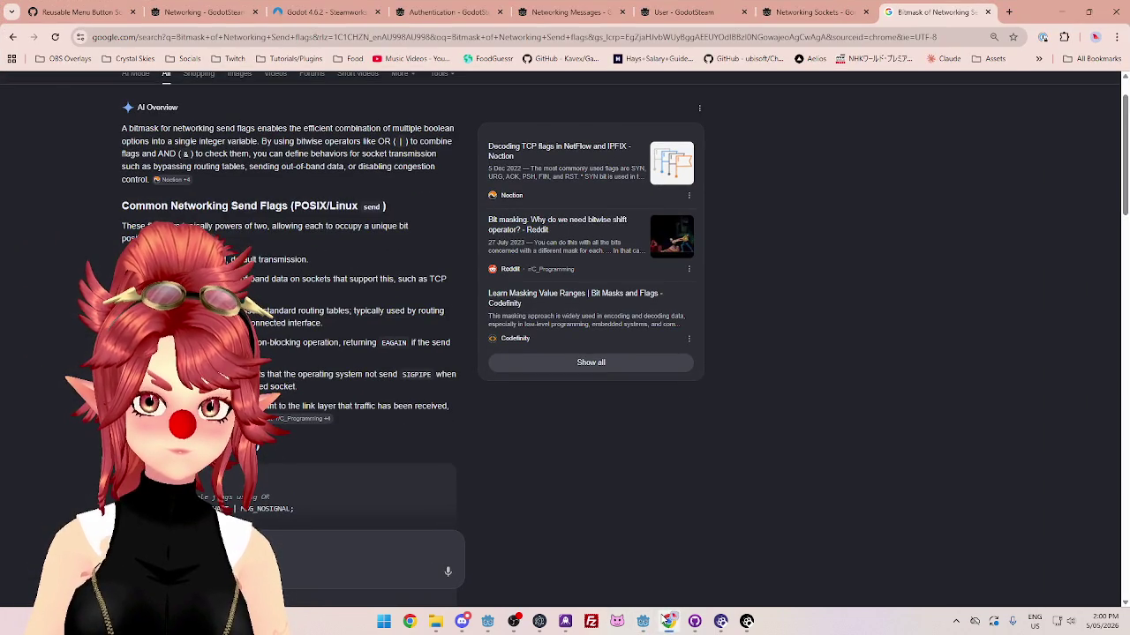
{"action": "left_click", "coordinate": [812, 11]}
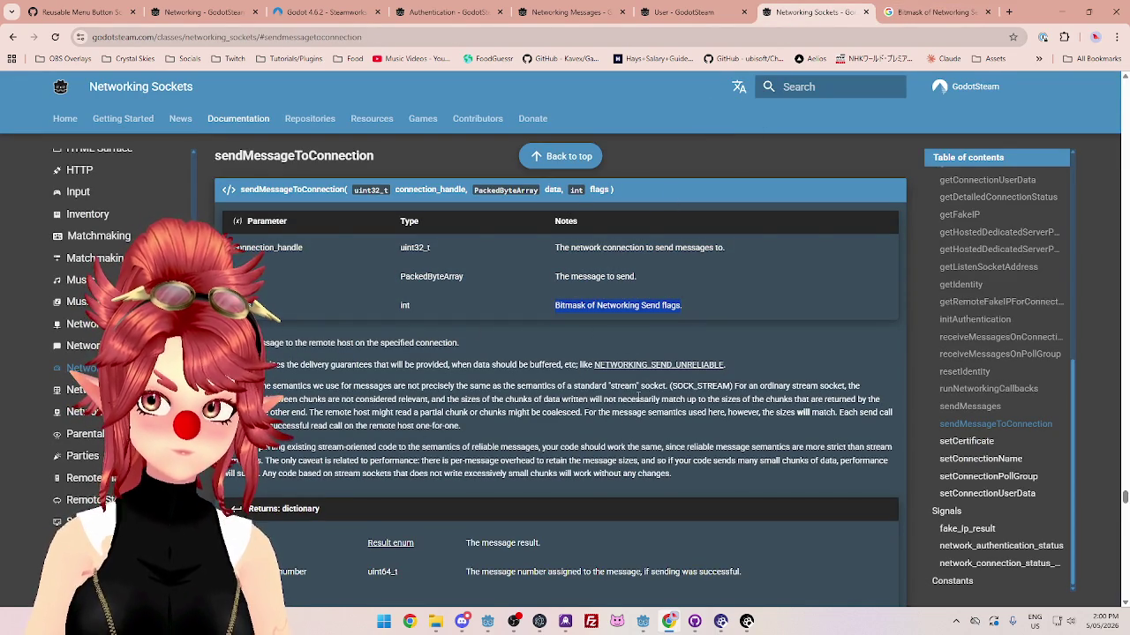
Step: Highlight the delivery-guarantee sentence and follow the NETWORKING_SEND_UNRELIABLE link to Networking Utils
{"action": "double_click", "coordinate": [653, 388]}
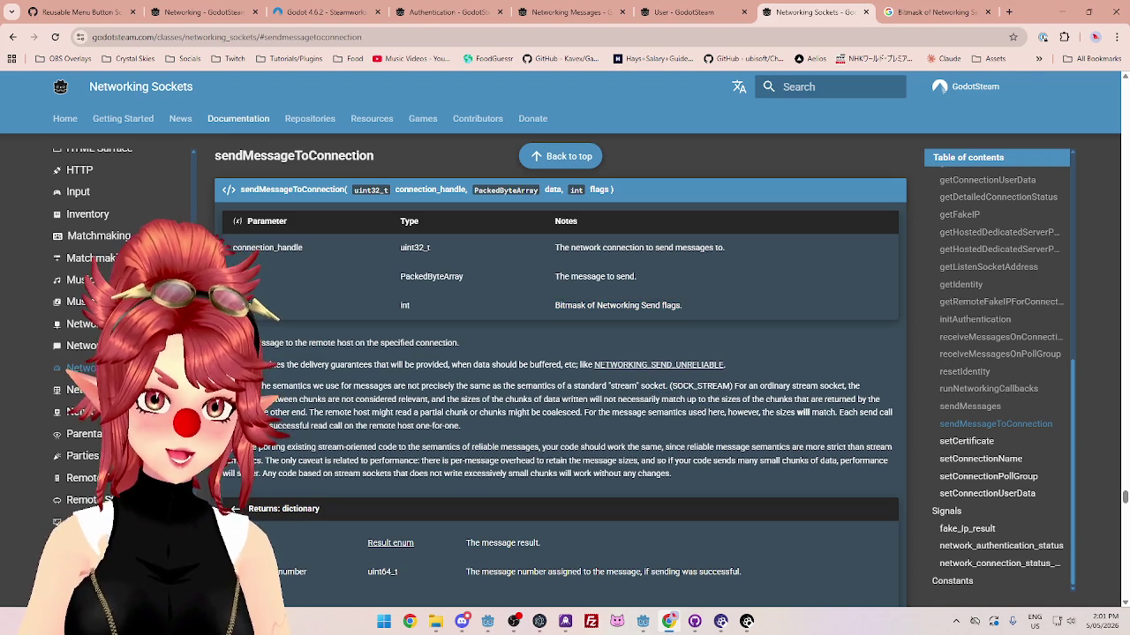
{"action": "left_click_drag", "start_coordinate": [324, 365], "coordinate": [552, 367]}
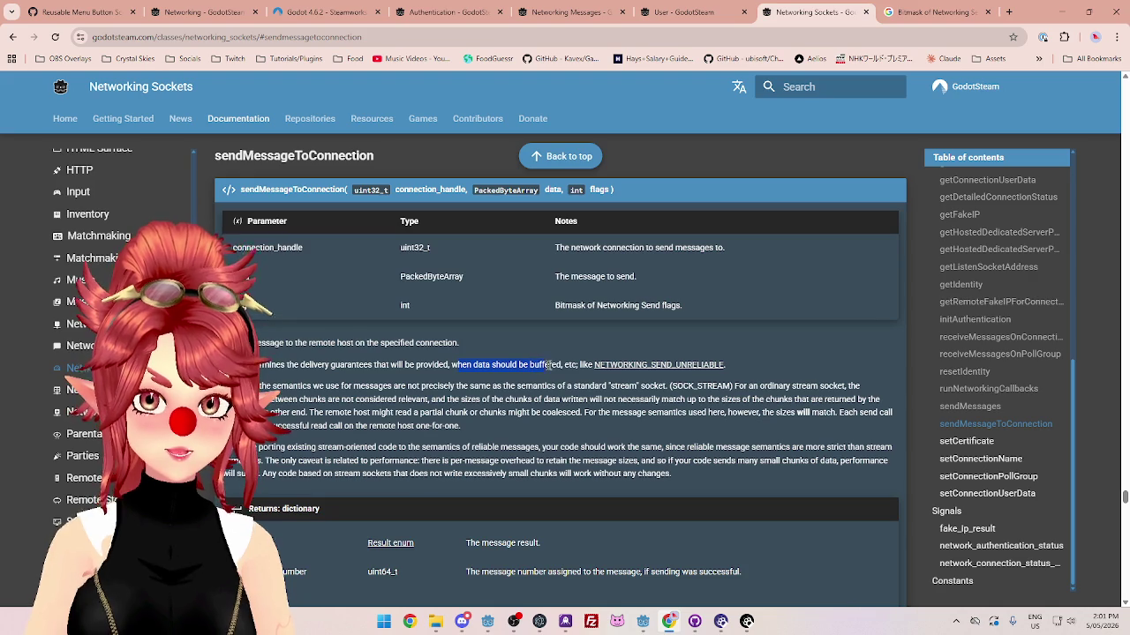
{"action": "left_click", "coordinate": [648, 365]}
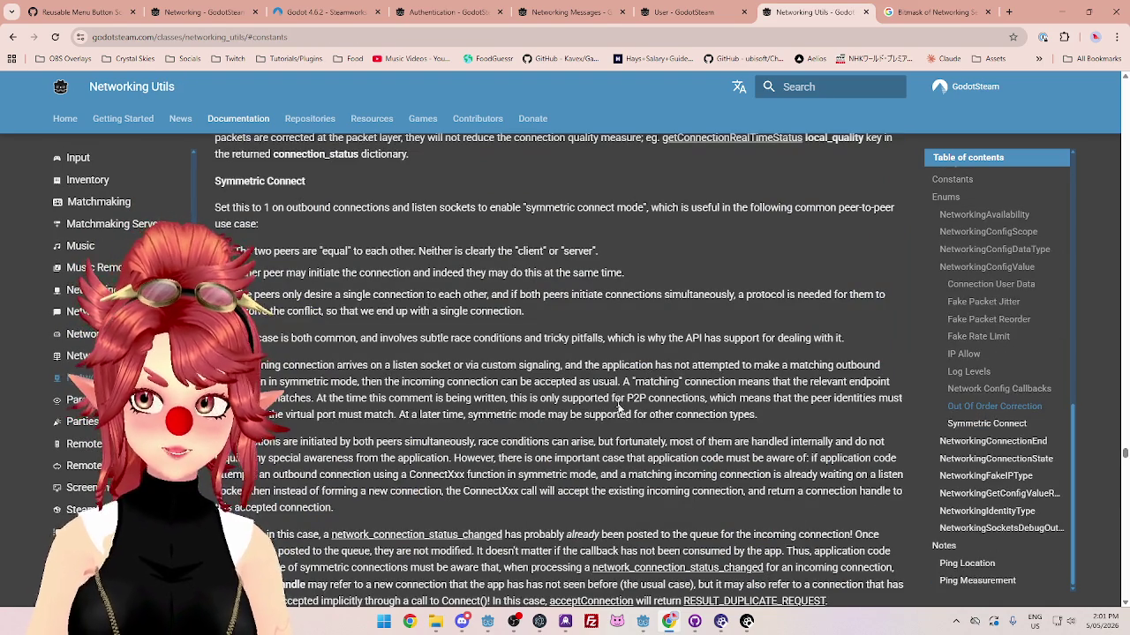
Step: Scroll through the Networking Utils enums and constants table to review the NETWORKING_SEND flags
{"action": "scroll", "coordinate": [595, 388], "scroll_direction": "down", "scroll_amount": 3}
{"action": "scroll", "coordinate": [595, 393], "scroll_direction": "up", "scroll_amount": 5}
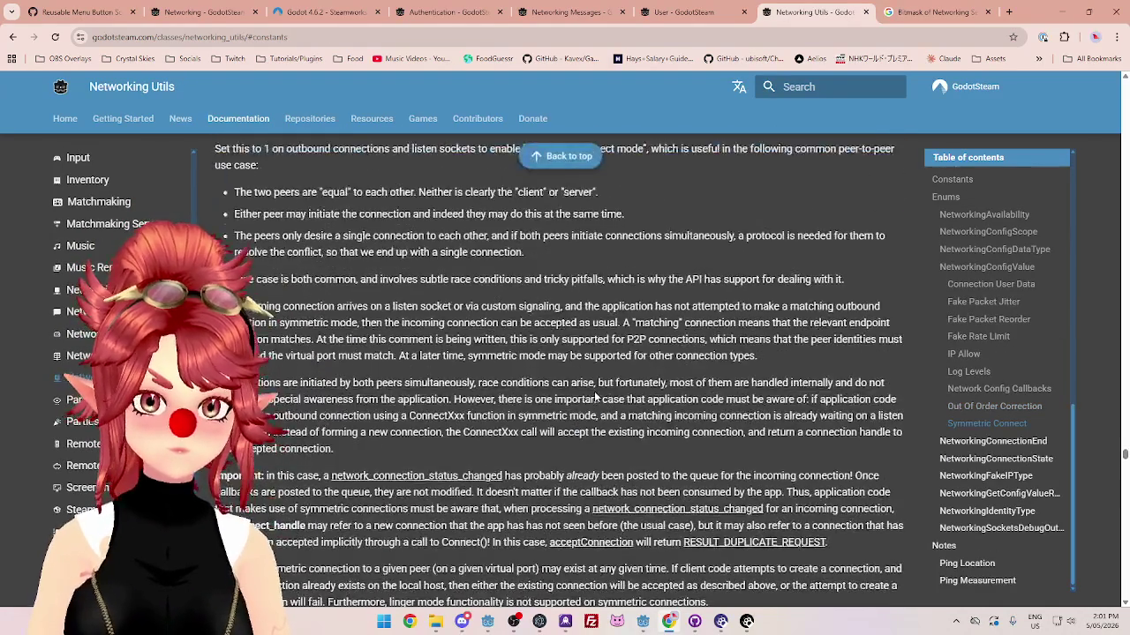
{"action": "scroll", "coordinate": [596, 397], "scroll_direction": "up", "scroll_amount": 5}
{"action": "scroll", "coordinate": [596, 393], "scroll_direction": "up", "scroll_amount": 5}
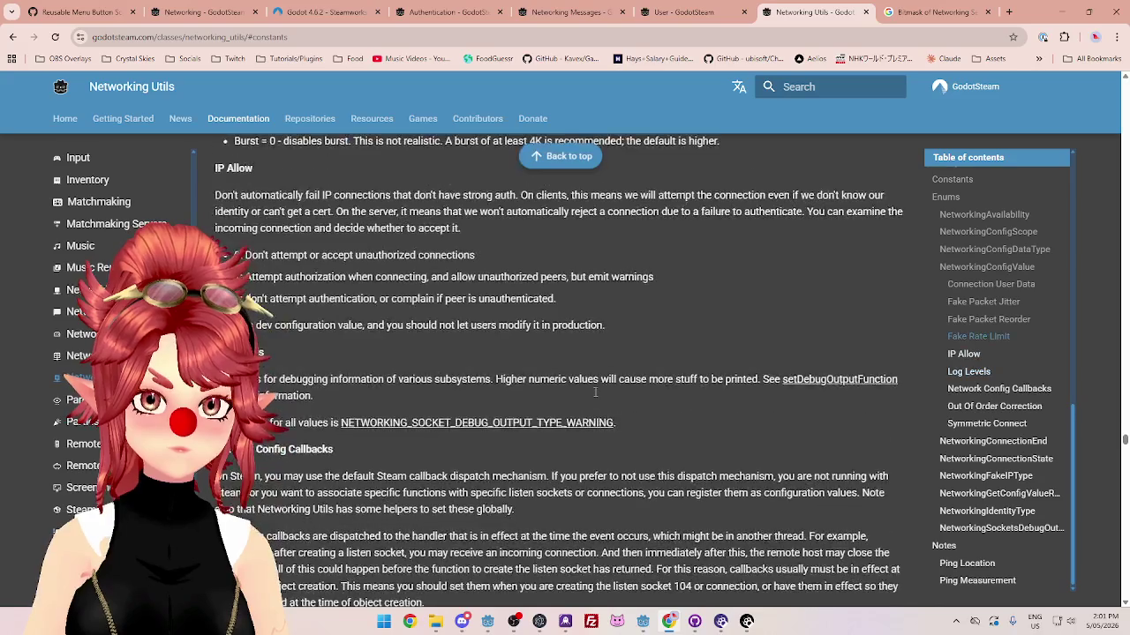
{"action": "scroll", "coordinate": [594, 392], "scroll_direction": "up", "scroll_amount": 8}
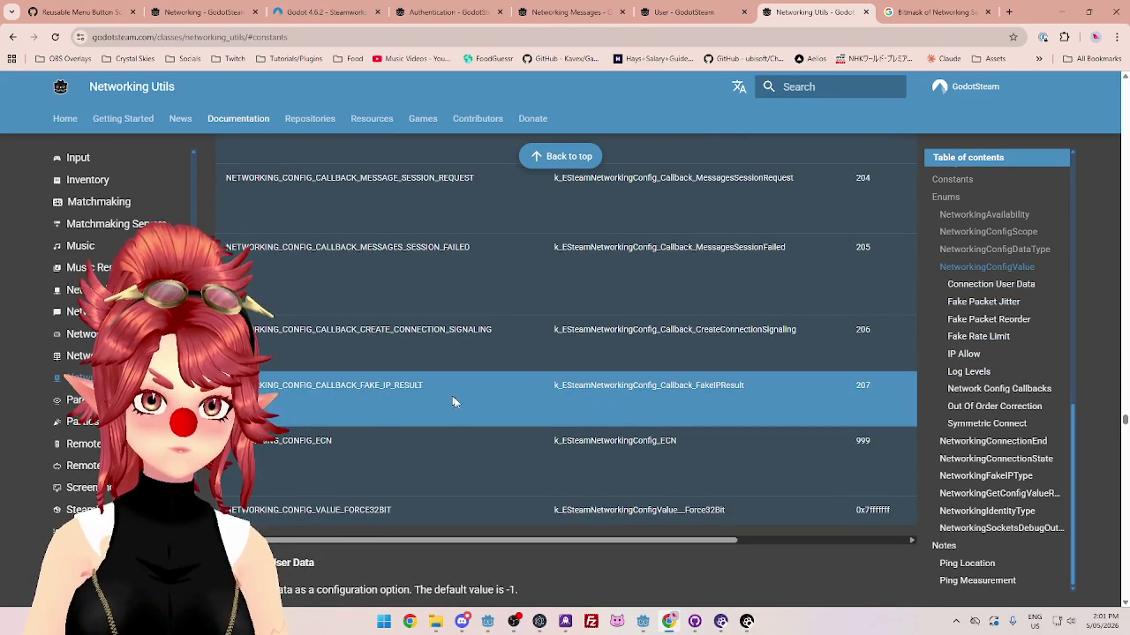
{"action": "scroll", "coordinate": [477, 428], "scroll_direction": "down", "scroll_amount": 3}
{"action": "scroll", "coordinate": [553, 401], "scroll_direction": "up", "scroll_amount": 10}
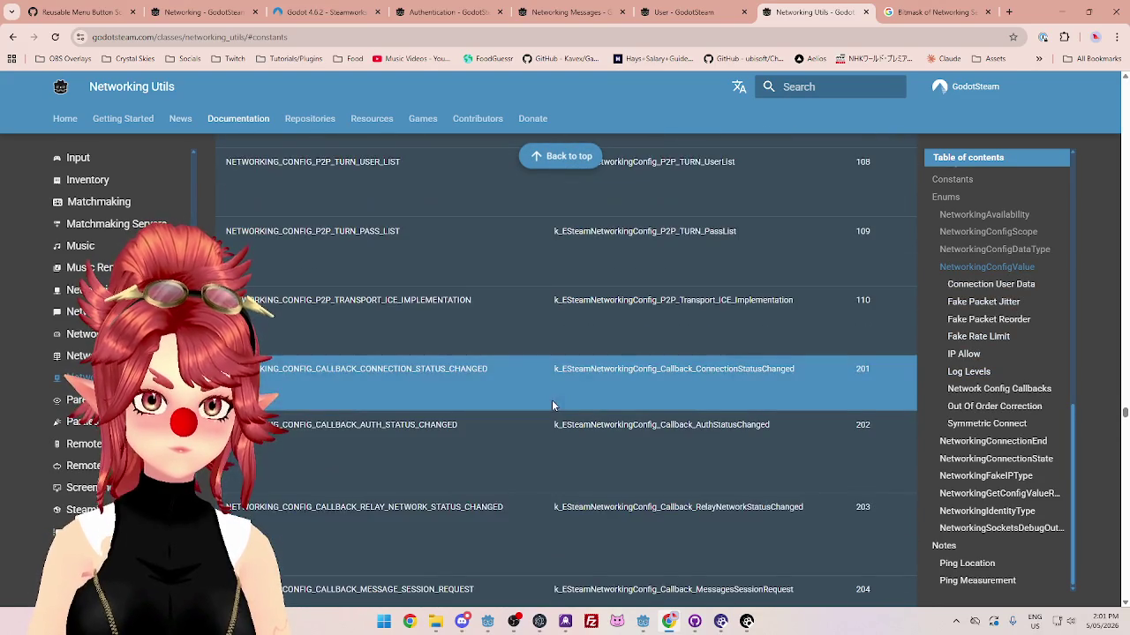
{"action": "scroll", "coordinate": [549, 411], "scroll_direction": "up", "scroll_amount": 15}
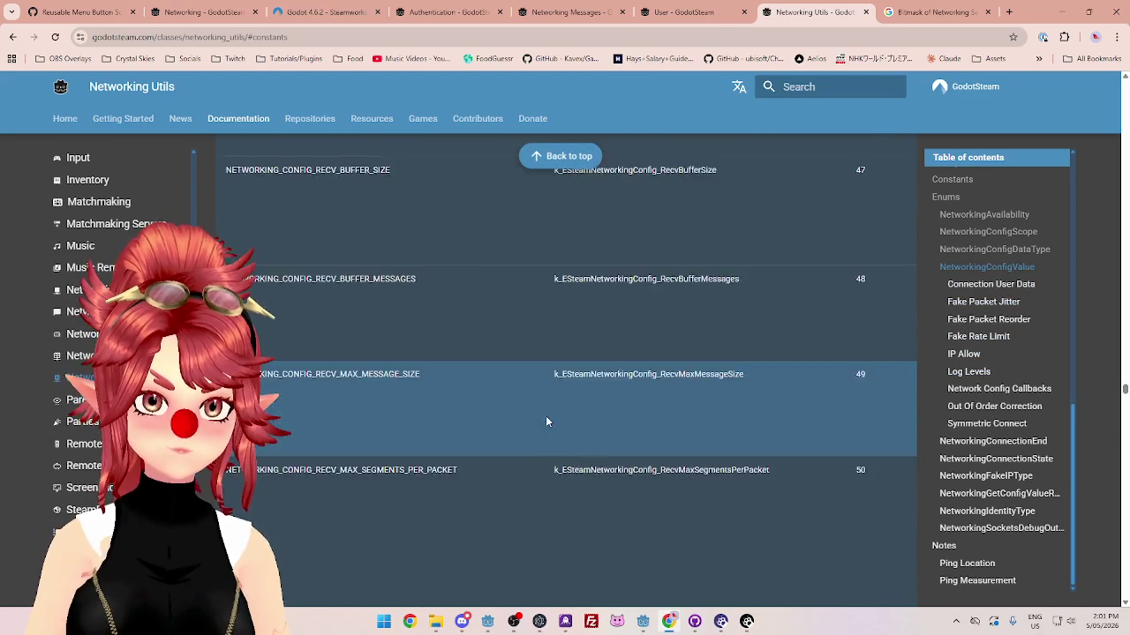
{"action": "scroll", "coordinate": [546, 424], "scroll_direction": "up", "scroll_amount": 12}
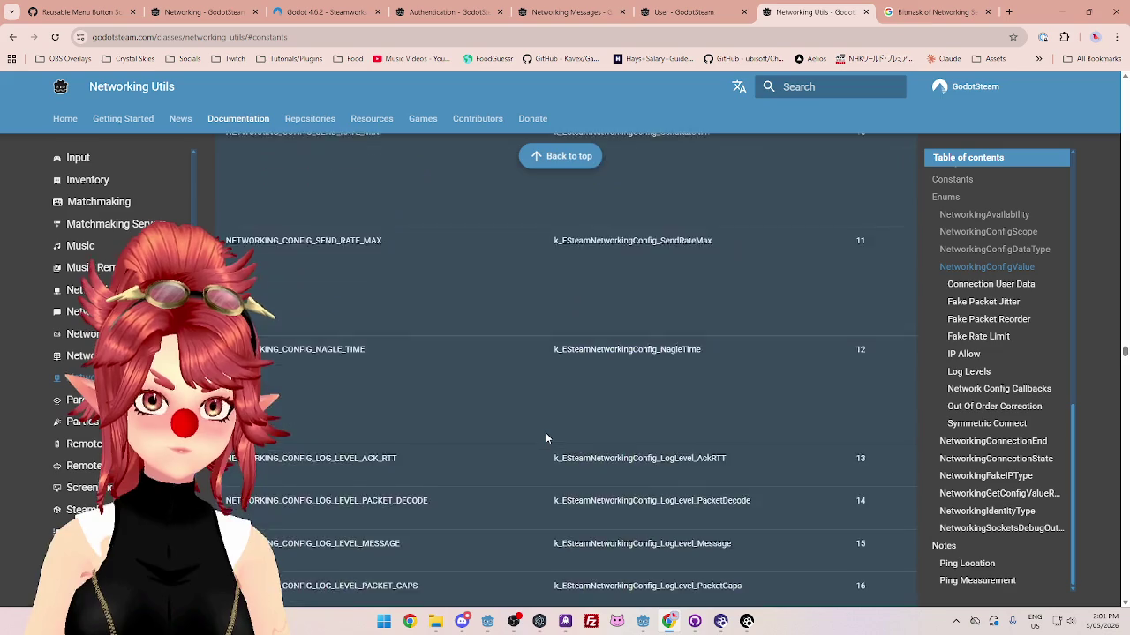
{"action": "scroll", "coordinate": [545, 441], "scroll_direction": "up", "scroll_amount": 4}
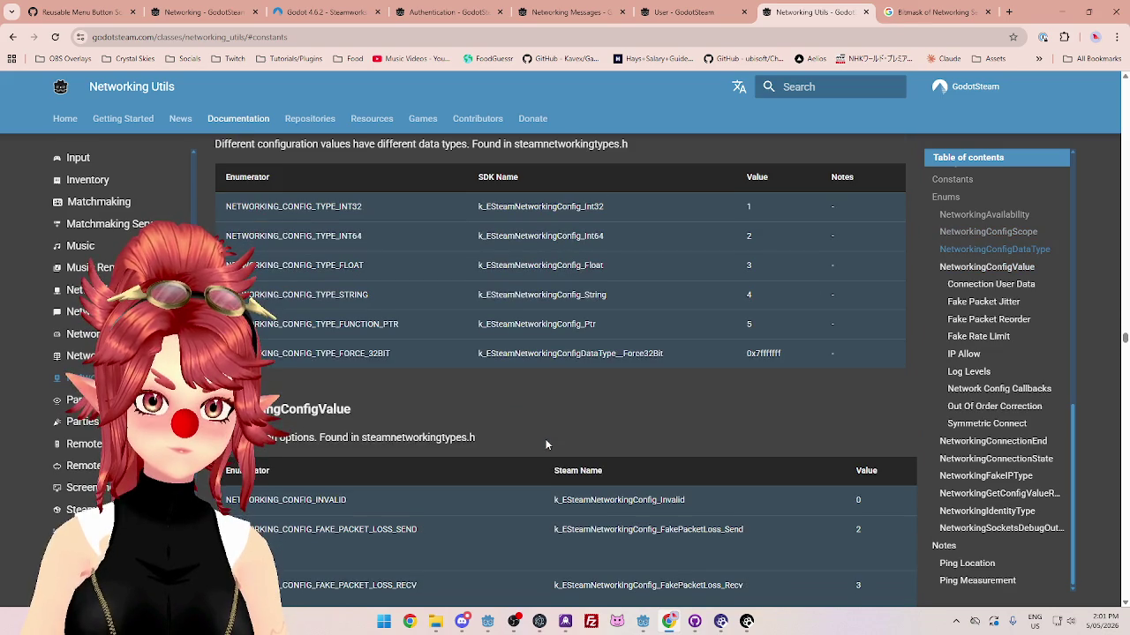
{"action": "scroll", "coordinate": [546, 444], "scroll_direction": "down", "scroll_amount": 4}
{"action": "scroll", "coordinate": [543, 440], "scroll_direction": "up", "scroll_amount": 8}
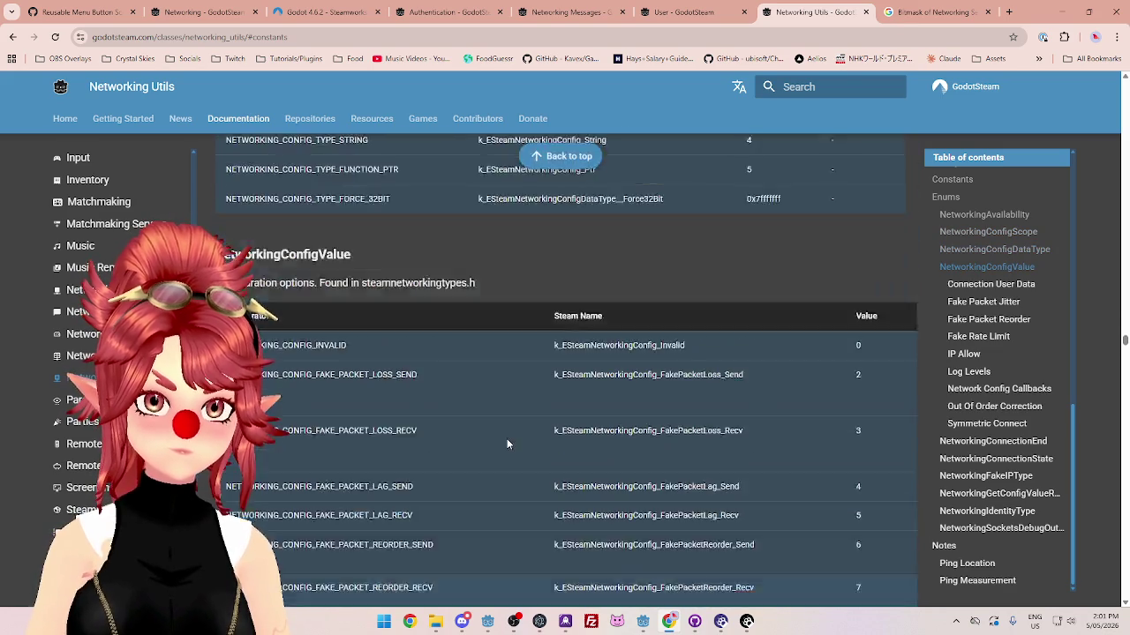
{"action": "scroll", "coordinate": [517, 460], "scroll_direction": "up", "scroll_amount": 15}
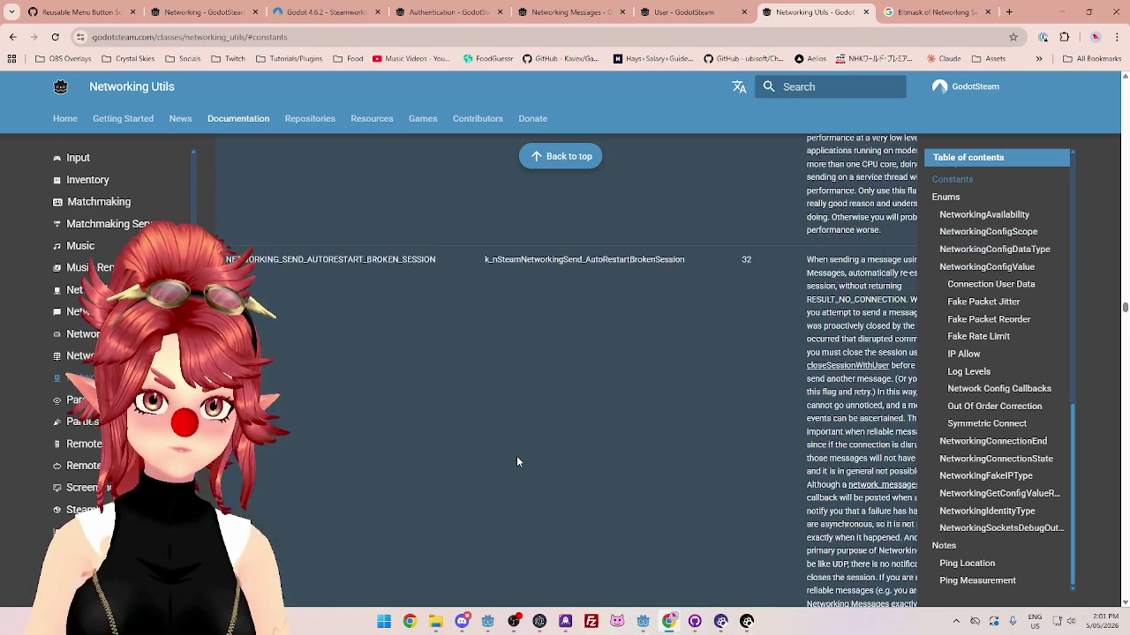
{"action": "scroll", "coordinate": [517, 461], "scroll_direction": "up", "scroll_amount": 8}
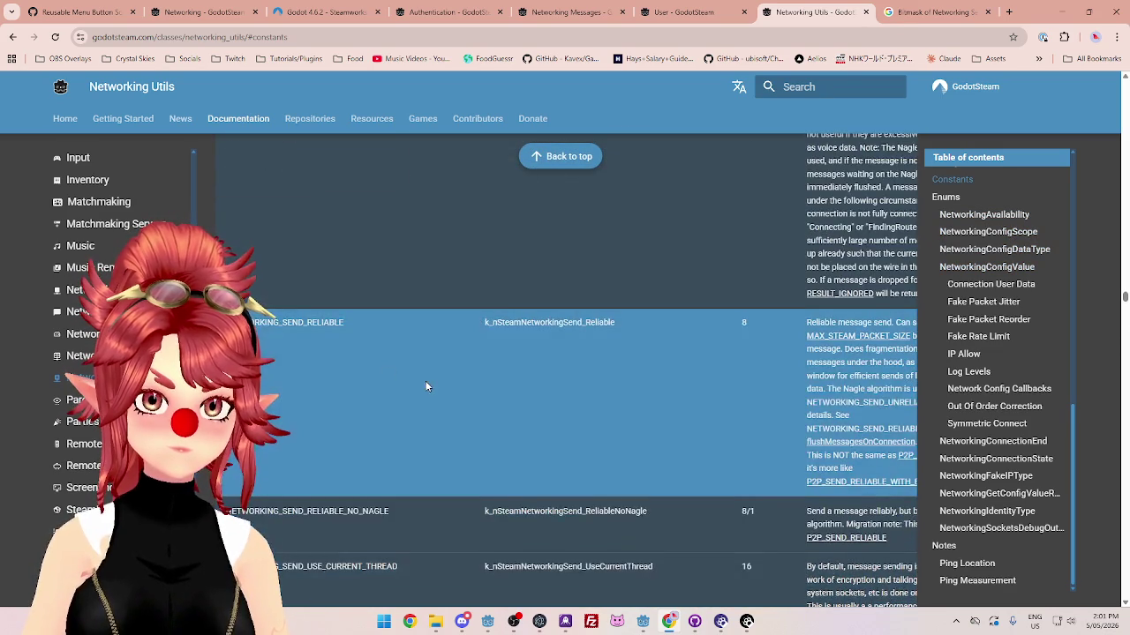
{"action": "scroll", "coordinate": [441, 389], "scroll_direction": "up", "scroll_amount": 15}
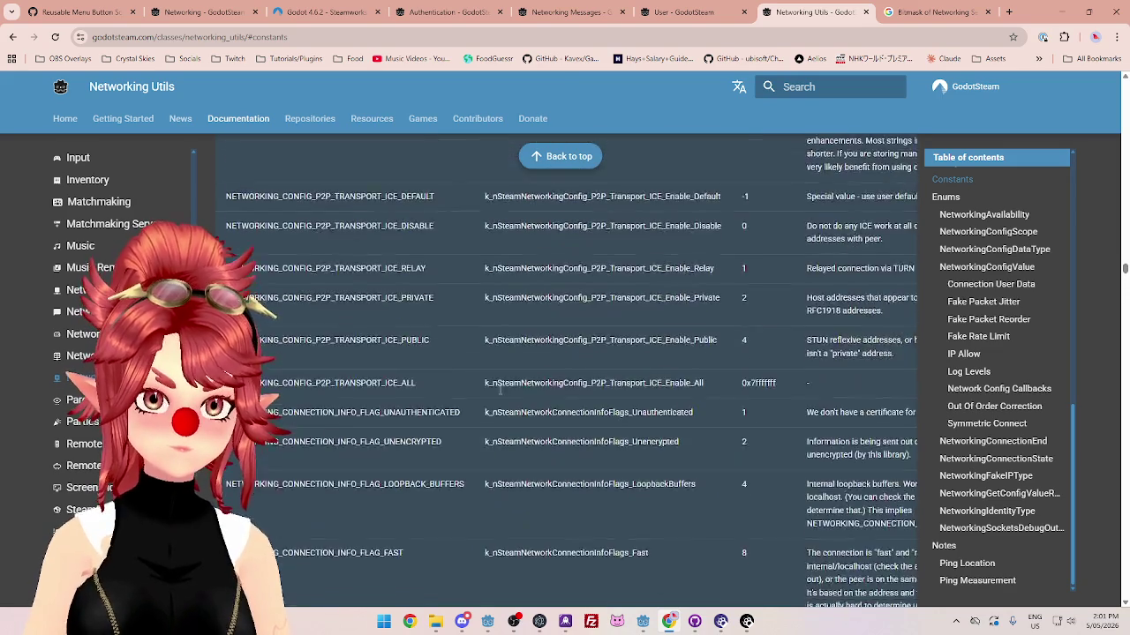
{"action": "scroll", "coordinate": [499, 391], "scroll_direction": "up", "scroll_amount": 2}
{"action": "scroll", "coordinate": [315, 289], "scroll_direction": "down", "scroll_amount": 3}
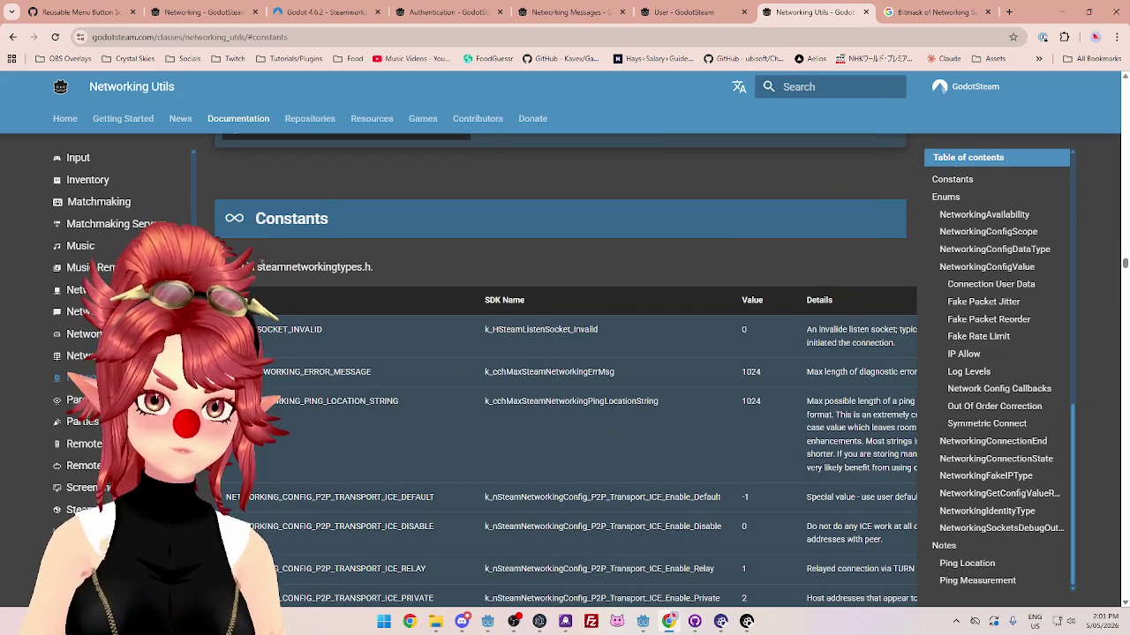
{"action": "scroll", "coordinate": [486, 397], "scroll_direction": "down", "scroll_amount": 4}
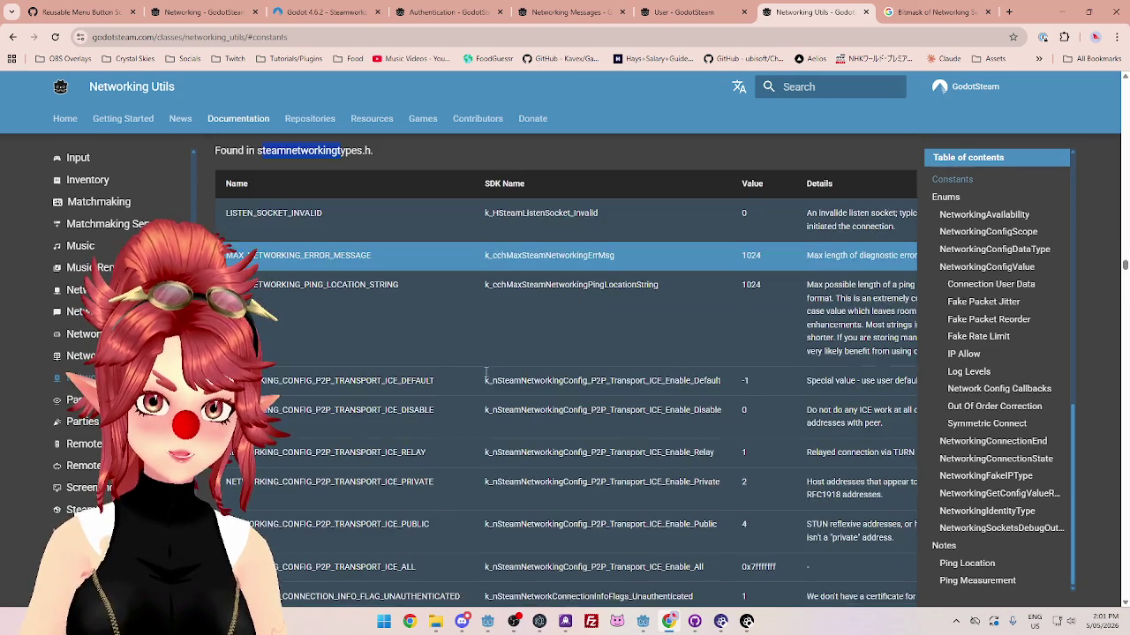
{"action": "scroll", "coordinate": [477, 433], "scroll_direction": "down", "scroll_amount": 10}
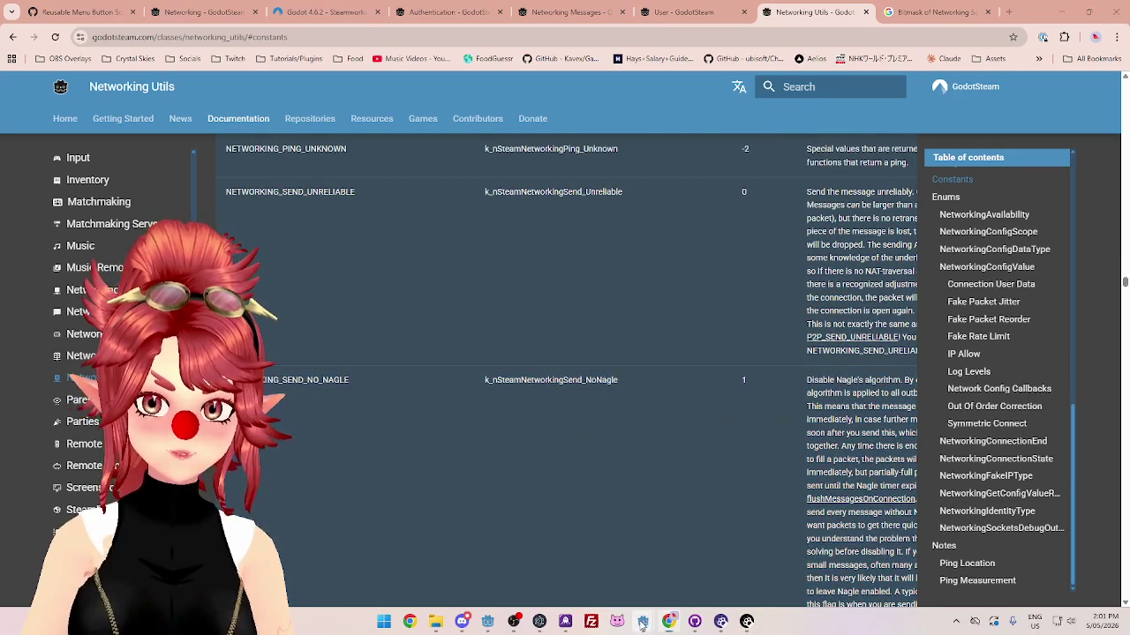
{"action": "mouse_move", "coordinate": [642, 621]}
{"action": "left_click", "coordinate": [660, 561]}
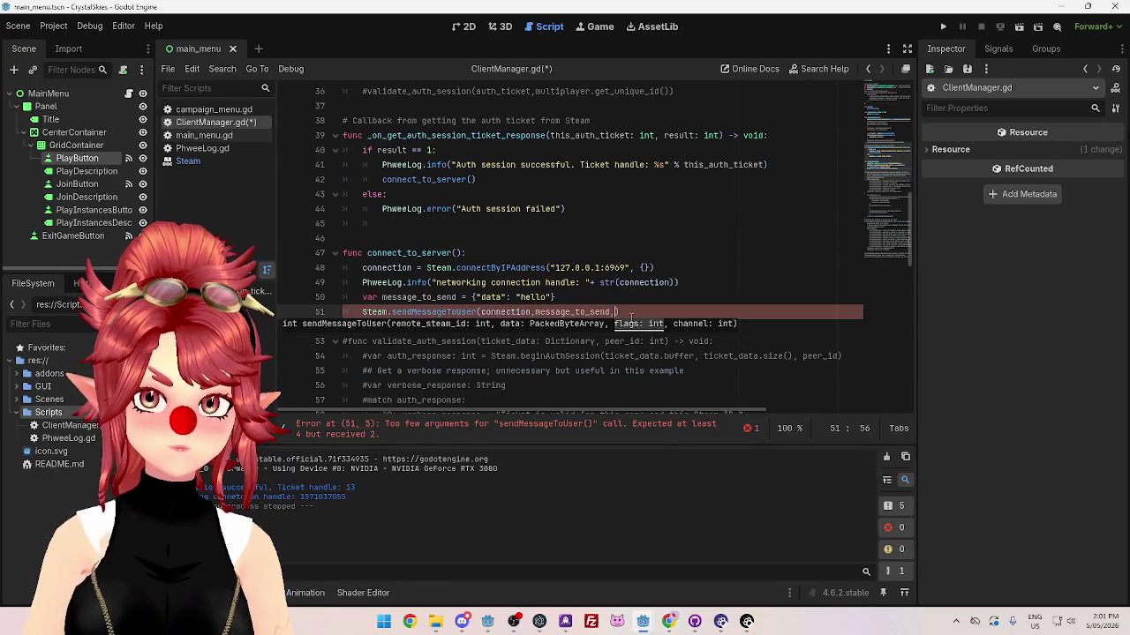
Step: Pass Steam.NETWORKING_SEND_RELIABLE as the flags argument, followed by a comma for the next one
{"action": "type", "text": "."}
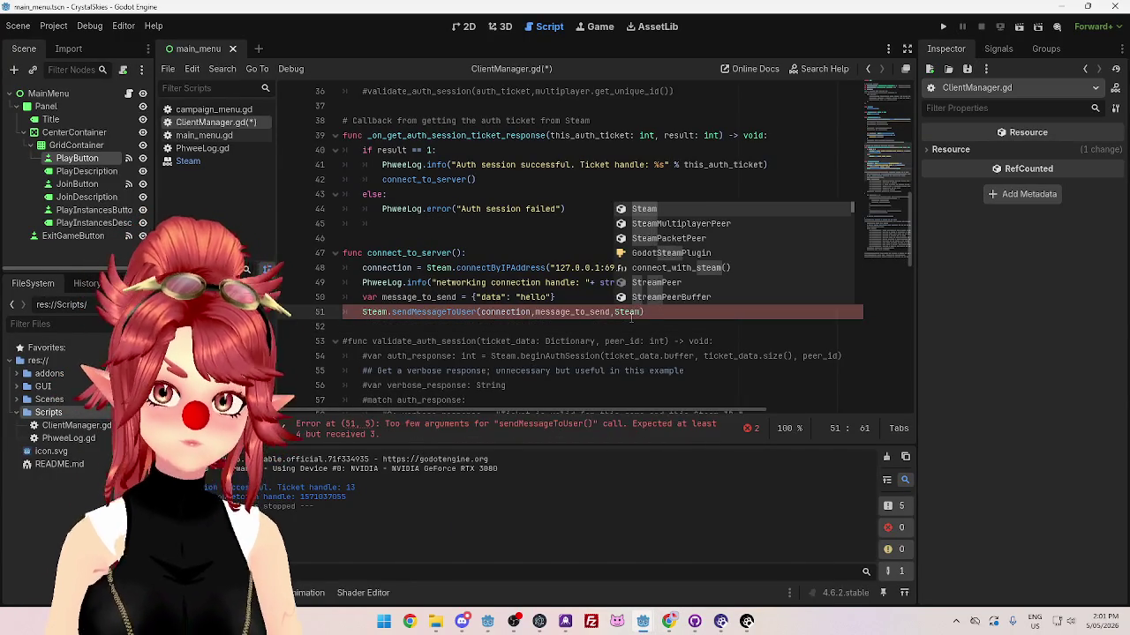
{"action": "type", "text": "network"}
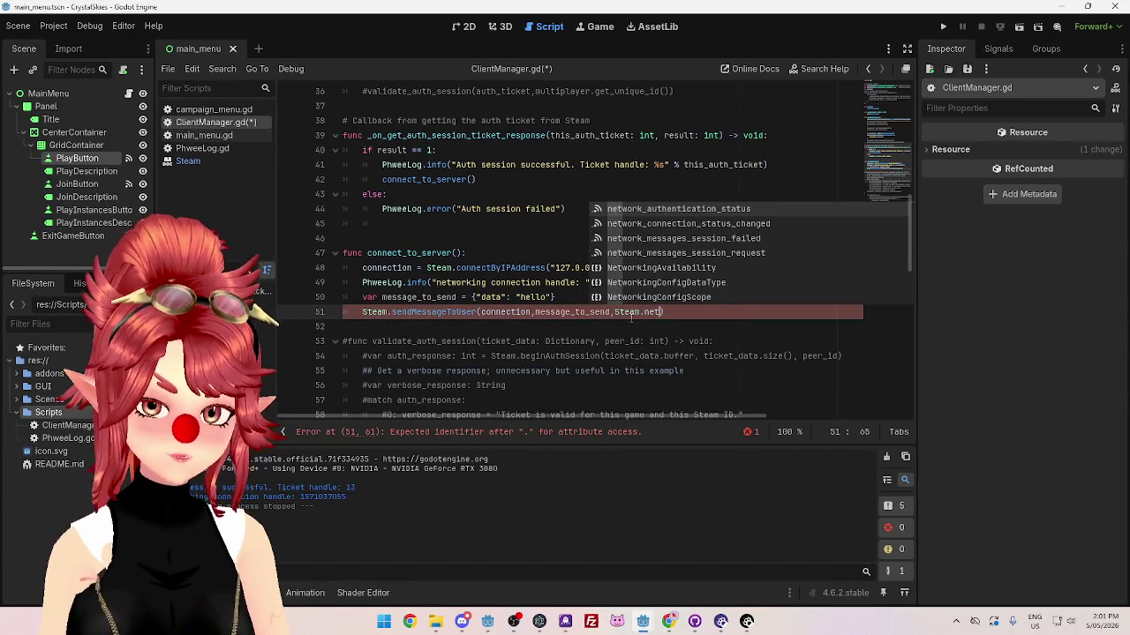
{"action": "type", "text": "ing_se"}
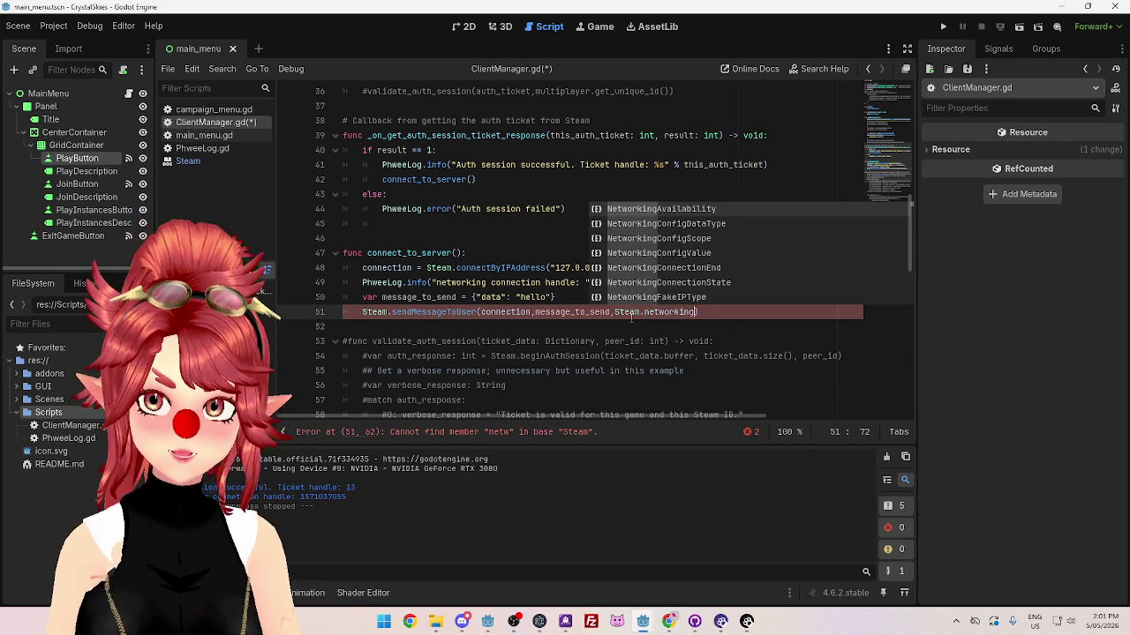
{"action": "type", "text": "nd"}
{"action": "key", "text": "Down"}
{"action": "key", "text": "Down"}
{"action": "key", "text": "Down"}
{"action": "key", "text": "Return"}
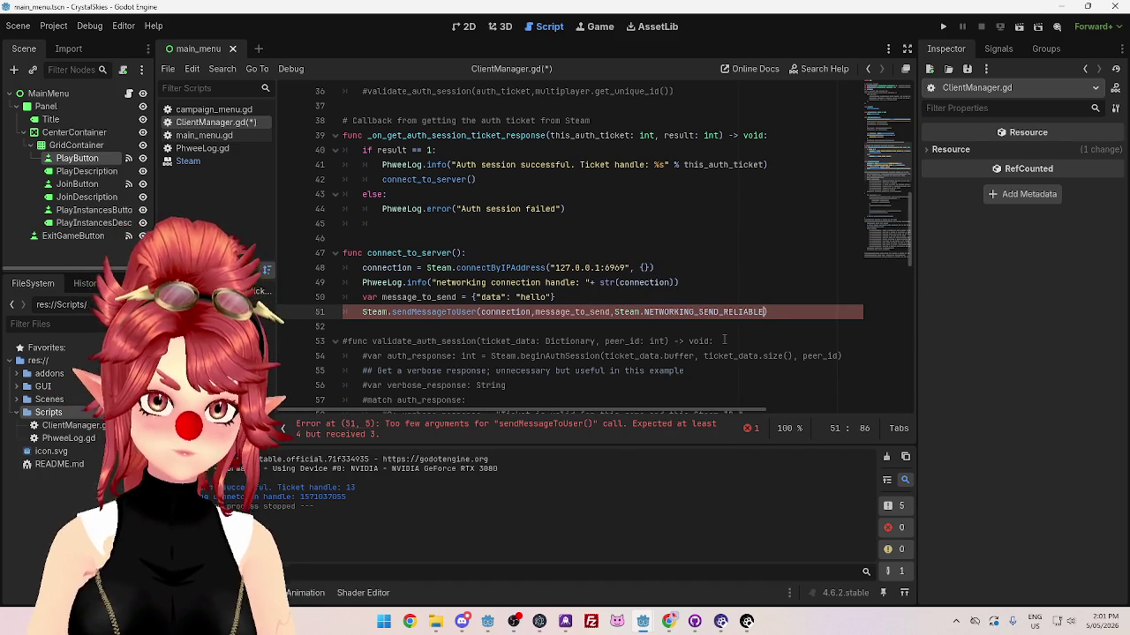
{"action": "type", "text": ","}
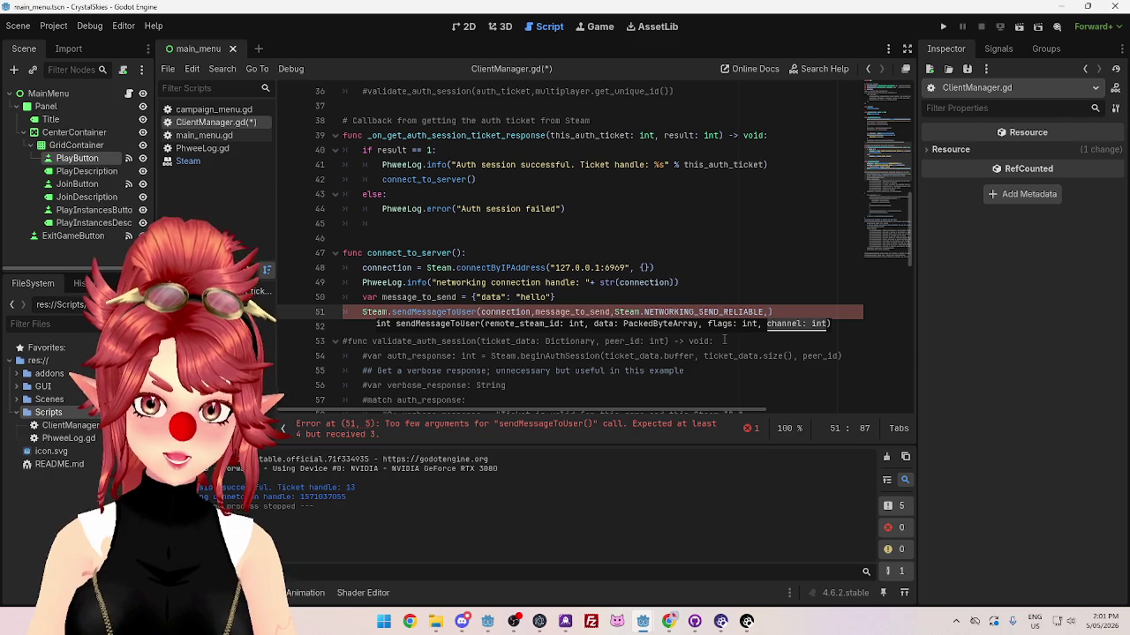
{"action": "left_click", "coordinate": [668, 622]}
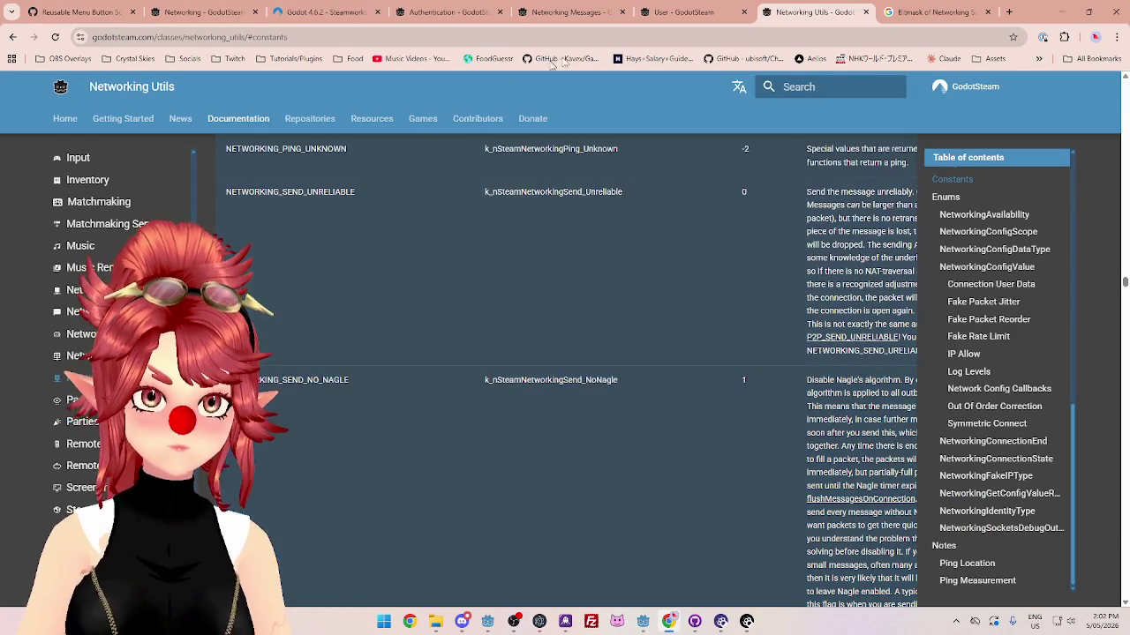
{"action": "left_click", "coordinate": [688, 11]}
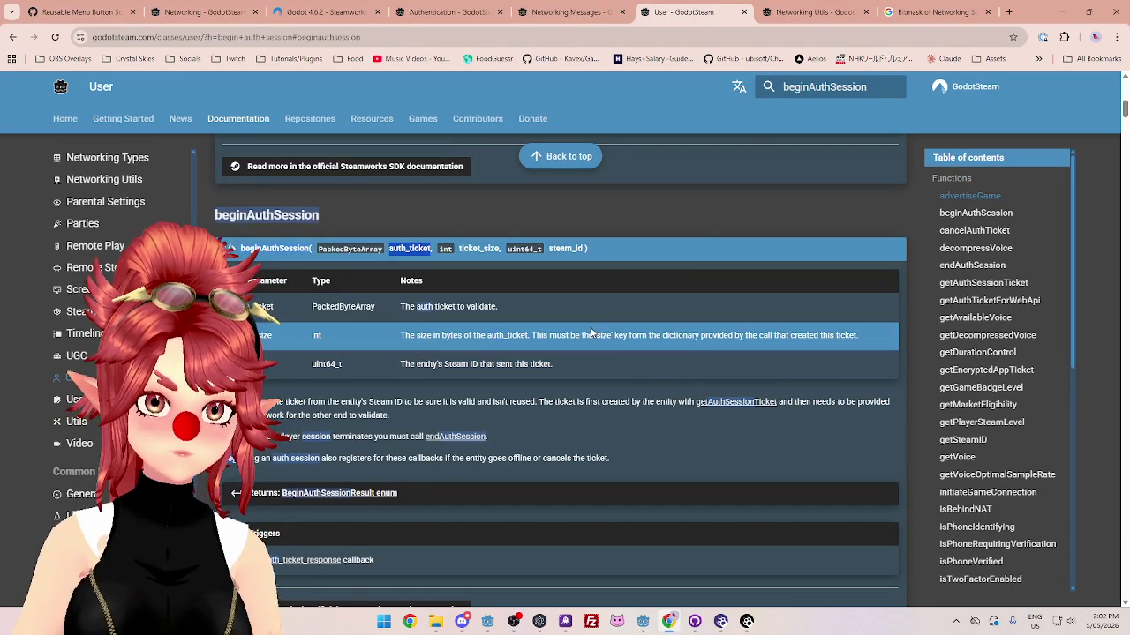
{"action": "left_click", "coordinate": [812, 12]}
{"action": "left_click", "coordinate": [12, 36]}
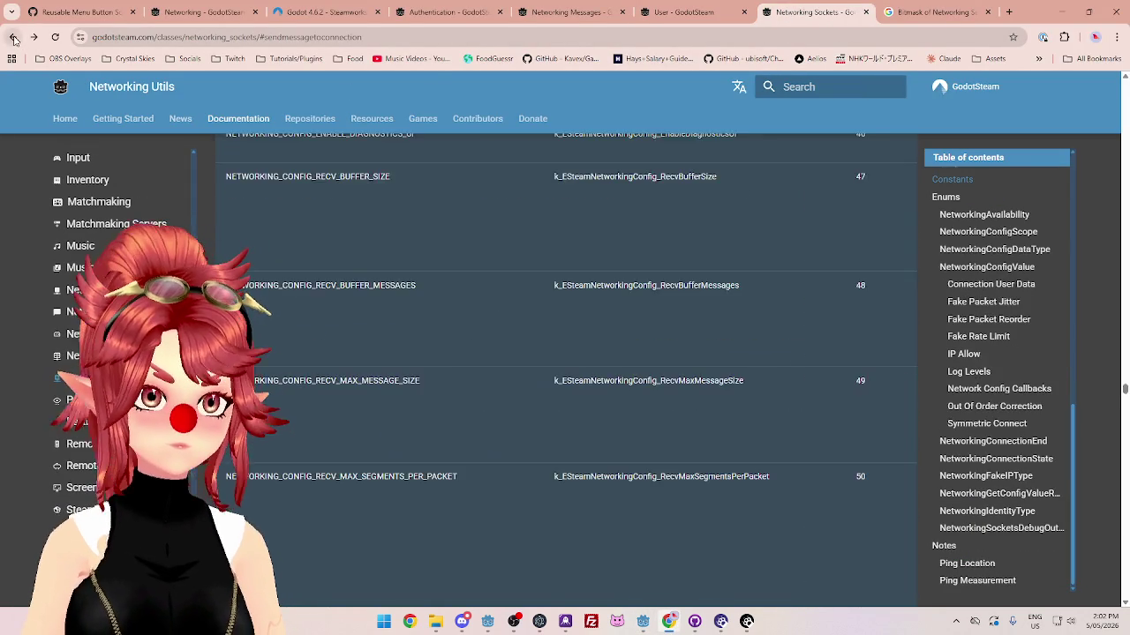
{"action": "left_click", "coordinate": [12, 36]}
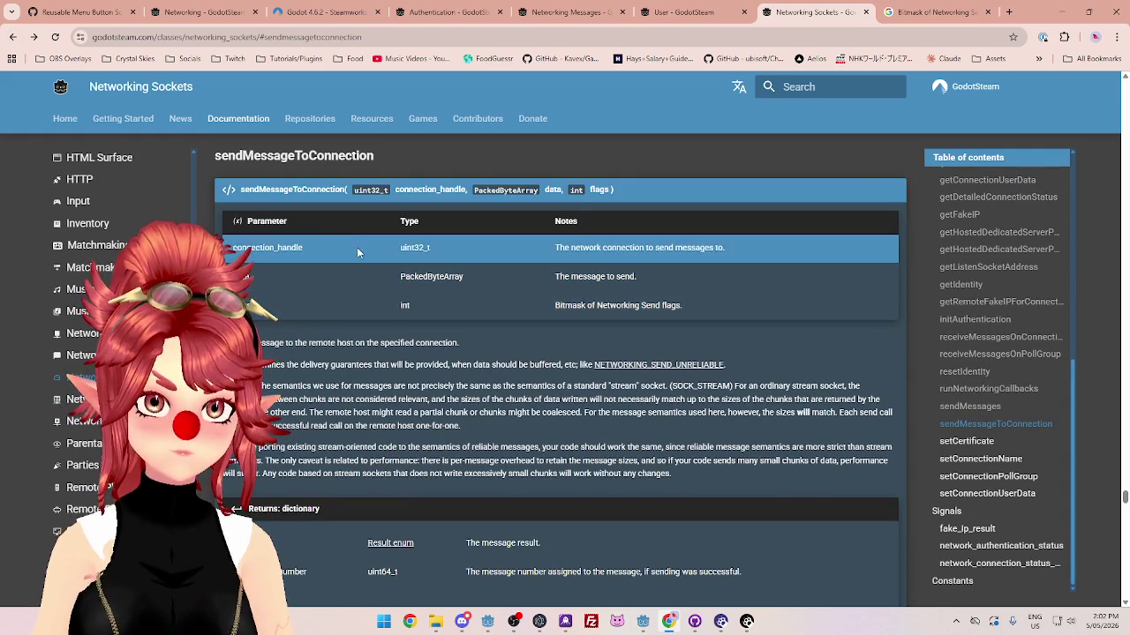
{"action": "left_click", "coordinate": [949, 408]}
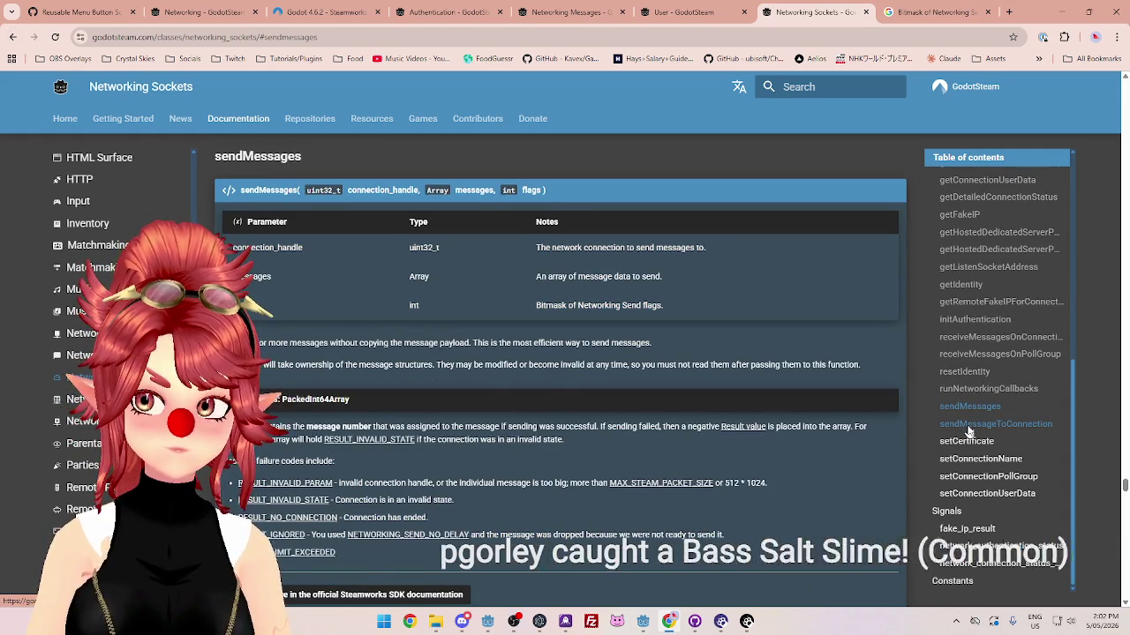
{"action": "left_click", "coordinate": [968, 426]}
{"action": "left_click", "coordinate": [968, 407]}
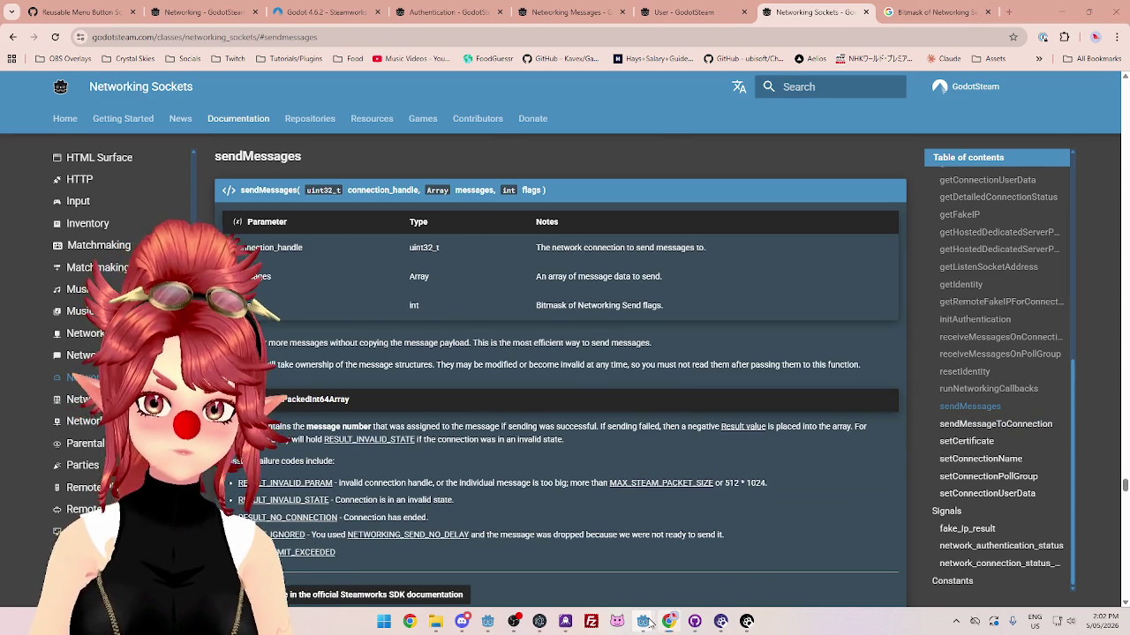
{"action": "mouse_move", "coordinate": [644, 622]}
{"action": "left_click", "coordinate": [598, 559]}
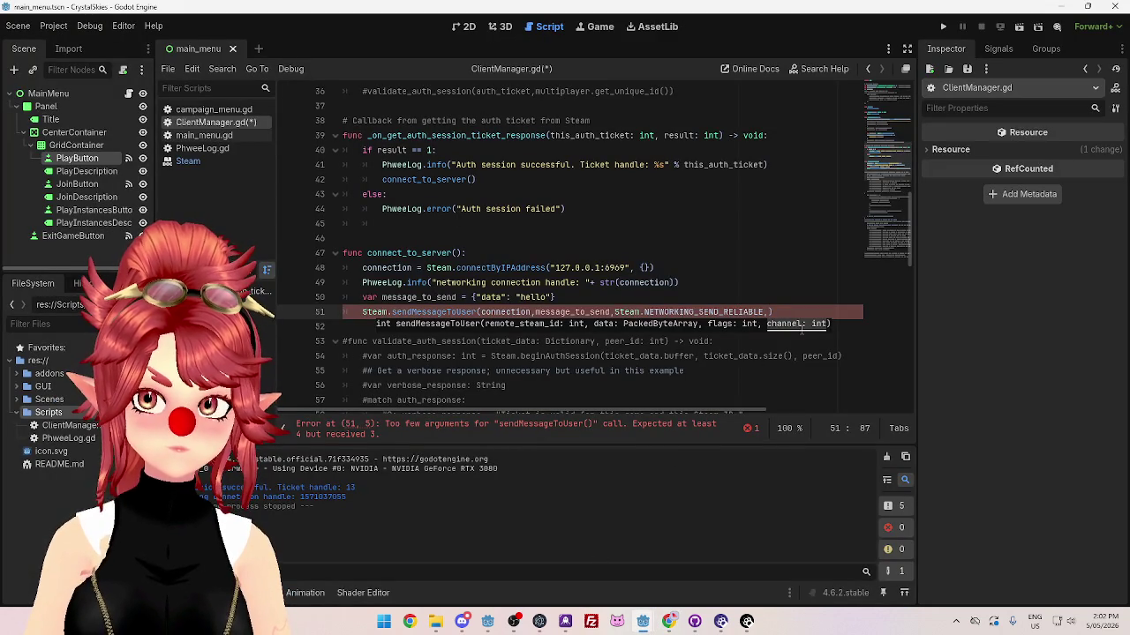
Step: Pass 1 as the fourth argument of sendMessageToUser on line 51 and save ClientManager.gd
{"action": "mouse_move", "coordinate": [455, 313]}
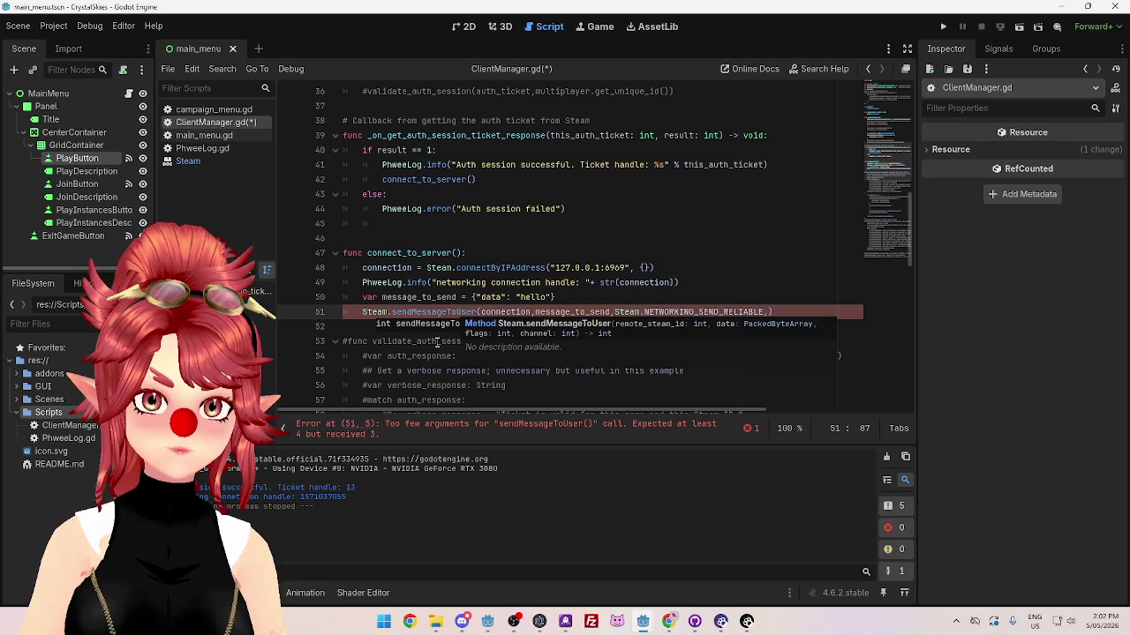
{"action": "type", "text": "1"}
{"action": "left_click", "coordinate": [762, 267]}
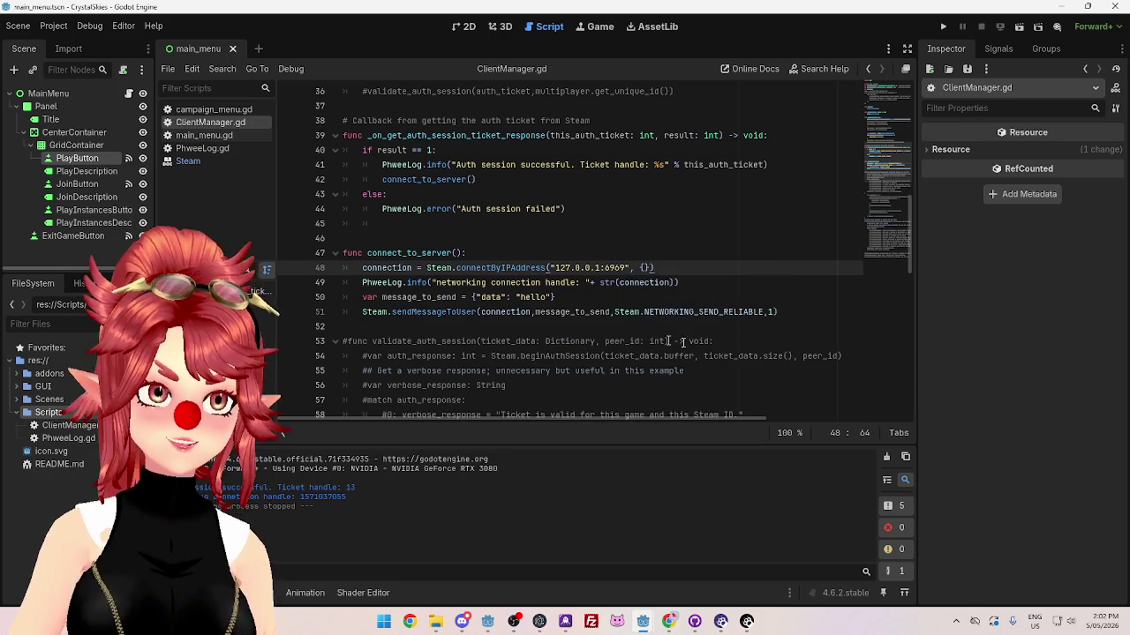
{"action": "left_click", "coordinate": [788, 316]}
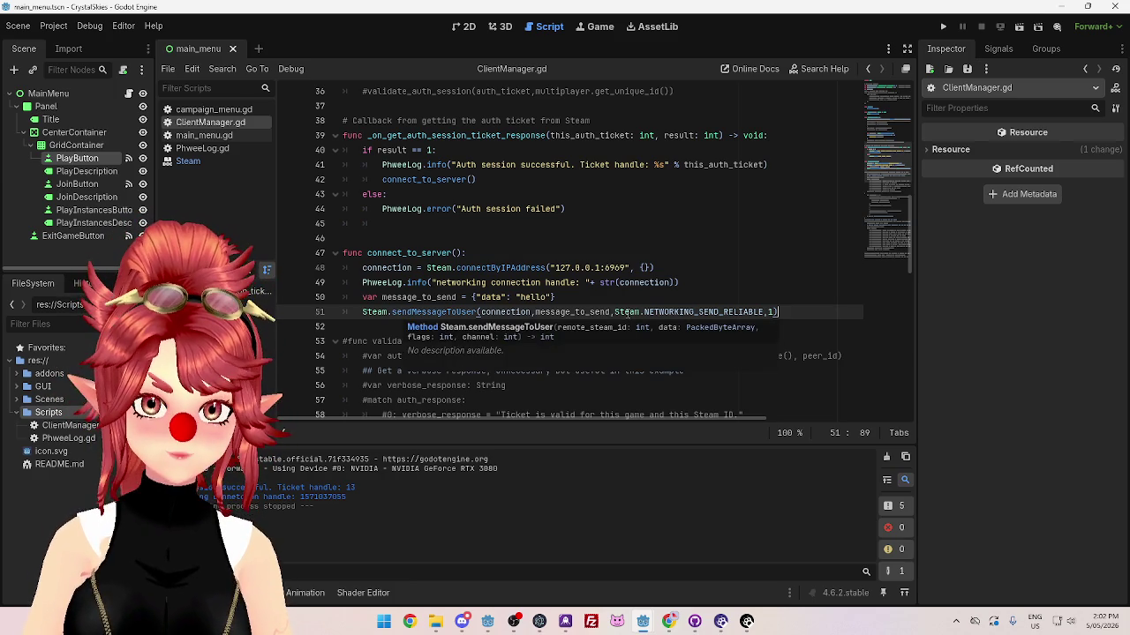
{"action": "mouse_move", "coordinate": [504, 314]}
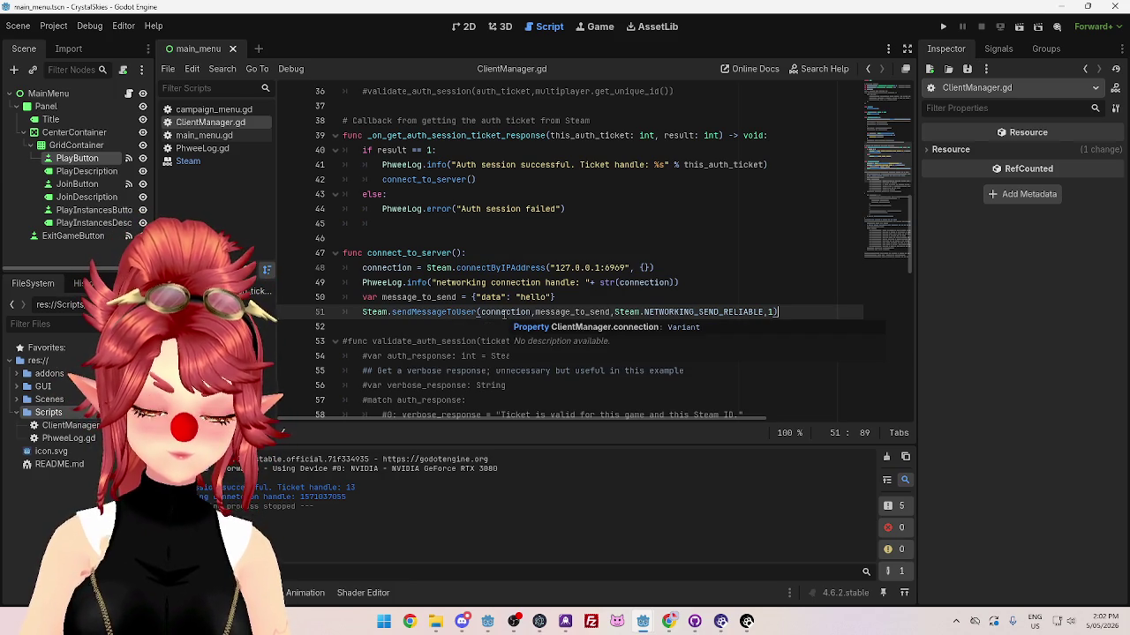
{"action": "mouse_move", "coordinate": [557, 316]}
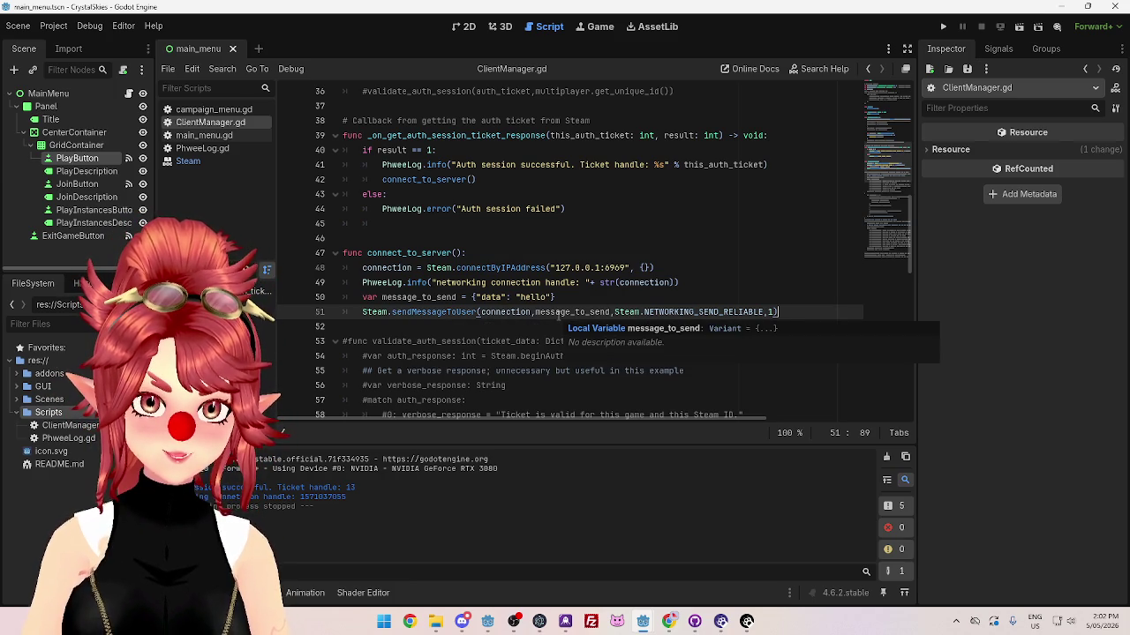
{"action": "mouse_move", "coordinate": [636, 313]}
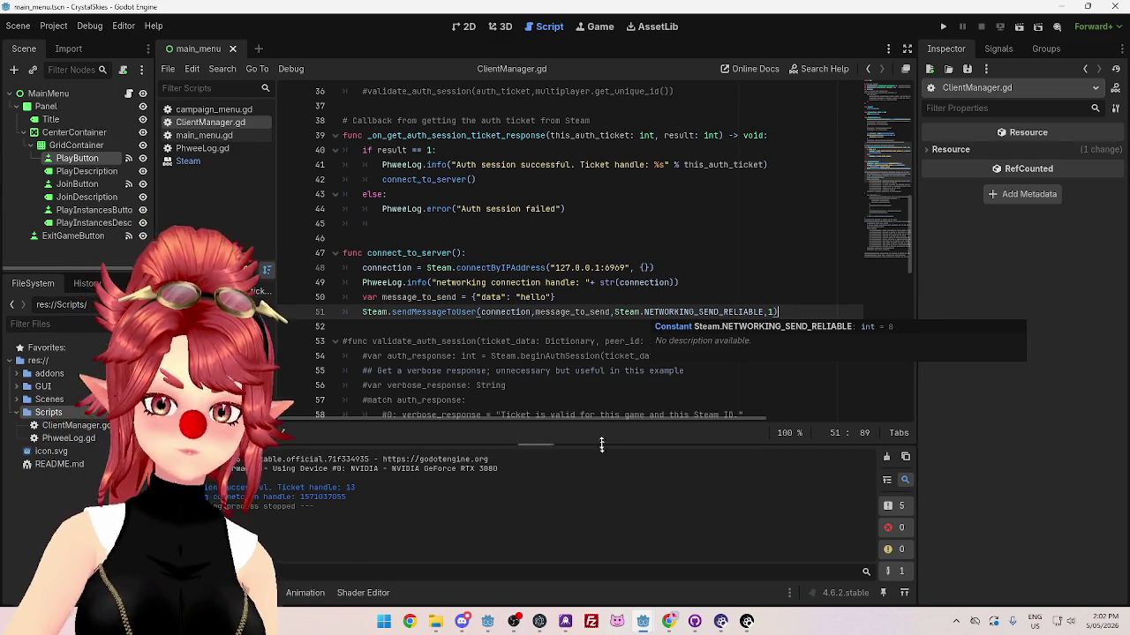
{"action": "left_click", "coordinate": [559, 298]}
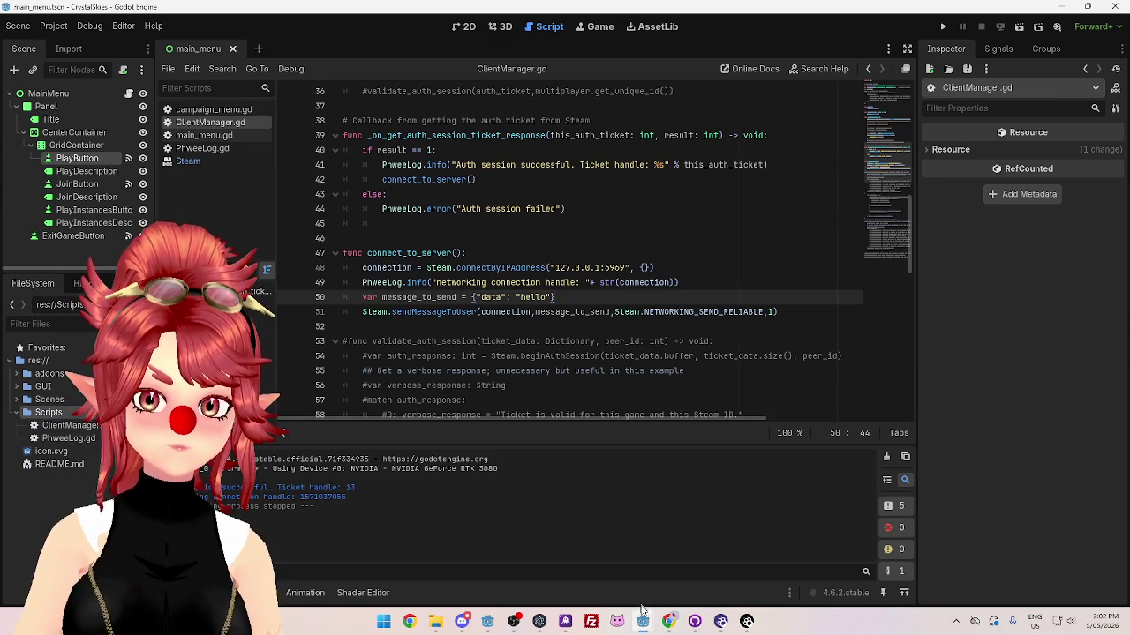
Step: Jump to the createListenSocketIP section of the GodotSteam docs
{"action": "mouse_move", "coordinate": [643, 609]}
{"action": "left_click", "coordinate": [581, 525]}
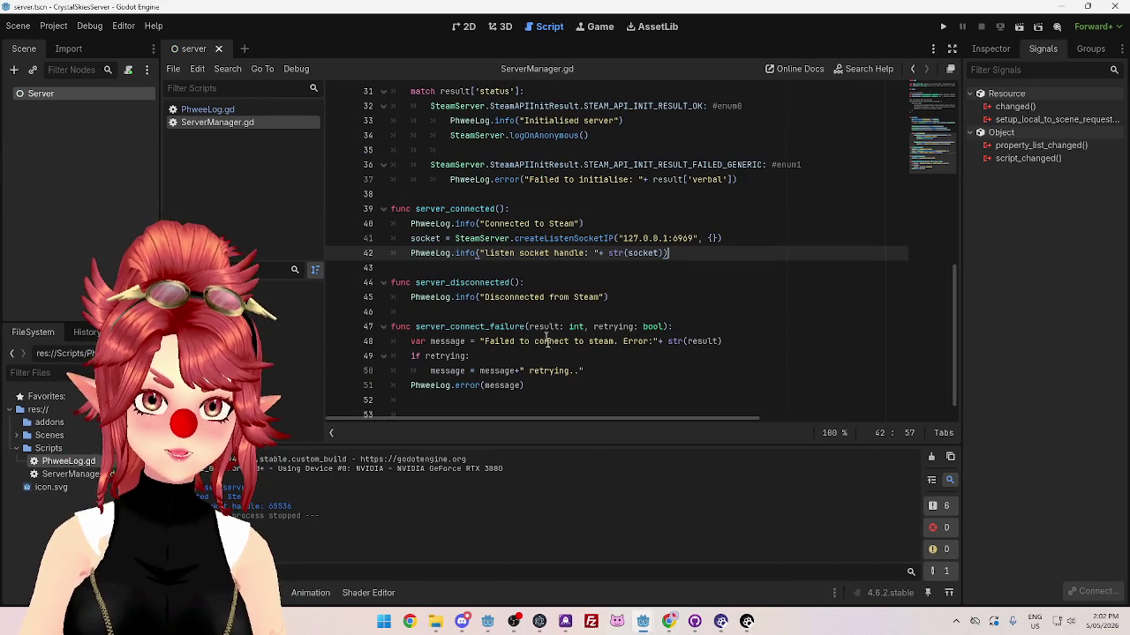
{"action": "key", "text": "alt+Tab"}
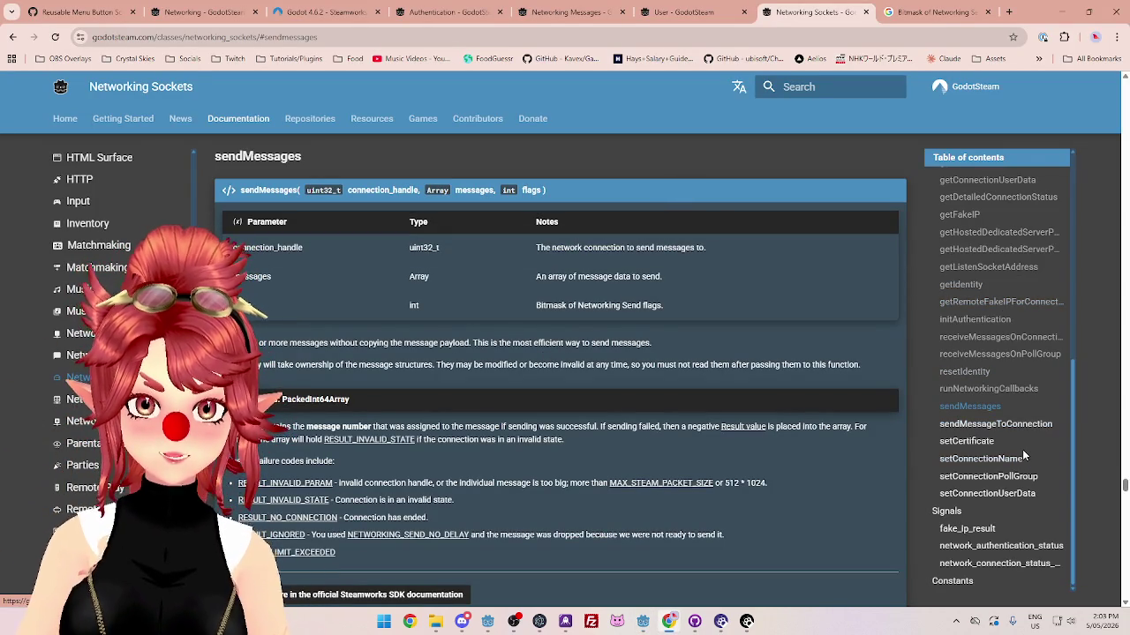
{"action": "scroll", "coordinate": [1023, 455], "scroll_direction": "up", "scroll_amount": 4}
{"action": "scroll", "coordinate": [1015, 433], "scroll_direction": "up", "scroll_amount": 2}
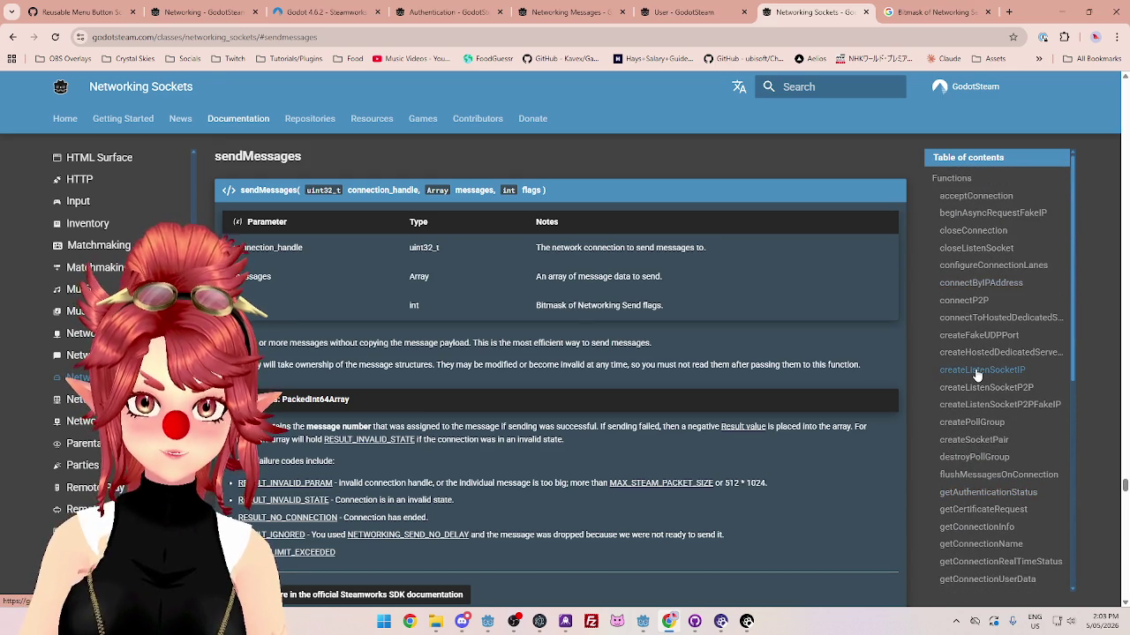
{"action": "left_click", "coordinate": [977, 371]}
{"action": "scroll", "coordinate": [606, 326], "scroll_direction": "down", "scroll_amount": 1}
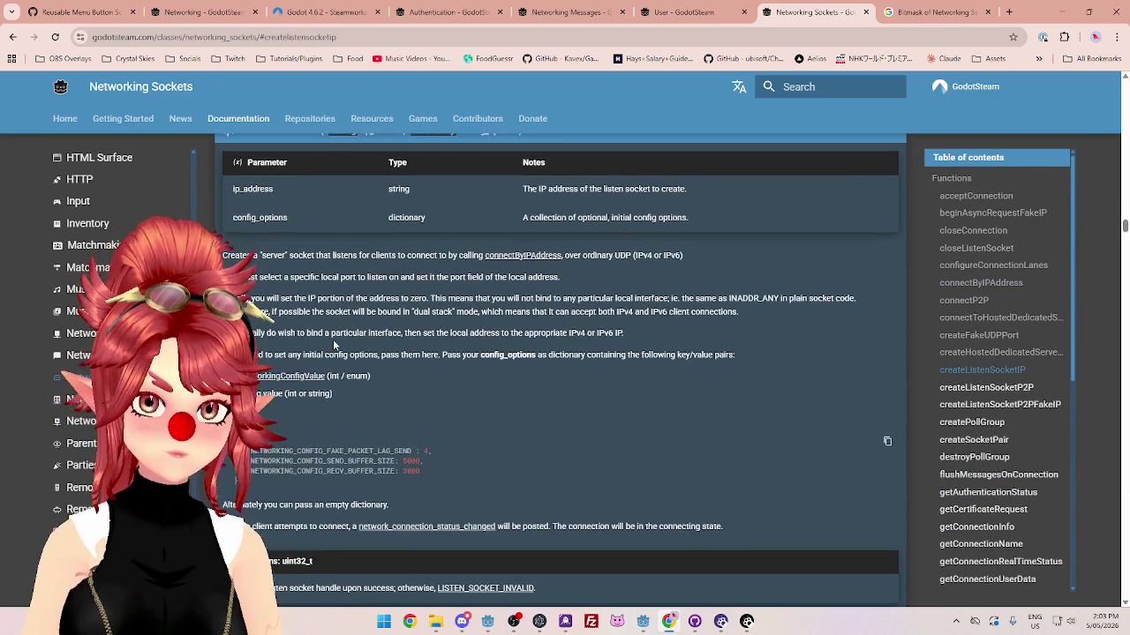
{"action": "scroll", "coordinate": [332, 345], "scroll_direction": "down", "scroll_amount": 1}
Step: Read the network_connection_status_changed callback docs, then return to the server's ServerManager.gd
{"action": "mouse_move", "coordinate": [257, 469]}
{"action": "left_mouse_down"}
{"action": "mouse_move", "coordinate": [724, 469]}
{"action": "mouse_move", "coordinate": [351, 469]}
{"action": "left_mouse_up"}
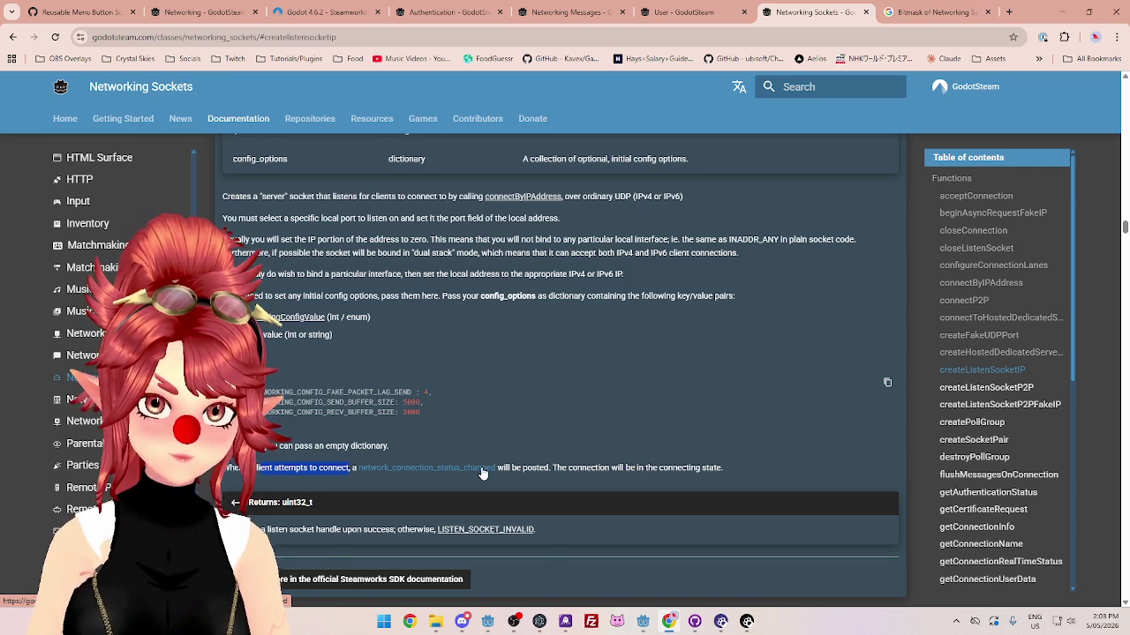
{"action": "left_click", "coordinate": [481, 468]}
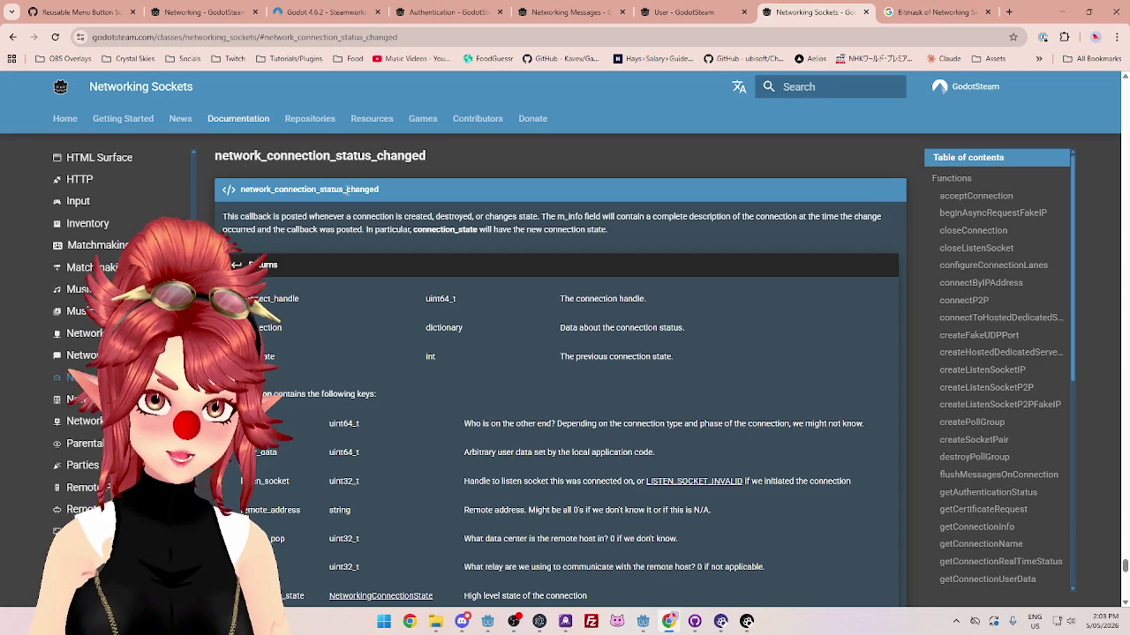
{"action": "scroll", "coordinate": [965, 433], "scroll_direction": "down", "scroll_amount": 10}
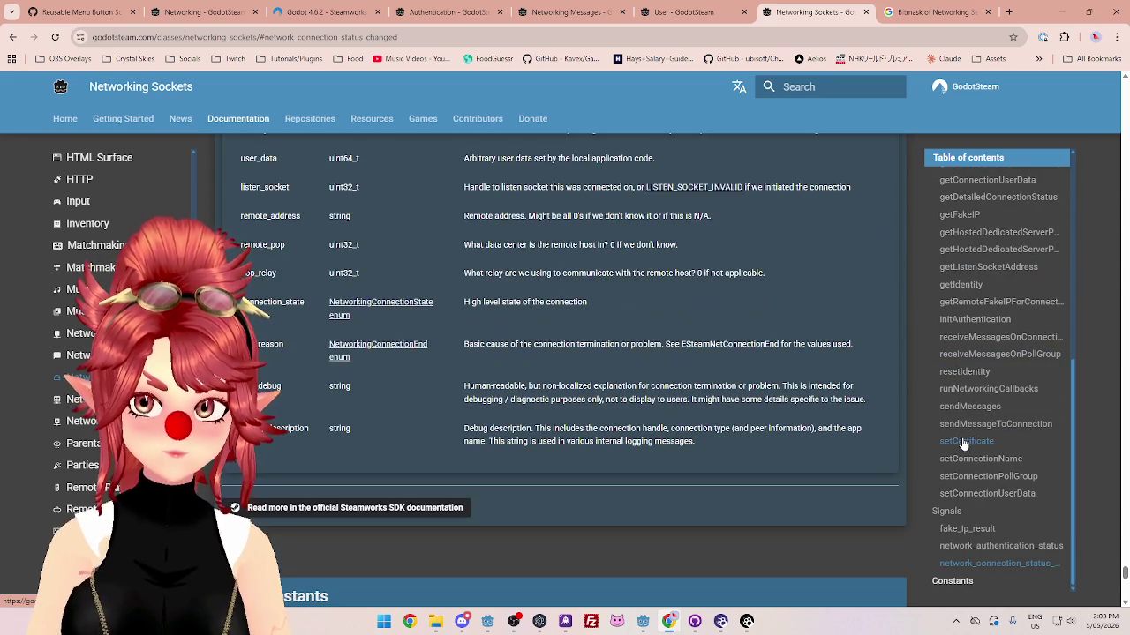
{"action": "scroll", "coordinate": [660, 371], "scroll_direction": "up", "scroll_amount": 2}
{"action": "scroll", "coordinate": [660, 370], "scroll_direction": "up", "scroll_amount": 2}
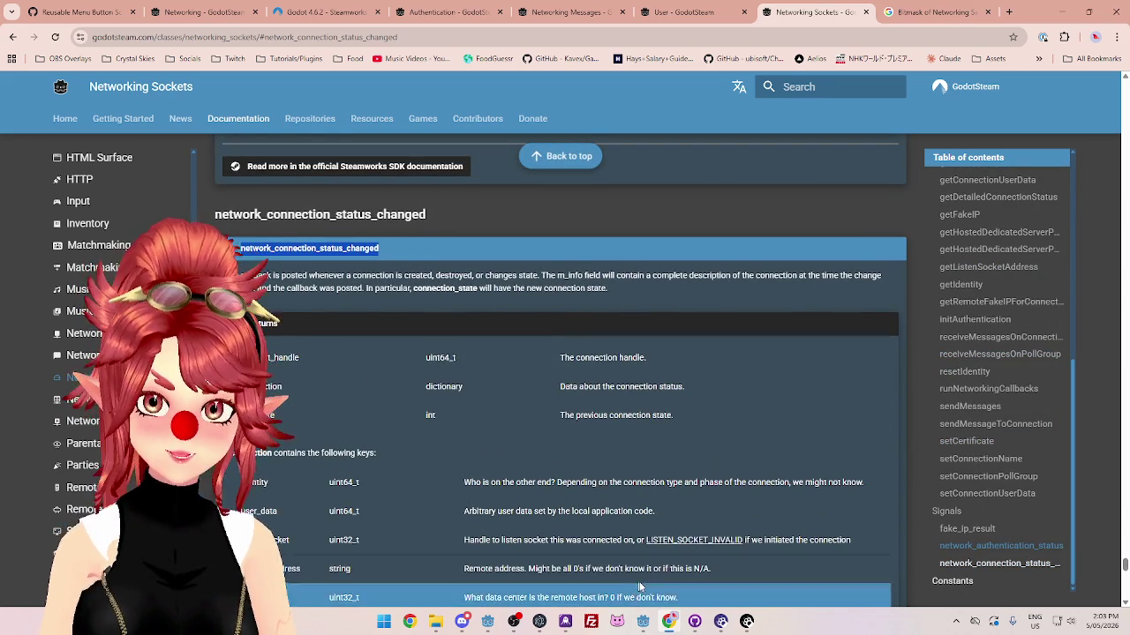
{"action": "mouse_move", "coordinate": [642, 622]}
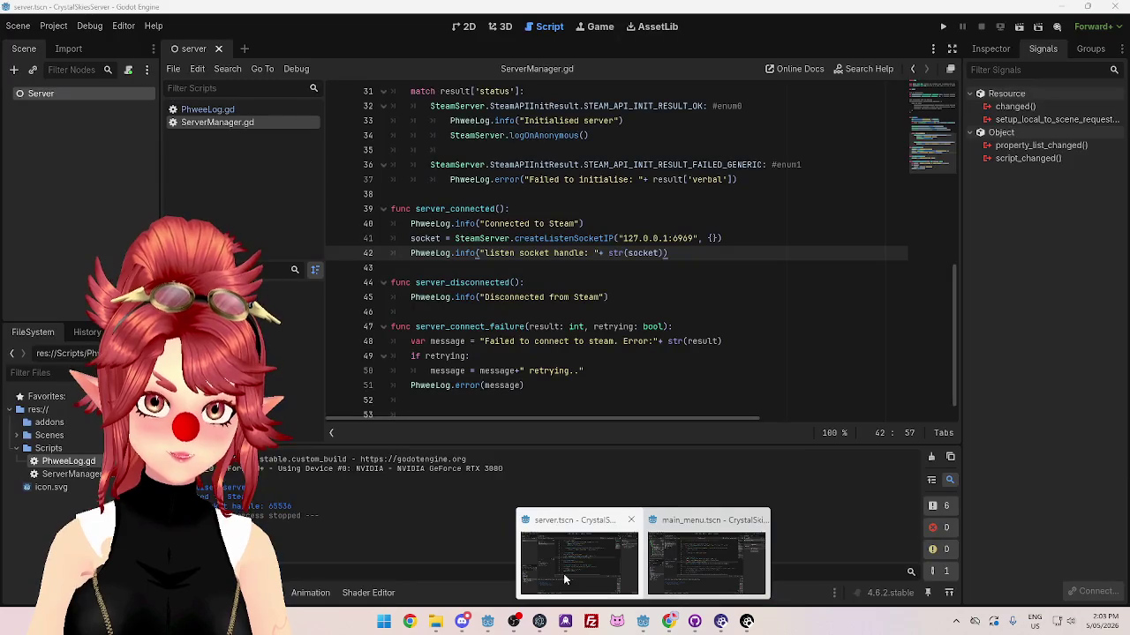
{"action": "left_click", "coordinate": [563, 573]}
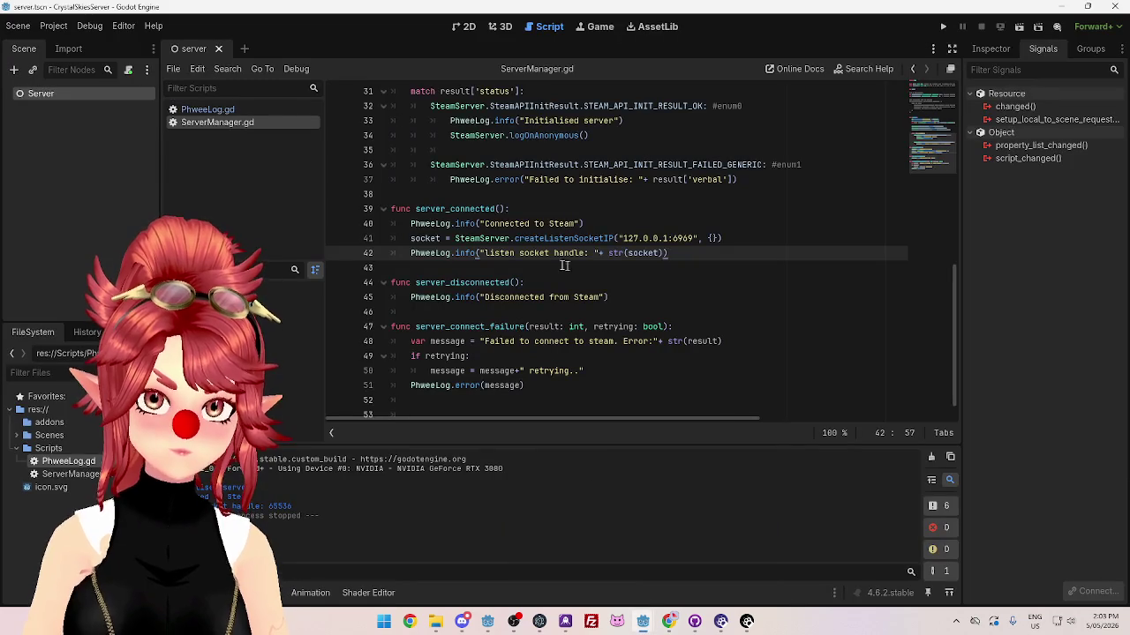
Step: Add a new signal .connect() call on line 30 after the existing connections
{"action": "scroll", "coordinate": [559, 262], "scroll_direction": "up", "scroll_amount": 4}
{"action": "scroll", "coordinate": [590, 209], "scroll_direction": "down", "scroll_amount": 1}
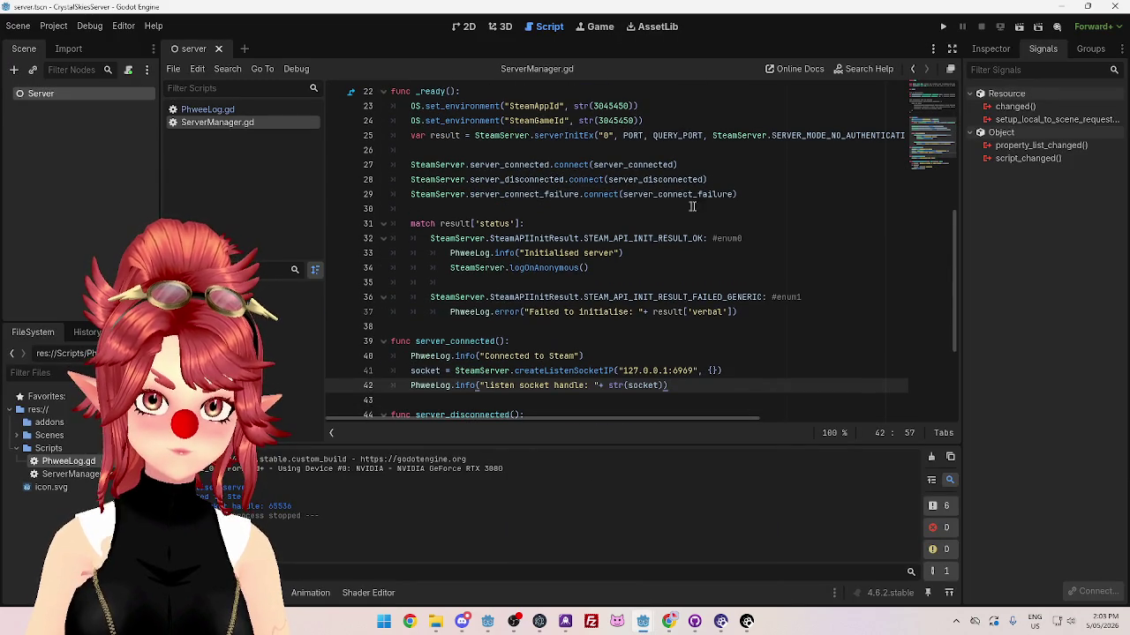
{"action": "left_click", "coordinate": [746, 194]}
{"action": "key", "text": "Return"}
{"action": "type", "text": "m"}
{"action": "key", "text": "Return"}
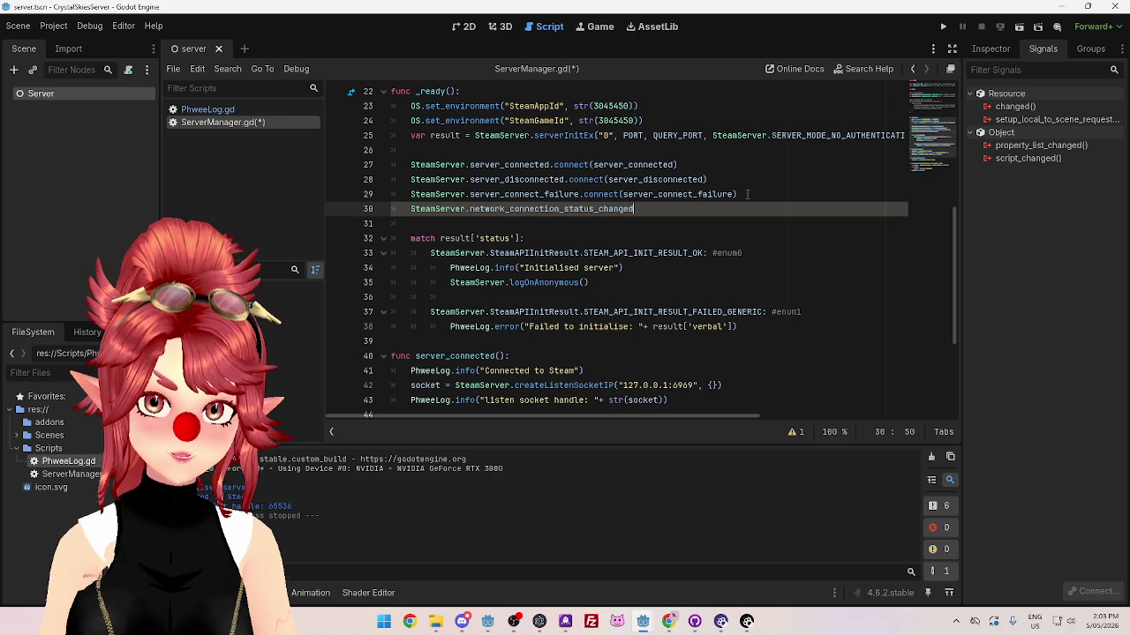
{"action": "type", "text": "ed."}
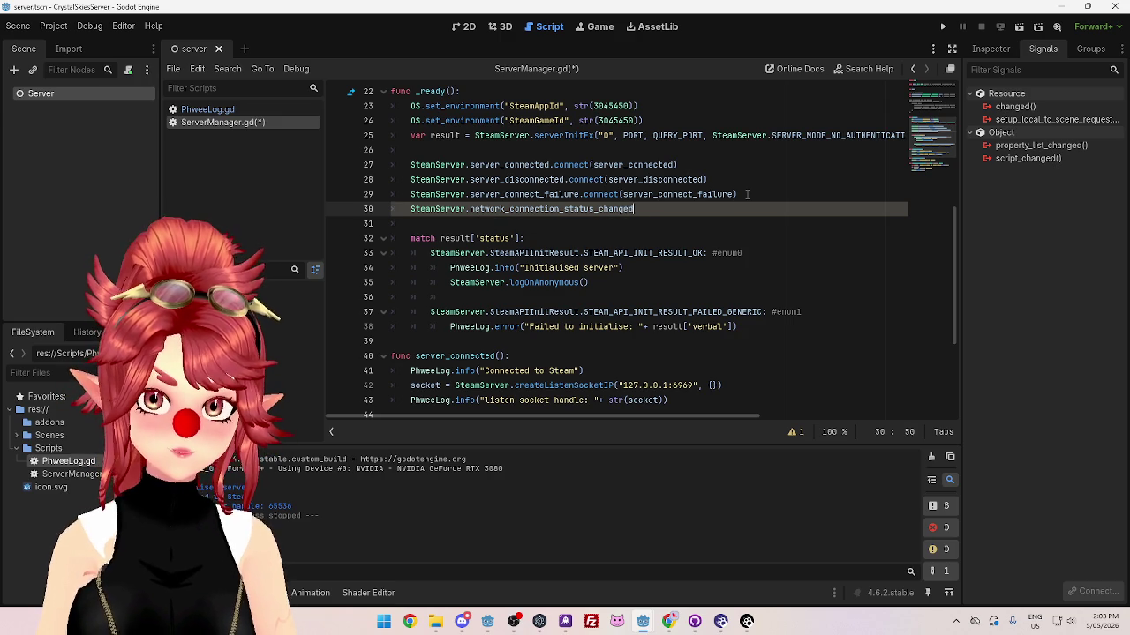
{"action": "type", "text": "connect"}
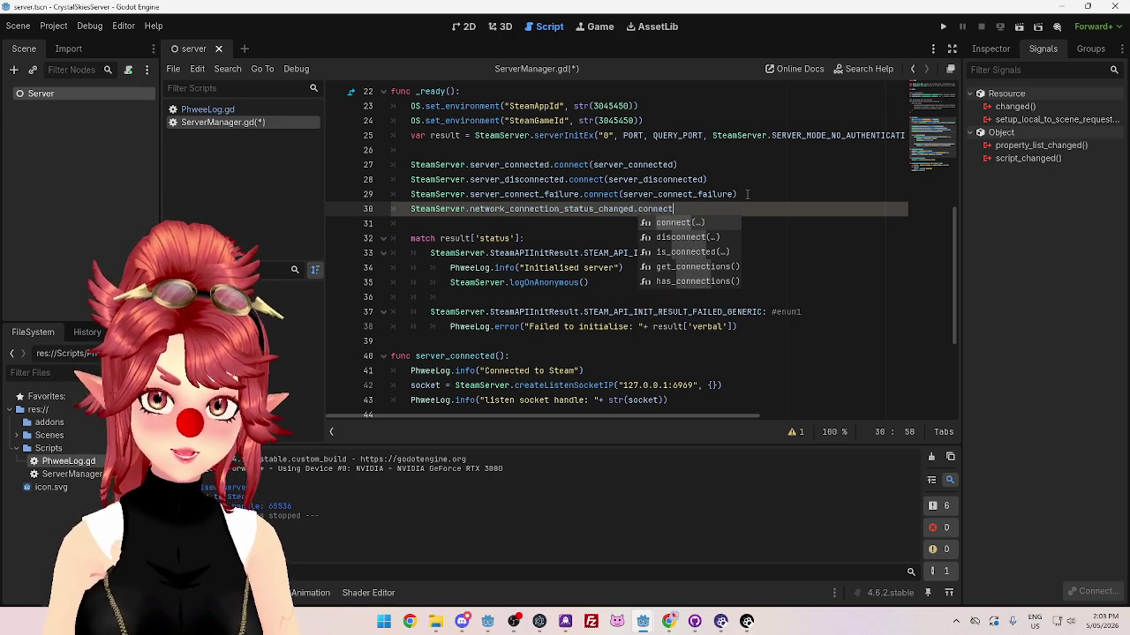
{"action": "type", "text": "()"}
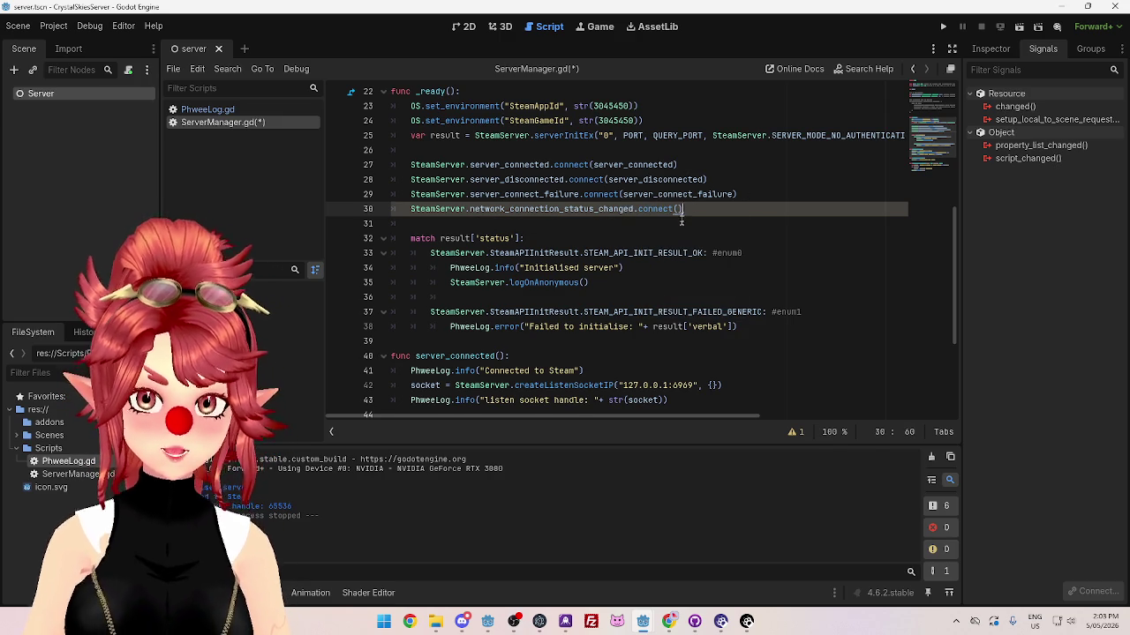
Step: Finish the network_connection_status_changed function header on line 54
{"action": "scroll", "coordinate": [510, 210], "scroll_direction": "down", "scroll_amount": 4}
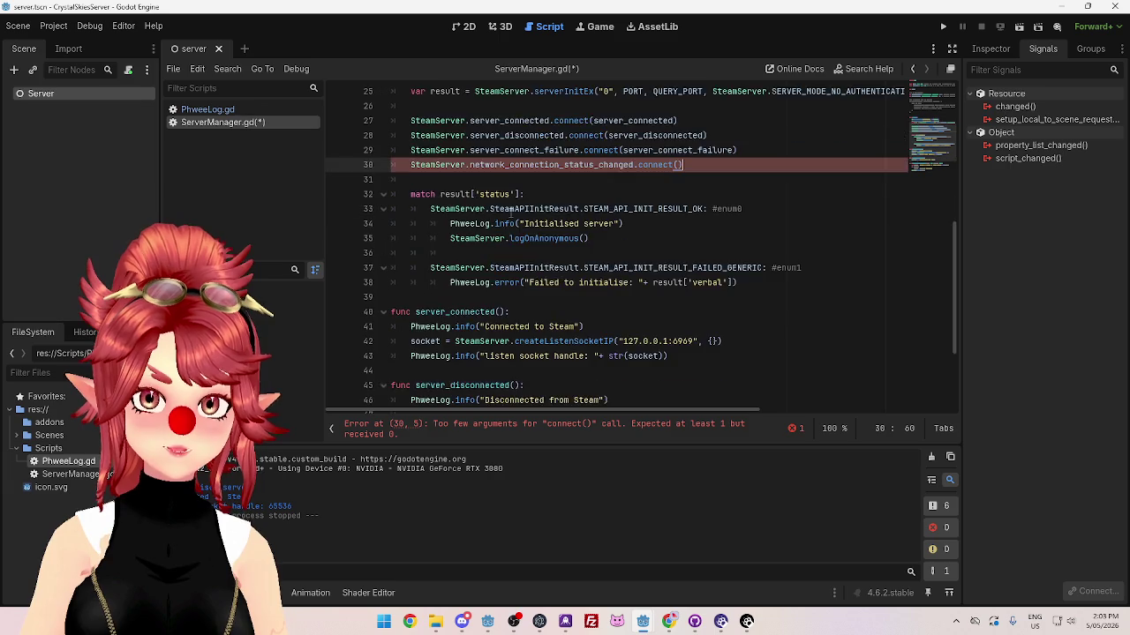
{"action": "left_click", "coordinate": [490, 387]}
{"action": "type", "text": "func network_connection_status_changed("}
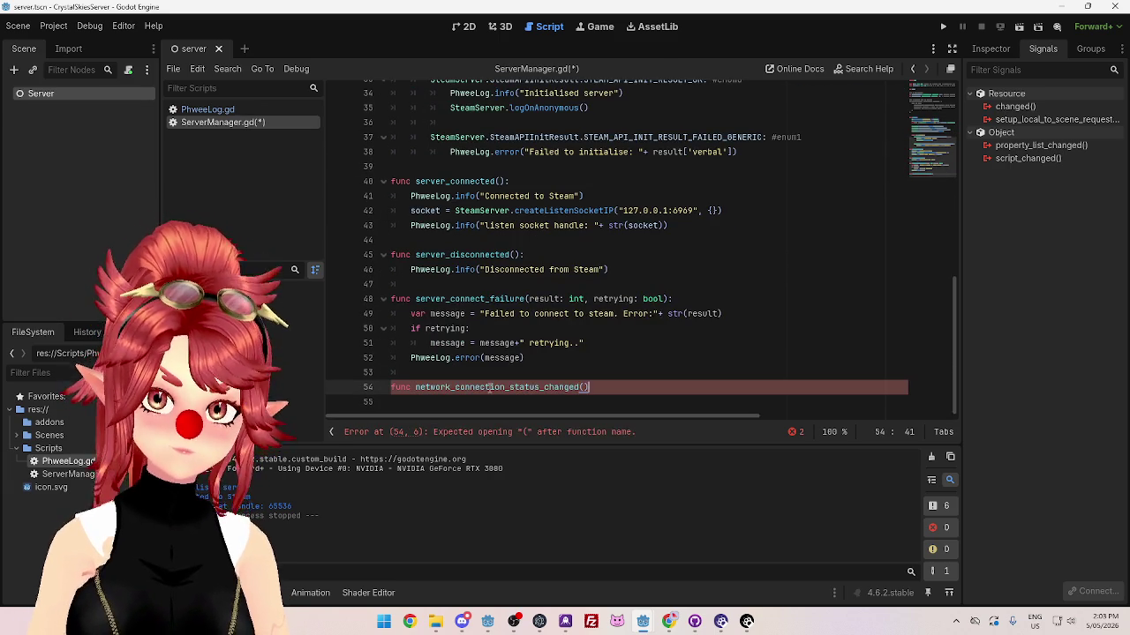
{"action": "type", "text": ":"}
{"action": "key", "text": "Return"}
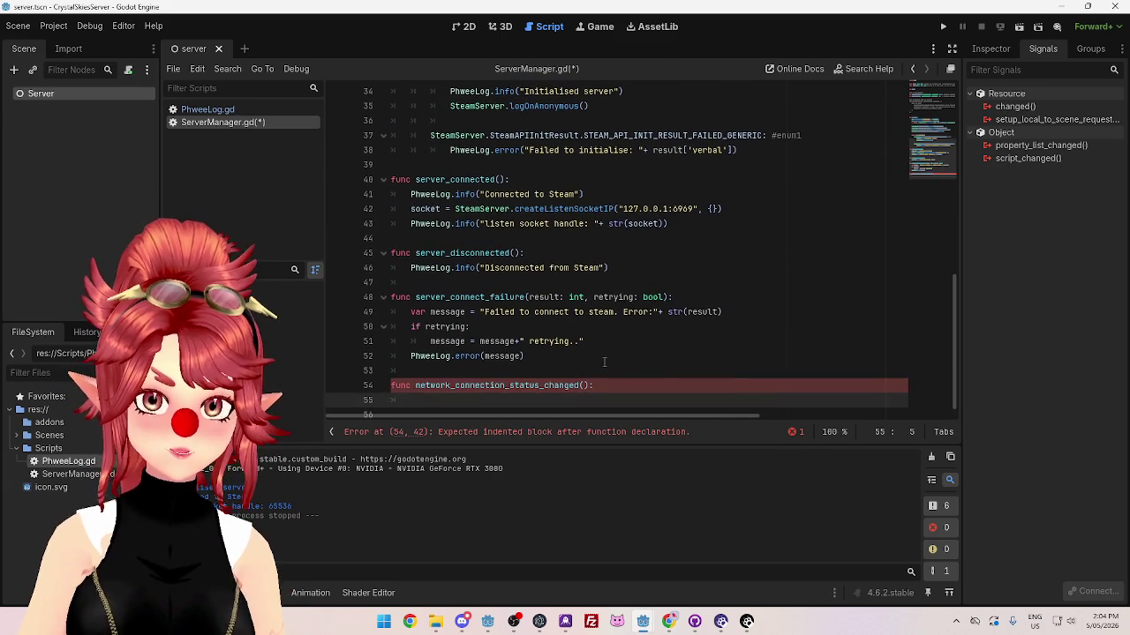
Step: Paste network_connection_status_changed into the empty connect call on line 30
{"action": "scroll", "coordinate": [642, 345], "scroll_direction": "up", "scroll_amount": 6}
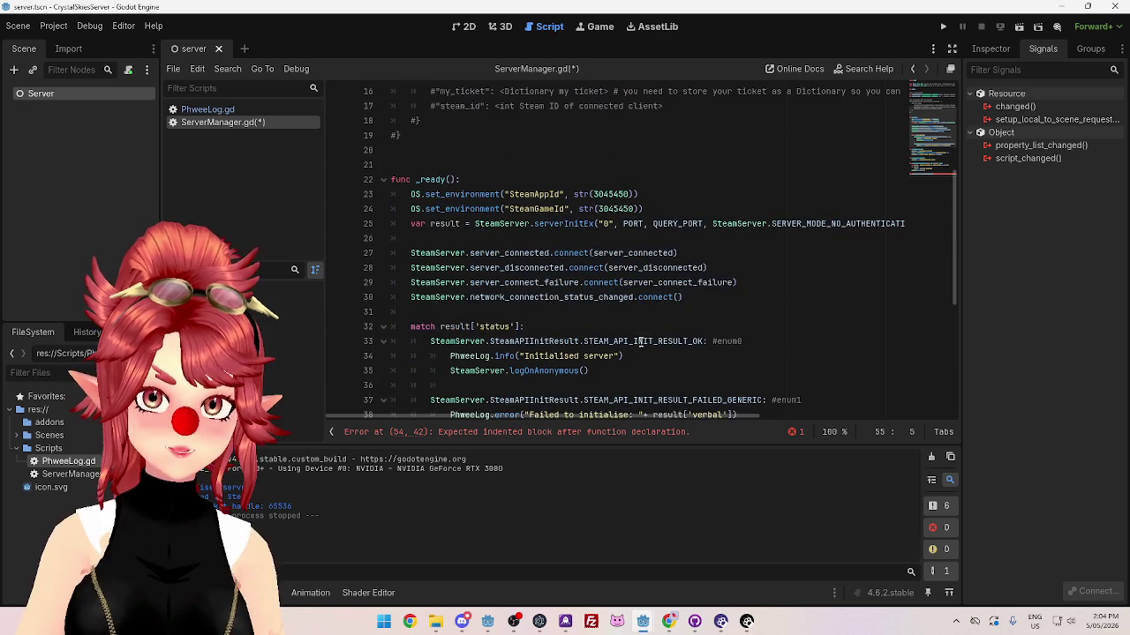
{"action": "left_click", "coordinate": [681, 297]}
{"action": "type", "text": "network_connection_status_changed"}
{"action": "scroll", "coordinate": [685, 326], "scroll_direction": "down", "scroll_amount": 6}
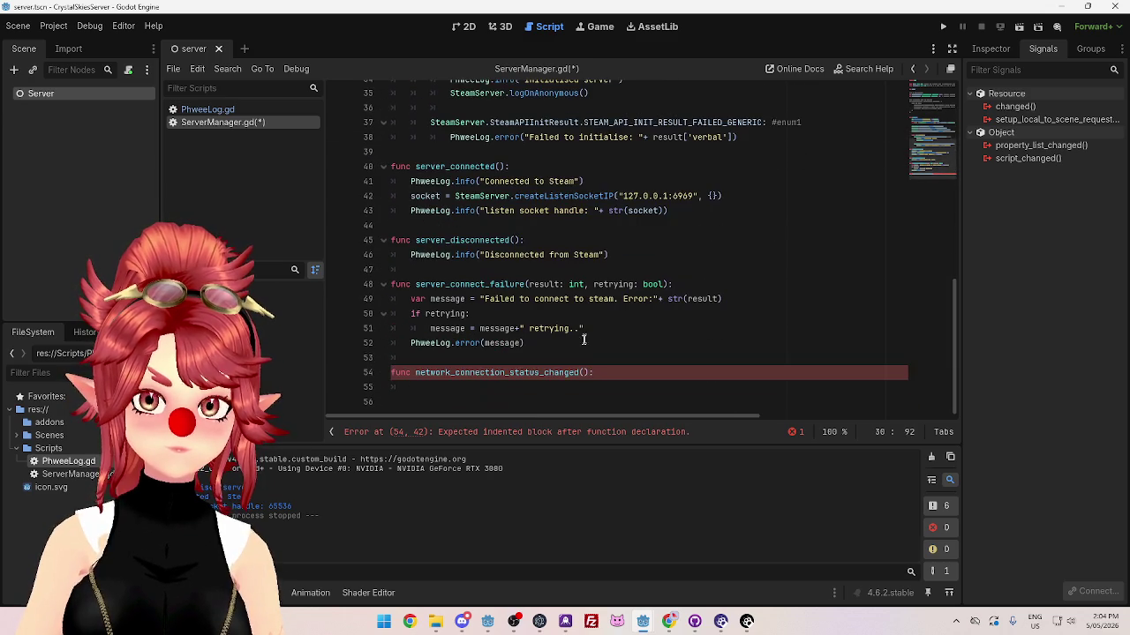
{"action": "left_click", "coordinate": [596, 373]}
{"action": "left_click", "coordinate": [668, 621]}
{"action": "double_click", "coordinate": [349, 248]}
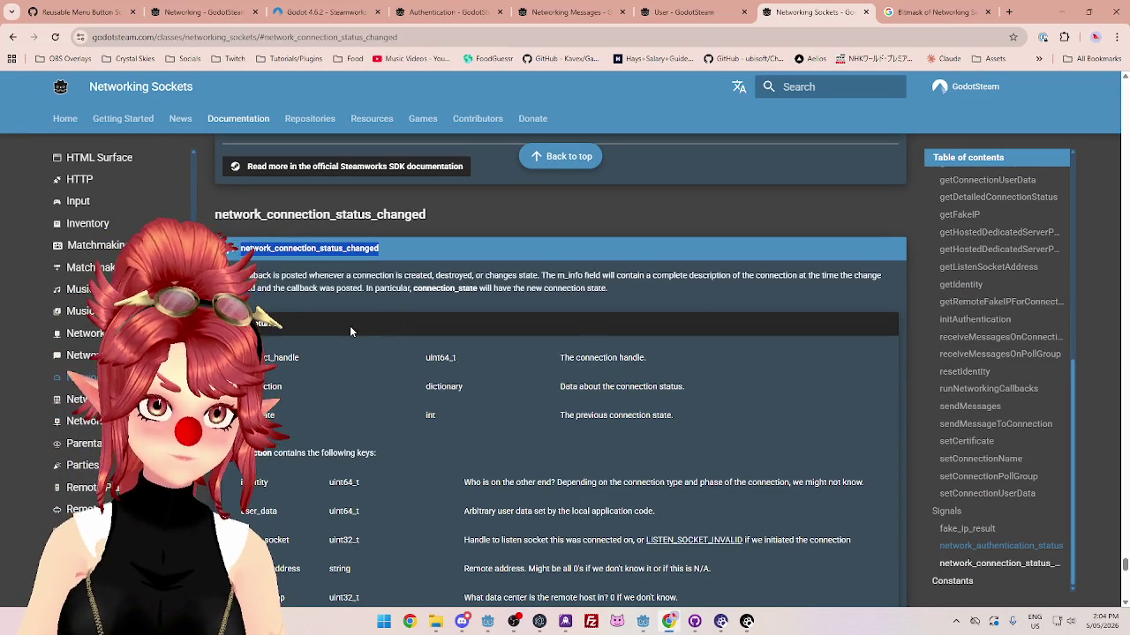
{"action": "scroll", "coordinate": [362, 301], "scroll_direction": "down", "scroll_amount": 1}
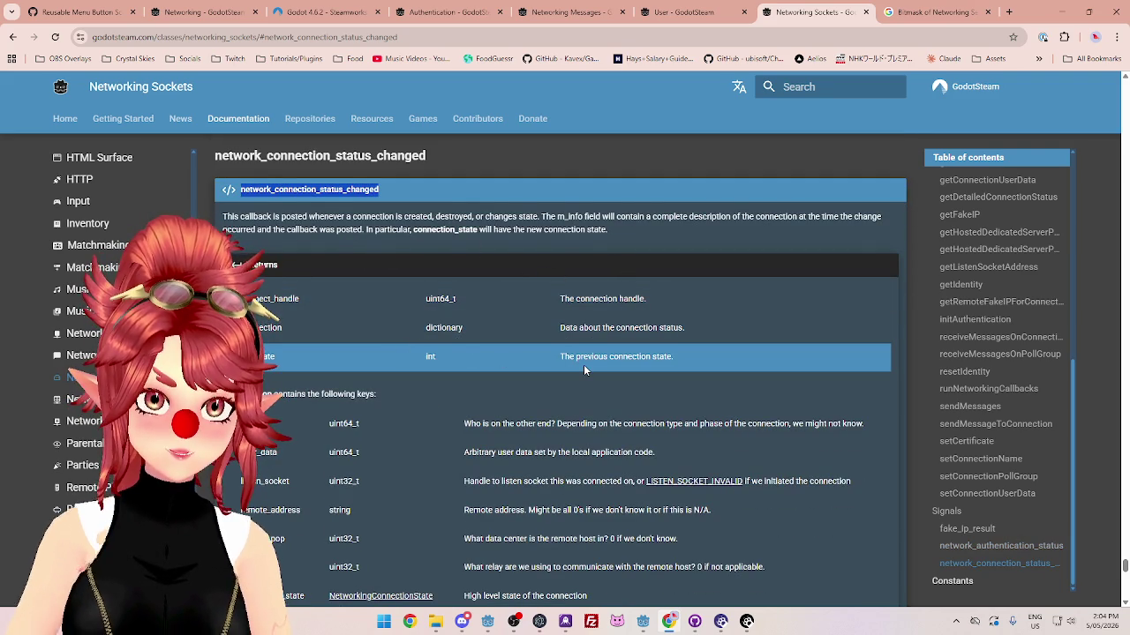
{"action": "scroll", "coordinate": [583, 364], "scroll_direction": "down", "scroll_amount": 2}
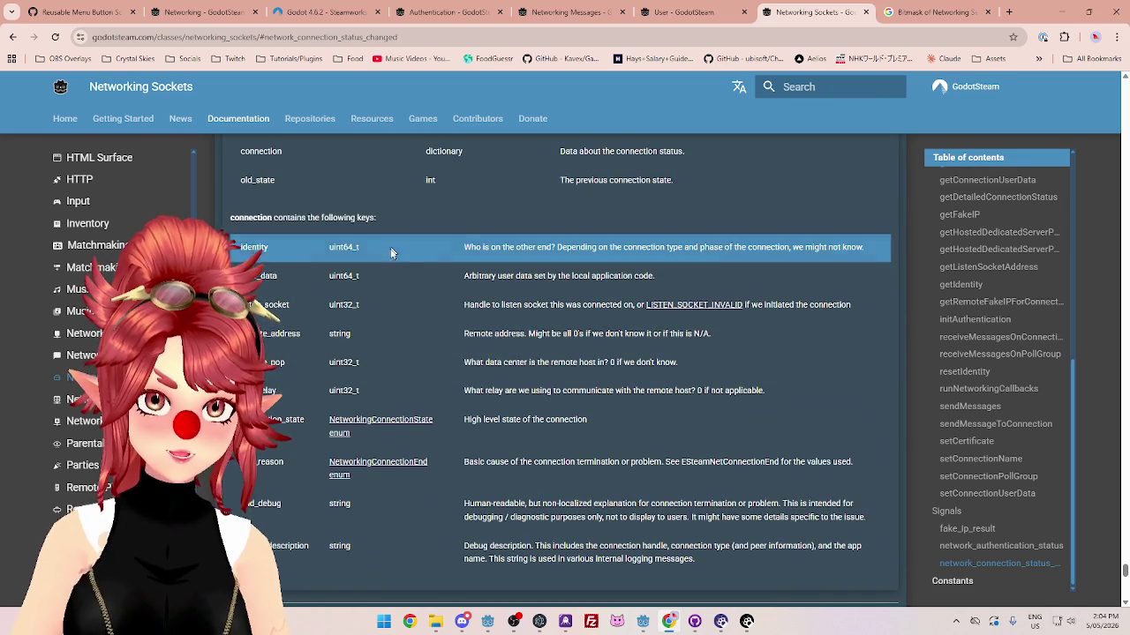
{"action": "scroll", "coordinate": [477, 380], "scroll_direction": "down", "scroll_amount": 3}
{"action": "scroll", "coordinate": [525, 430], "scroll_direction": "up", "scroll_amount": 4}
{"action": "scroll", "coordinate": [531, 427], "scroll_direction": "up", "scroll_amount": 2}
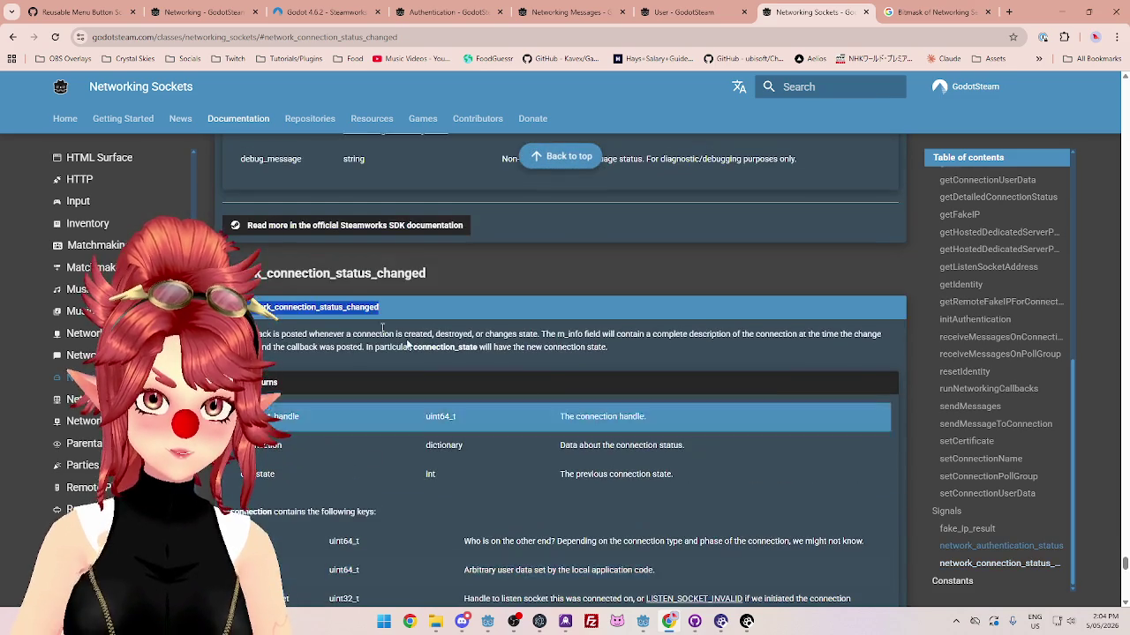
{"action": "left_click_drag", "start_coordinate": [397, 335], "coordinate": [265, 336]}
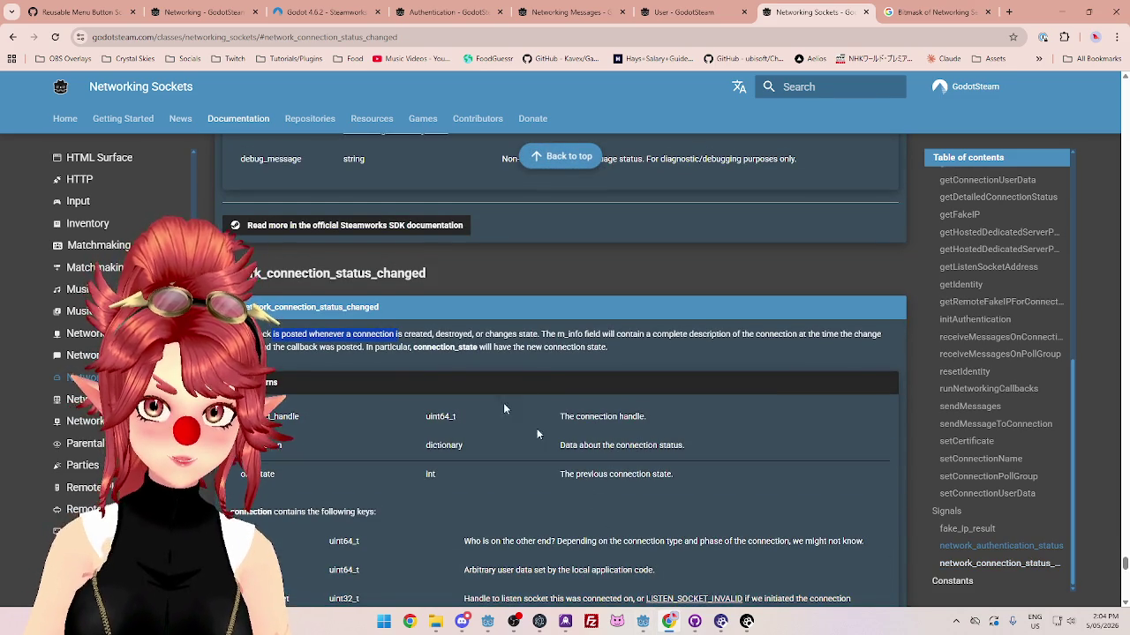
{"action": "scroll", "coordinate": [389, 373], "scroll_direction": "down", "scroll_amount": 1}
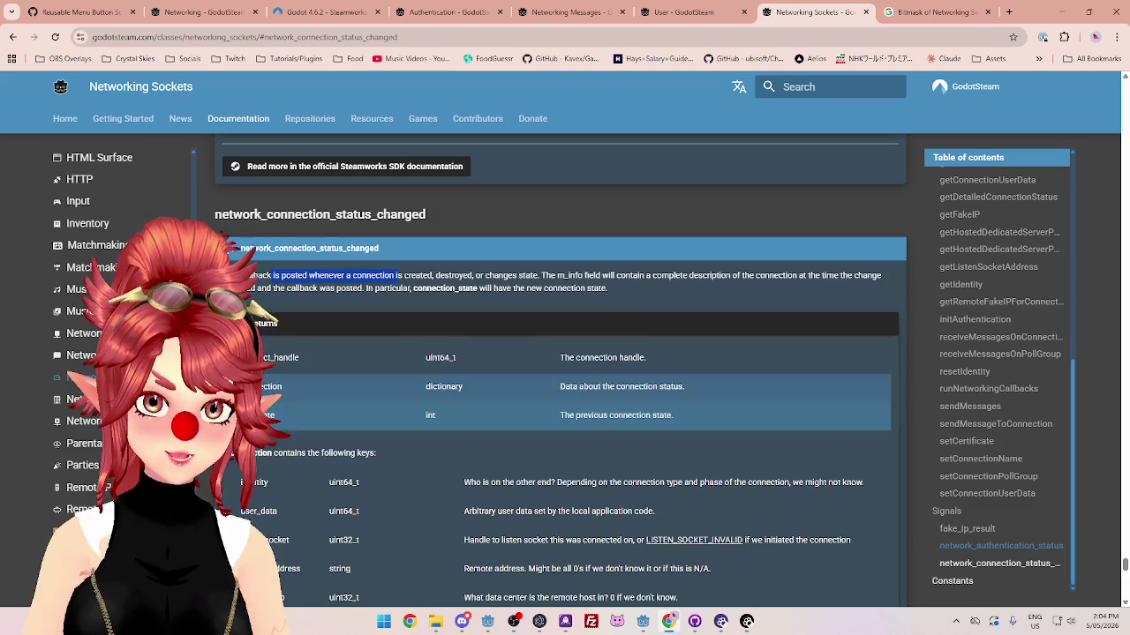
{"action": "double_click", "coordinate": [295, 358]}
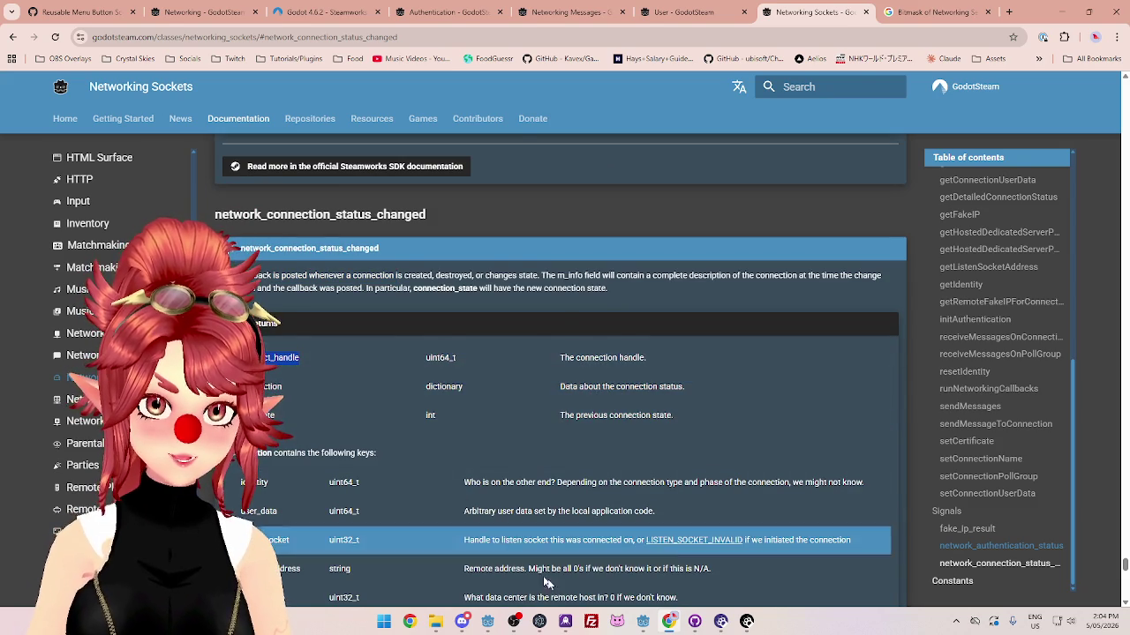
{"action": "mouse_move", "coordinate": [643, 621]}
{"action": "left_click", "coordinate": [606, 587]}
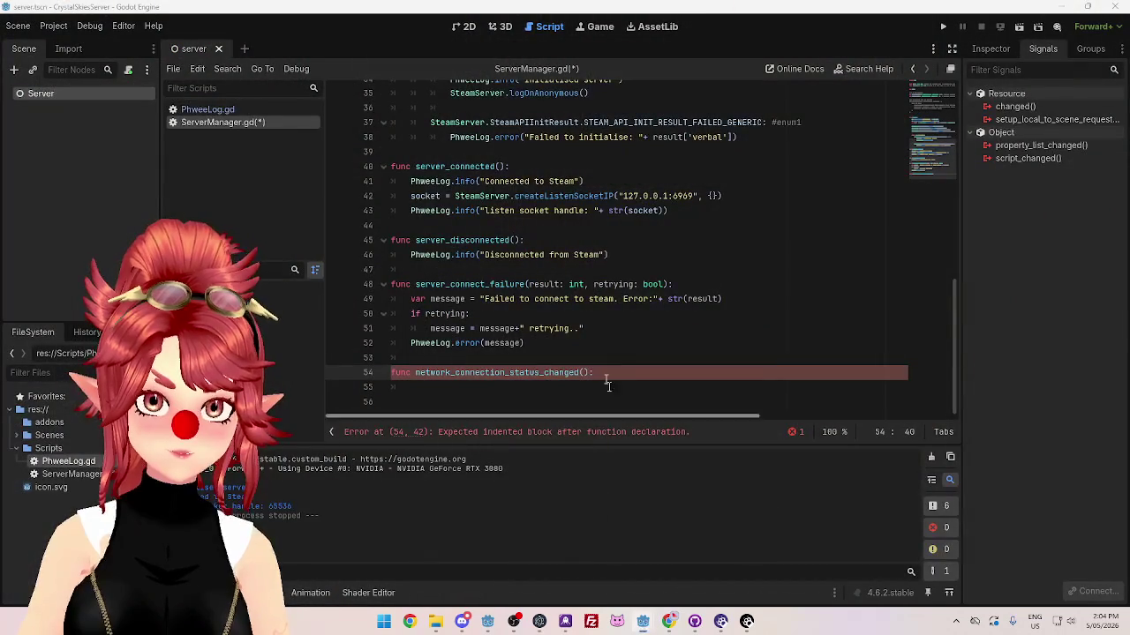
Step: Give the handler the parameters connect_handle, connection and old_state, checking the signal docs
{"action": "type", "text": "connect_handle,"}
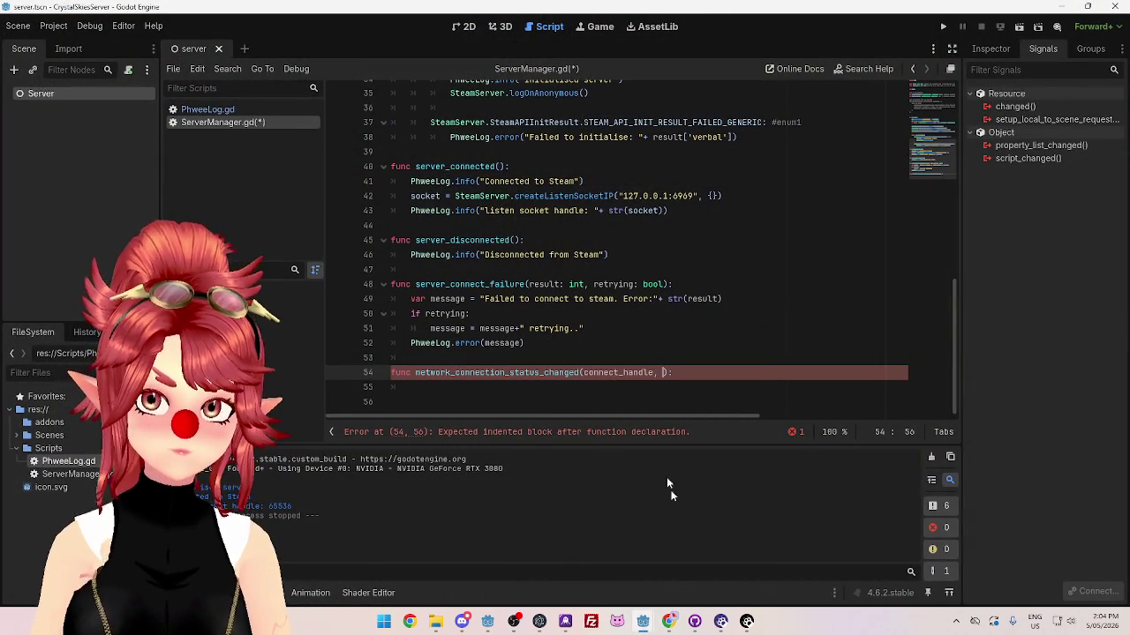
{"action": "left_click", "coordinate": [668, 621]}
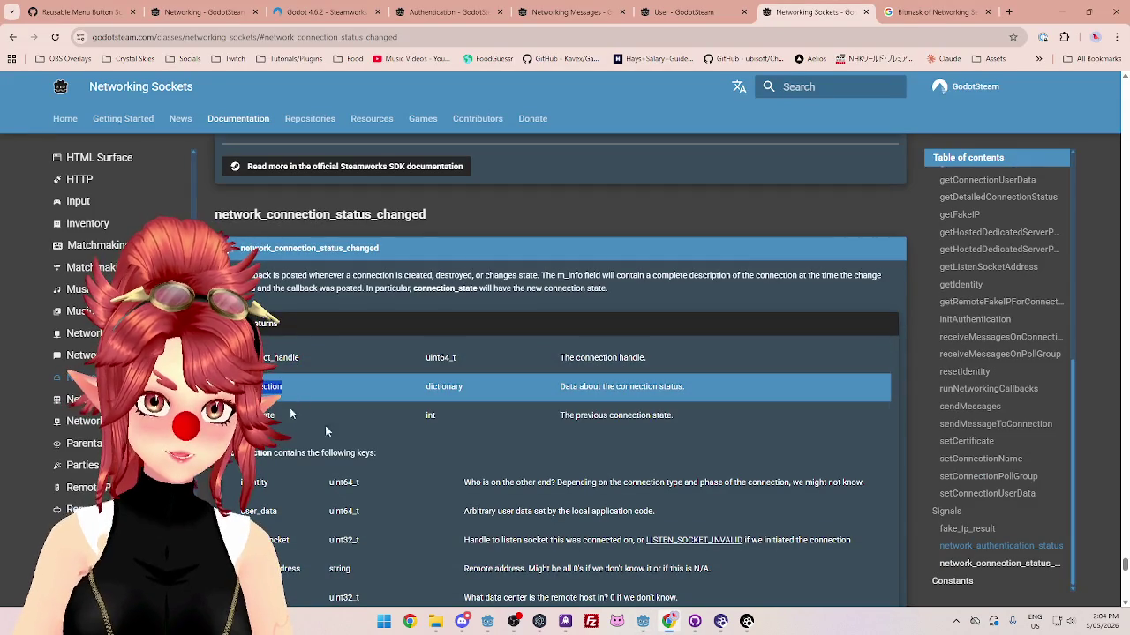
{"action": "mouse_move", "coordinate": [642, 621]}
{"action": "left_click", "coordinate": [588, 560]}
{"action": "type", "text": ", connection, old):"}
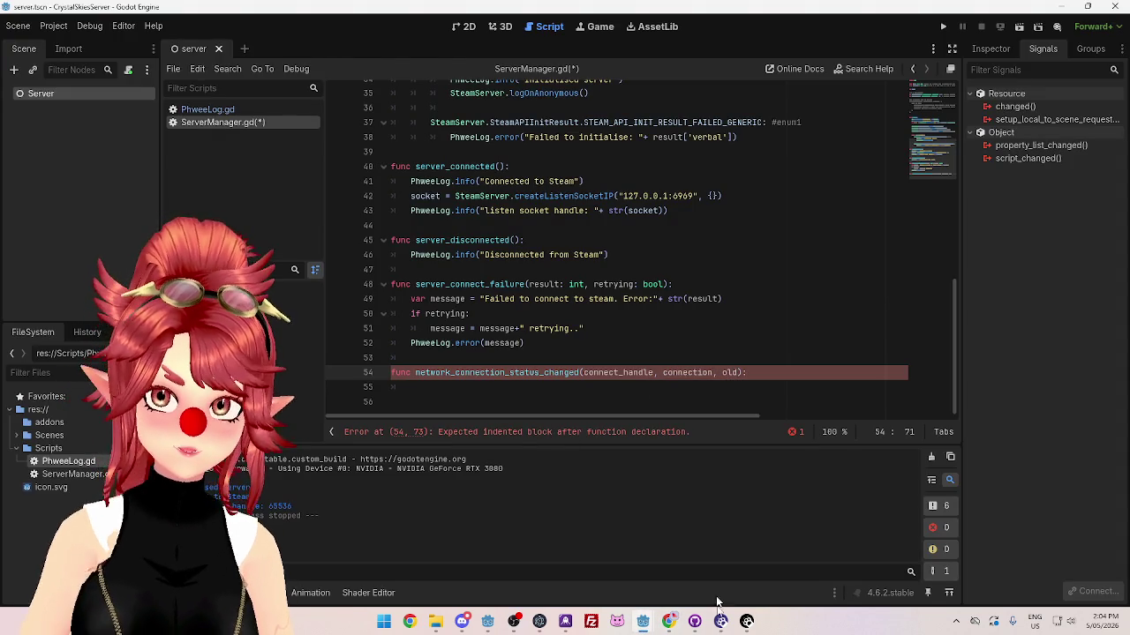
{"action": "left_click", "coordinate": [668, 622]}
{"action": "left_click", "coordinate": [618, 530]}
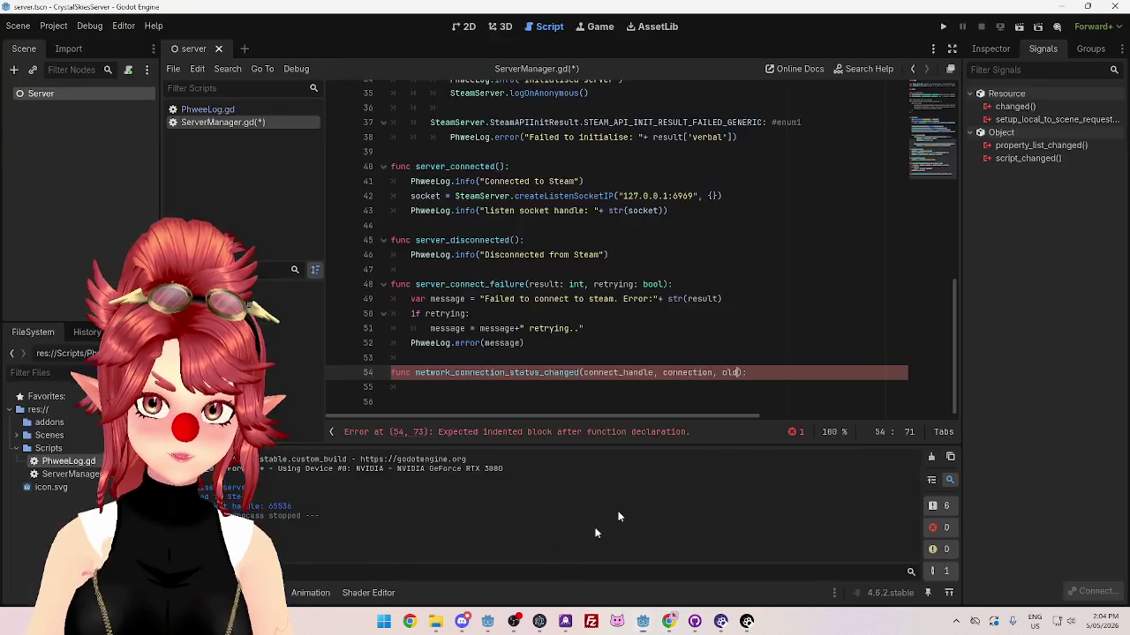
{"action": "type", "text": "_state"}
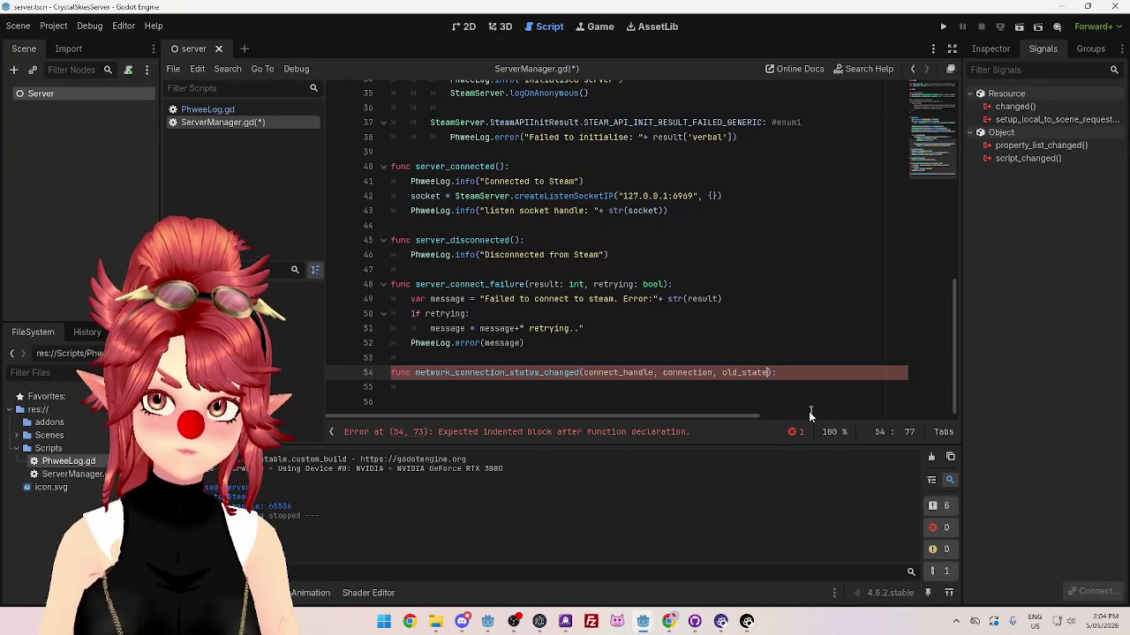
{"action": "left_click", "coordinate": [668, 621]}
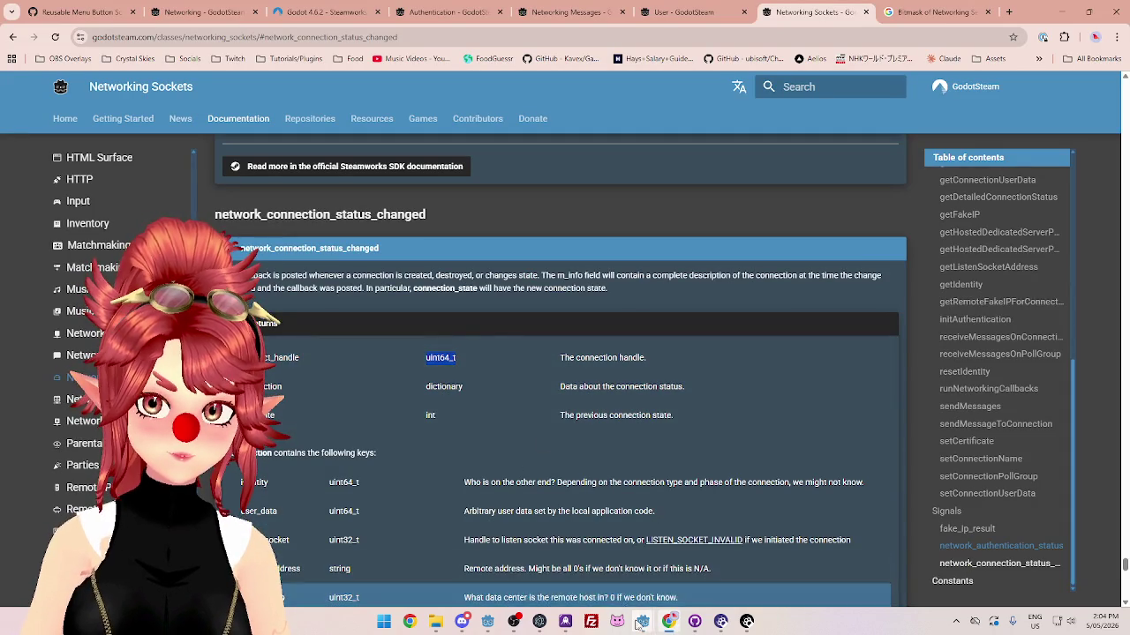
{"action": "mouse_move", "coordinate": [642, 621]}
{"action": "left_click", "coordinate": [611, 563]}
Step: Type connection as Dictionary and old_state as int, and give the function a pass body
{"action": "left_click", "coordinate": [610, 565]}
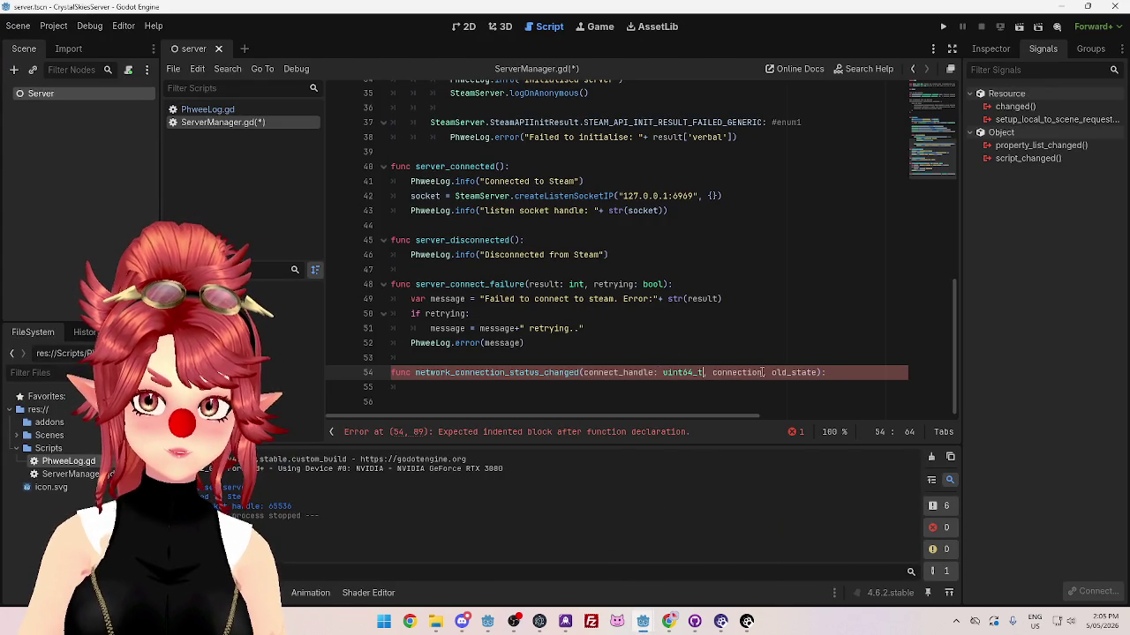
{"action": "type", "text": ": diction"}
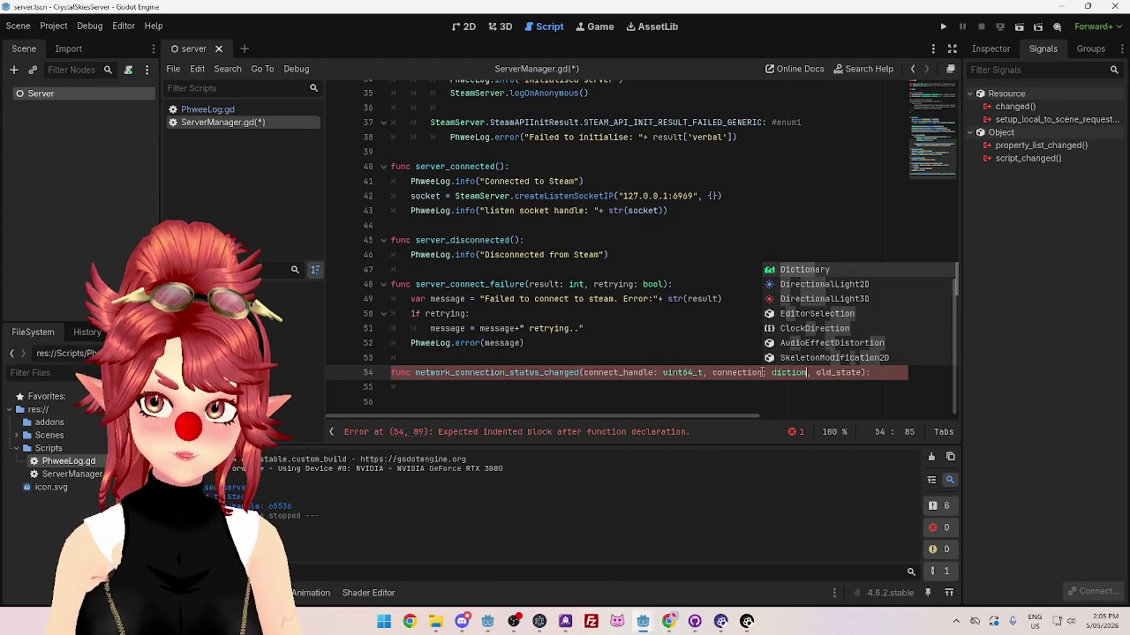
{"action": "key", "text": "Return"}
{"action": "left_click", "coordinate": [878, 373]}
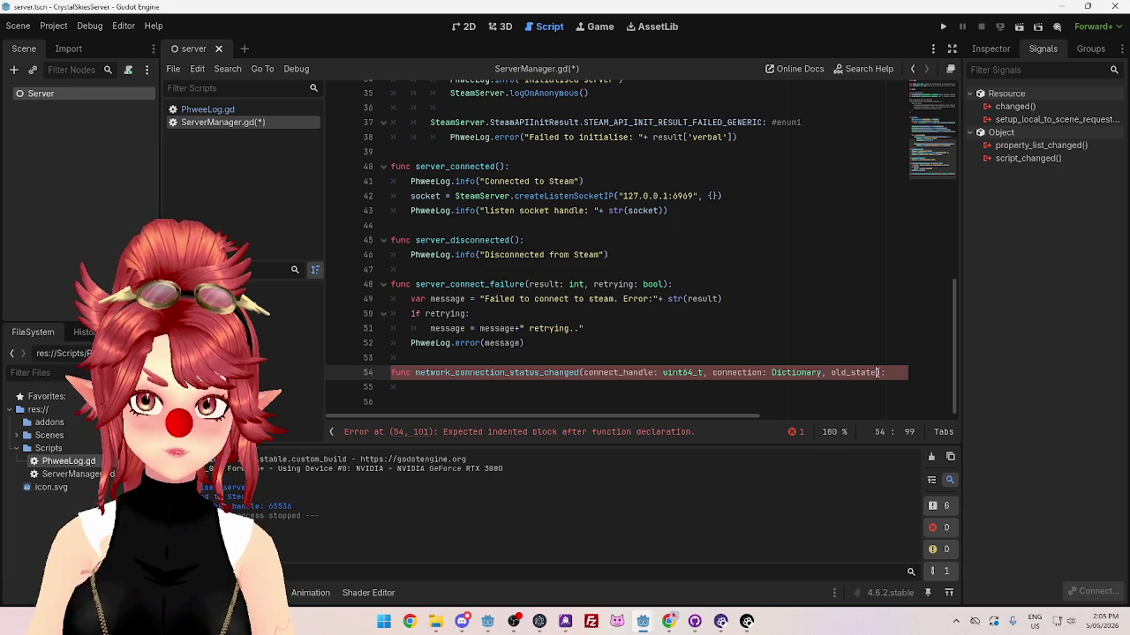
{"action": "type", "text": ": int)"}
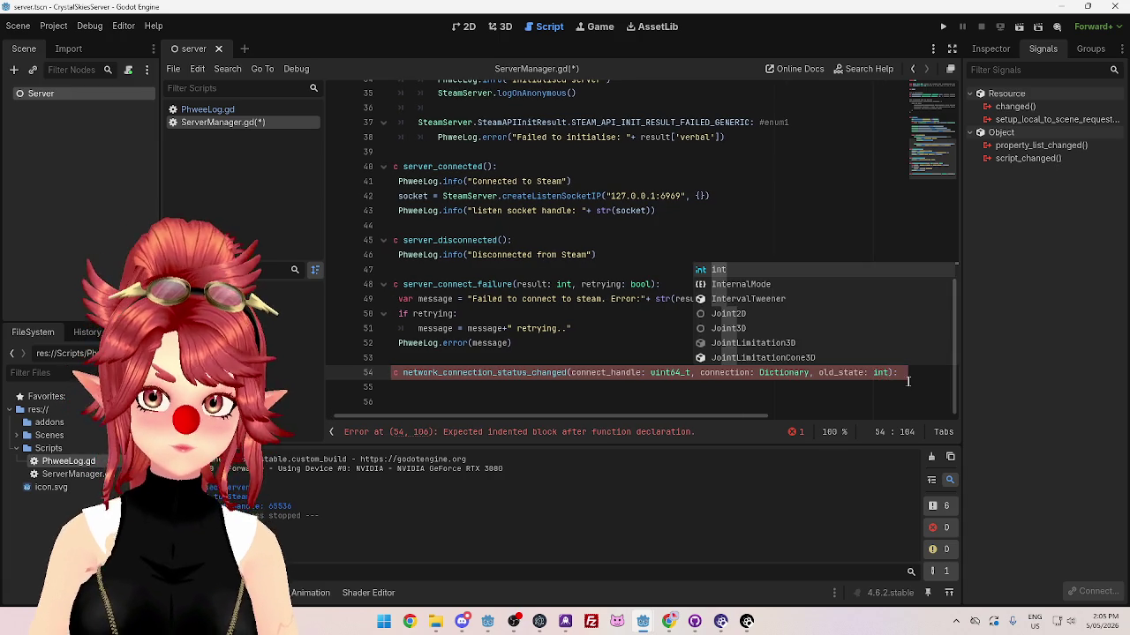
{"action": "key", "text": "Return"}
{"action": "type", "text": "pass"}
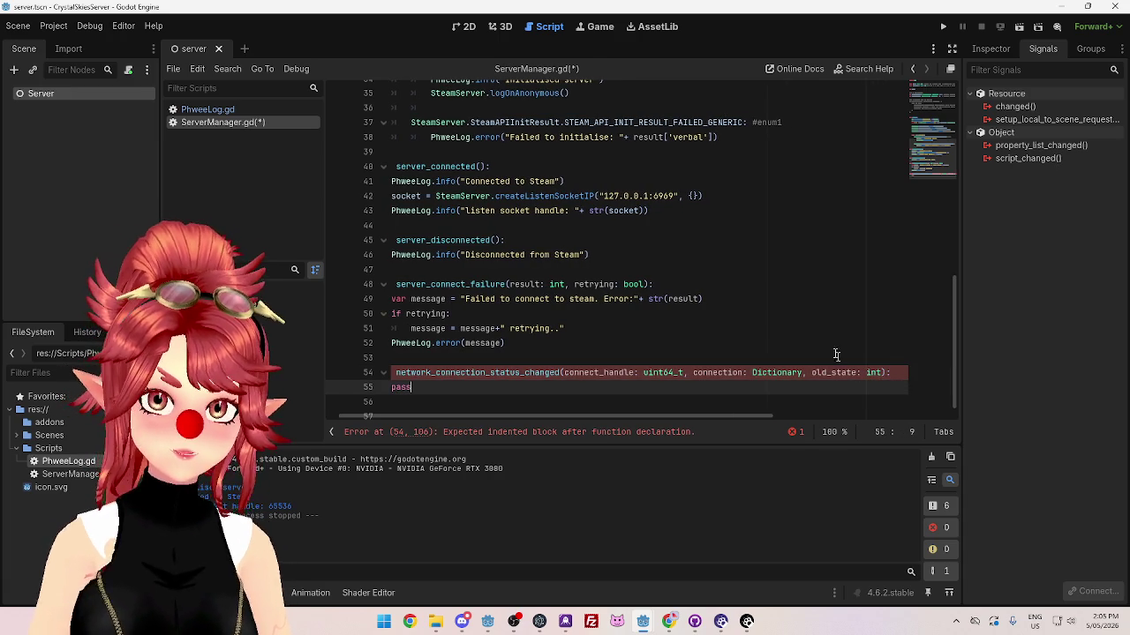
{"action": "left_click", "coordinate": [836, 330]}
{"action": "scroll", "coordinate": [606, 413], "scroll_direction": "left", "scroll_amount": 2}
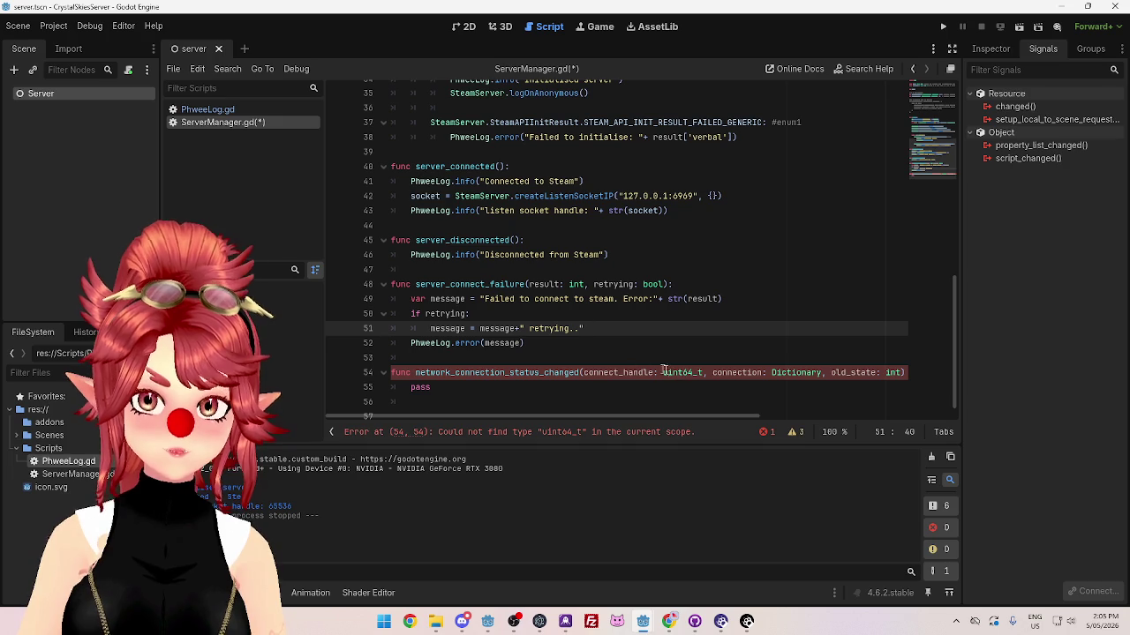
{"action": "left_click", "coordinate": [668, 622]}
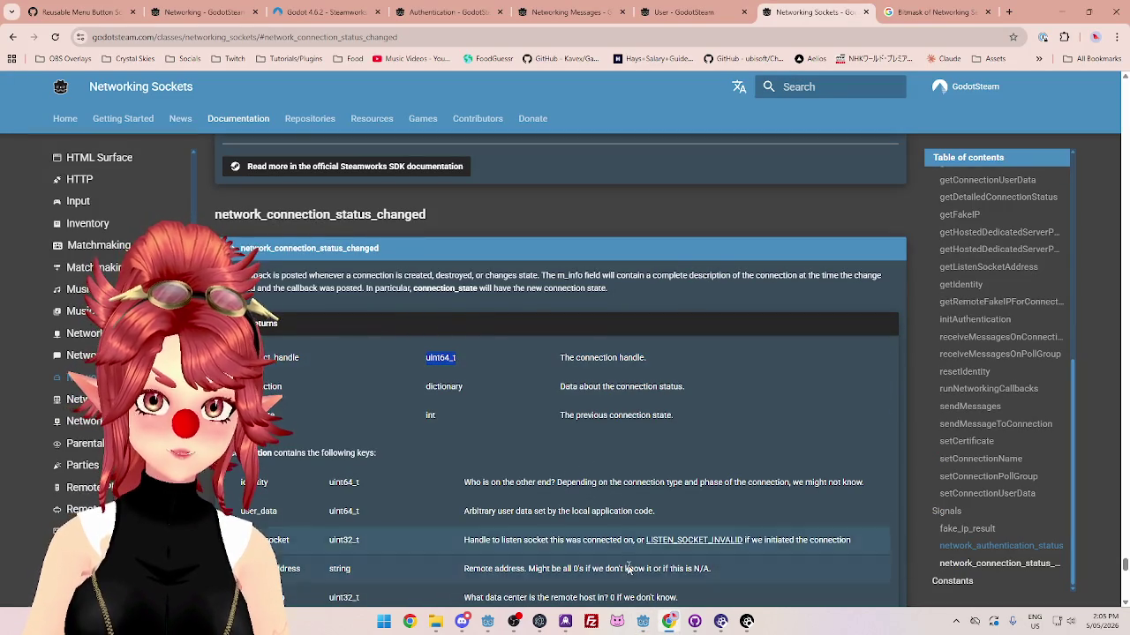
{"action": "left_click", "coordinate": [637, 628]}
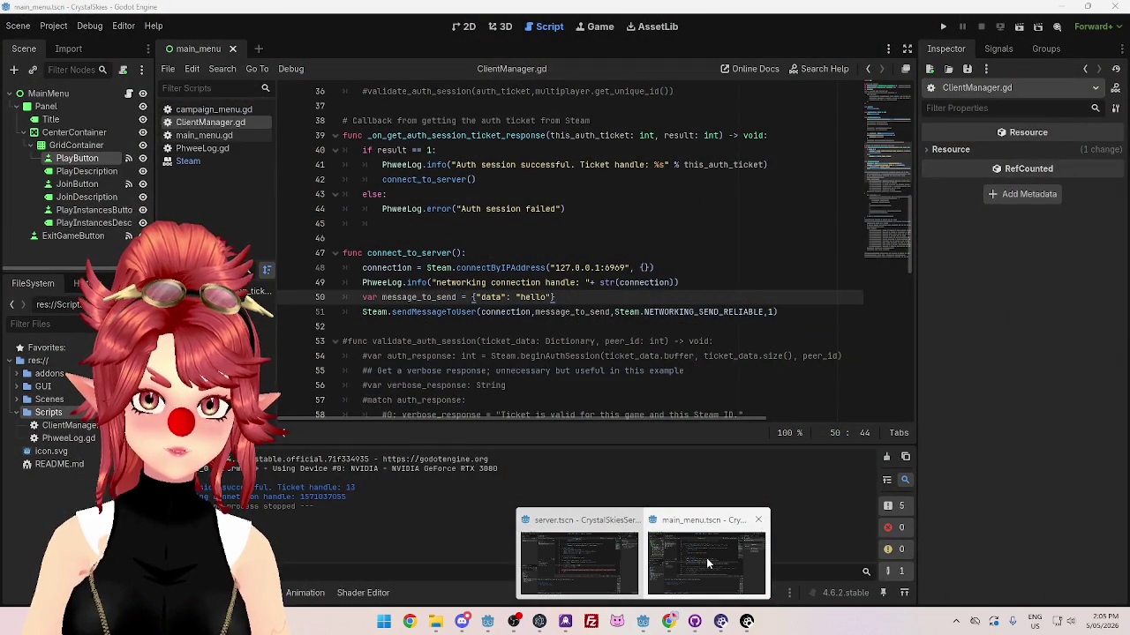
Step: Comment out the message_to_send and sendMessageToUser lines 50–51 in the client's ClientManager.gd
{"action": "left_click", "coordinate": [706, 558]}
{"action": "mouse_move", "coordinate": [474, 312]}
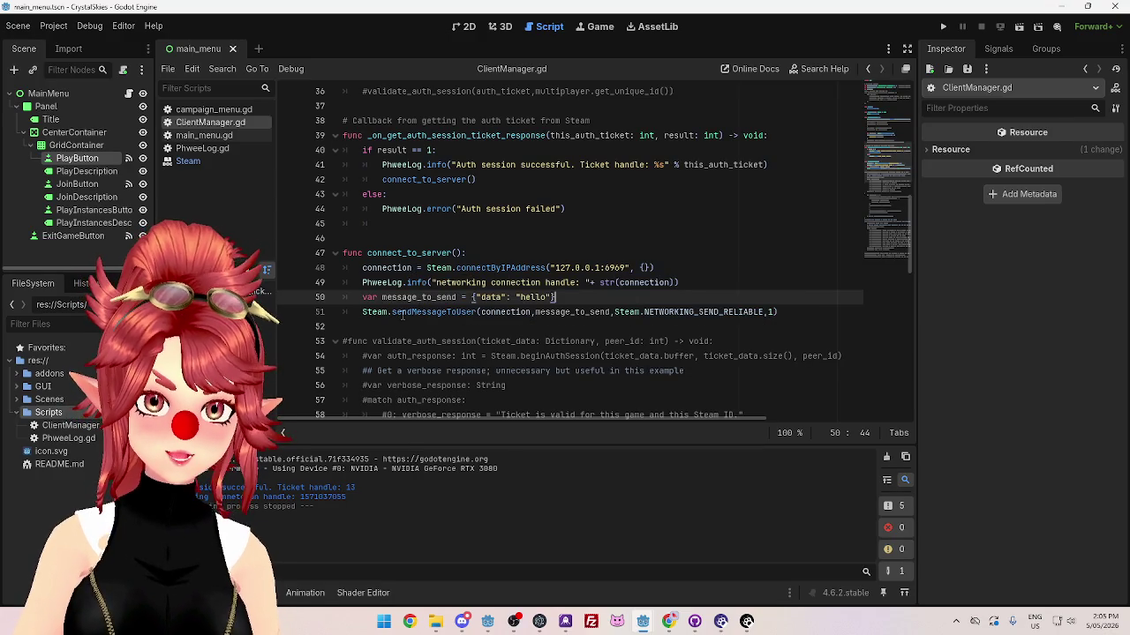
{"action": "left_click_drag", "start_coordinate": [363, 267], "coordinate": [675, 266]}
{"action": "left_click", "coordinate": [363, 312]}
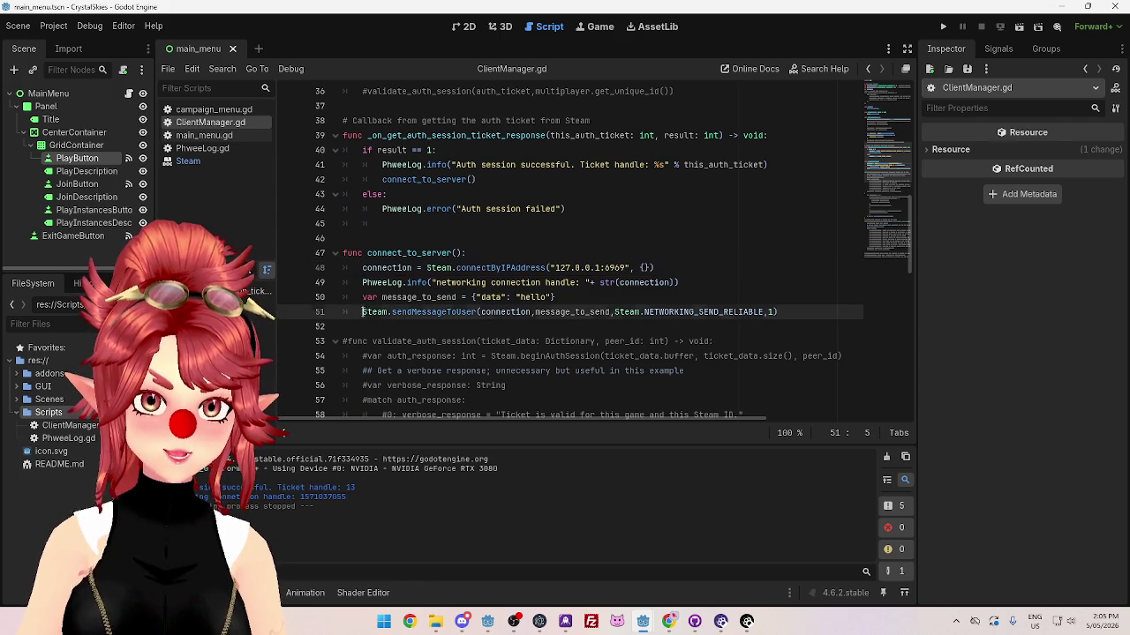
{"action": "key", "text": "ctrl+k"}
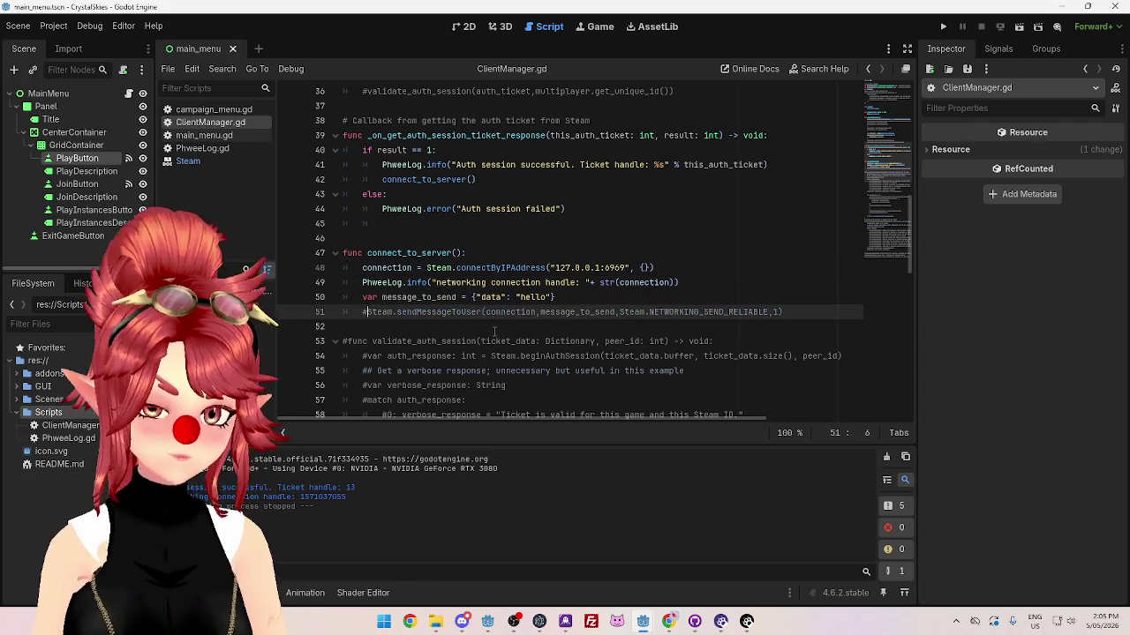
{"action": "key", "text": "Up"}
{"action": "key", "text": "ctrl+k"}
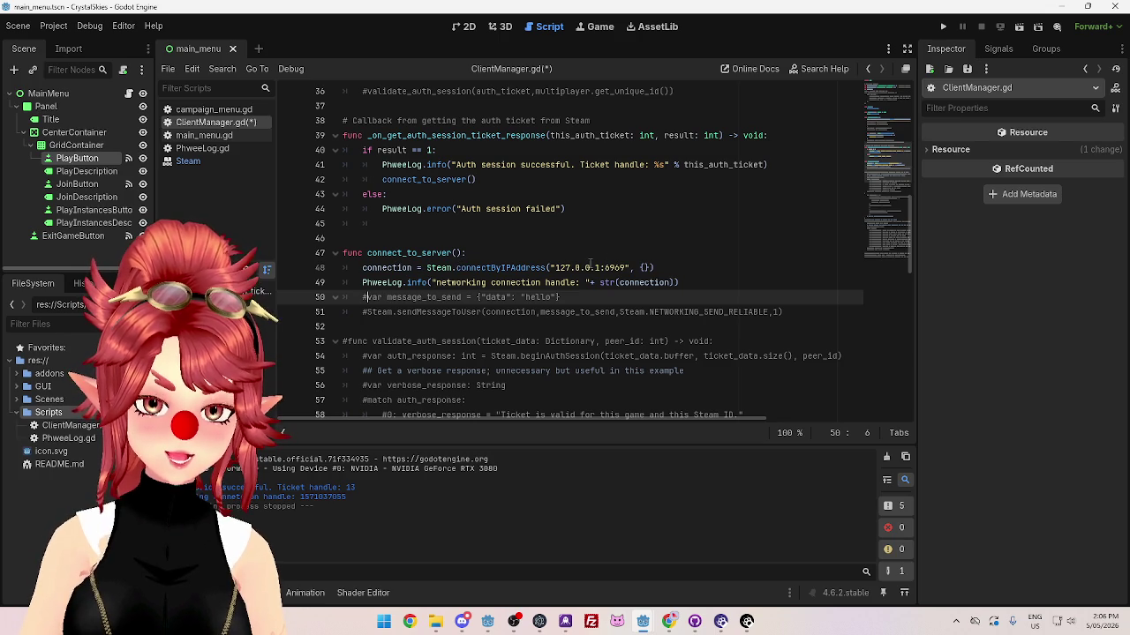
{"action": "mouse_move", "coordinate": [645, 626]}
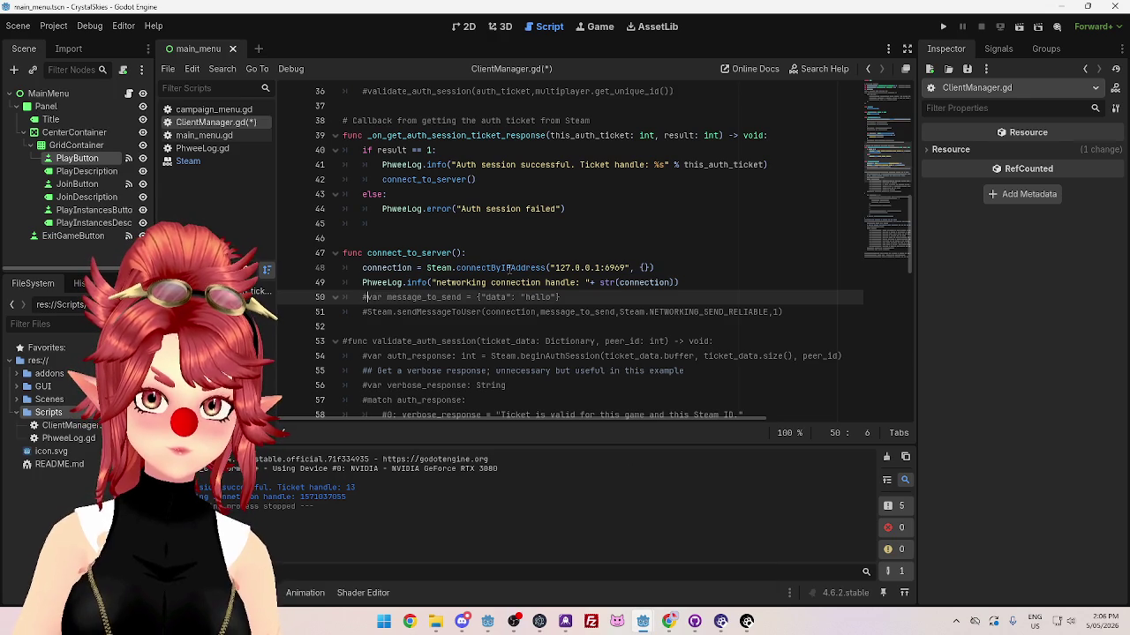
{"action": "mouse_move", "coordinate": [508, 267]}
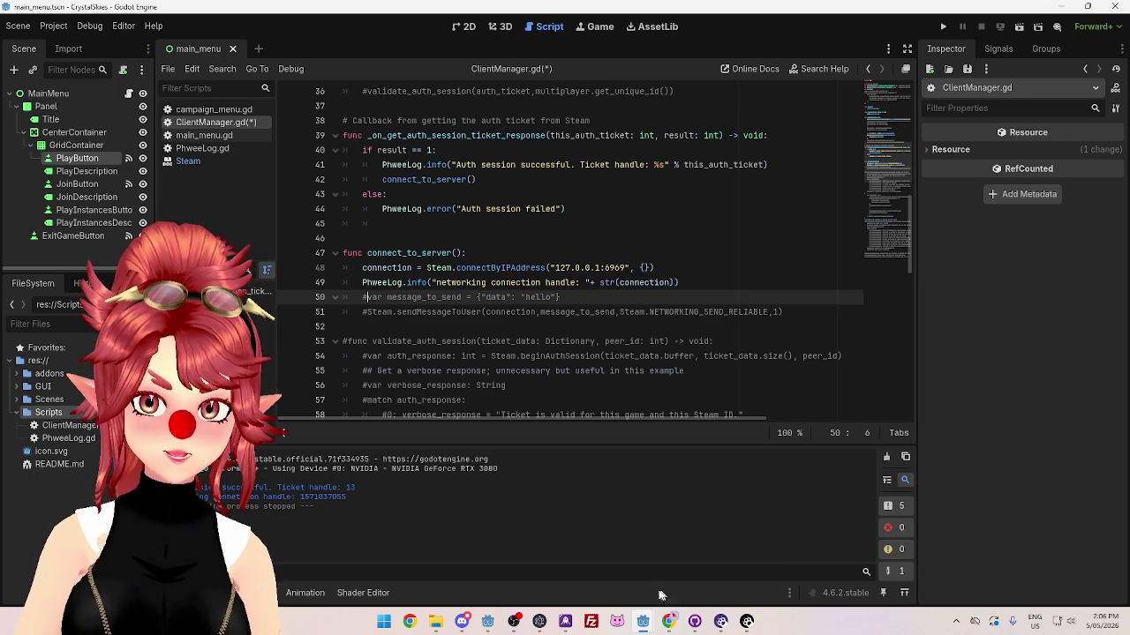
{"action": "left_click", "coordinate": [571, 582]}
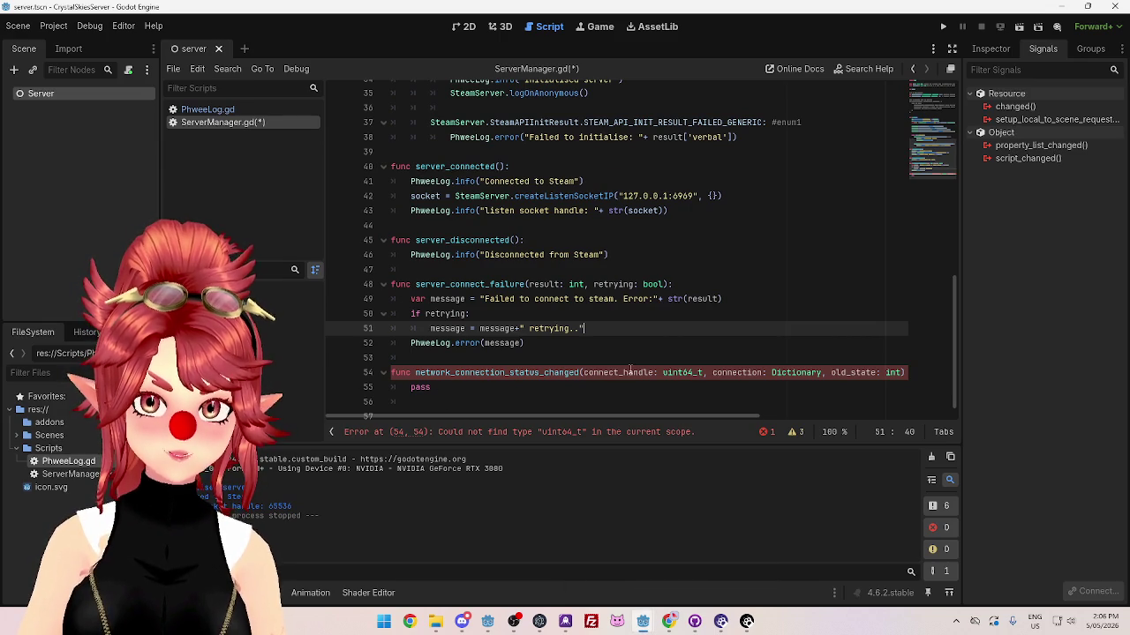
Step: Remove the uint64_t type from connect_handle and begin a print( call in place of pass
{"action": "mouse_move", "coordinate": [619, 416]}
{"action": "left_mouse_down"}
{"action": "mouse_move", "coordinate": [660, 419]}
{"action": "mouse_move", "coordinate": [609, 417]}
{"action": "left_mouse_up"}
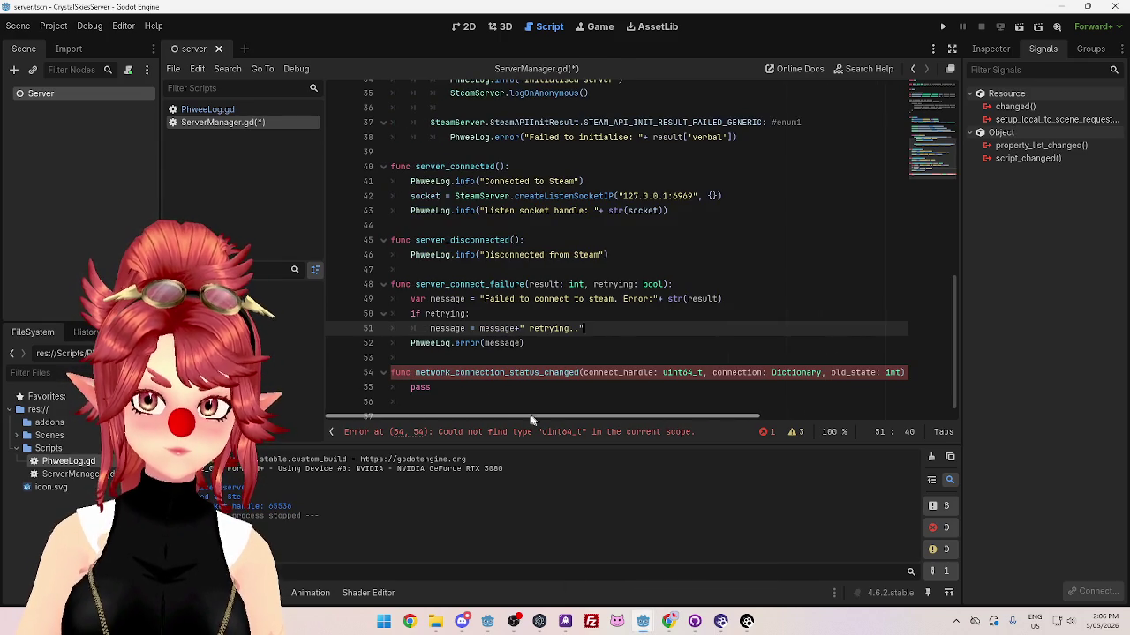
{"action": "left_click", "coordinate": [456, 391]}
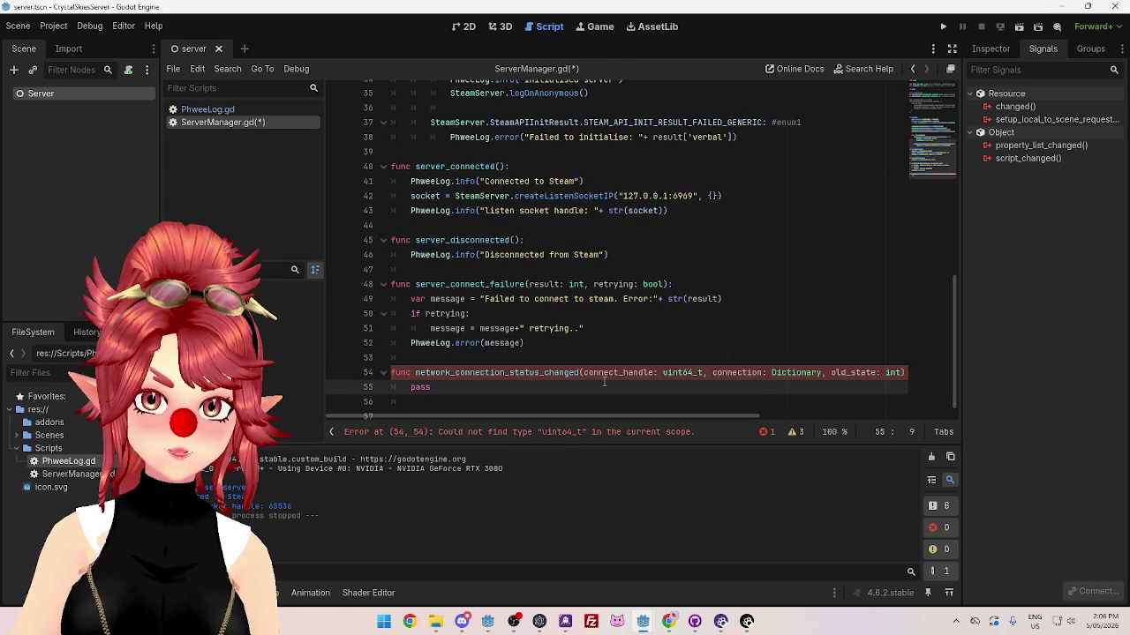
{"action": "left_click_drag", "start_coordinate": [701, 372], "coordinate": [655, 373]}
{"action": "key", "text": "BackSpace"}
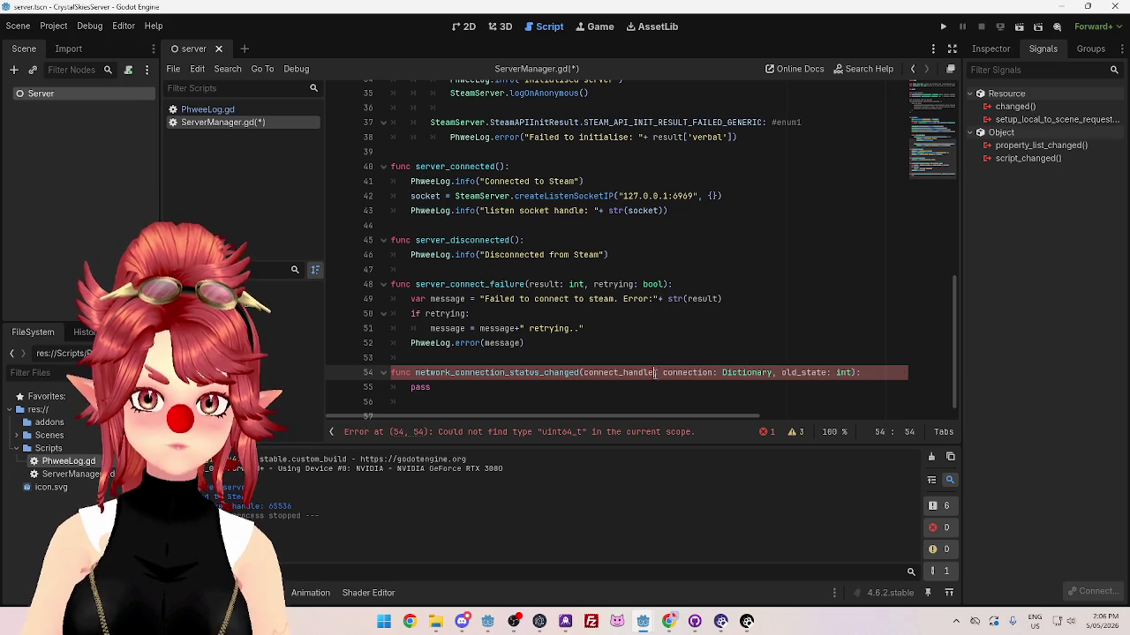
{"action": "left_click", "coordinate": [567, 387]}
{"action": "type", "text": "print"}
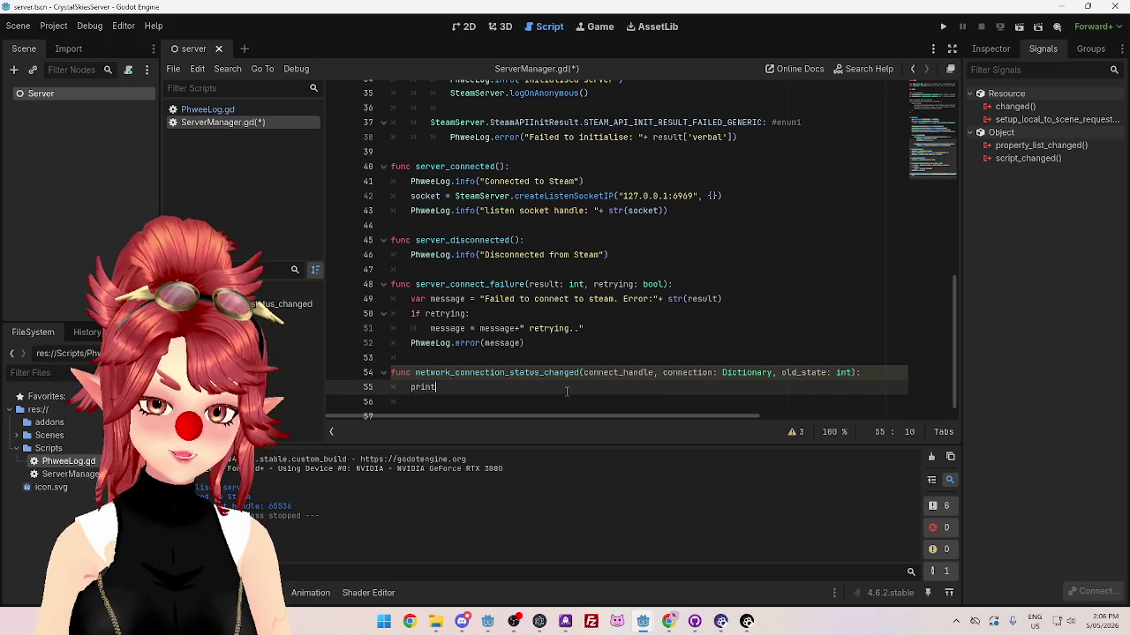
{"action": "type", "text": "("}
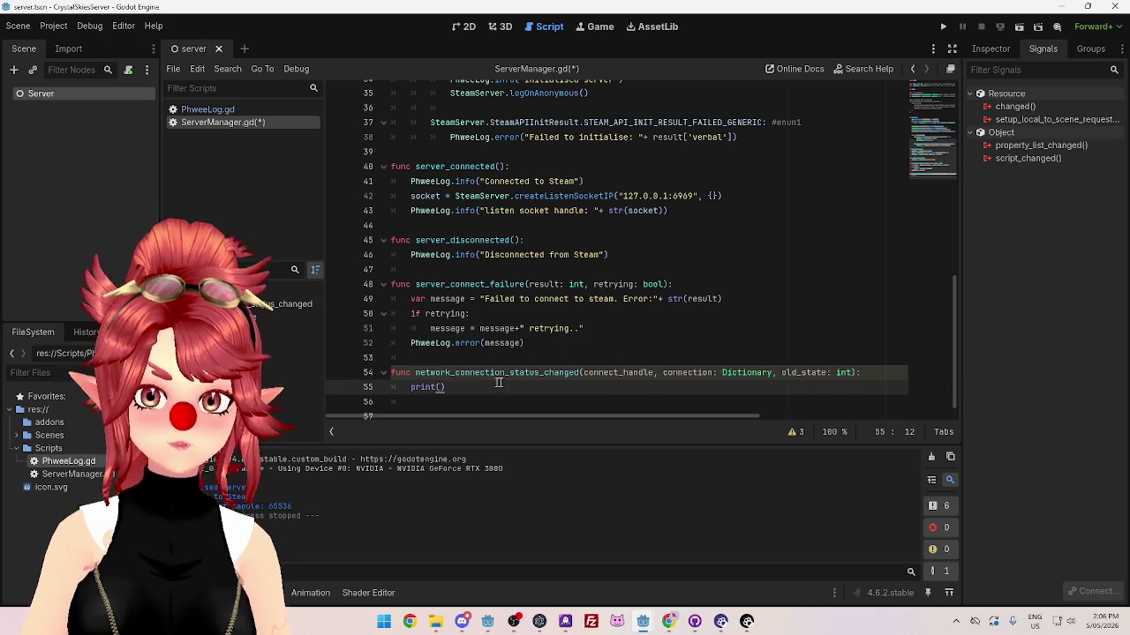
Step: Print connect_handle with a label and duplicate that print statement twice
{"action": "double_click", "coordinate": [644, 372]}
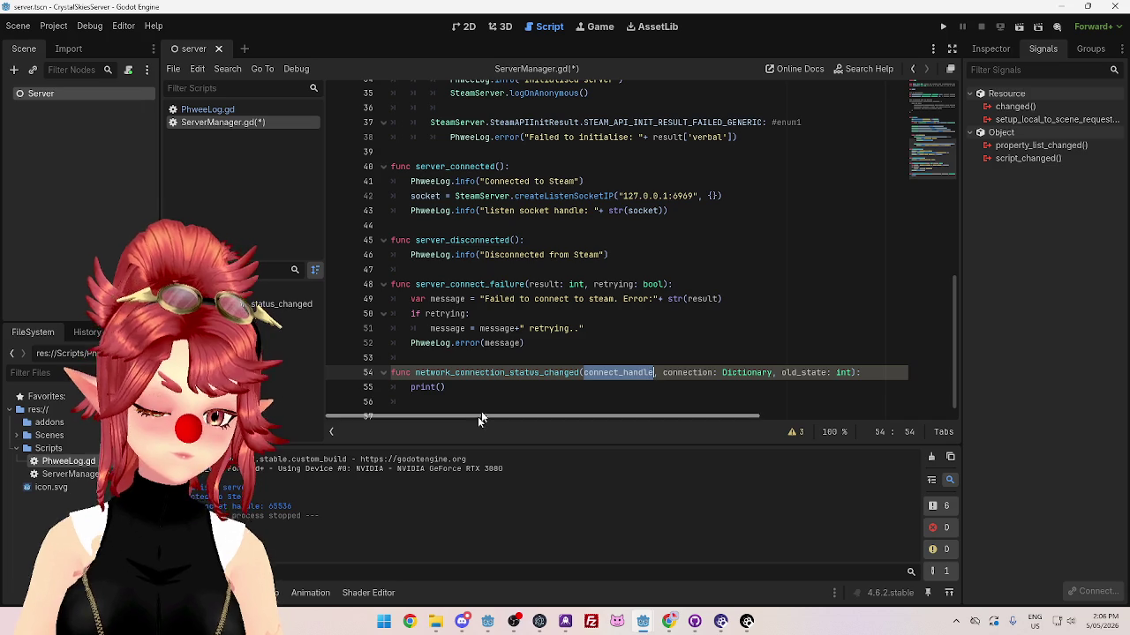
{"action": "left_click", "coordinate": [443, 389]}
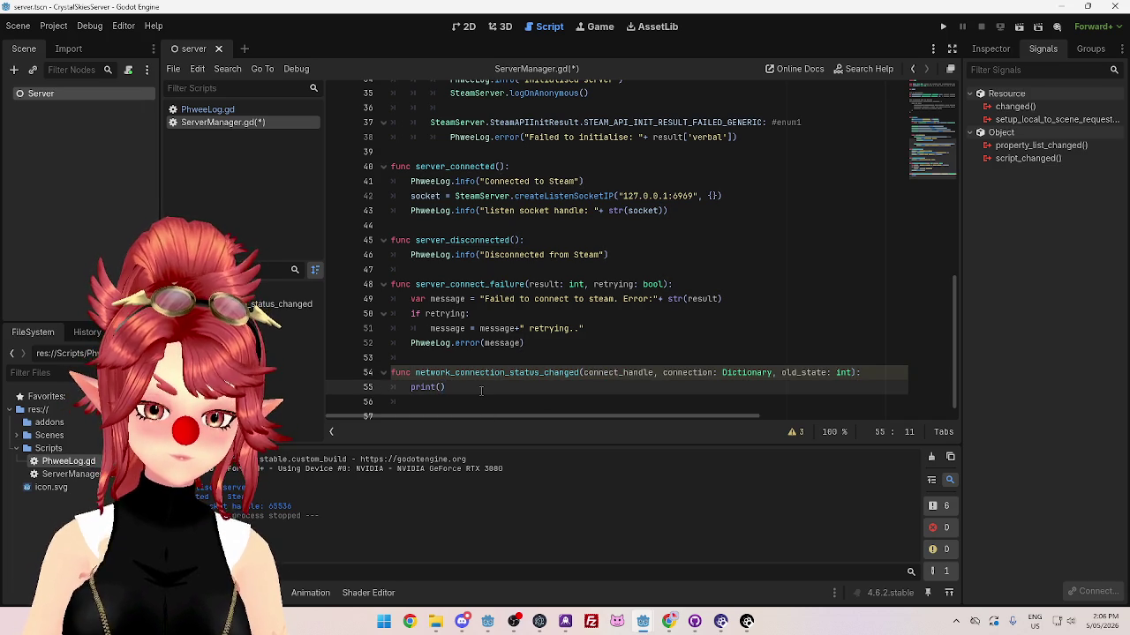
{"action": "type", "text": "\""}
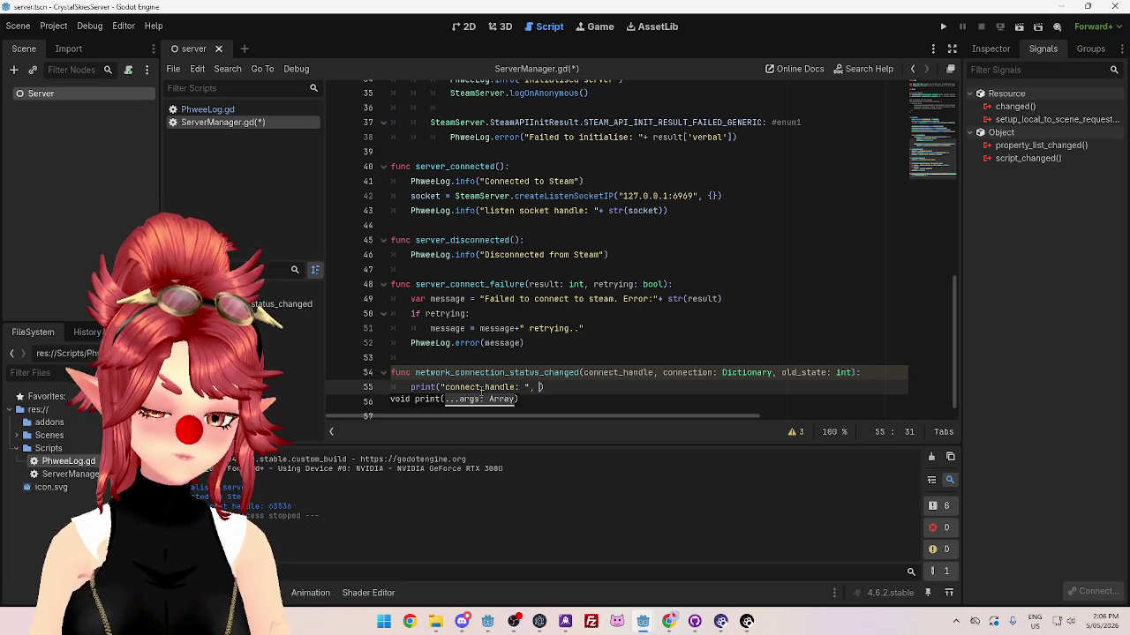
{"action": "type", "text": "connect_handle"}
{"action": "key", "text": "Return"}
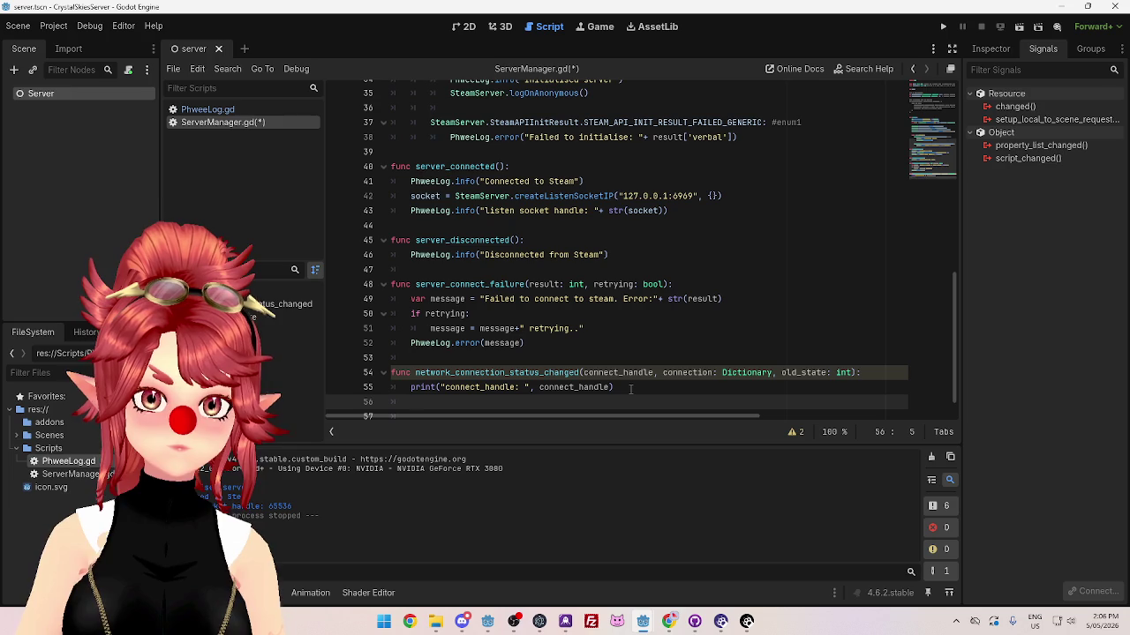
{"action": "type", "text": "pr"}
{"action": "key", "text": "BackSpace"}
{"action": "key", "text": "BackSpace"}
{"action": "left_click_drag", "start_coordinate": [618, 387], "coordinate": [409, 387]}
{"action": "key", "text": "ctrl+c"}
{"action": "left_click", "coordinate": [446, 399]}
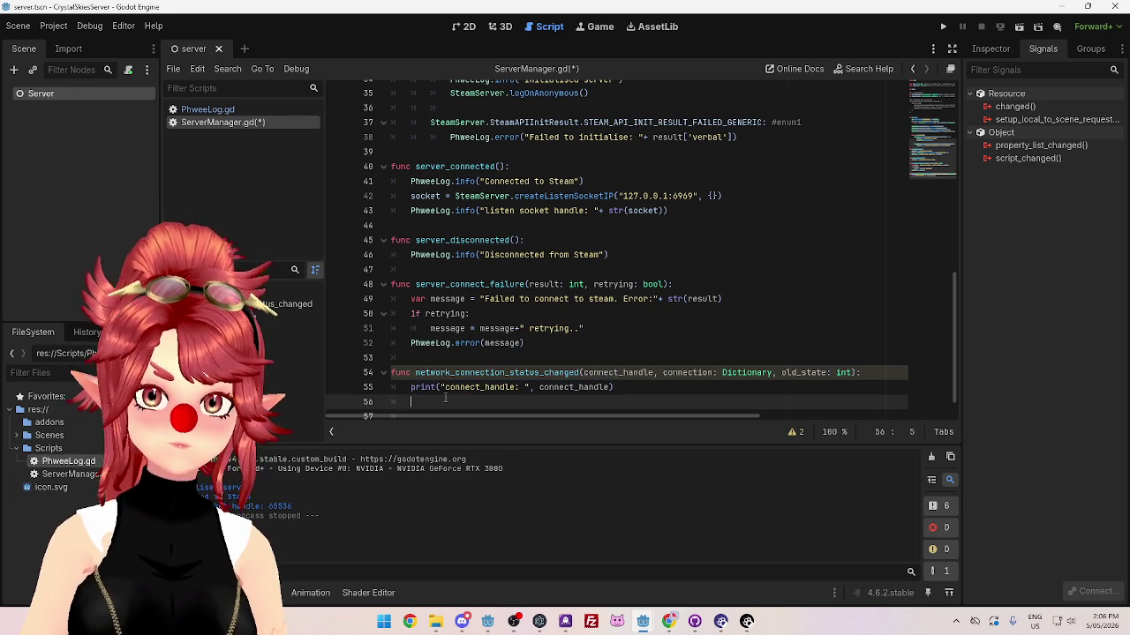
{"action": "key", "text": "Return"}
{"action": "key", "text": "ctrl+v"}
Step: Change the two copies to print connection and old_state
{"action": "double_click", "coordinate": [663, 358]}
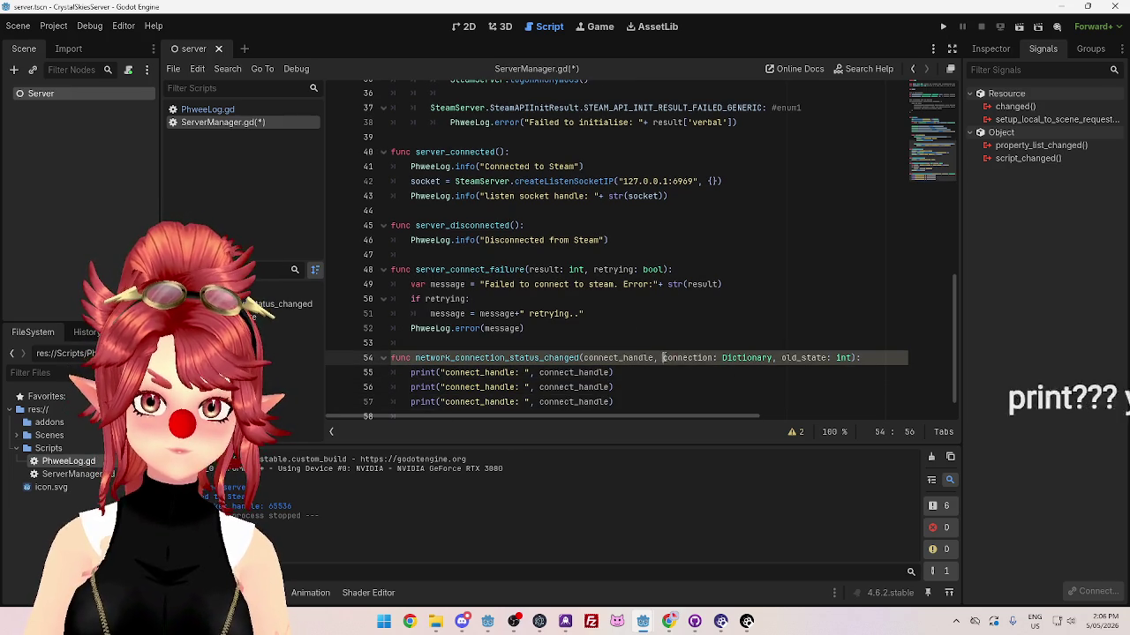
{"action": "key", "text": "ctrl+c"}
{"action": "left_click_drag", "start_coordinate": [445, 387], "coordinate": [518, 387]}
{"action": "key", "text": "ctrl+v"}
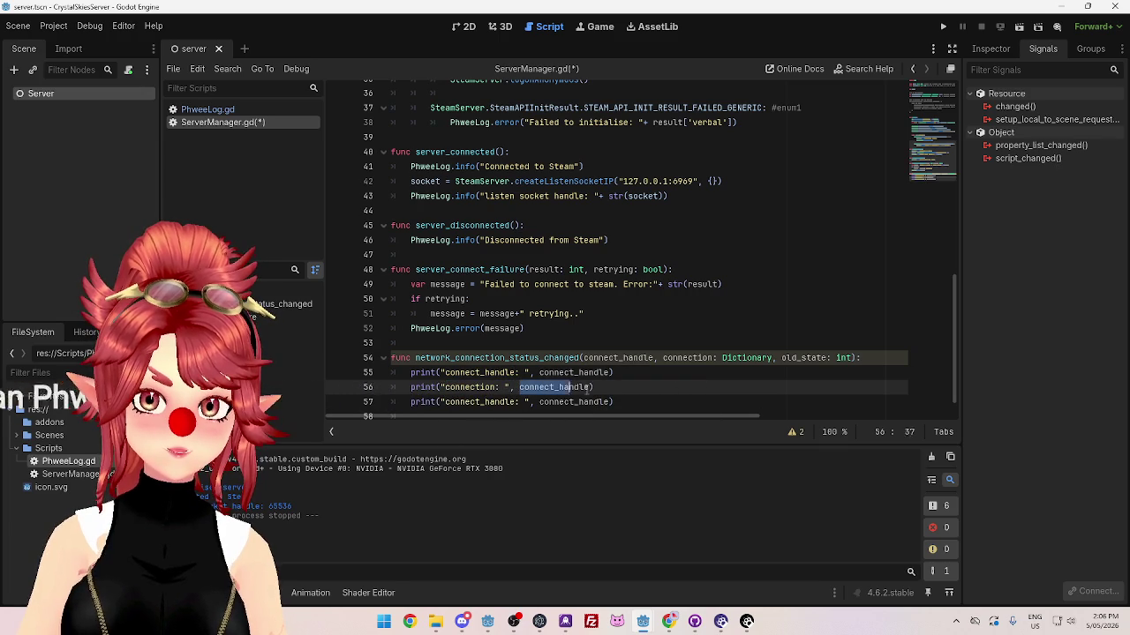
{"action": "key", "text": "ctrl+v"}
{"action": "left_click", "coordinate": [781, 357]}
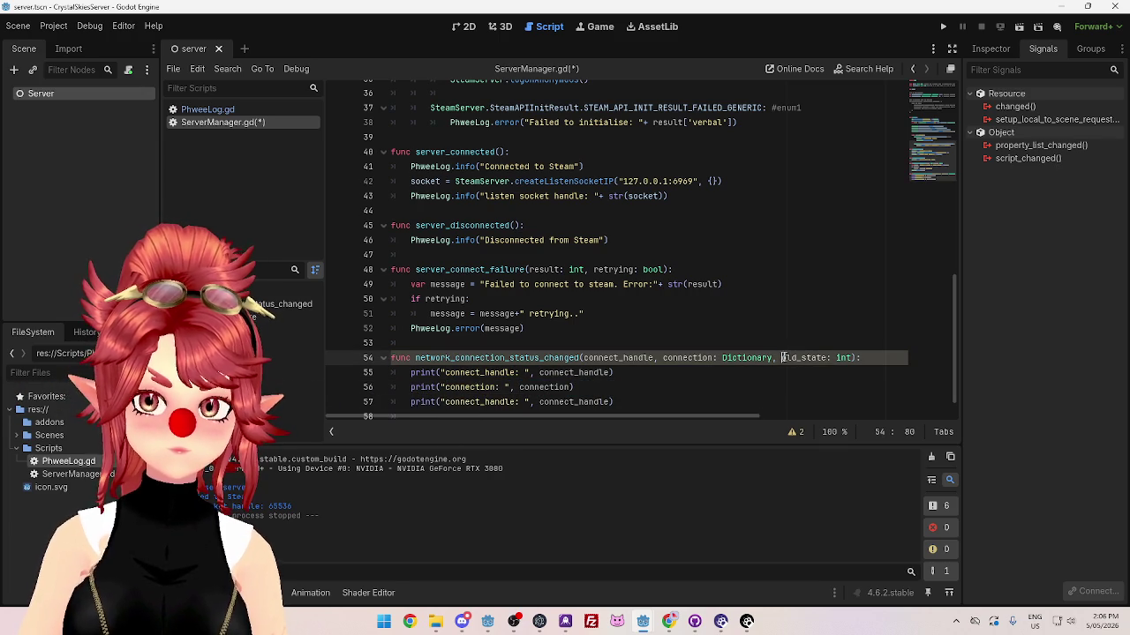
{"action": "left_click_drag", "start_coordinate": [445, 401], "coordinate": [518, 401]}
{"action": "key", "text": "ctrl+v"}
{"action": "key", "text": "ctrl+v"}
{"action": "left_click", "coordinate": [658, 388]}
{"action": "scroll", "coordinate": [633, 317], "scroll_direction": "down", "scroll_amount": 1}
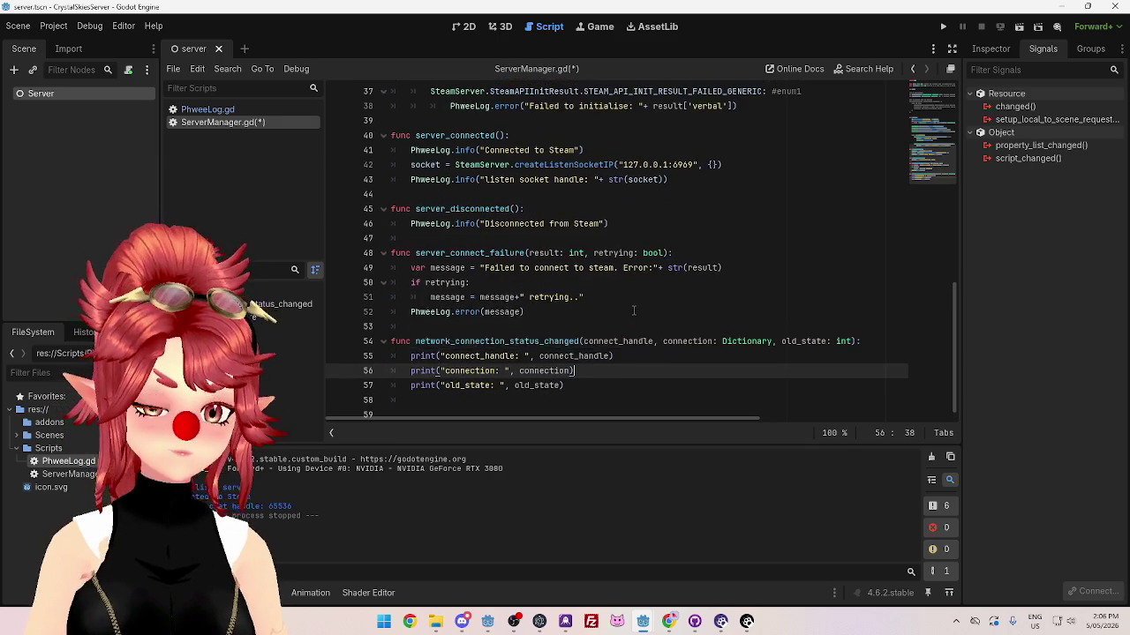
{"action": "scroll", "coordinate": [627, 282], "scroll_direction": "down", "scroll_amount": 1}
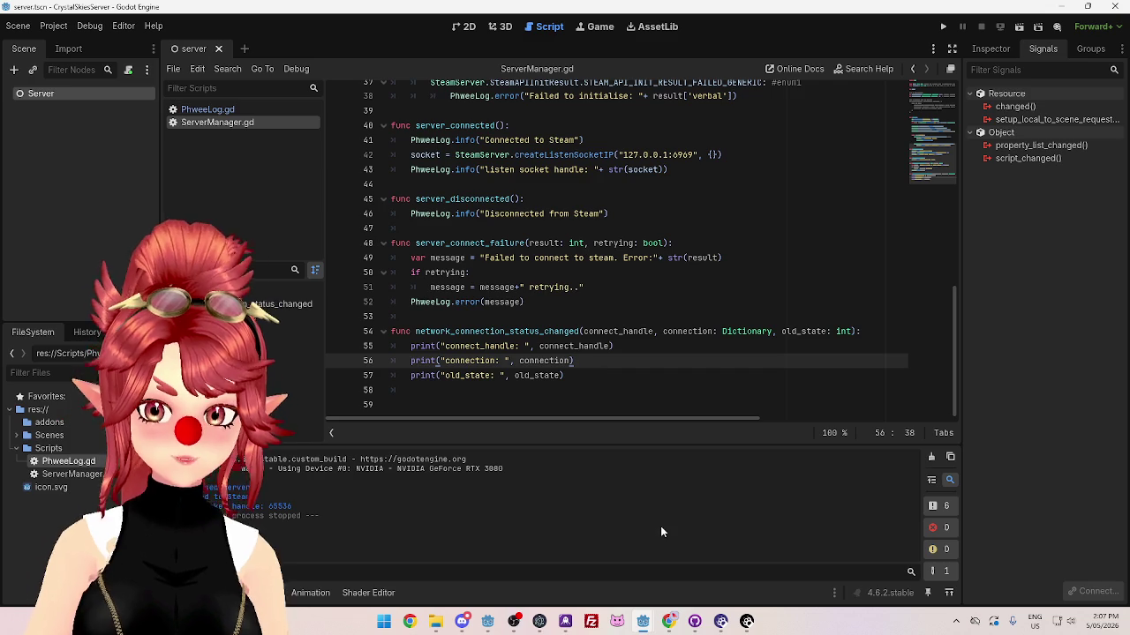
Step: Copy {"data": "hello"} into the connectByIPAddress options on line 48 and save ClientManager.gd
{"action": "mouse_move", "coordinate": [643, 621]}
{"action": "mouse_move", "coordinate": [684, 572]}
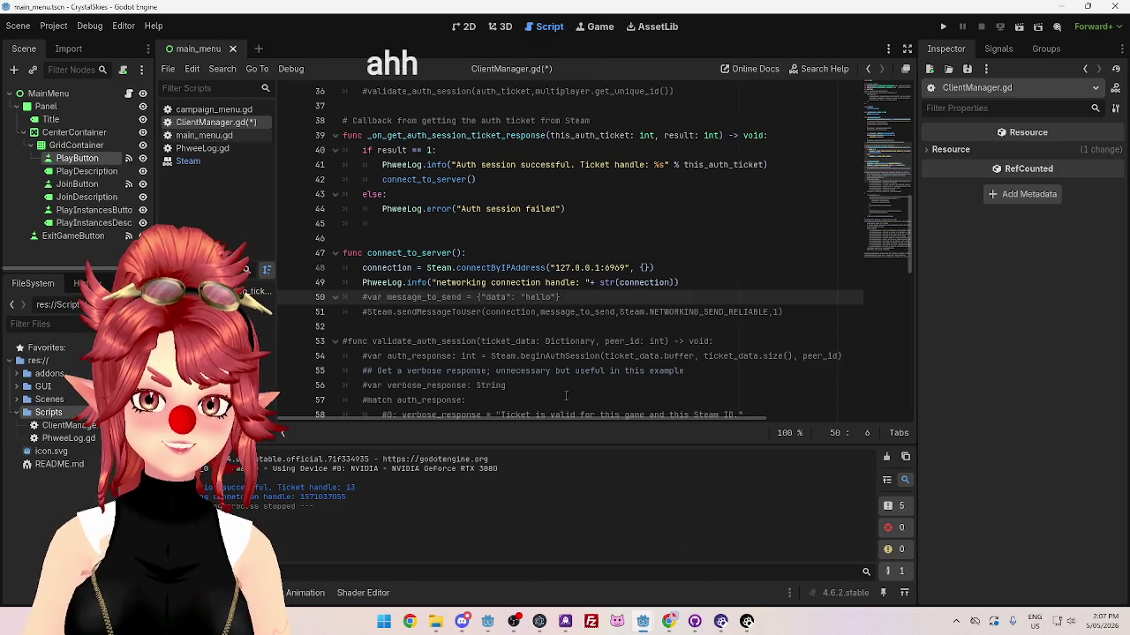
{"action": "left_click_drag", "start_coordinate": [560, 296], "coordinate": [477, 296]}
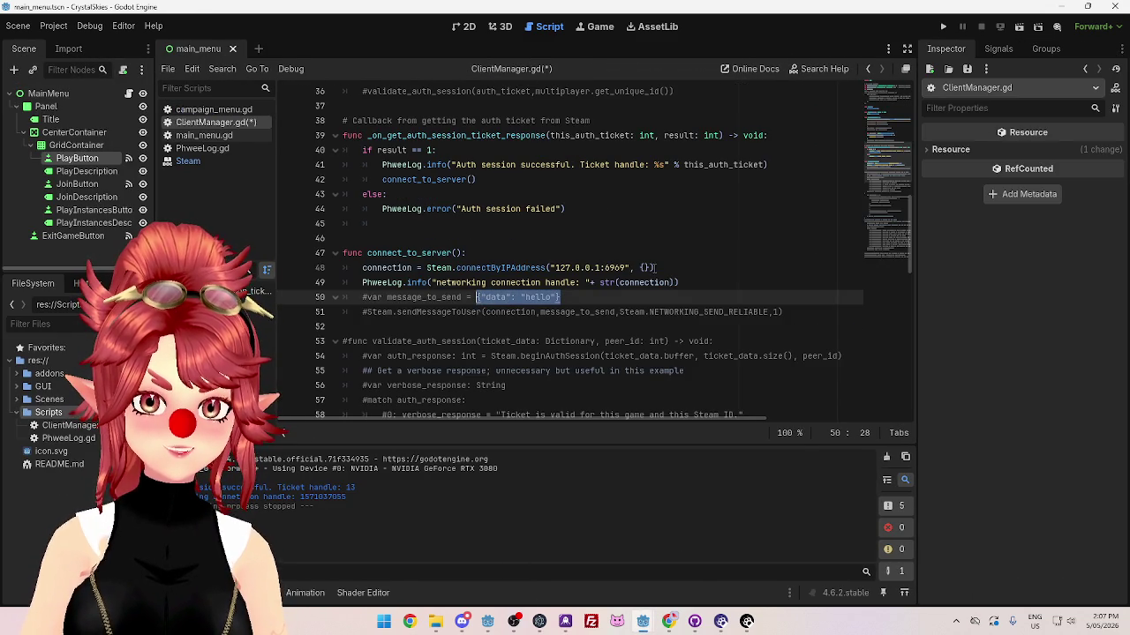
{"action": "key", "text": "ctrl+c"}
{"action": "left_click_drag", "start_coordinate": [654, 267], "coordinate": [641, 268]}
{"action": "key", "text": "ctrl+v"}
{"action": "left_click", "coordinate": [591, 312]}
{"action": "key", "text": "ctrl+s"}
Step: Run the server project with F5
{"action": "mouse_move", "coordinate": [645, 623]}
{"action": "left_click", "coordinate": [578, 554]}
{"action": "key", "text": "F5"}
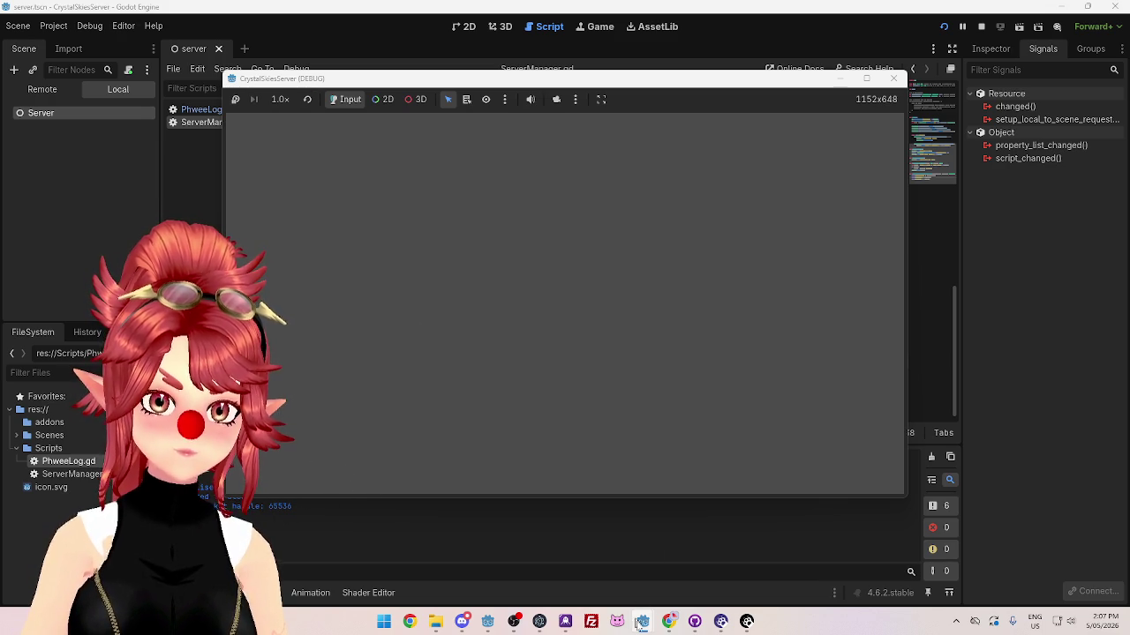
Step: Run the client's Crystal Skies main menu with F5, then stop it
{"action": "mouse_move", "coordinate": [641, 622]}
{"action": "left_click", "coordinate": [651, 565]}
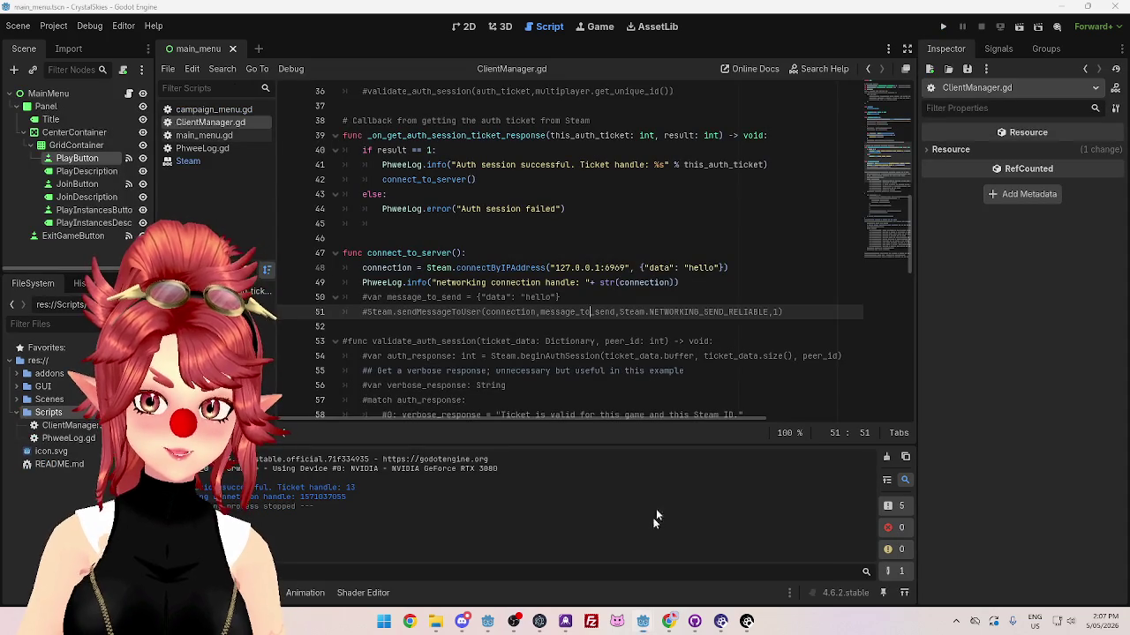
{"action": "key", "text": "F5"}
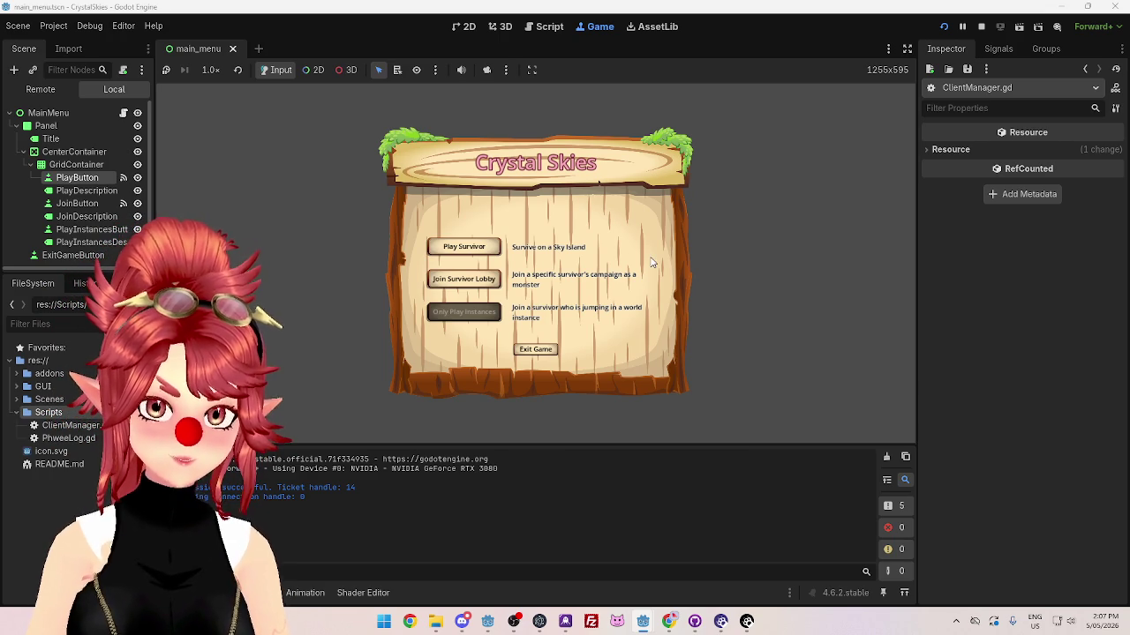
{"action": "left_click", "coordinate": [981, 26]}
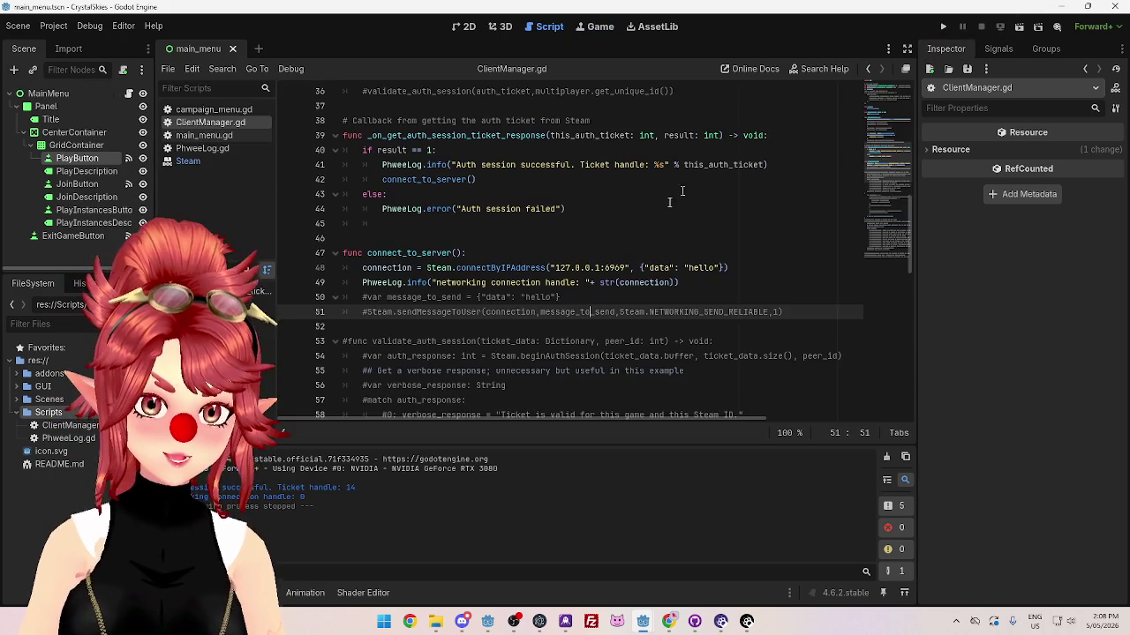
Step: Delete the "data": "hello" entry so line 48's connection options are {}
{"action": "left_click_drag", "start_coordinate": [720, 268], "coordinate": [646, 267]}
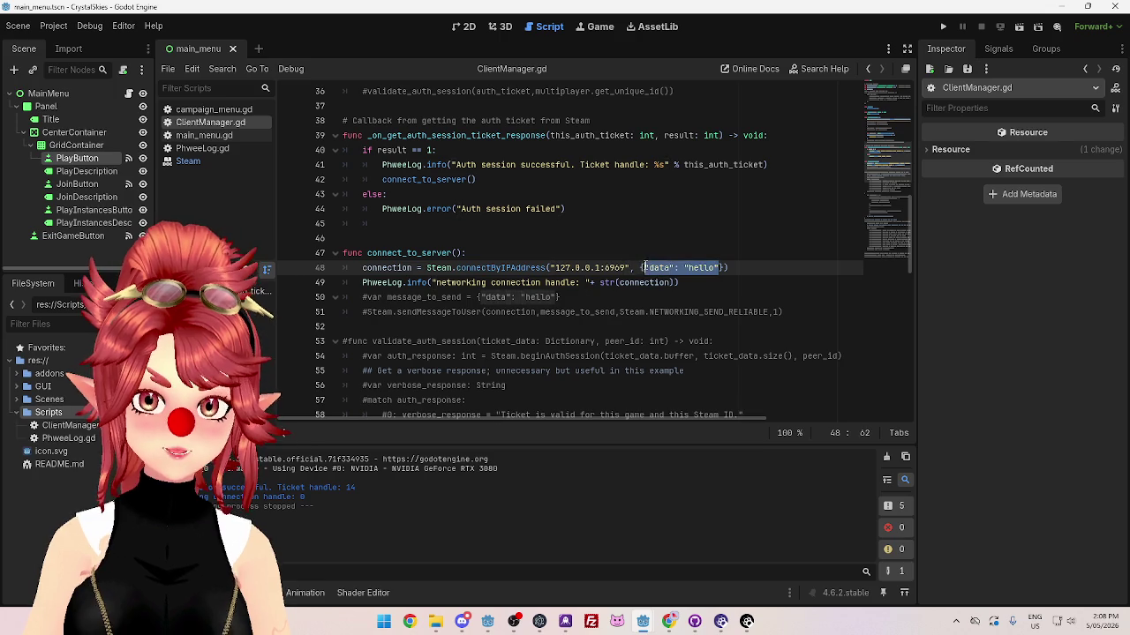
{"action": "left_click", "coordinate": [686, 231], "text": "shift"}
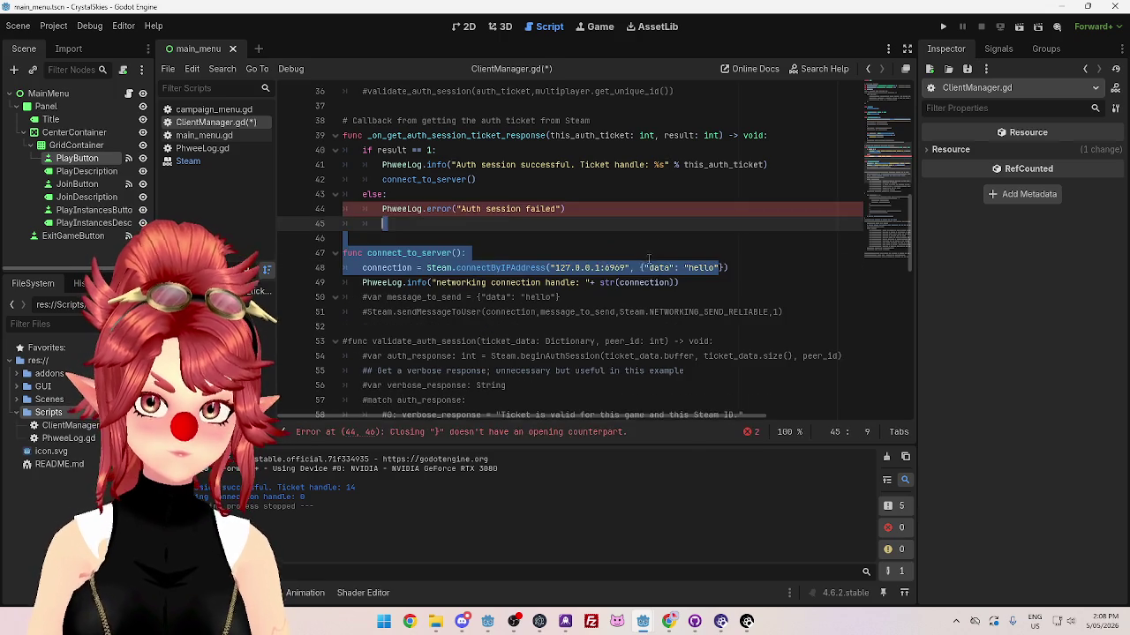
{"action": "left_click", "coordinate": [678, 256]}
{"action": "left_click_drag", "start_coordinate": [645, 267], "coordinate": [719, 267]}
{"action": "key", "text": "BackSpace"}
{"action": "left_click", "coordinate": [662, 297]}
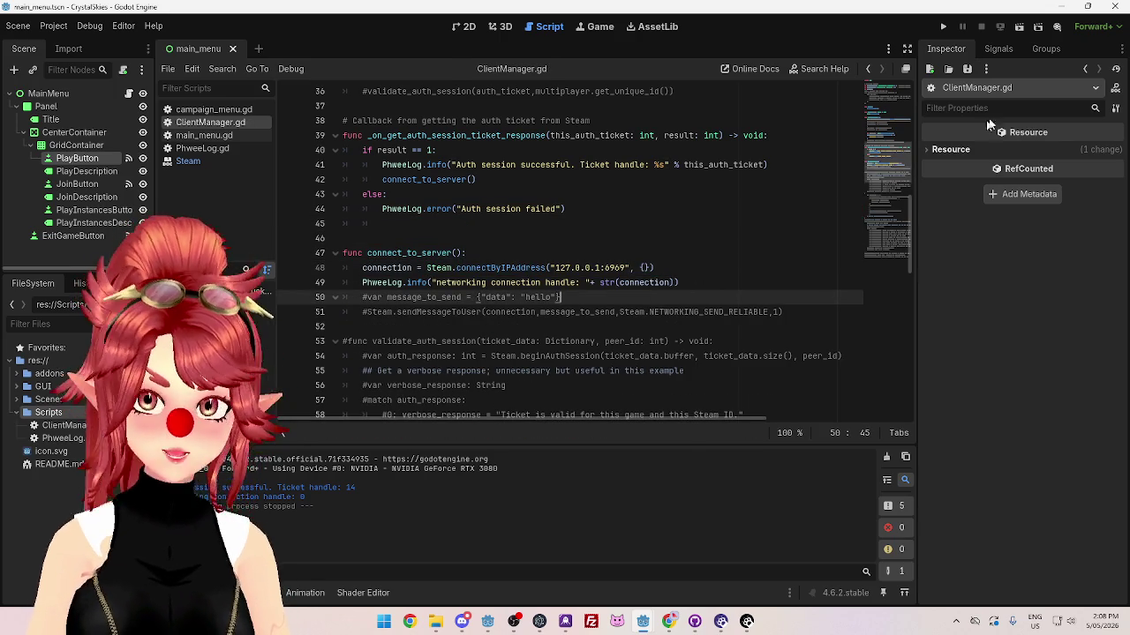
Step: Rerun the client and switch to the server window to read its printed output
{"action": "left_click", "coordinate": [944, 28]}
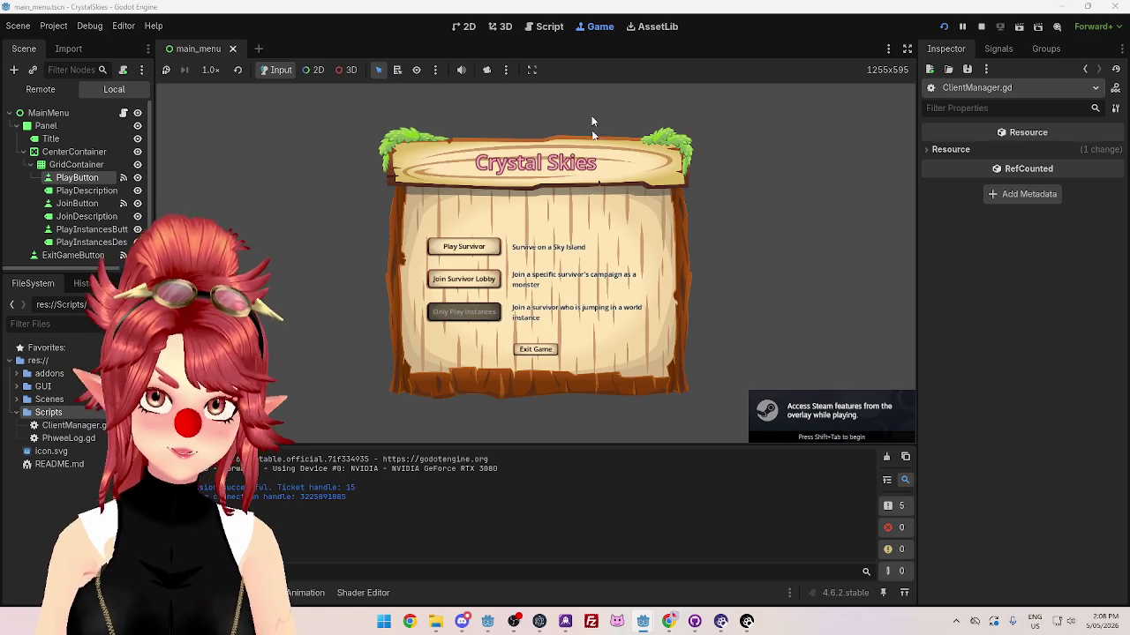
{"action": "mouse_move", "coordinate": [643, 622]}
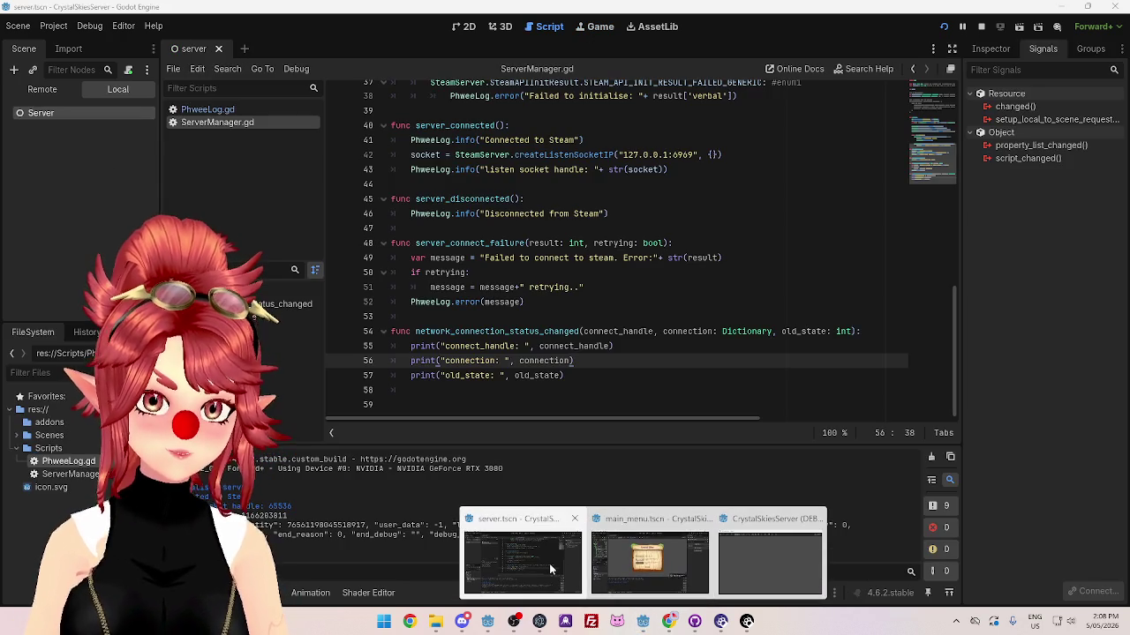
{"action": "left_click", "coordinate": [549, 563]}
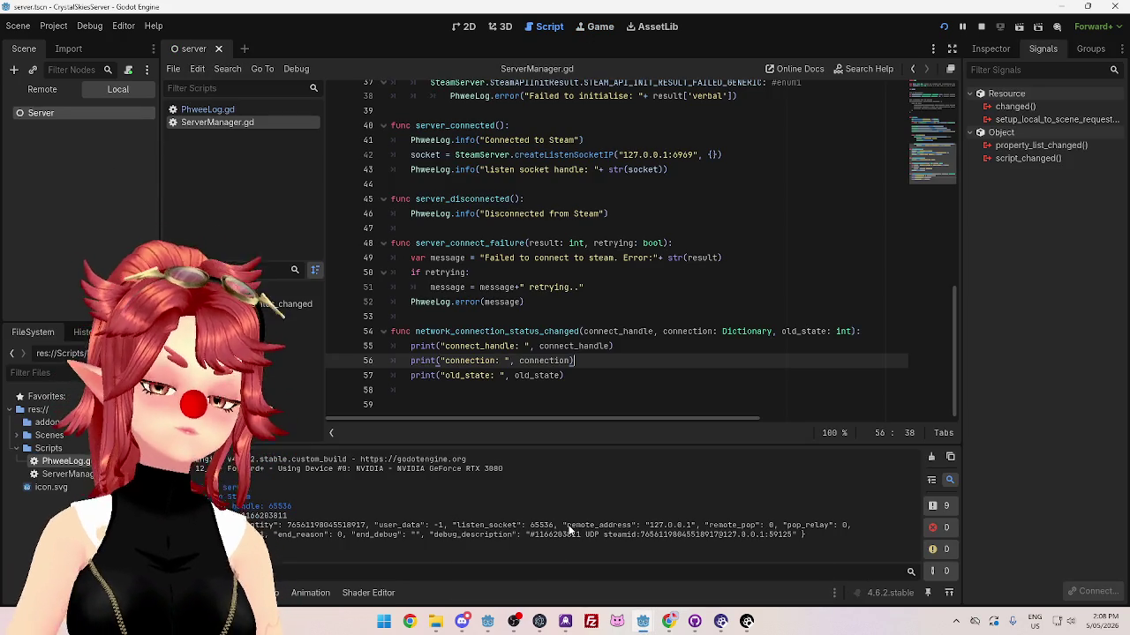
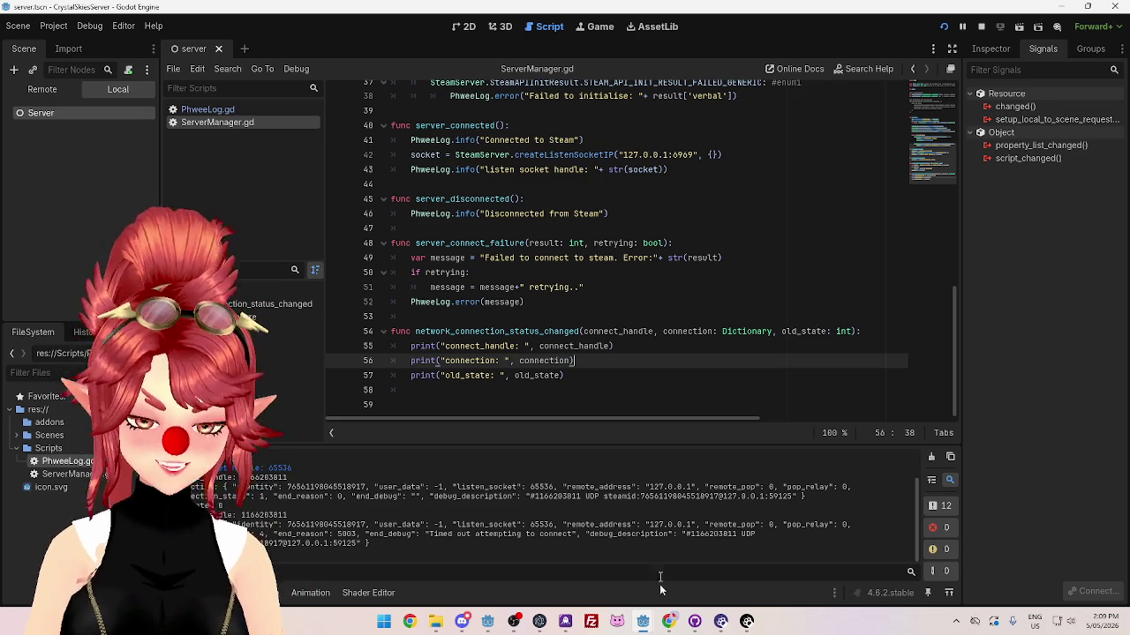
Step: Go to the main_menu Godot window, then to the GodotSteam docs for network_connection_status_changed
{"action": "mouse_move", "coordinate": [642, 621]}
{"action": "mouse_move", "coordinate": [622, 532]}
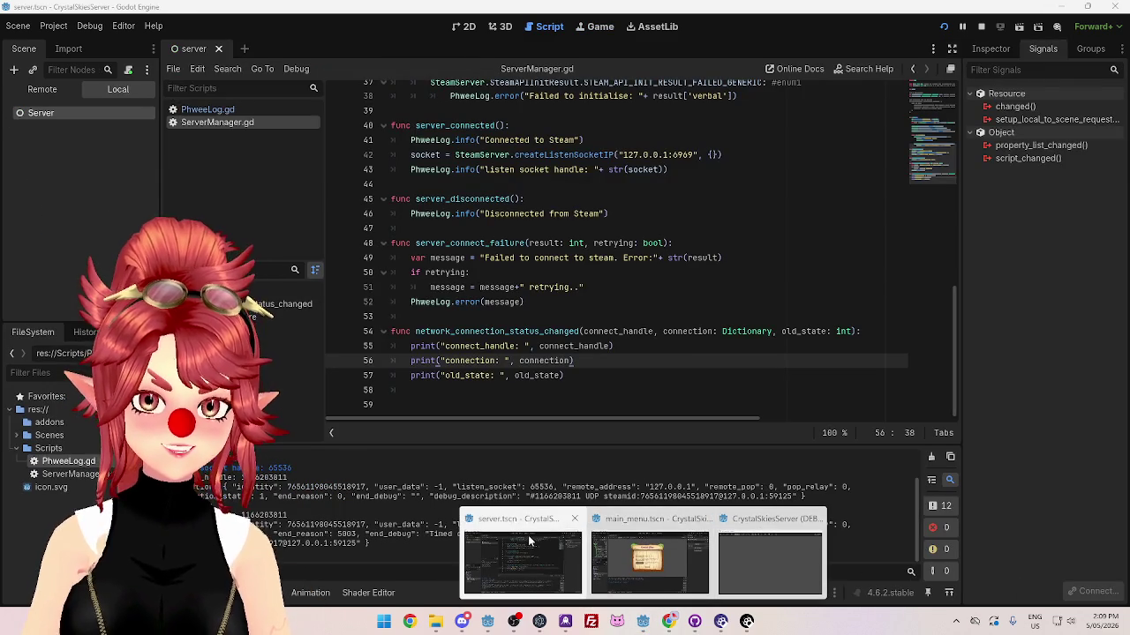
{"action": "left_click", "coordinate": [650, 526]}
{"action": "left_click", "coordinate": [669, 621]}
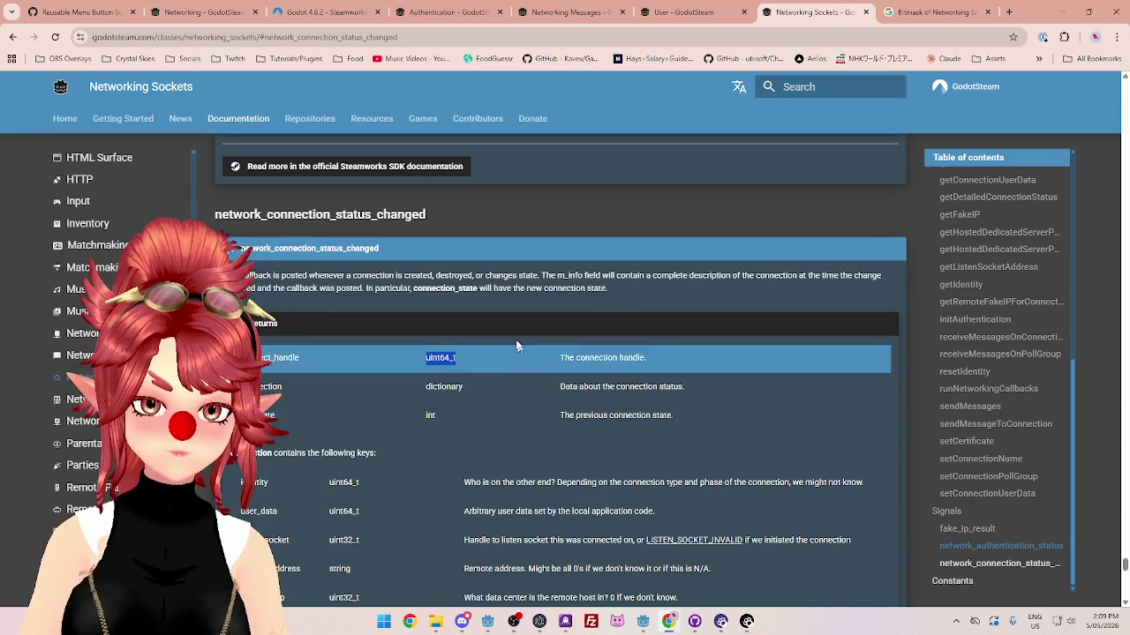
Step: Clear the docs text selection and switch to the server project's editor window
{"action": "left_click", "coordinate": [491, 361]}
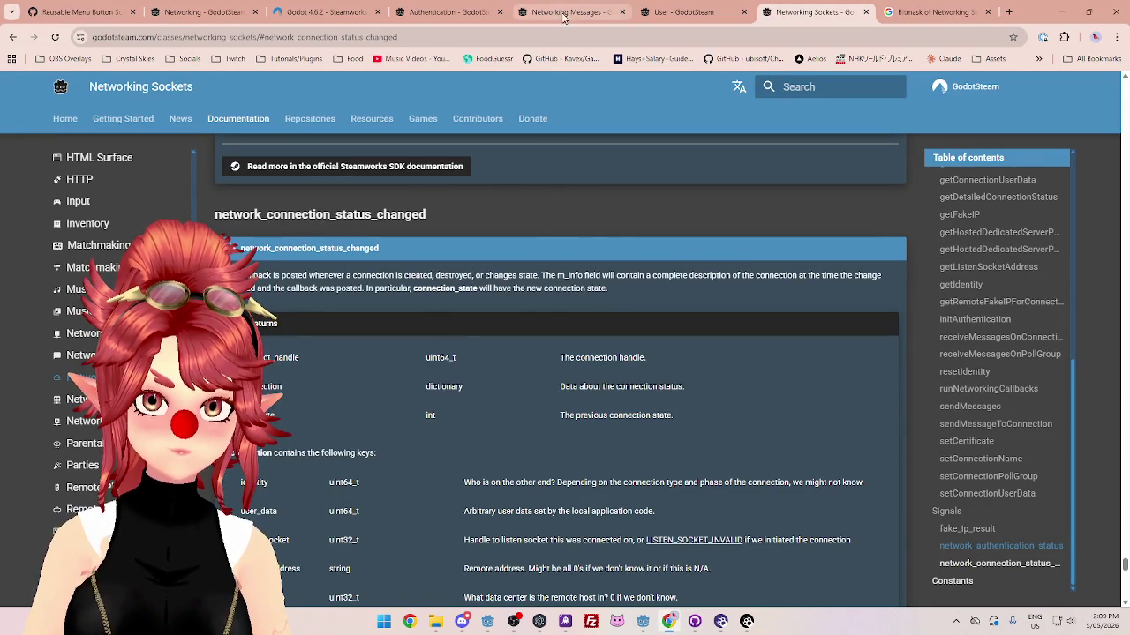
{"action": "mouse_move", "coordinate": [644, 623]}
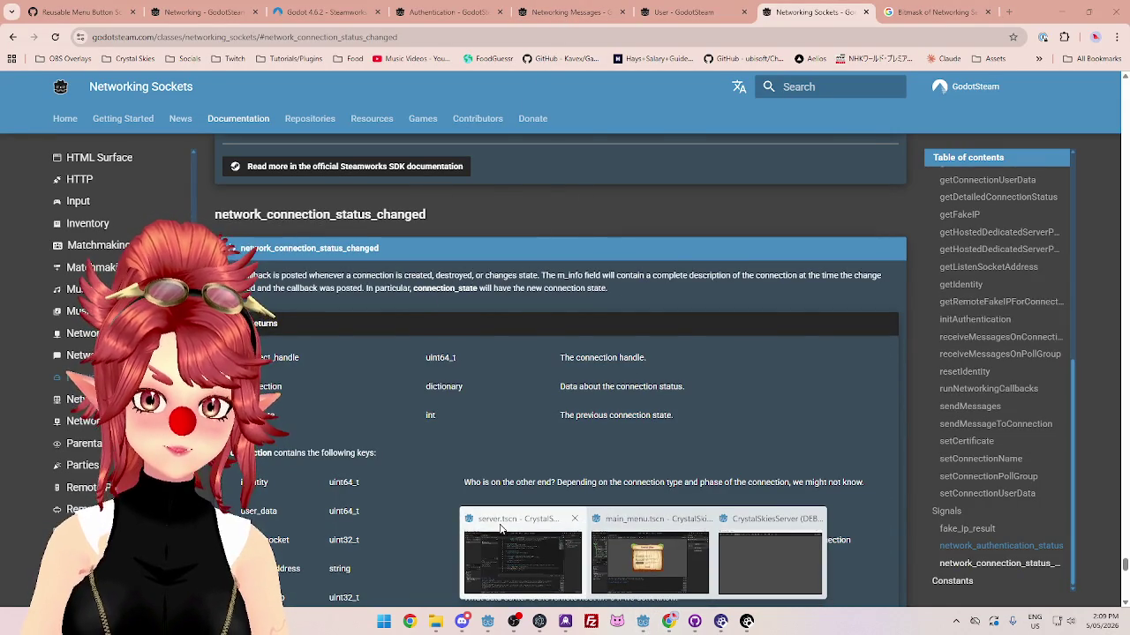
{"action": "left_click", "coordinate": [517, 526]}
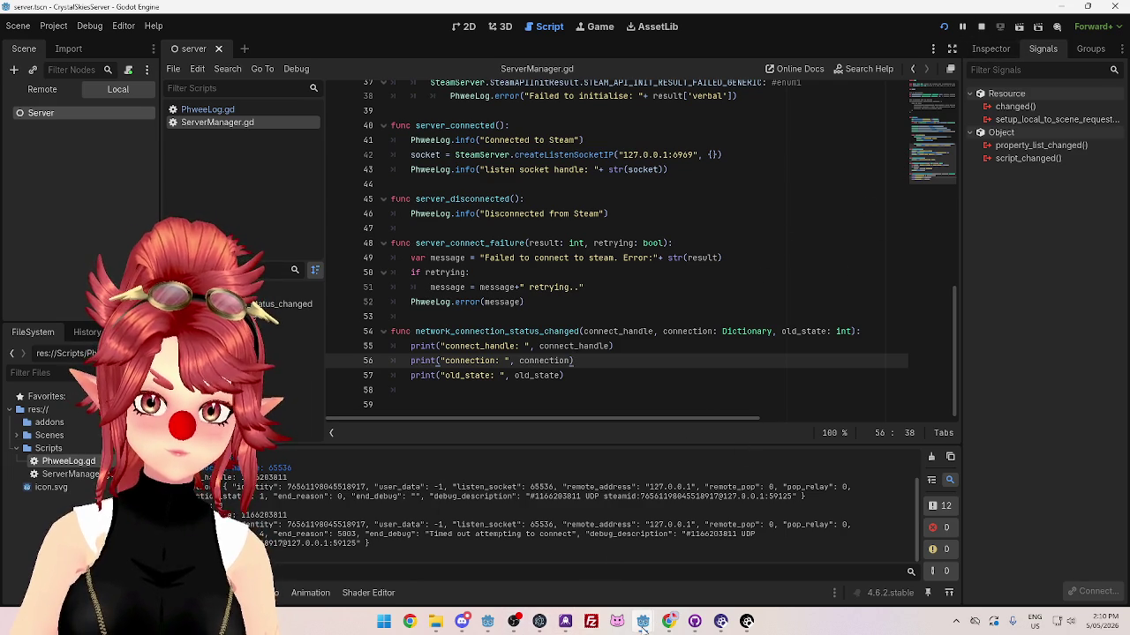
Step: In the main_menu client window, stop the running game and show ClientManager.gd
{"action": "mouse_move", "coordinate": [643, 628]}
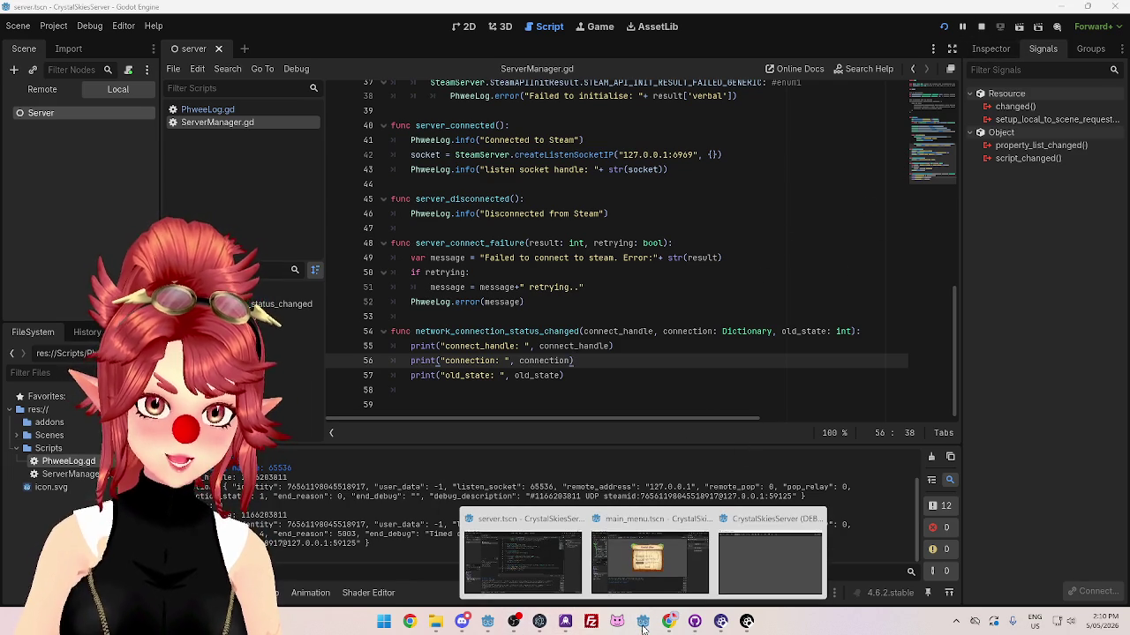
{"action": "left_click", "coordinate": [629, 540]}
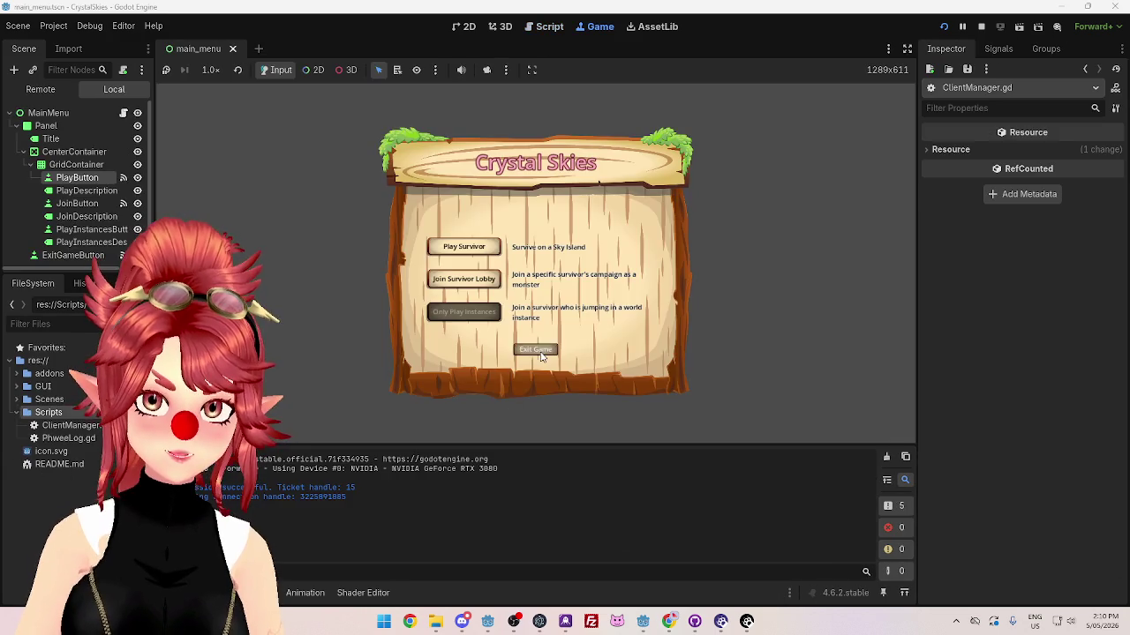
{"action": "left_click", "coordinate": [546, 27]}
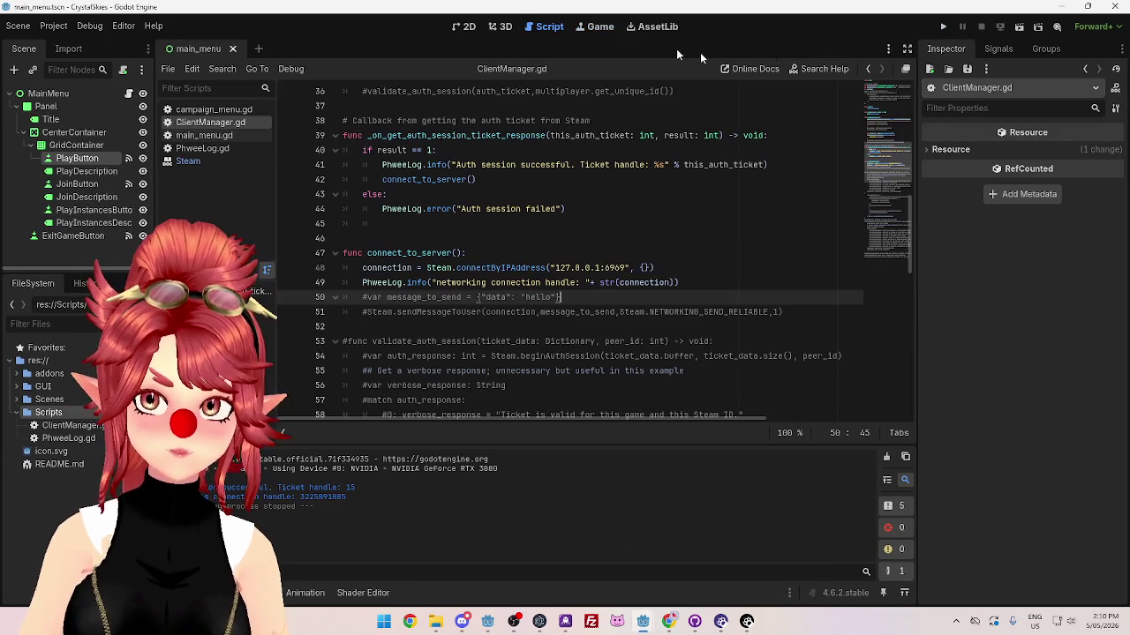
Step: Select connectByIPAddress and its arguments on line 48, then return to the docs
{"action": "double_click", "coordinate": [472, 267]}
{"action": "left_click_drag", "start_coordinate": [653, 268], "coordinate": [528, 269]}
{"action": "double_click", "coordinate": [462, 267]}
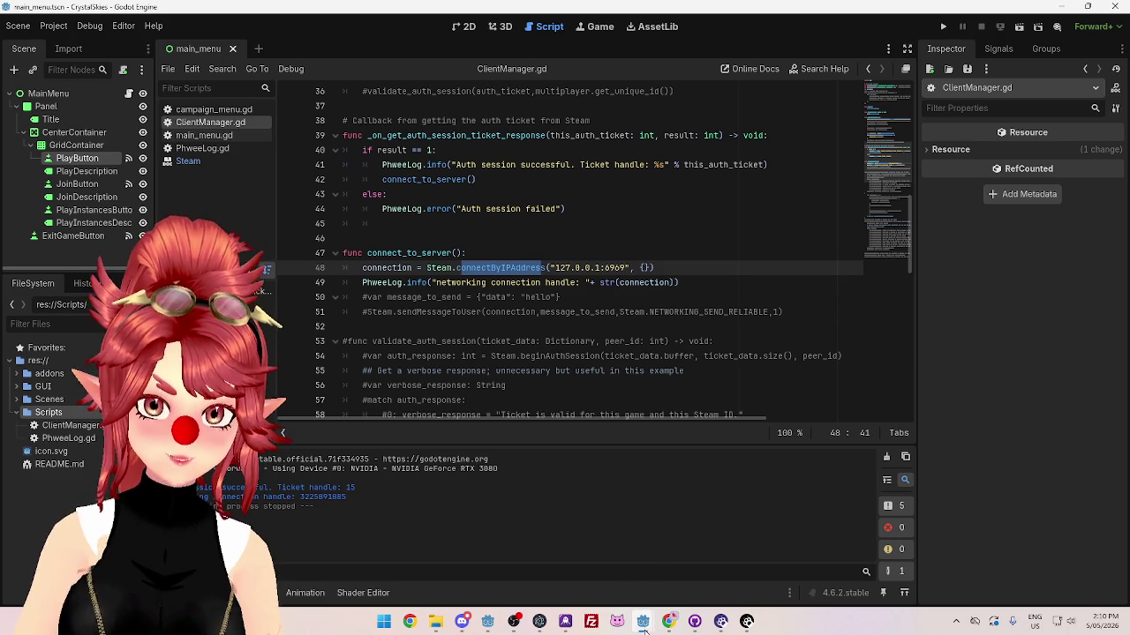
{"action": "left_click", "coordinate": [669, 621]}
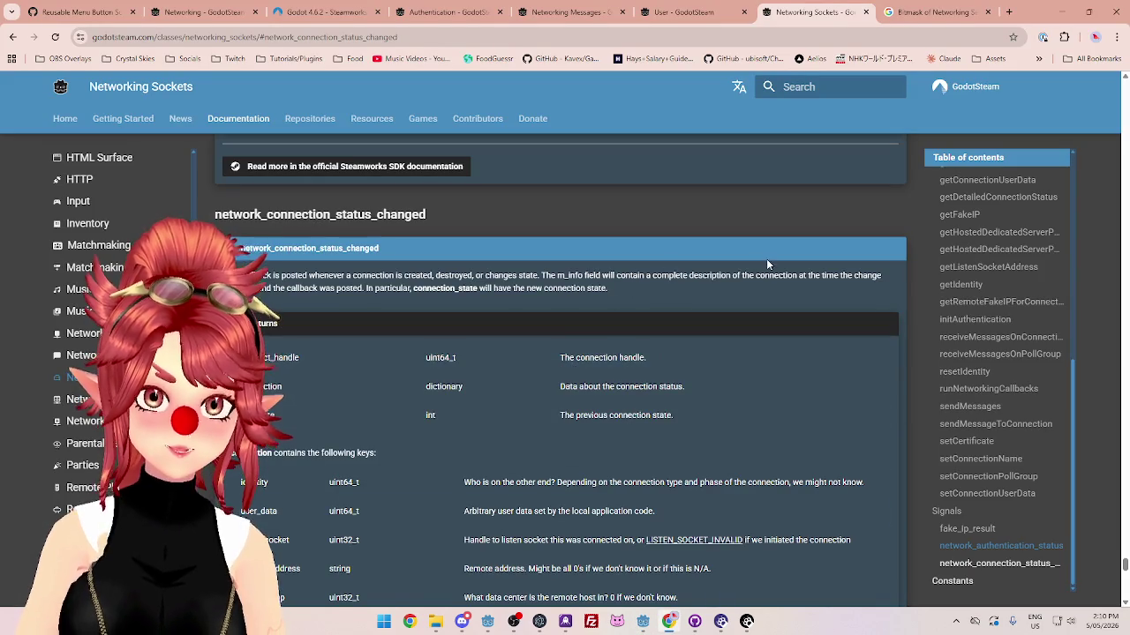
Step: Read connectByIPAddress's config_options sentence and the NETWORKING_CONFIG_RECV_BUFFER_SIZE example key
{"action": "scroll", "coordinate": [980, 397], "scroll_direction": "up", "scroll_amount": 10}
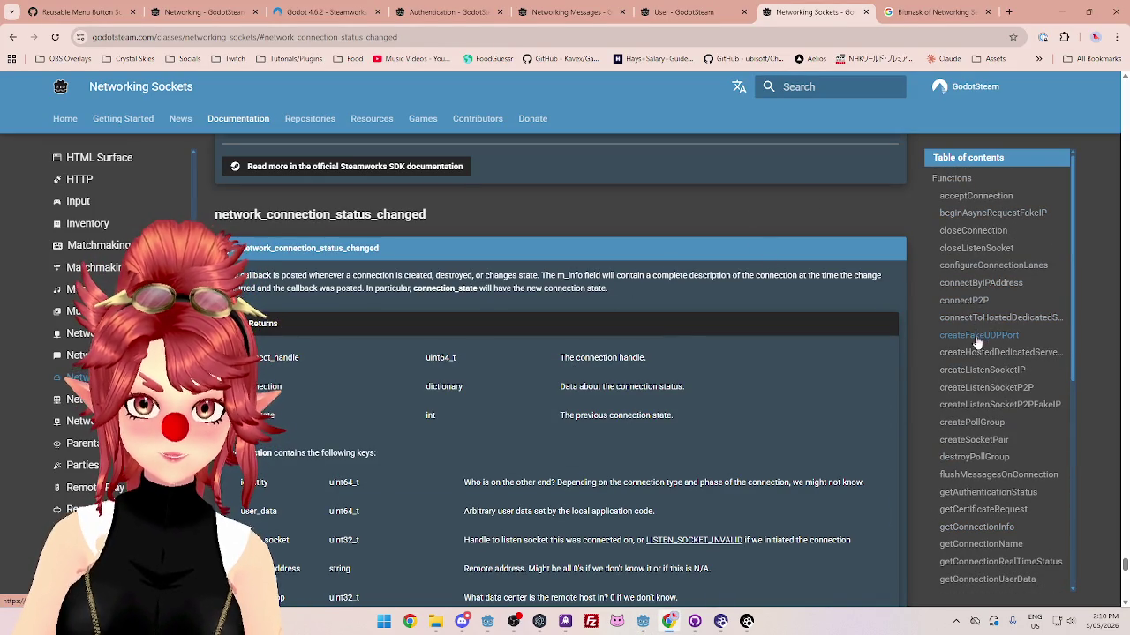
{"action": "left_click", "coordinate": [979, 284]}
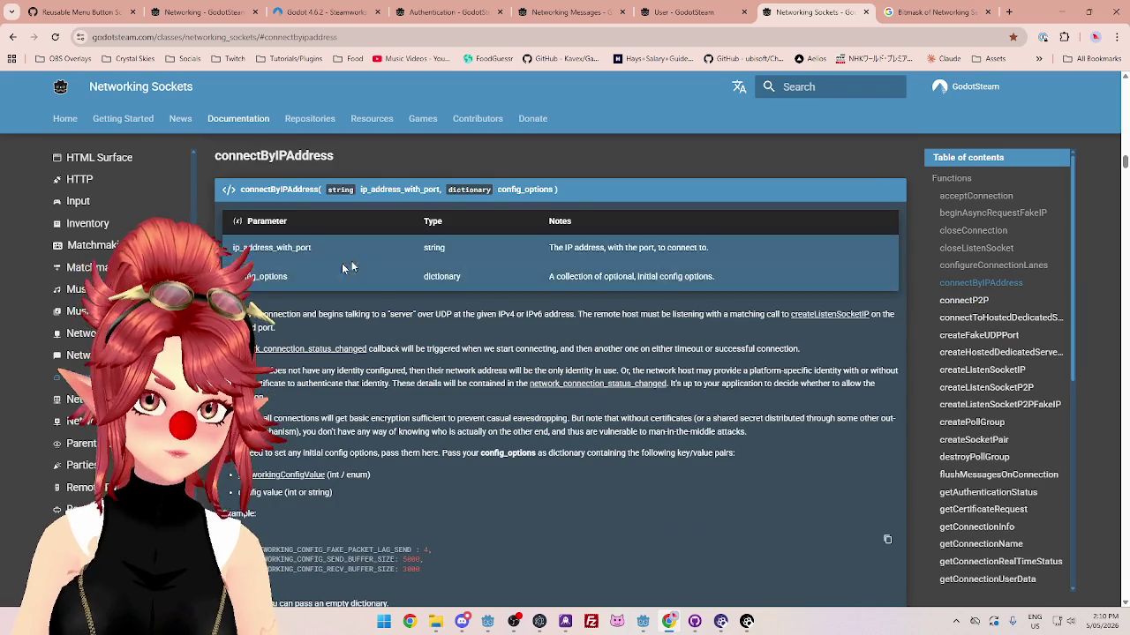
{"action": "left_click_drag", "start_coordinate": [554, 279], "coordinate": [741, 282]}
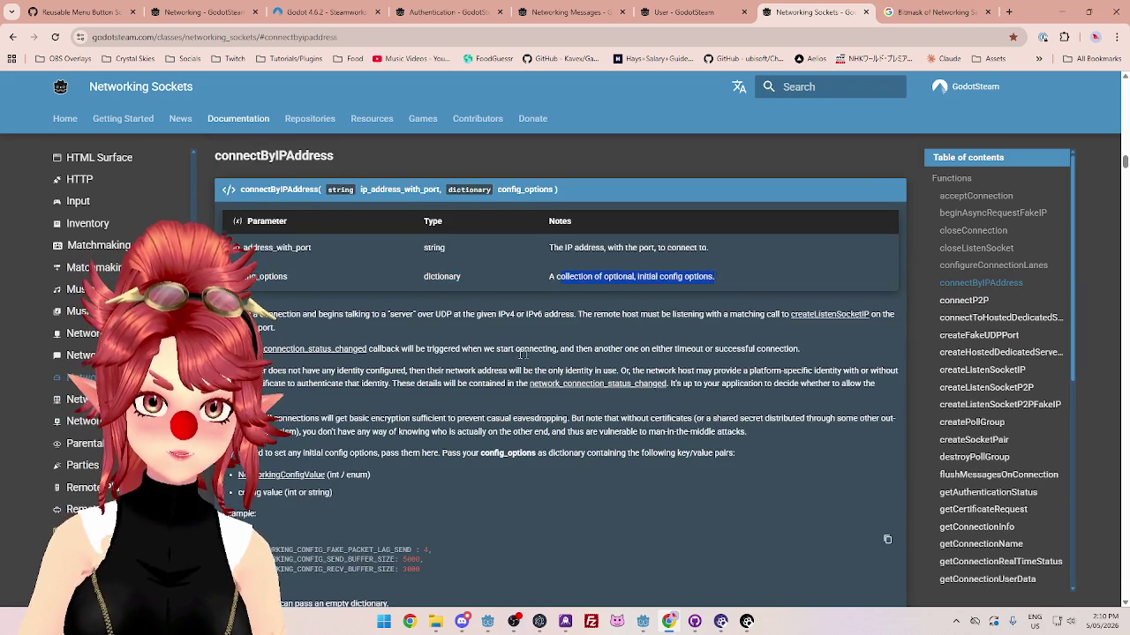
{"action": "scroll", "coordinate": [516, 356], "scroll_direction": "down", "scroll_amount": 2}
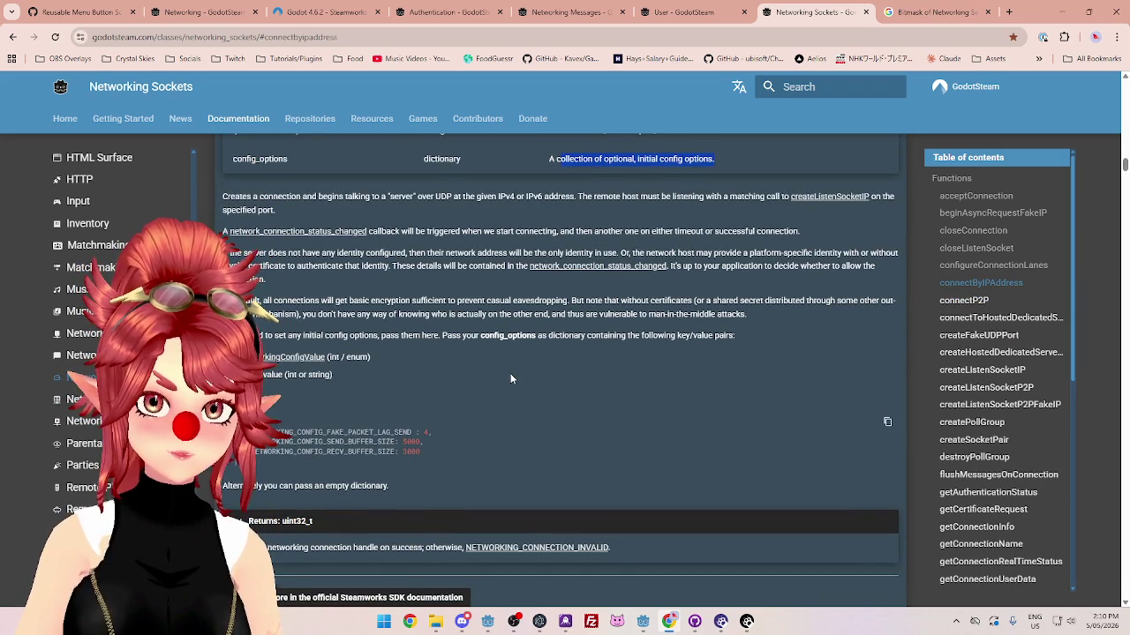
{"action": "left_click", "coordinate": [251, 302]}
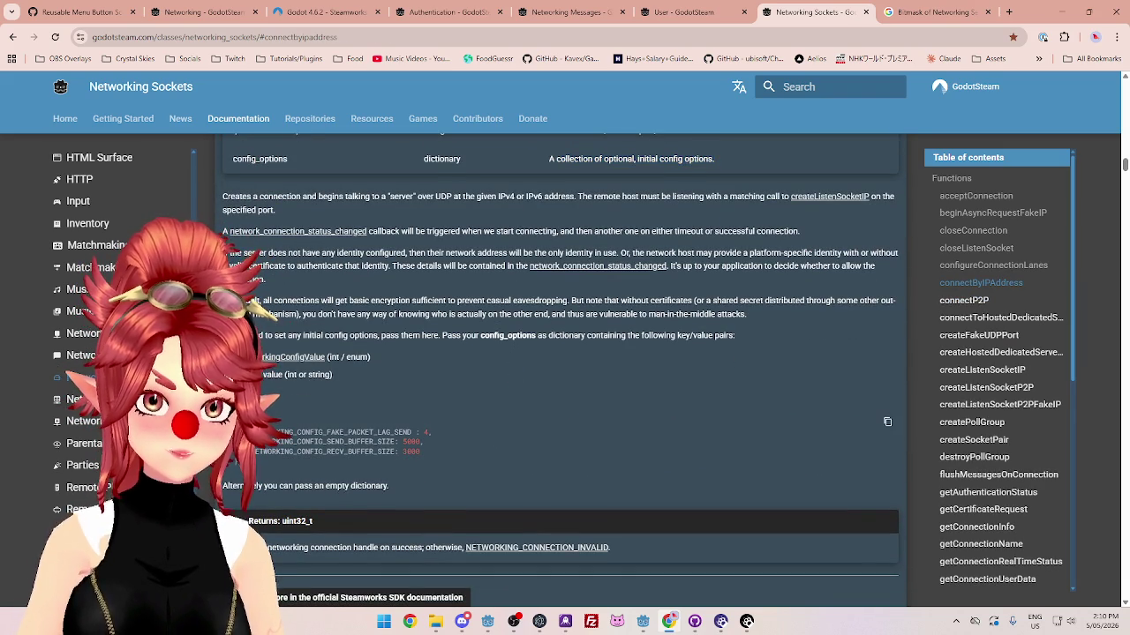
{"action": "left_click_drag", "start_coordinate": [329, 335], "coordinate": [369, 336]}
{"action": "left_click_drag", "start_coordinate": [463, 336], "coordinate": [715, 336]}
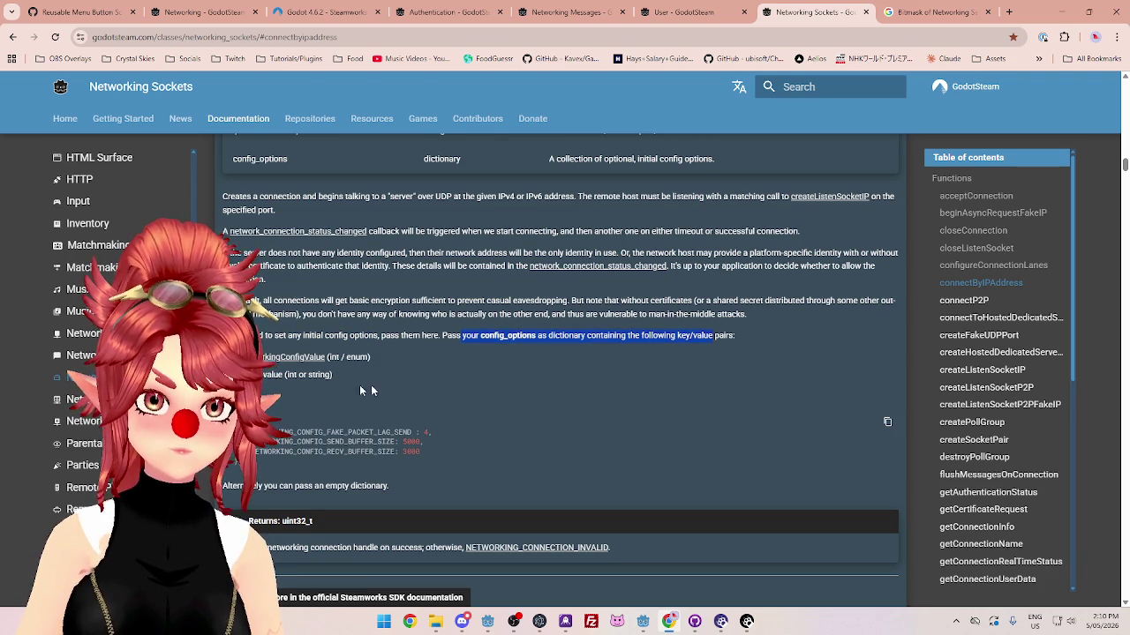
{"action": "left_click_drag", "start_coordinate": [396, 451], "coordinate": [317, 453]}
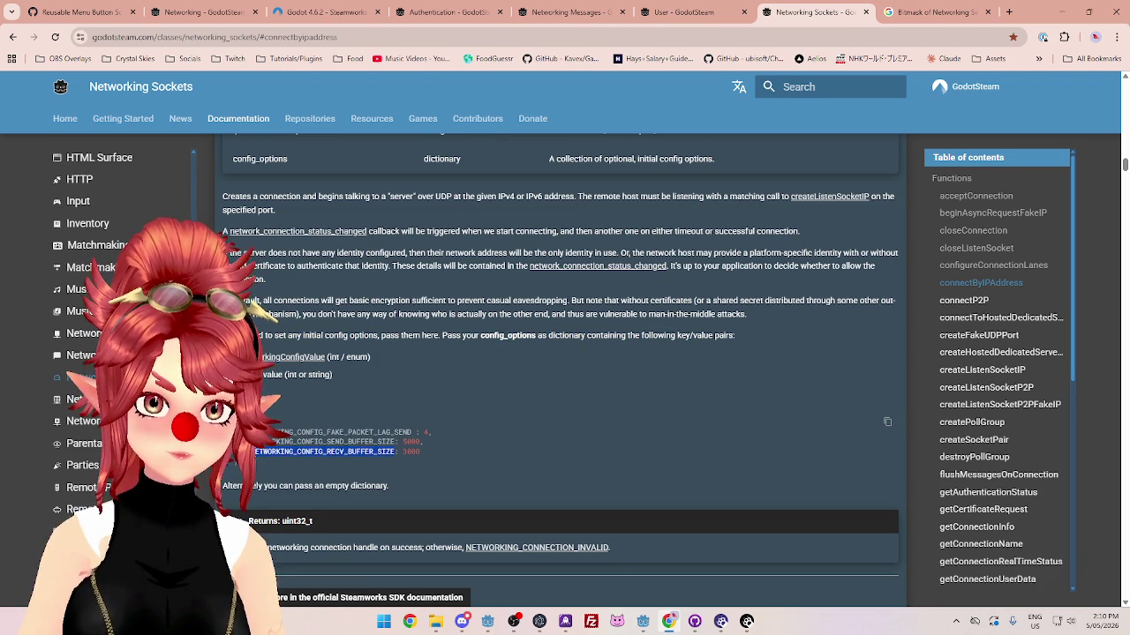
{"action": "left_click", "coordinate": [238, 414]}
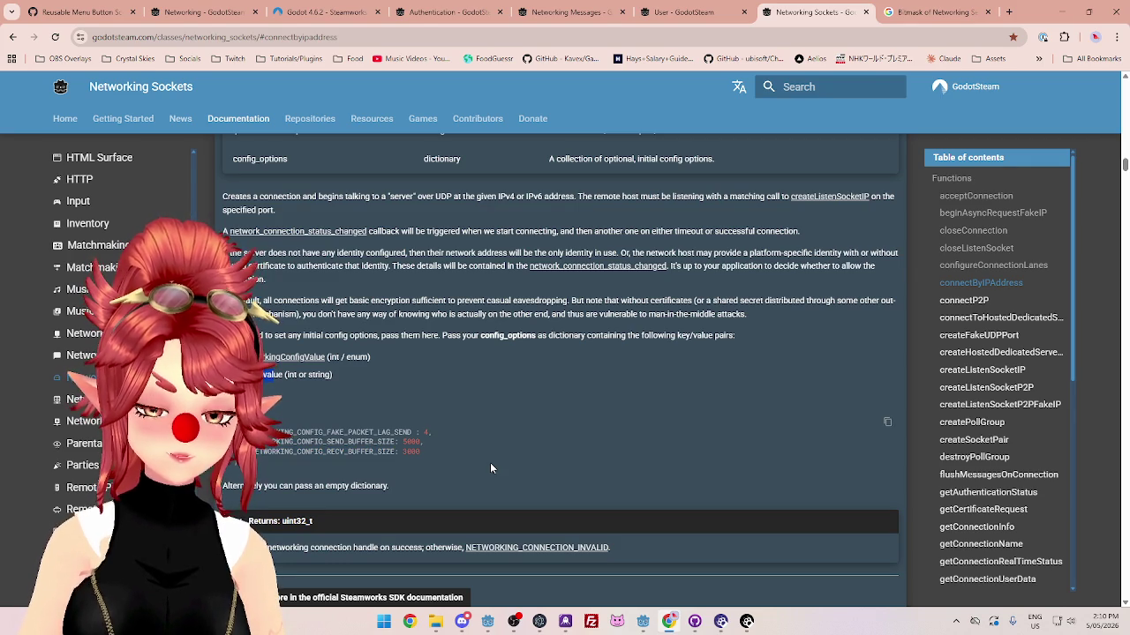
Step: Jump to the network_connection_status_changed section, then switch to the Godot editor
{"action": "scroll", "coordinate": [491, 468], "scroll_direction": "up", "scroll_amount": 1}
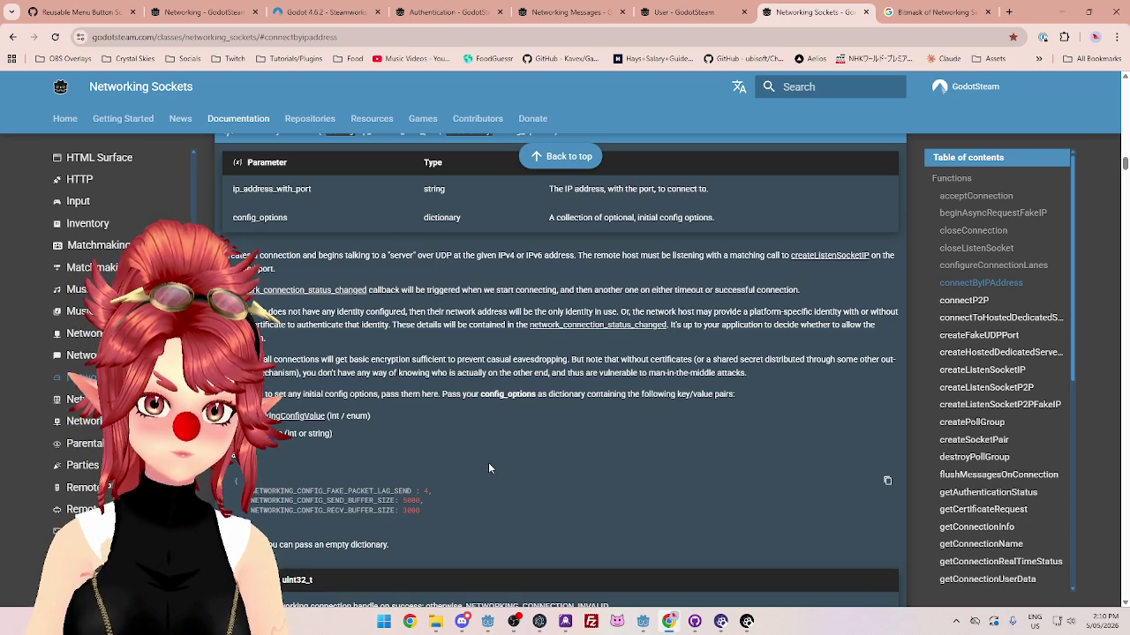
{"action": "scroll", "coordinate": [1006, 397], "scroll_direction": "down", "scroll_amount": 5}
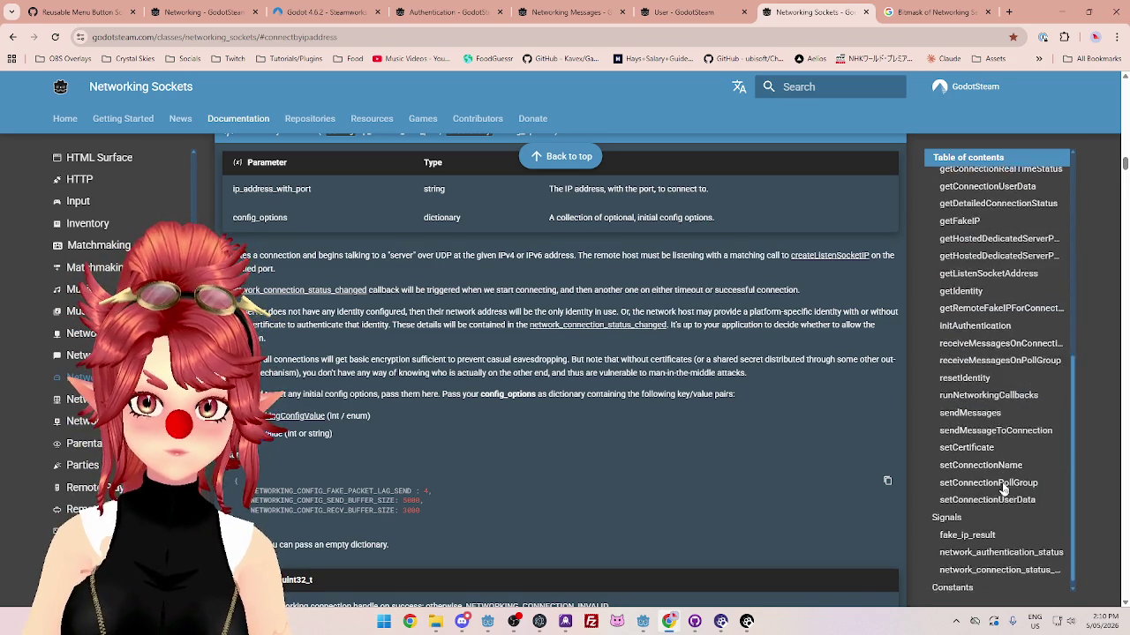
{"action": "left_click", "coordinate": [982, 565]}
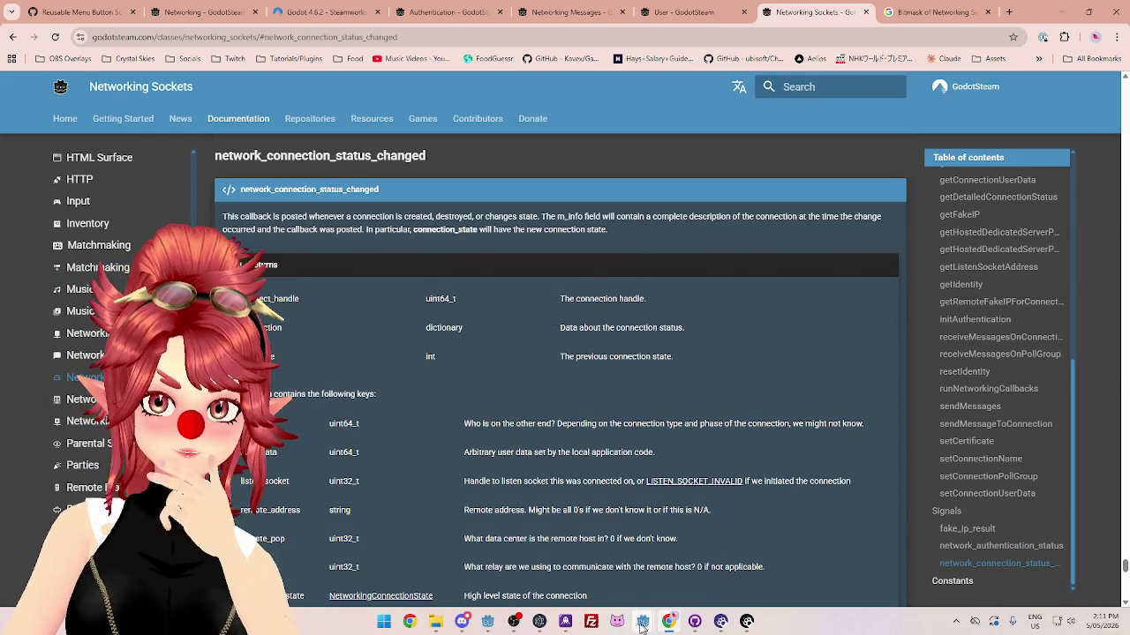
{"action": "left_click", "coordinate": [515, 623]}
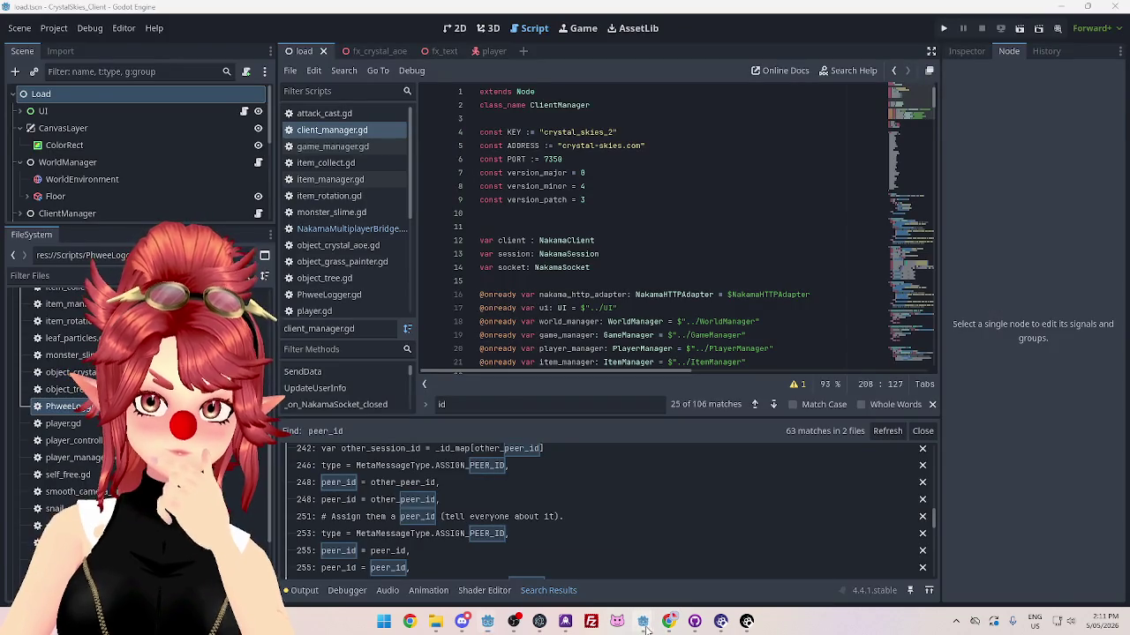
Step: Highlight the server's logged connection dictionary, then scroll the docs to end_reason and debug_description
{"action": "mouse_move", "coordinate": [643, 621]}
{"action": "left_click", "coordinate": [553, 566]}
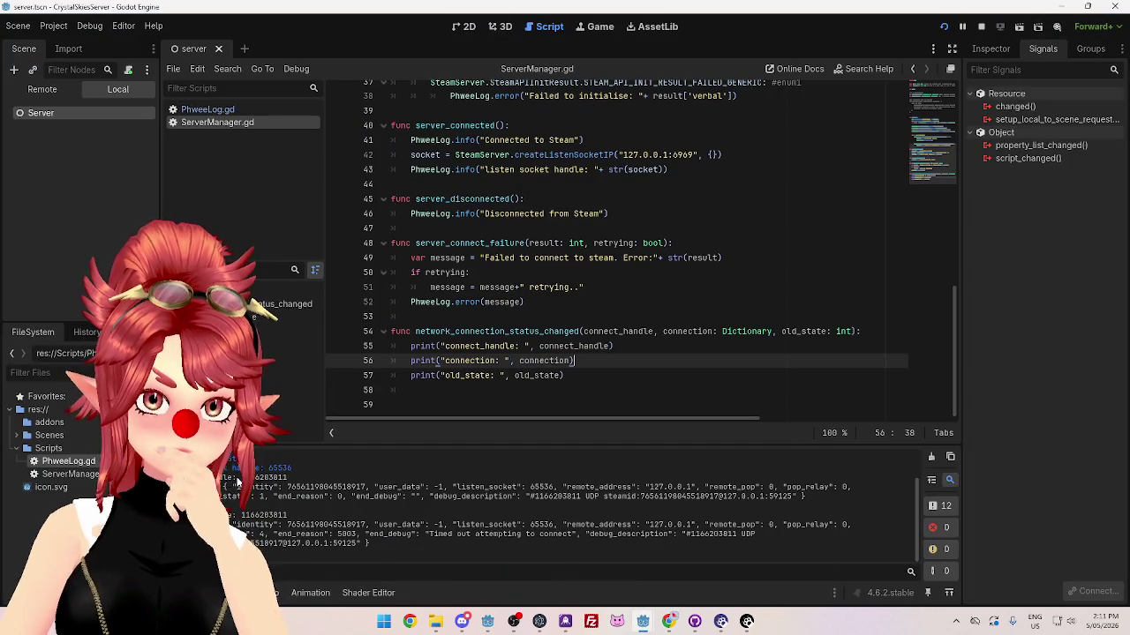
{"action": "left_click_drag", "start_coordinate": [226, 488], "coordinate": [265, 501]}
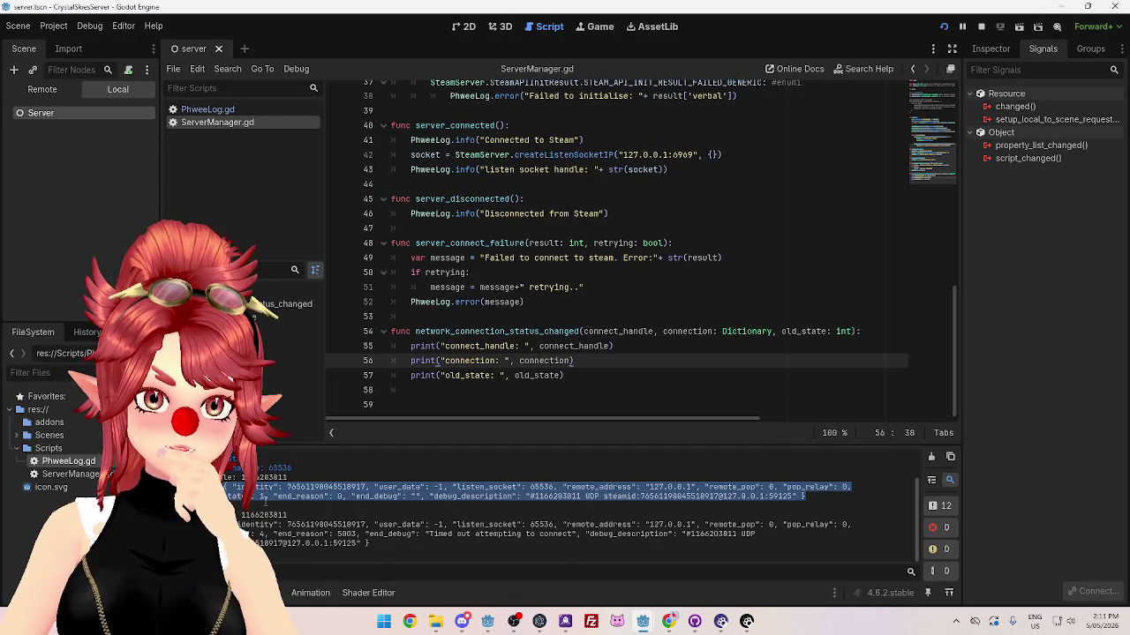
{"action": "left_click", "coordinate": [668, 622]}
{"action": "scroll", "coordinate": [441, 362], "scroll_direction": "down", "scroll_amount": 2}
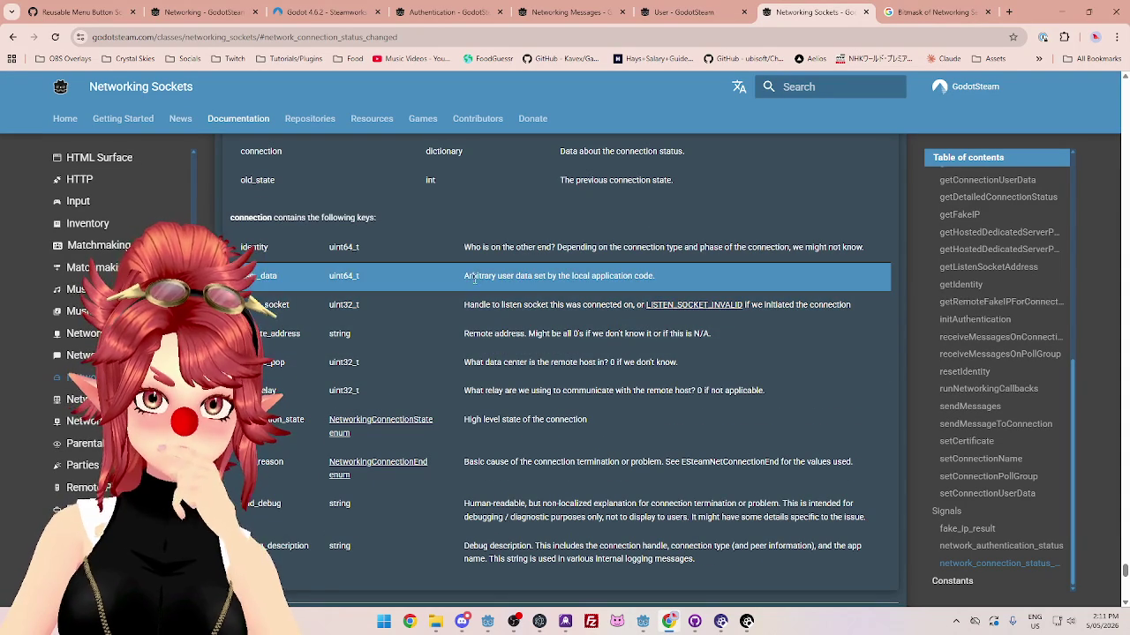
Step: Highlight the user_data and remote_address key descriptions in the connection table
{"action": "left_click_drag", "start_coordinate": [466, 276], "coordinate": [654, 277]}
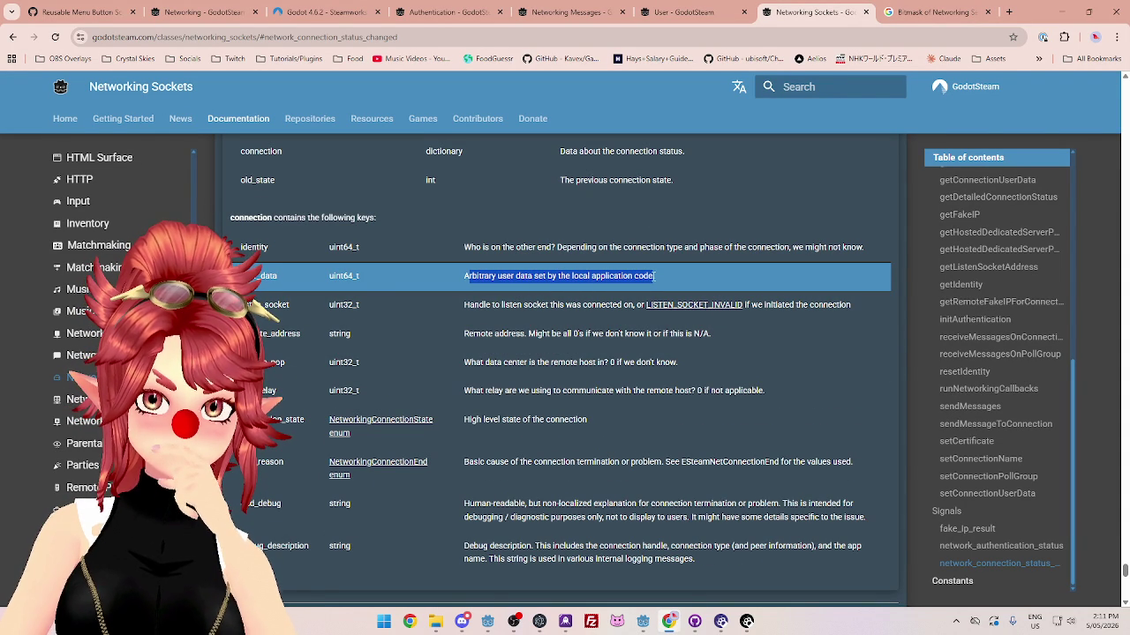
{"action": "left_click_drag", "start_coordinate": [655, 276], "coordinate": [463, 277]}
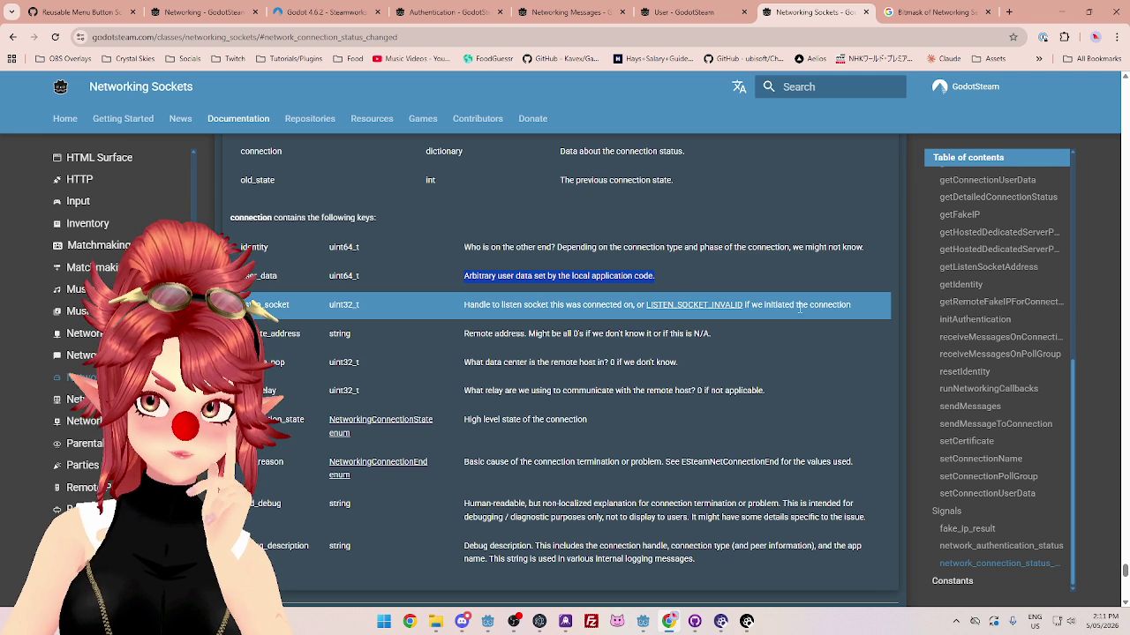
{"action": "double_click", "coordinate": [481, 334]}
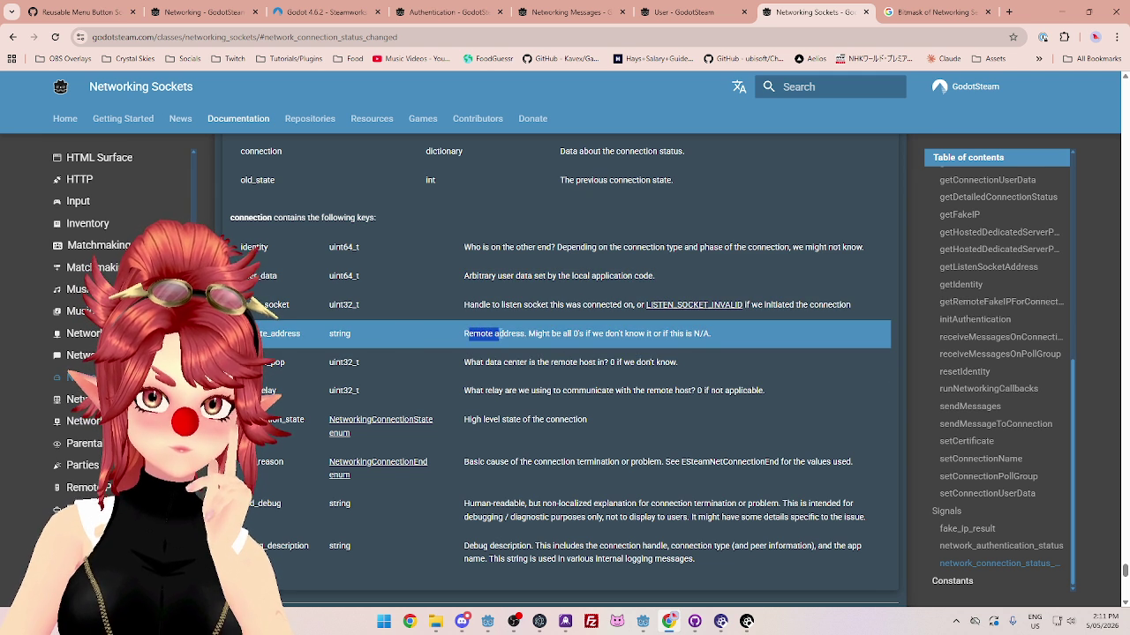
{"action": "left_click", "coordinate": [532, 334]}
{"action": "left_click_drag", "start_coordinate": [532, 333], "coordinate": [693, 334]}
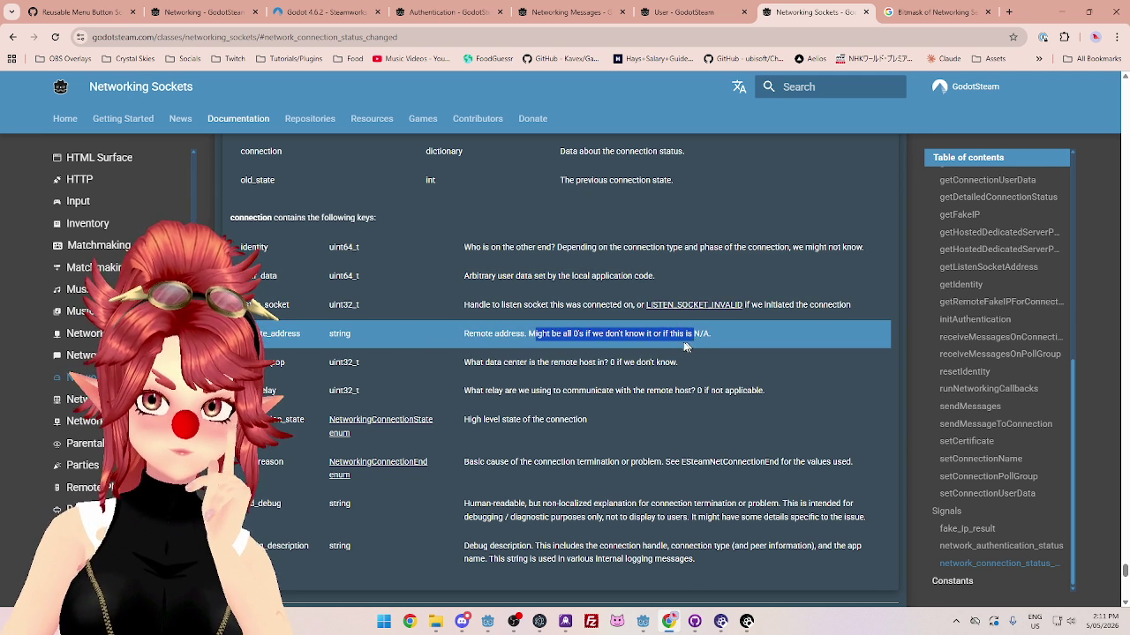
Step: Highlight the connection_state, end_reason and end_debug key descriptions
{"action": "left_click", "coordinate": [639, 623]}
{"action": "mouse_move", "coordinate": [569, 574]}
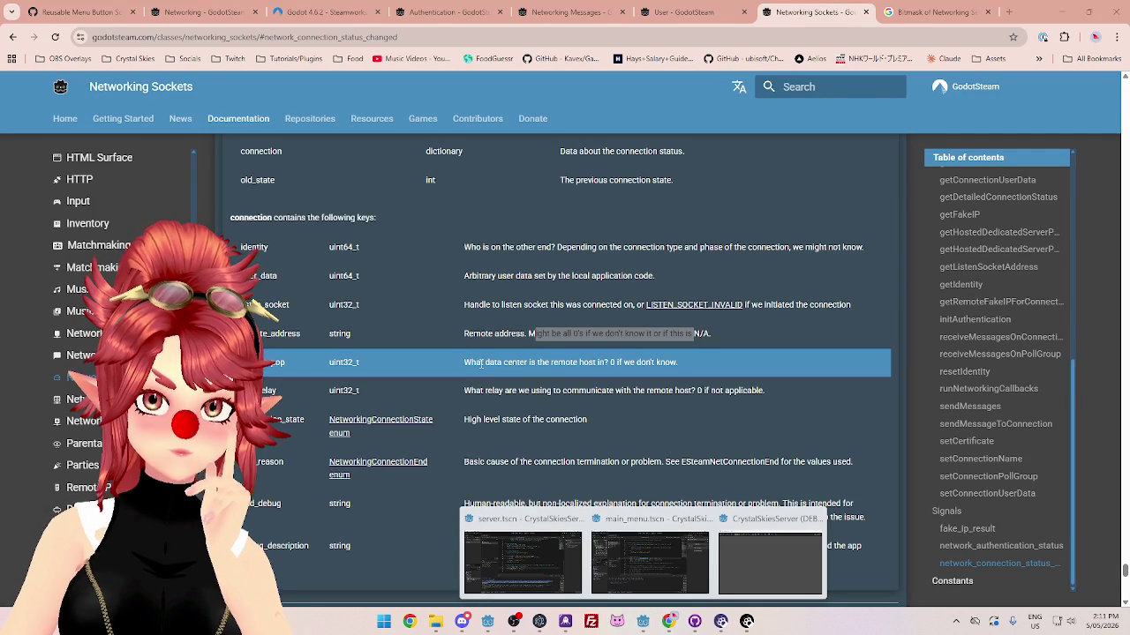
{"action": "left_click_drag", "start_coordinate": [475, 391], "coordinate": [528, 390]}
{"action": "scroll", "coordinate": [491, 303], "scroll_direction": "down", "scroll_amount": 2}
{"action": "left_click_drag", "start_coordinate": [483, 302], "coordinate": [586, 303]}
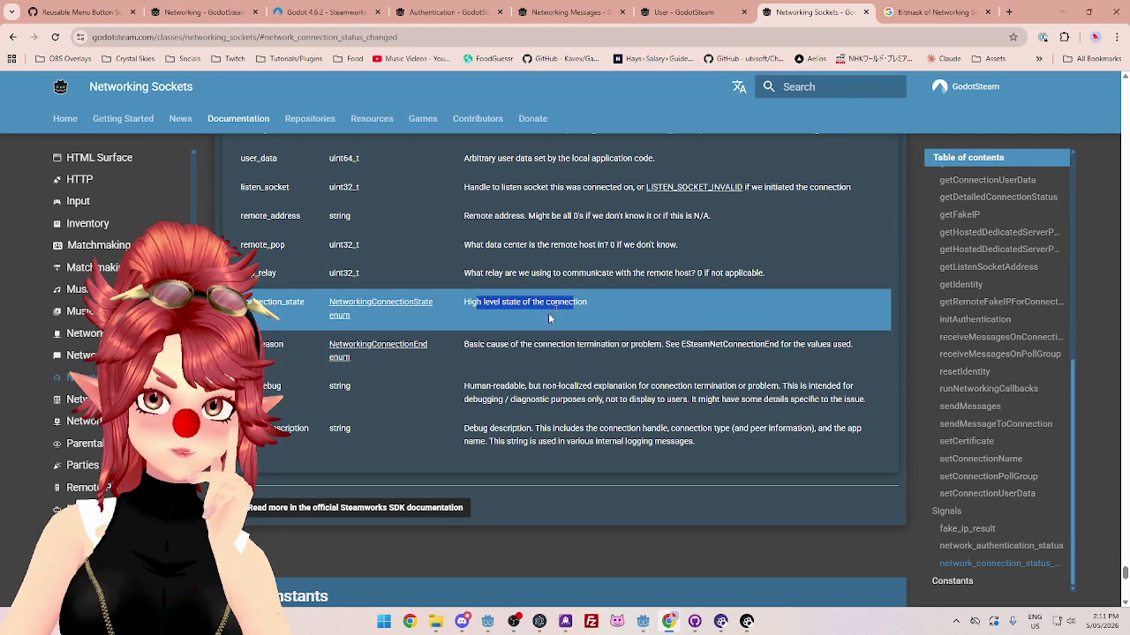
{"action": "left_click_drag", "start_coordinate": [472, 347], "coordinate": [654, 356]}
{"action": "left_click_drag", "start_coordinate": [474, 388], "coordinate": [592, 388]}
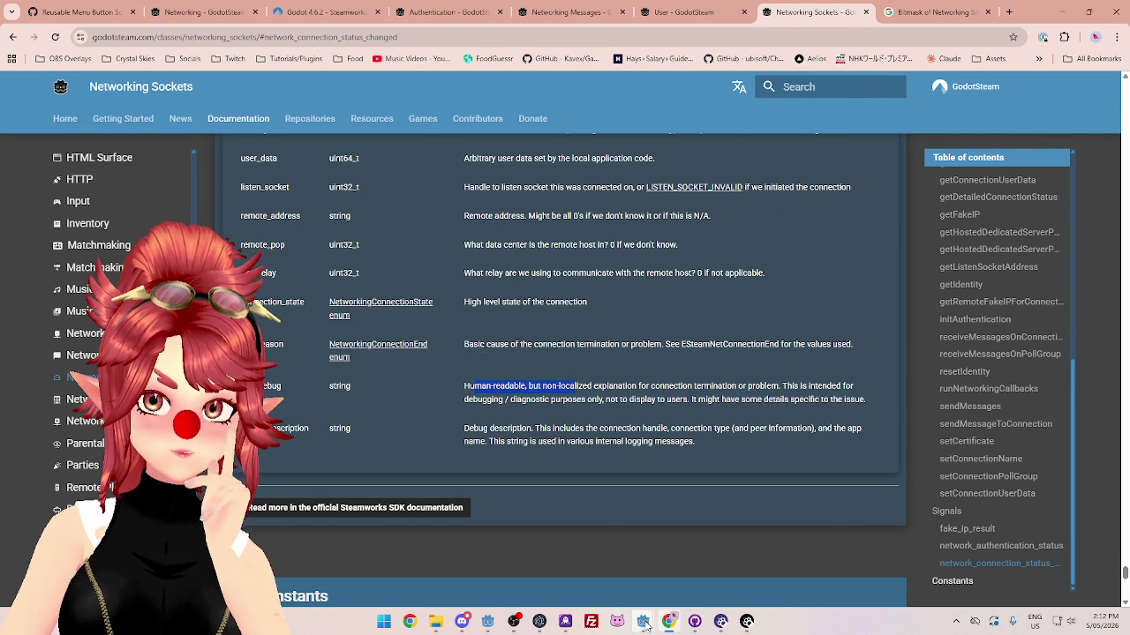
Step: Glance at the server project's editor, then Alt+Tab back to the networking docs
{"action": "mouse_move", "coordinate": [643, 622]}
{"action": "left_click", "coordinate": [598, 576]}
{"action": "left_click", "coordinate": [552, 571]}
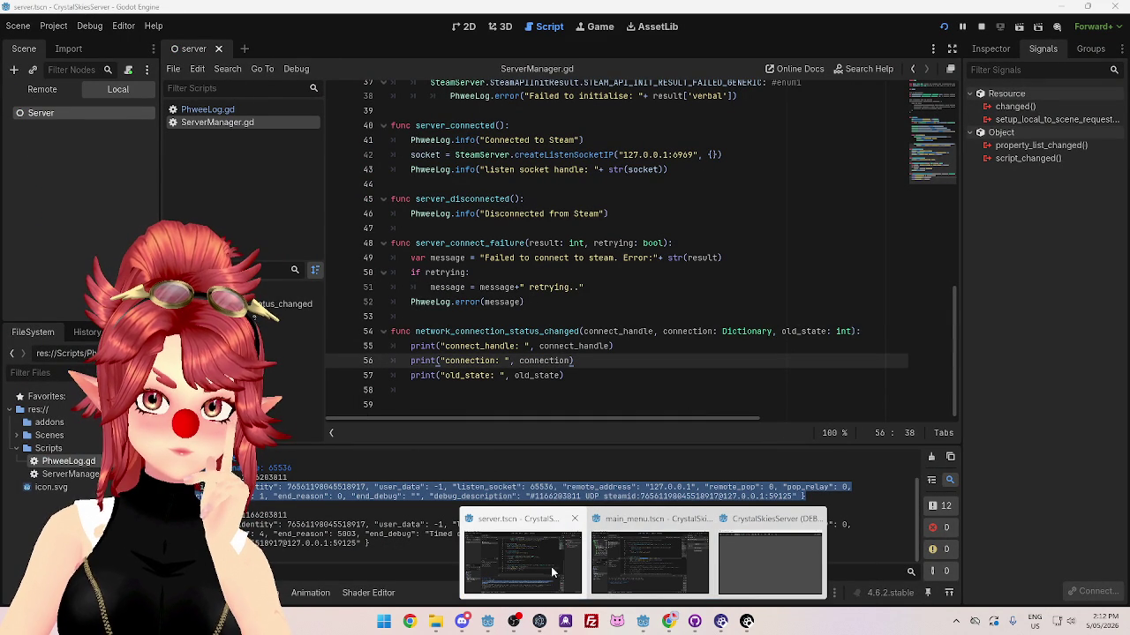
{"action": "key", "text": "alt+Tab"}
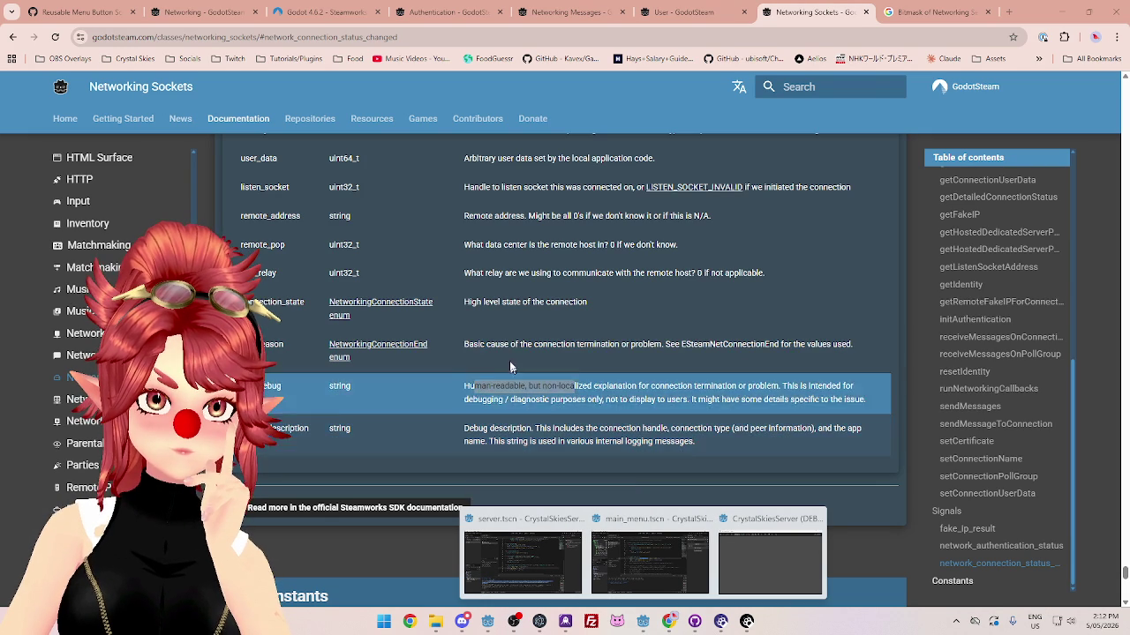
{"action": "mouse_move", "coordinate": [512, 539]}
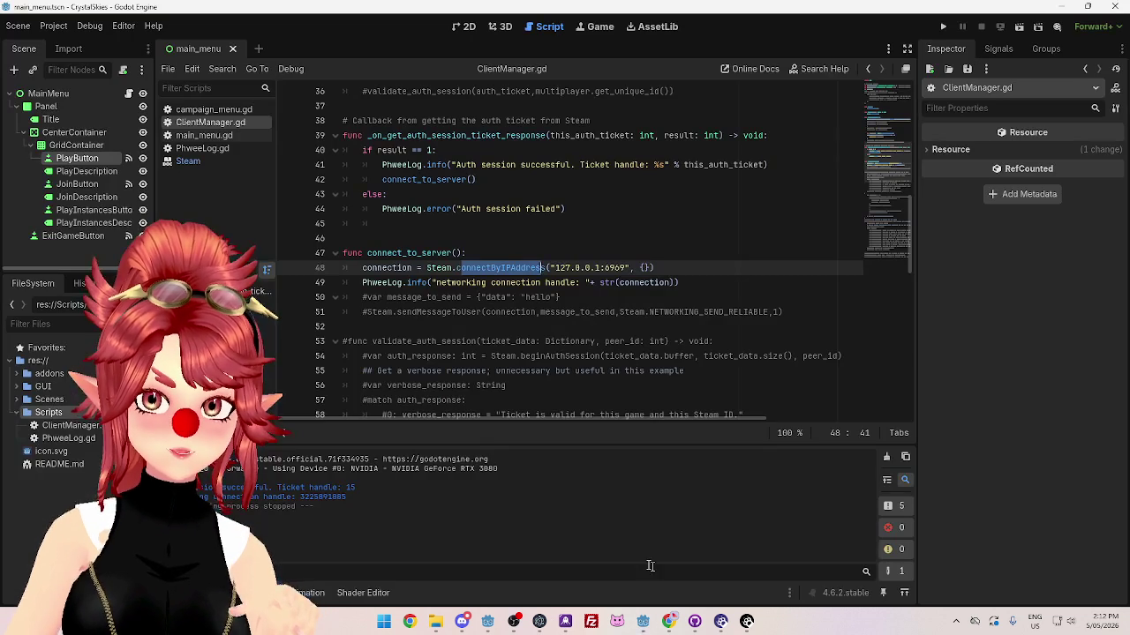
Step: Compare the server's connection status output with the client's ClientManager.gd, then reopen the docs
{"action": "left_click", "coordinate": [649, 562]}
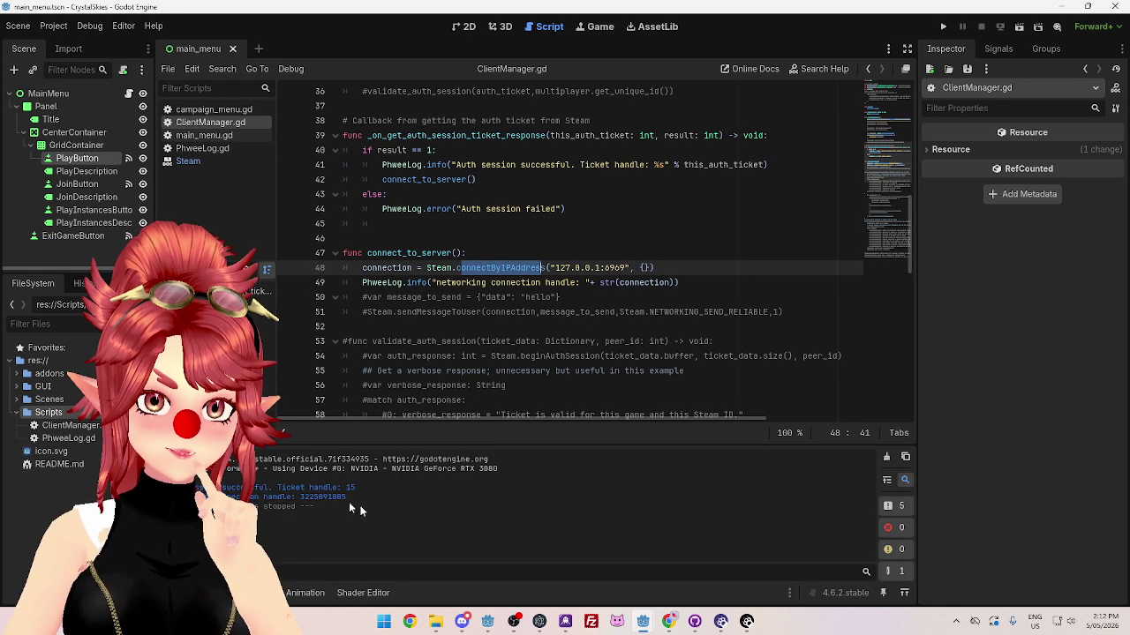
{"action": "mouse_move", "coordinate": [644, 626]}
{"action": "left_click", "coordinate": [571, 586]}
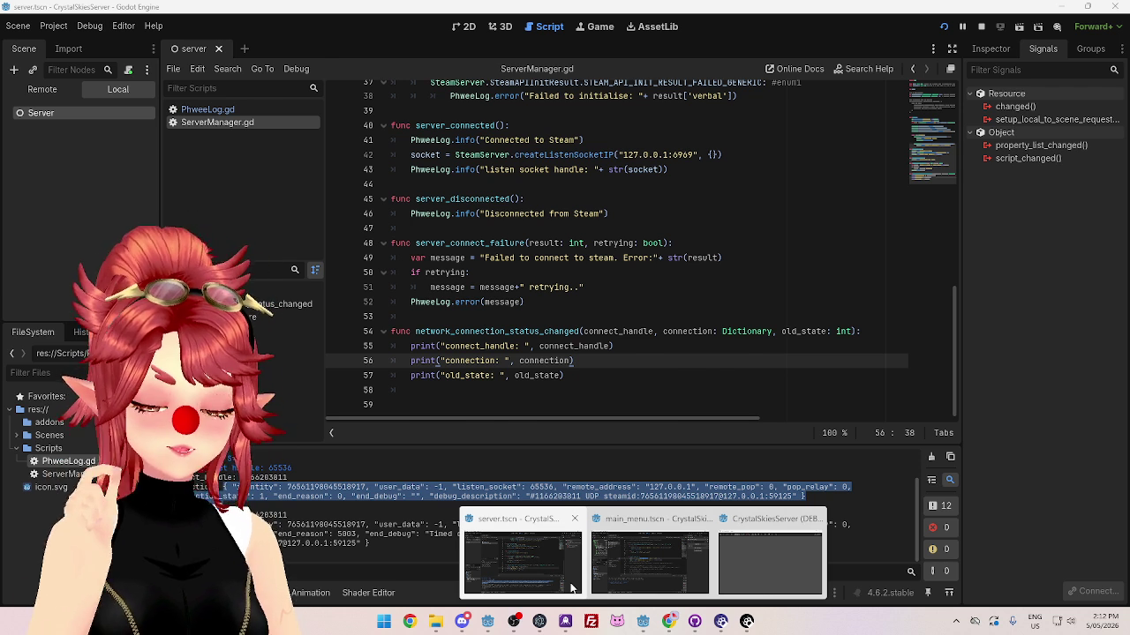
{"action": "left_click", "coordinate": [650, 563]}
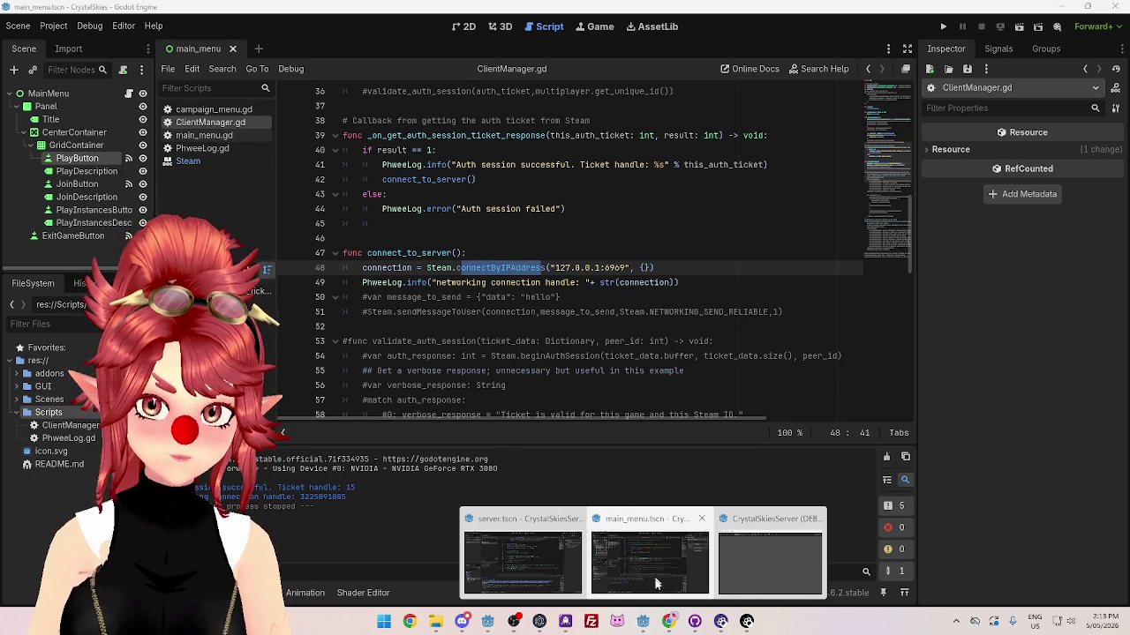
{"action": "left_click", "coordinate": [669, 621]}
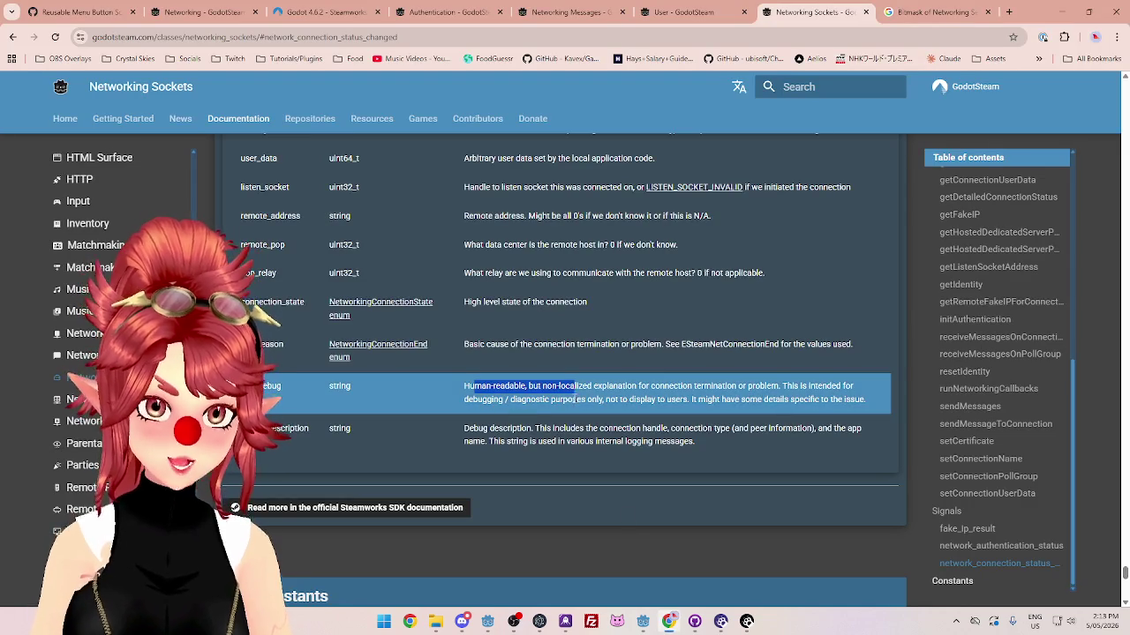
Step: Highlight the user_data description, then go to the connectByIPAddress section's example
{"action": "scroll", "coordinate": [530, 392], "scroll_direction": "up", "scroll_amount": 4}
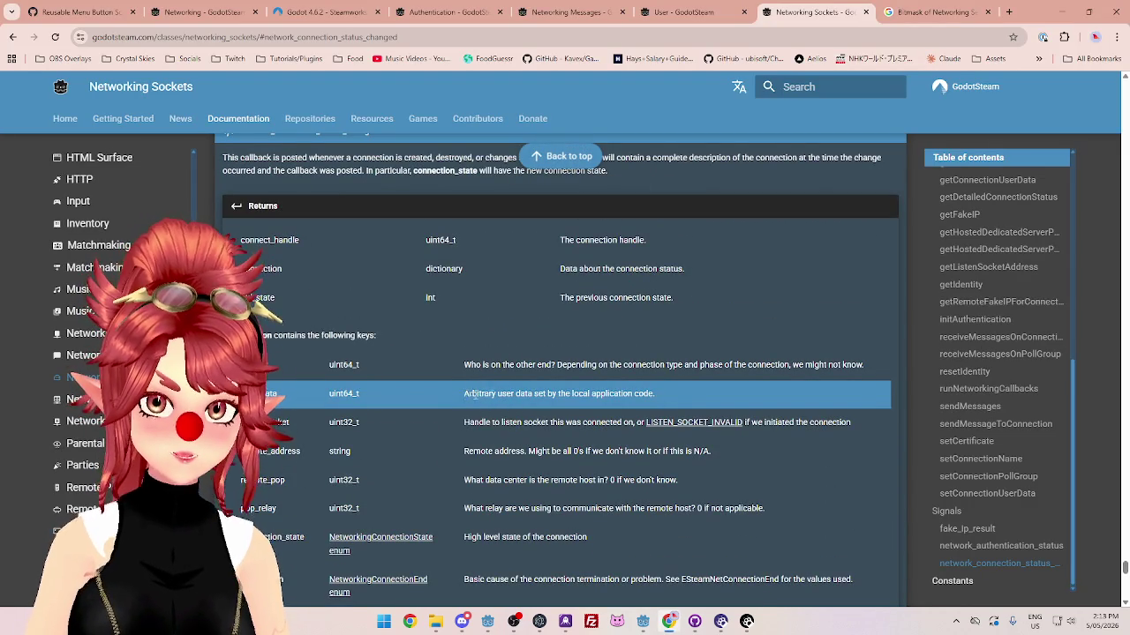
{"action": "left_click_drag", "start_coordinate": [465, 395], "coordinate": [663, 400]}
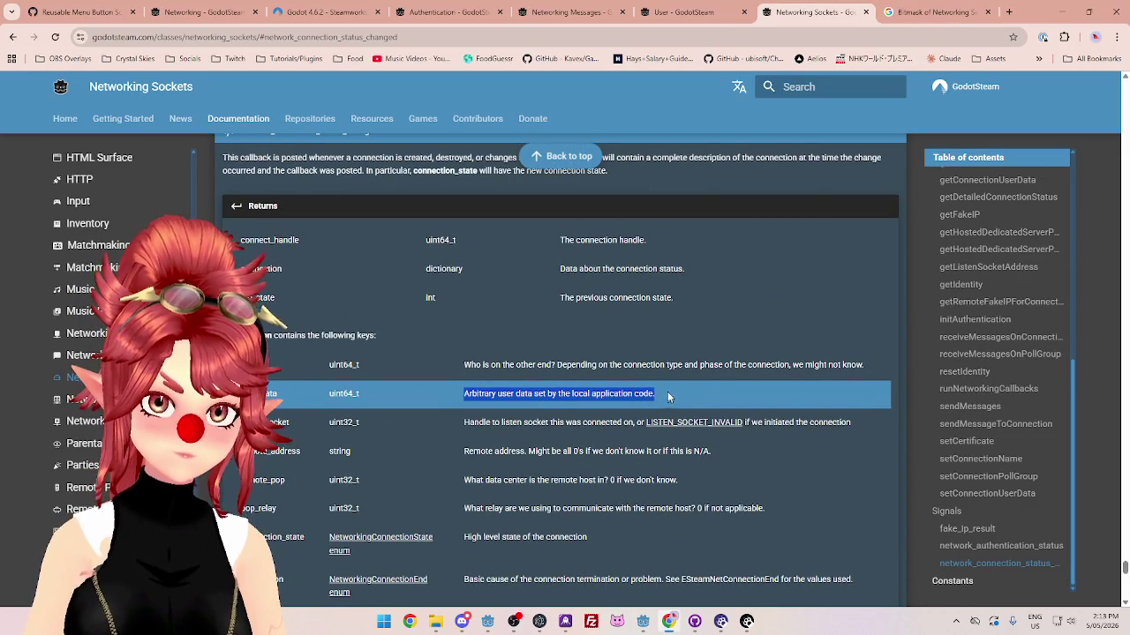
{"action": "scroll", "coordinate": [984, 438], "scroll_direction": "up", "scroll_amount": 5}
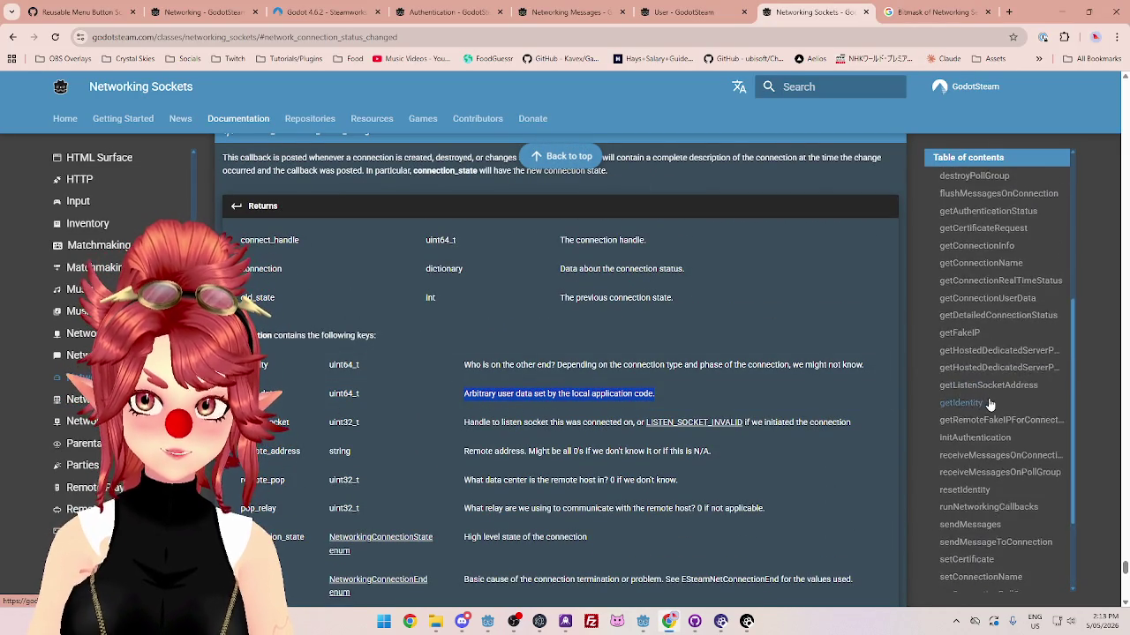
{"action": "left_click", "coordinate": [980, 284]}
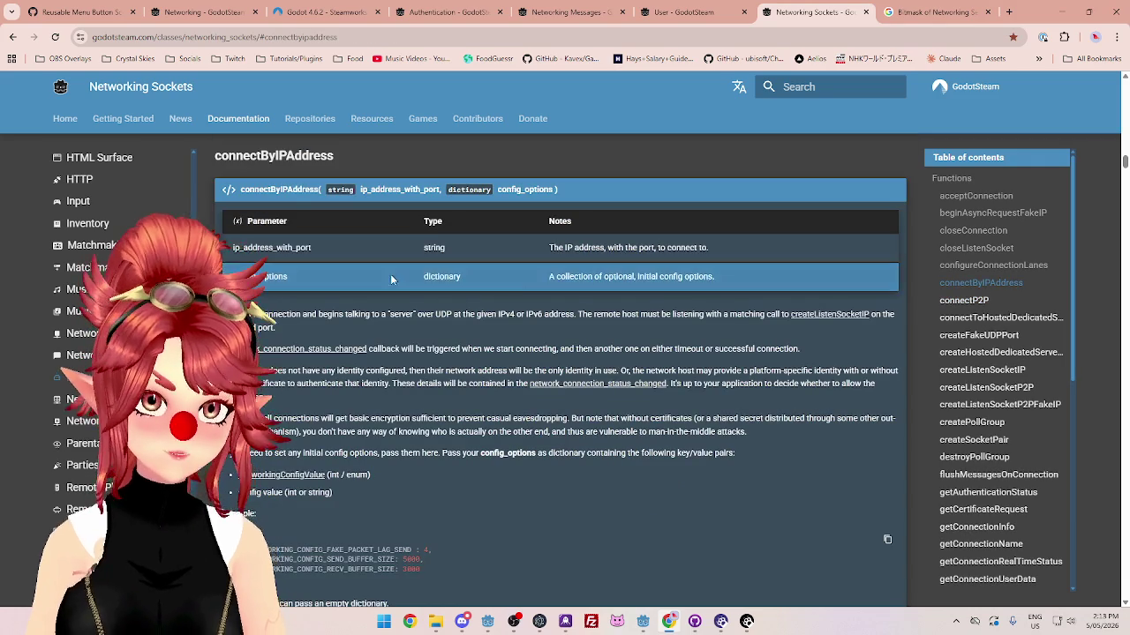
{"action": "left_click_drag", "start_coordinate": [558, 276], "coordinate": [714, 276]}
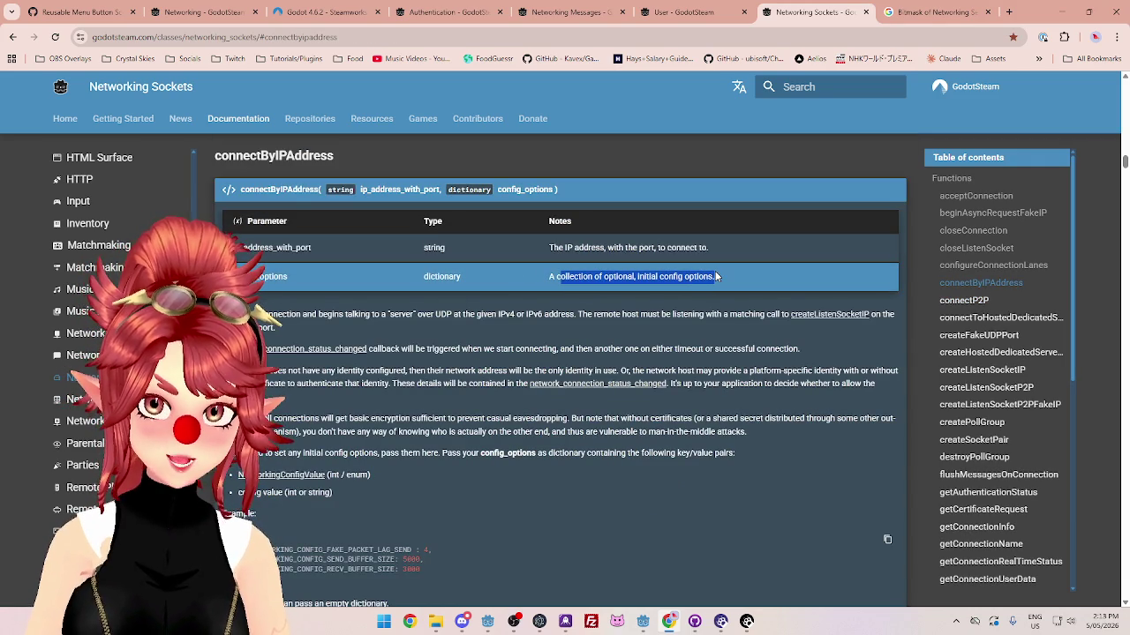
{"action": "scroll", "coordinate": [442, 430], "scroll_direction": "down", "scroll_amount": 1}
{"action": "scroll", "coordinate": [443, 429], "scroll_direction": "down", "scroll_amount": 1}
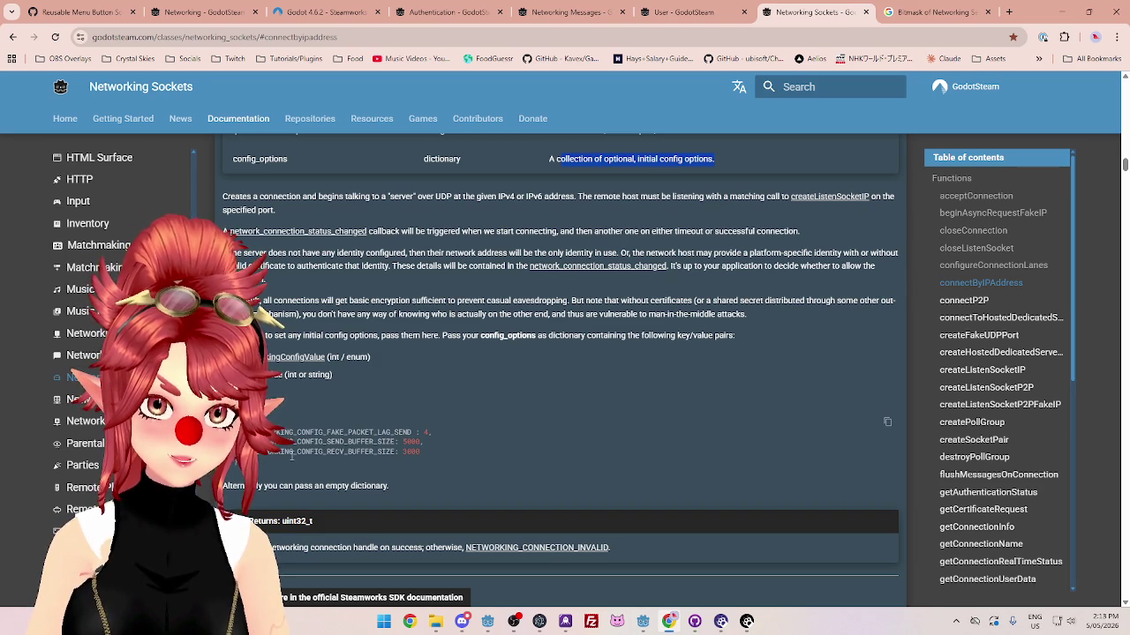
Step: Copy NETWORKING_CONFIG_RECV_BUFFER_SIZE from the example and switch to the client editor
{"action": "left_click_drag", "start_coordinate": [395, 456], "coordinate": [254, 451]}
{"action": "key", "text": "ctrl+c"}
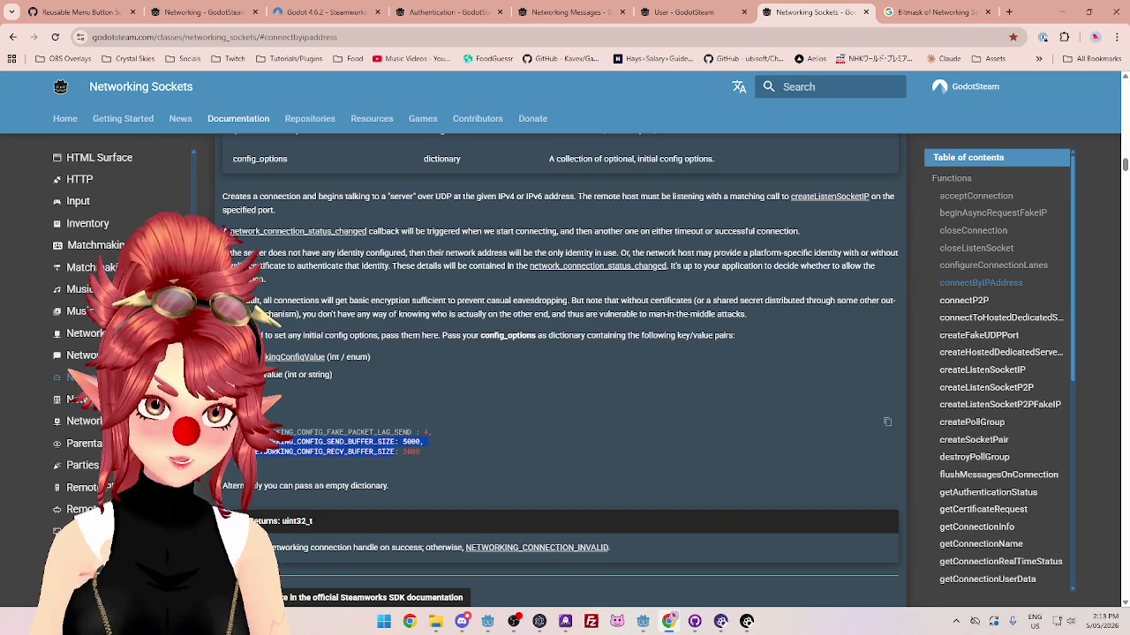
{"action": "left_click", "coordinate": [643, 622]}
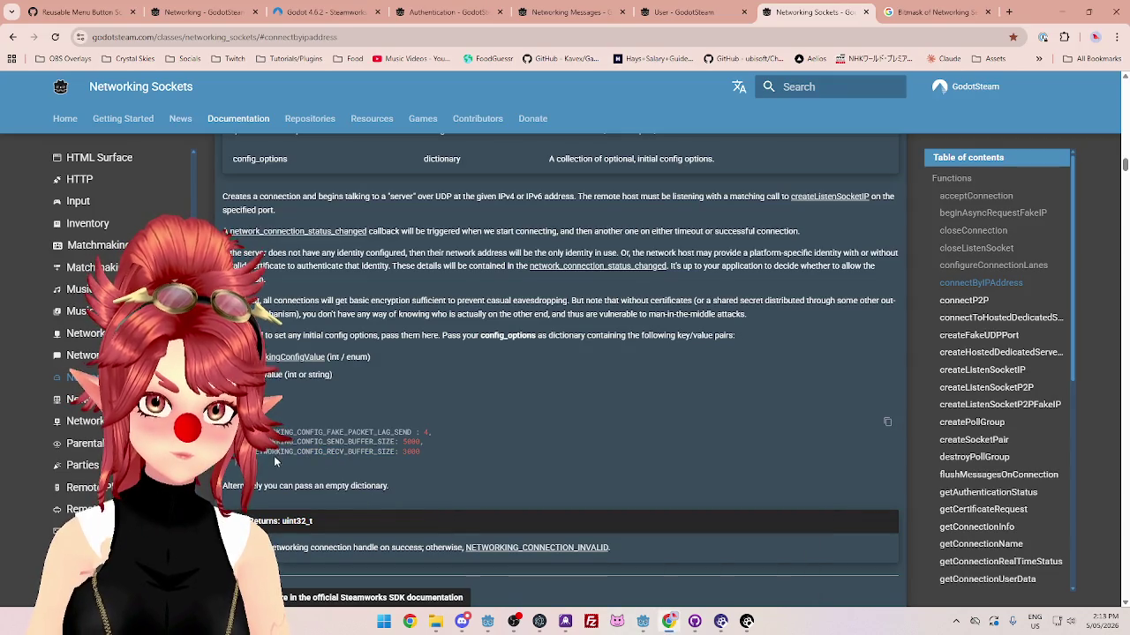
{"action": "left_click_drag", "start_coordinate": [254, 452], "coordinate": [373, 455]}
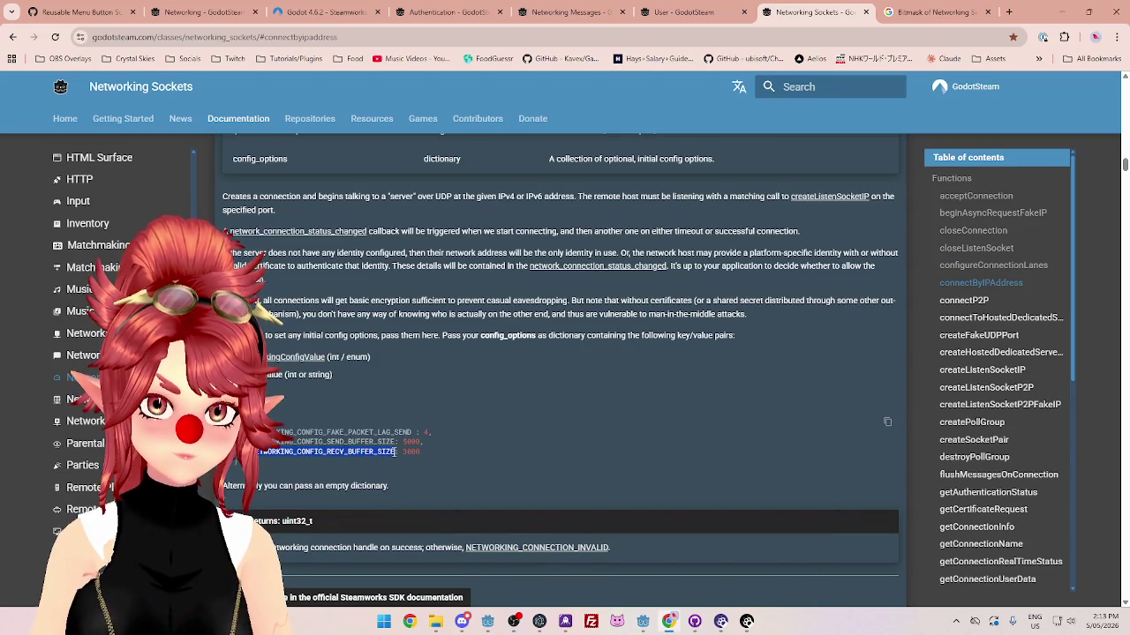
{"action": "left_click", "coordinate": [642, 621]}
{"action": "left_click", "coordinate": [660, 581]}
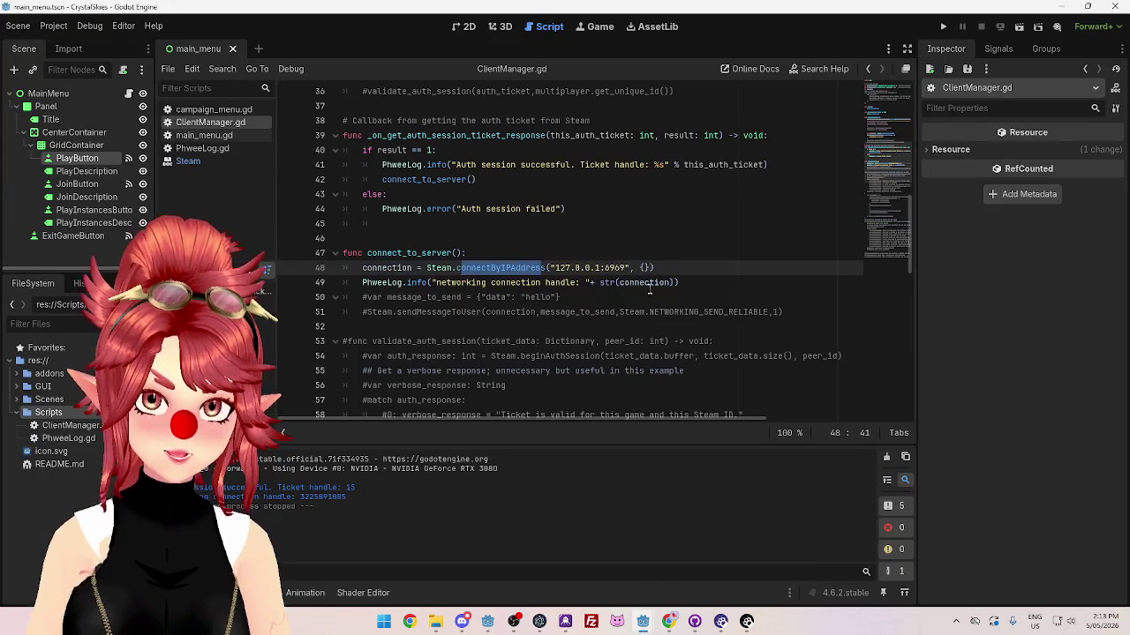
Step: Paste the constant into line 48's options dictionary, prefix it with Steam., and trim it back
{"action": "key", "text": "ctrl+v"}
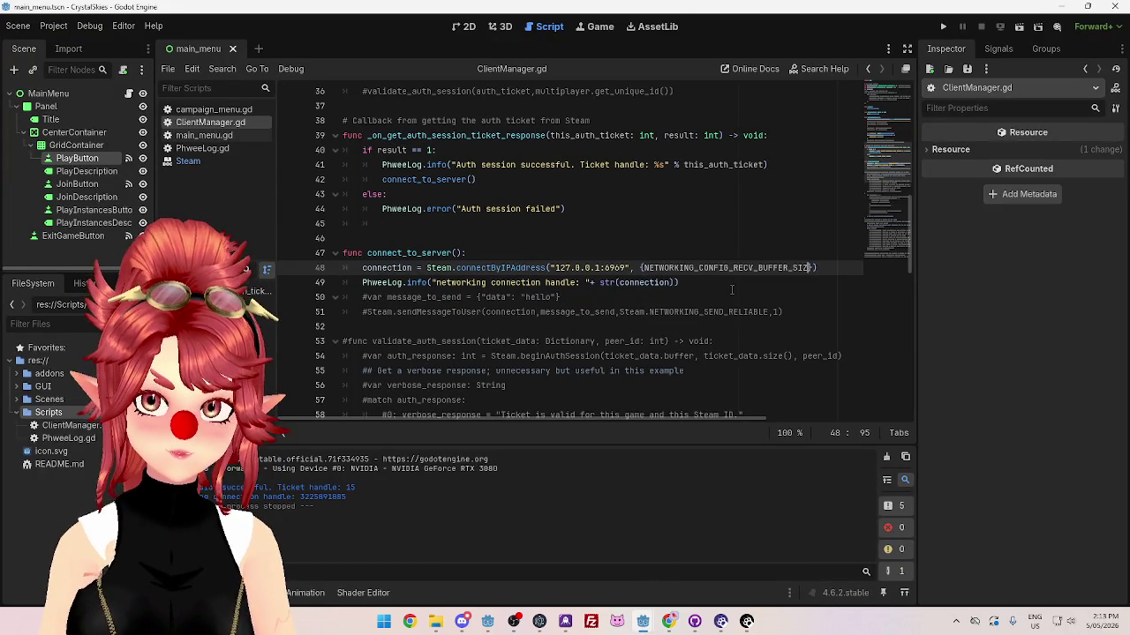
{"action": "type", "text": "E"}
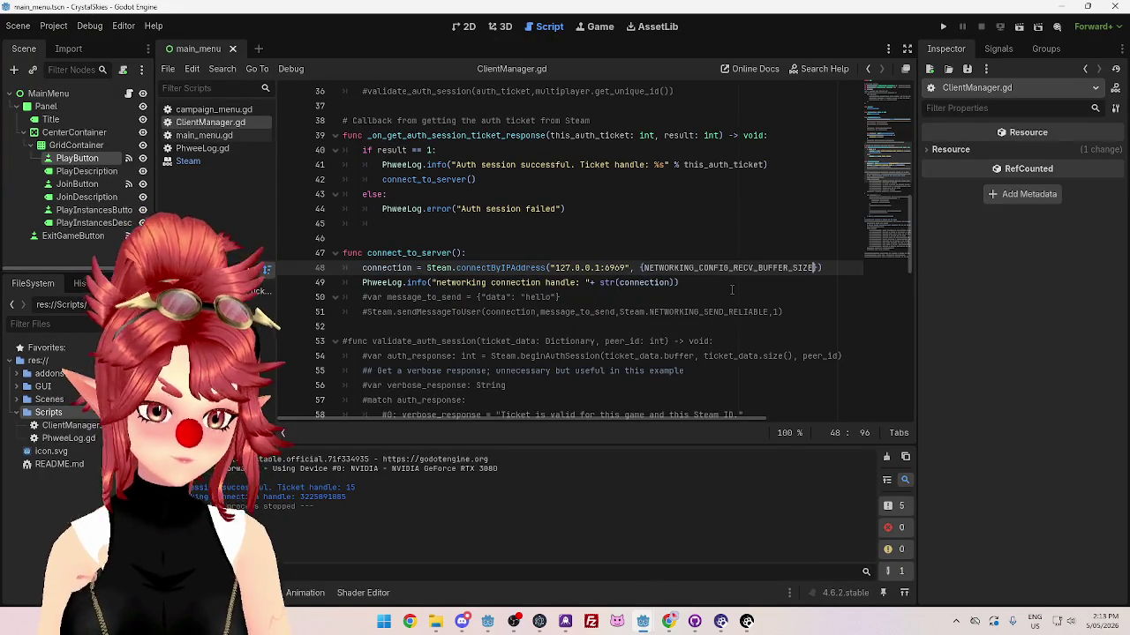
{"action": "left_click", "coordinate": [643, 267]}
{"action": "type", "text": "Steam"}
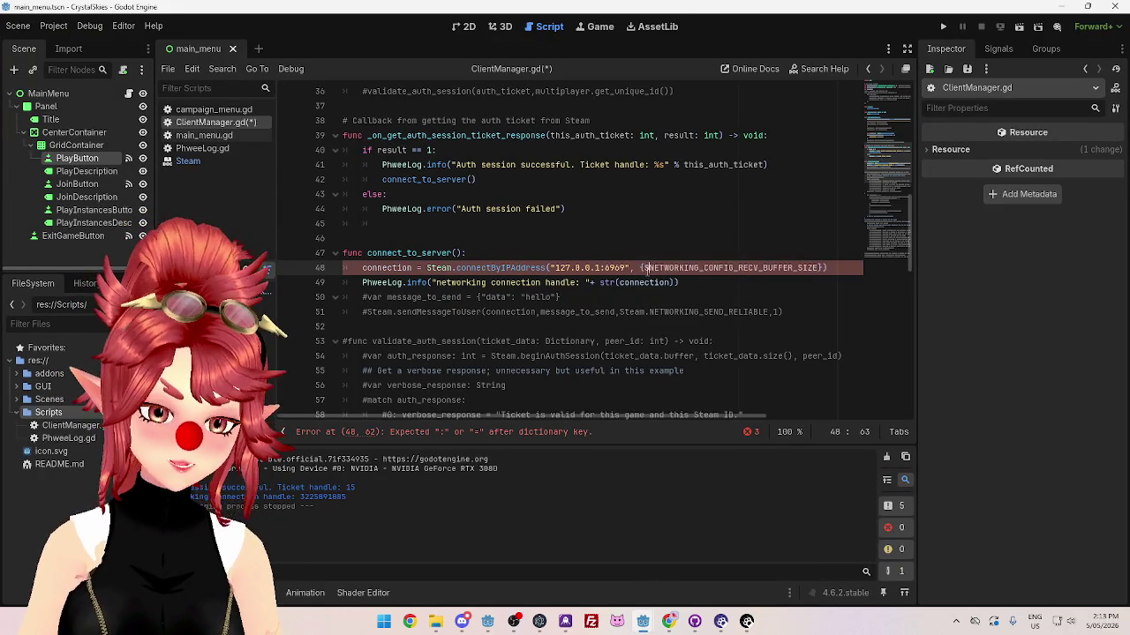
{"action": "type", "text": "."}
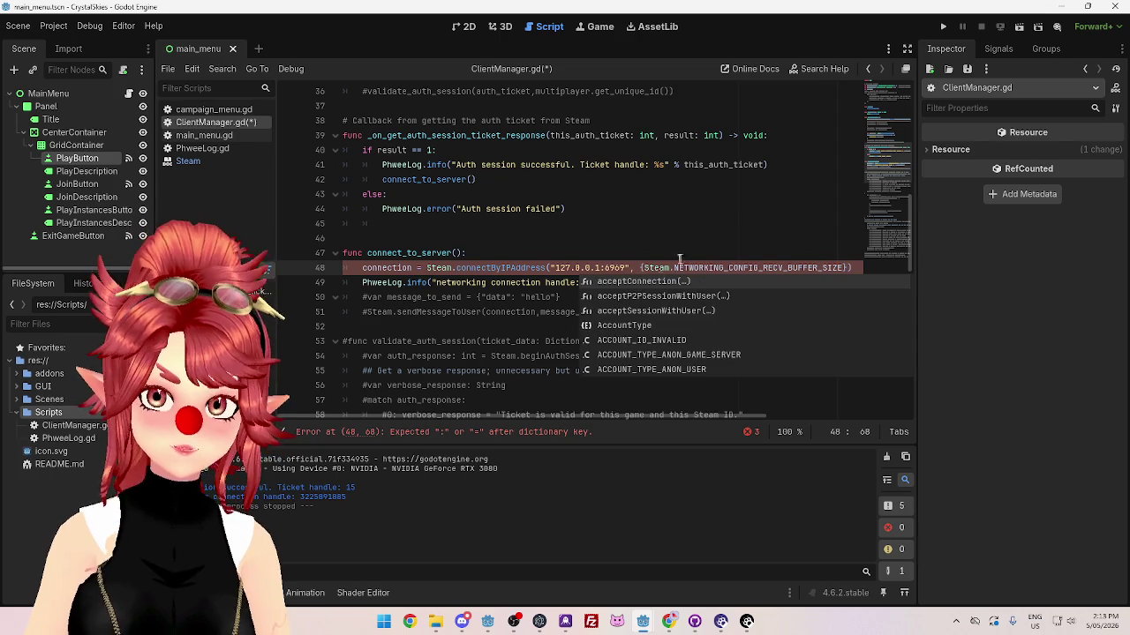
{"action": "left_click", "coordinate": [845, 268]}
{"action": "key", "text": "BackSpace"}
{"action": "key", "text": "BackSpace"}
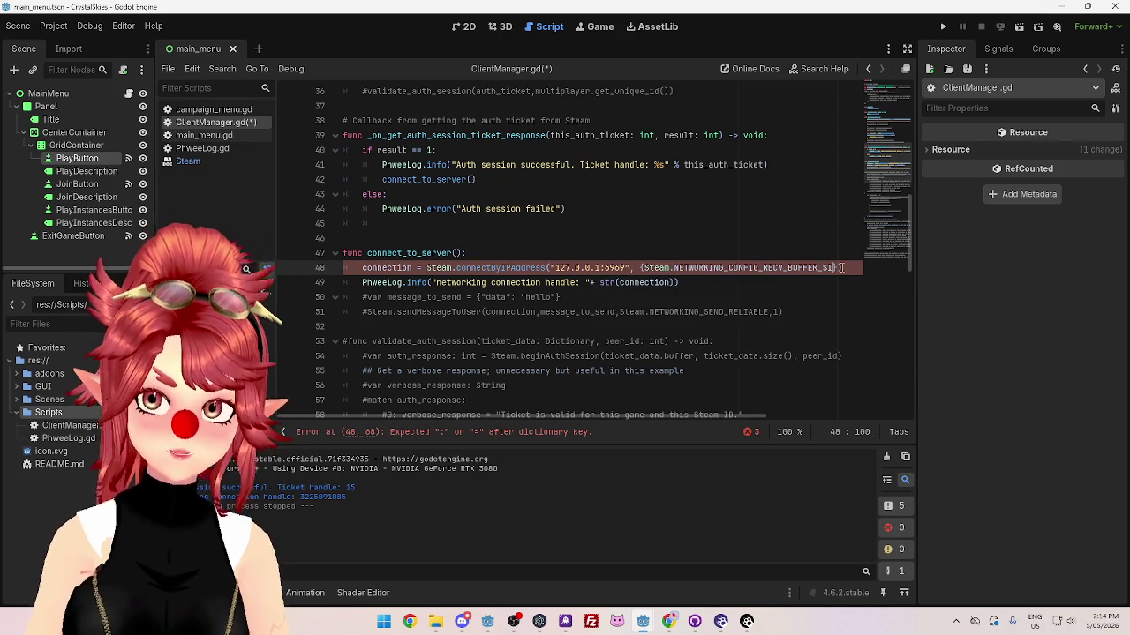
{"action": "type", "text": "Z"}
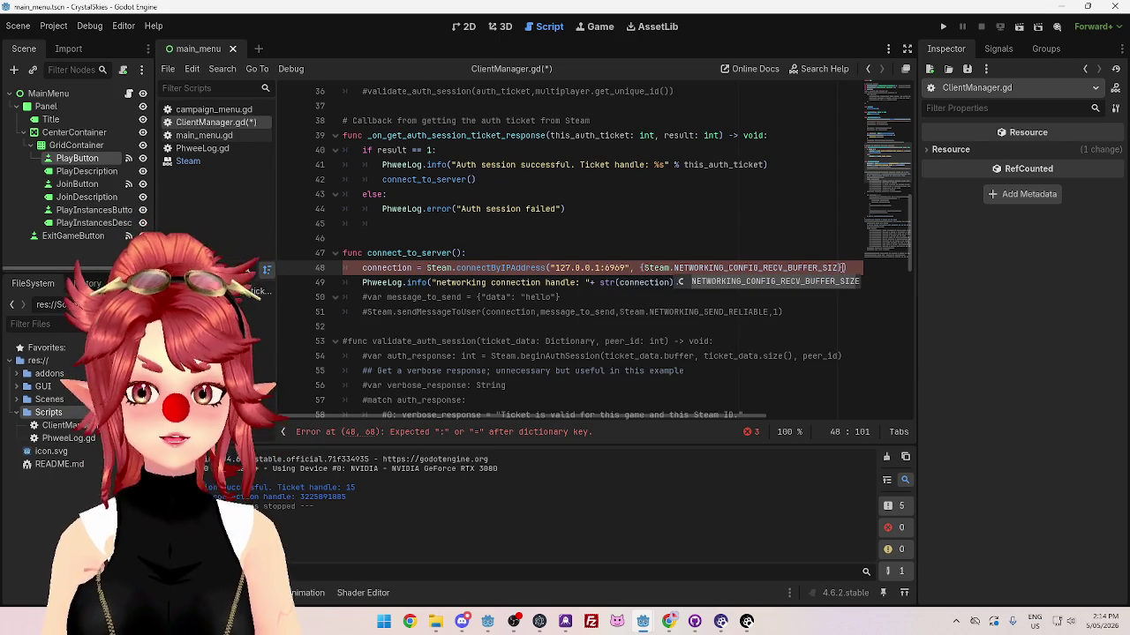
{"action": "key", "text": "BackSpace"}
{"action": "key", "text": "BackSpace"}
{"action": "key", "text": "BackSpace"}
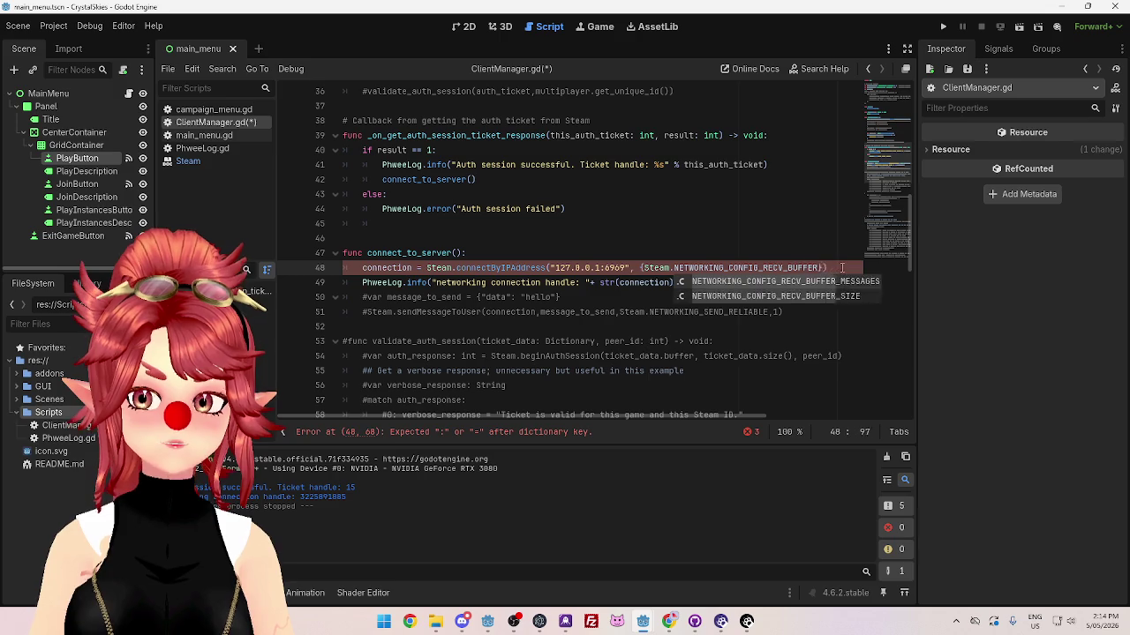
{"action": "key", "text": "BackSpace"}
{"action": "key", "text": "BackSpace"}
{"action": "key", "text": "BackSpace"}
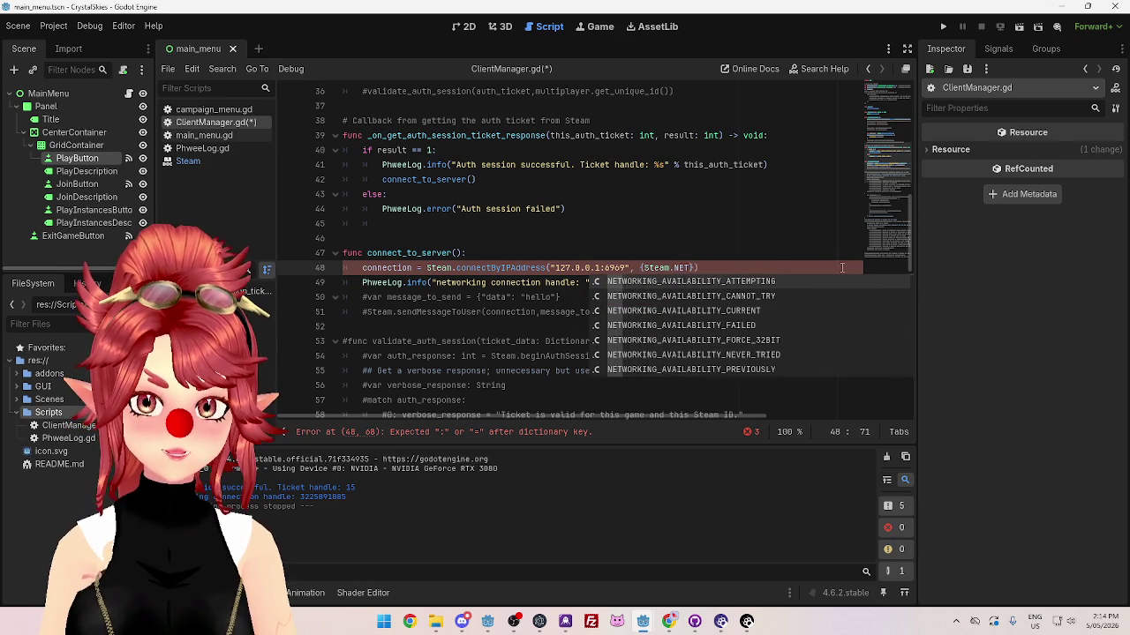
Step: Pick NETWORKING_CONFIG_CONNECTION_USER_DATA from autocomplete and map it to "secret data!"
{"action": "type", "text": "USER_D"}
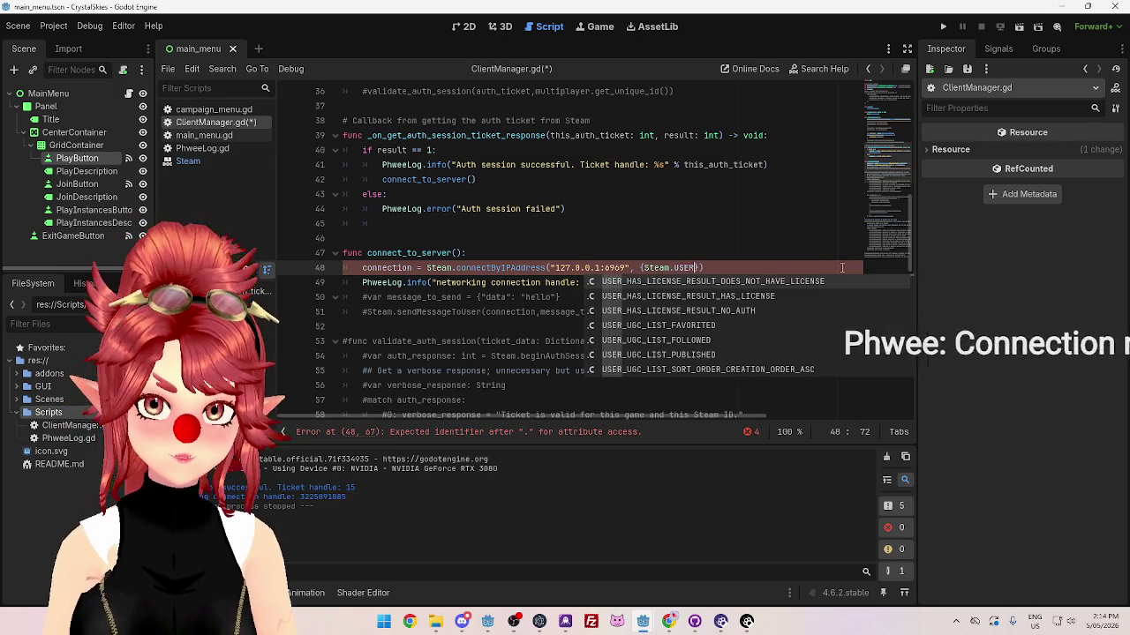
{"action": "type", "text": "ATA"}
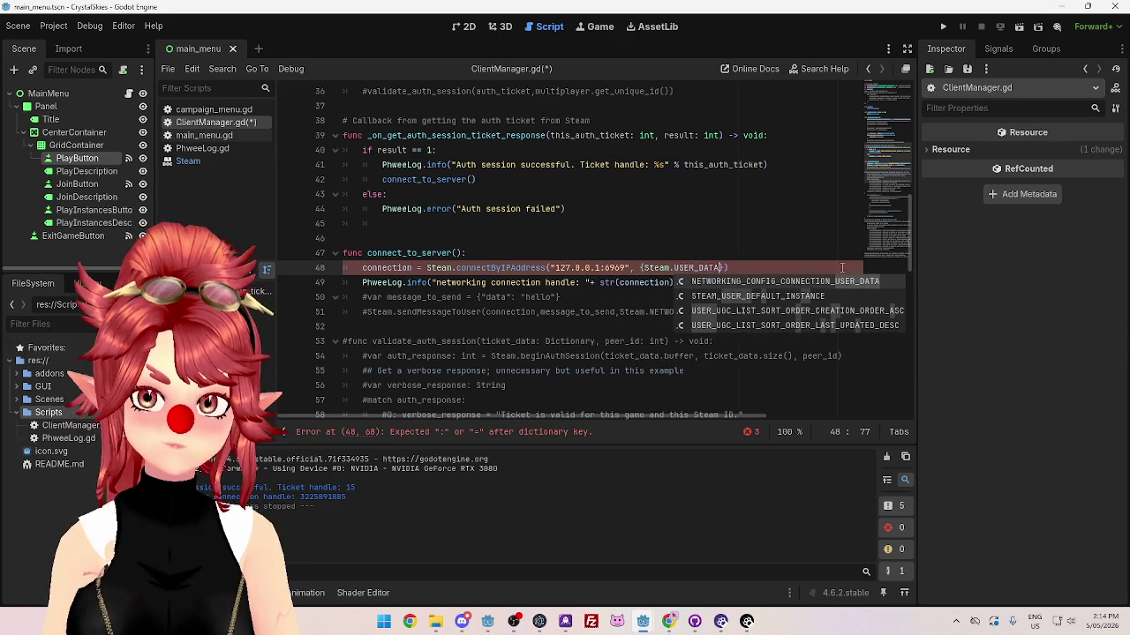
{"action": "left_click", "coordinate": [793, 285]}
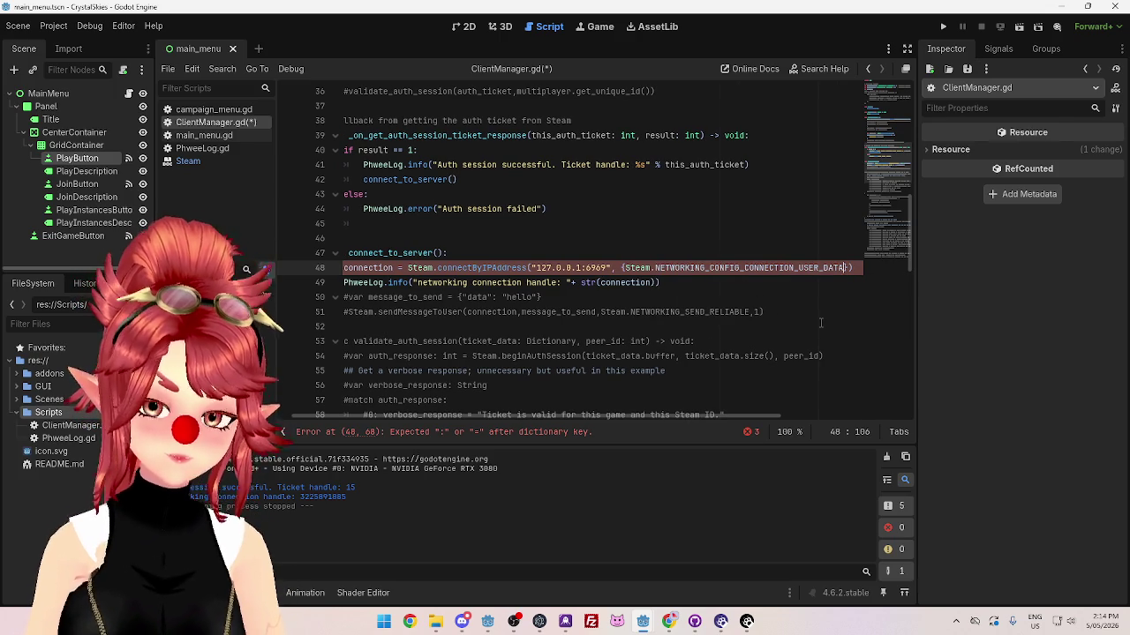
{"action": "type", "text": ": \""}
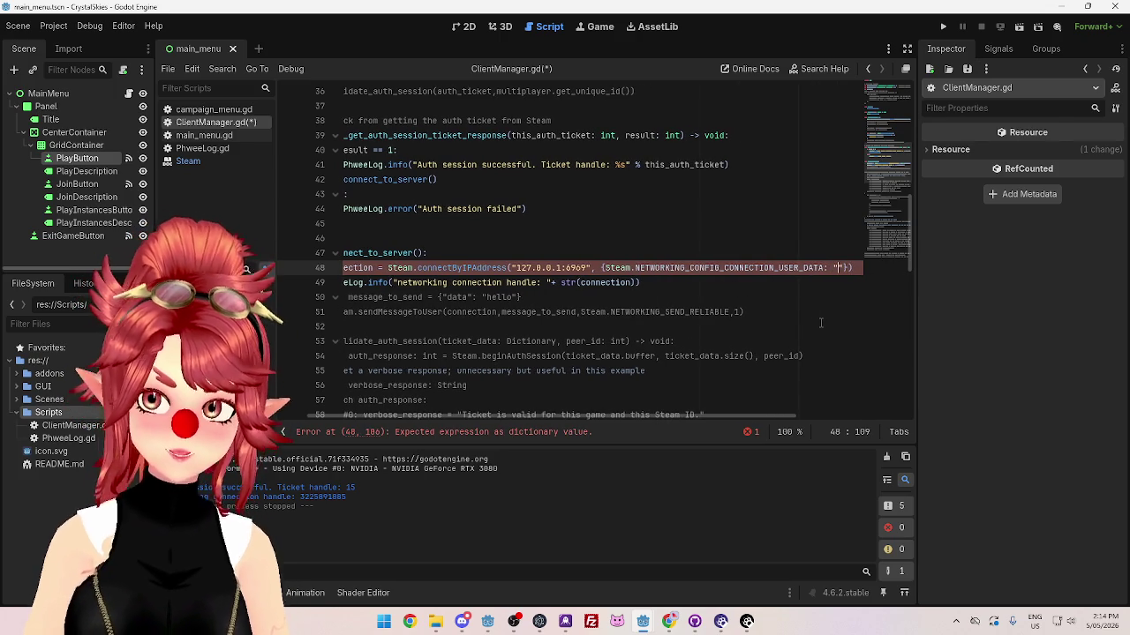
{"action": "type", "text": "secreat"}
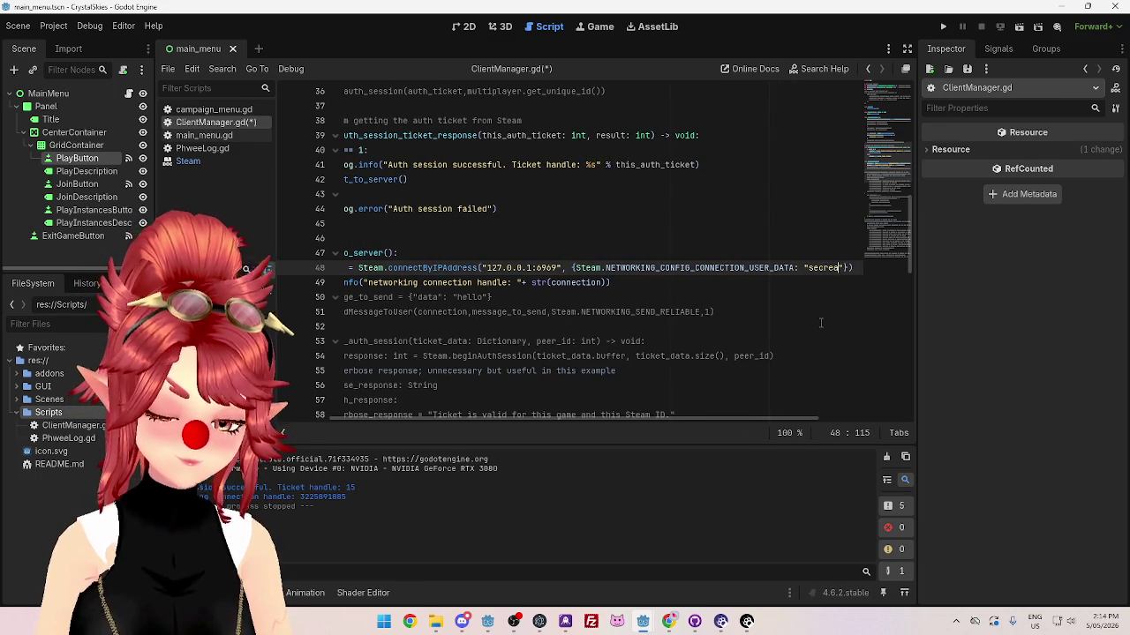
{"action": "type", "text": "data!"}
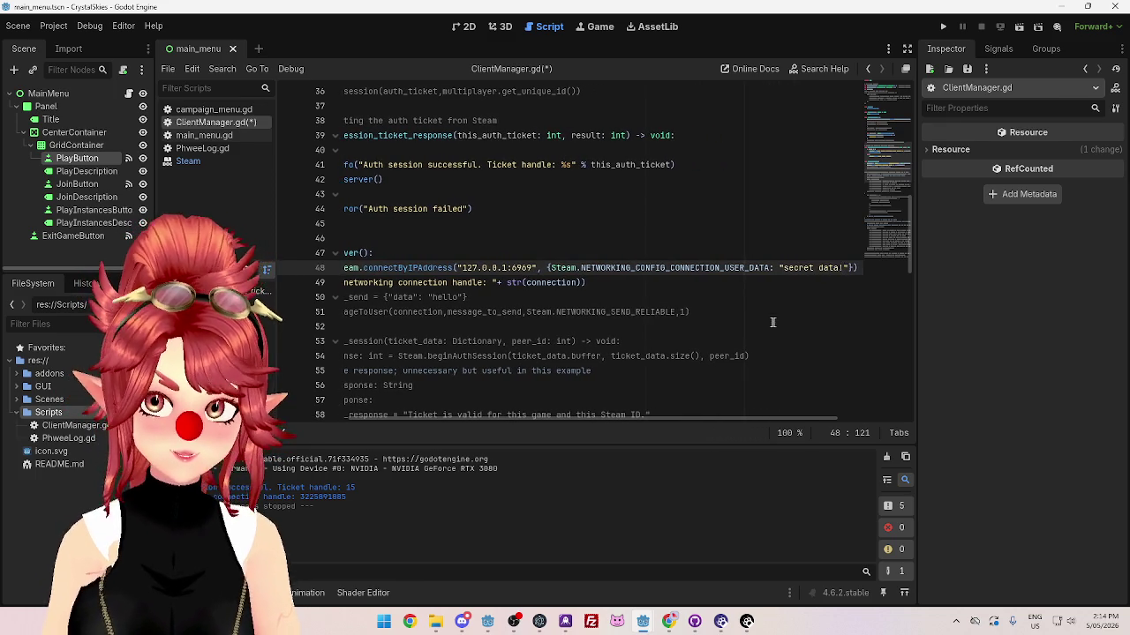
{"action": "left_click", "coordinate": [772, 322]}
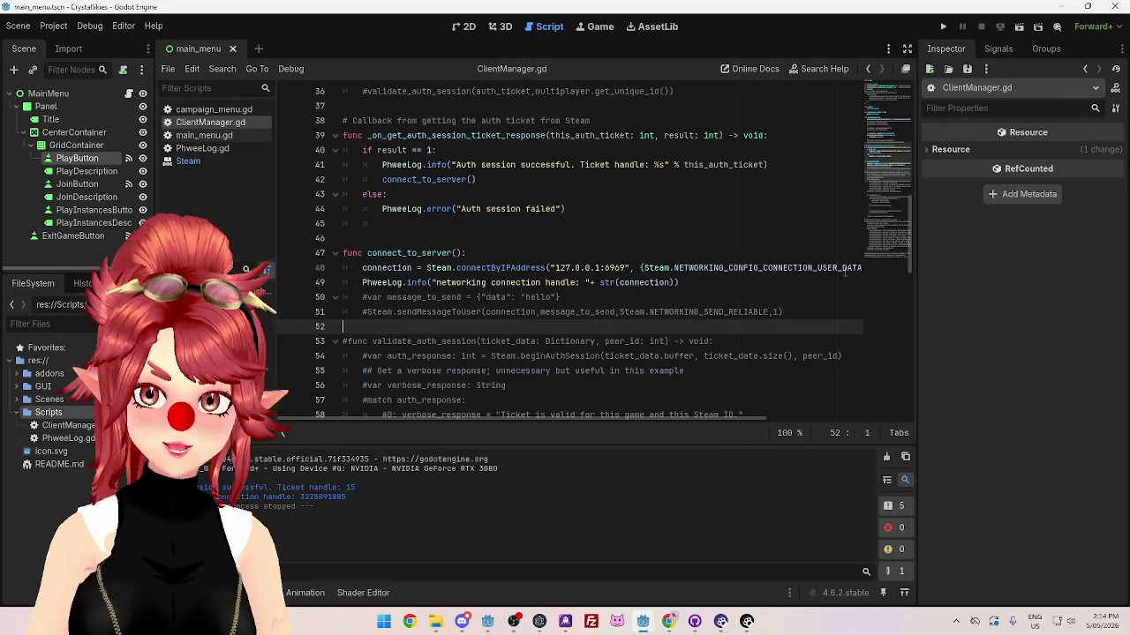
{"action": "mouse_move", "coordinate": [645, 622]}
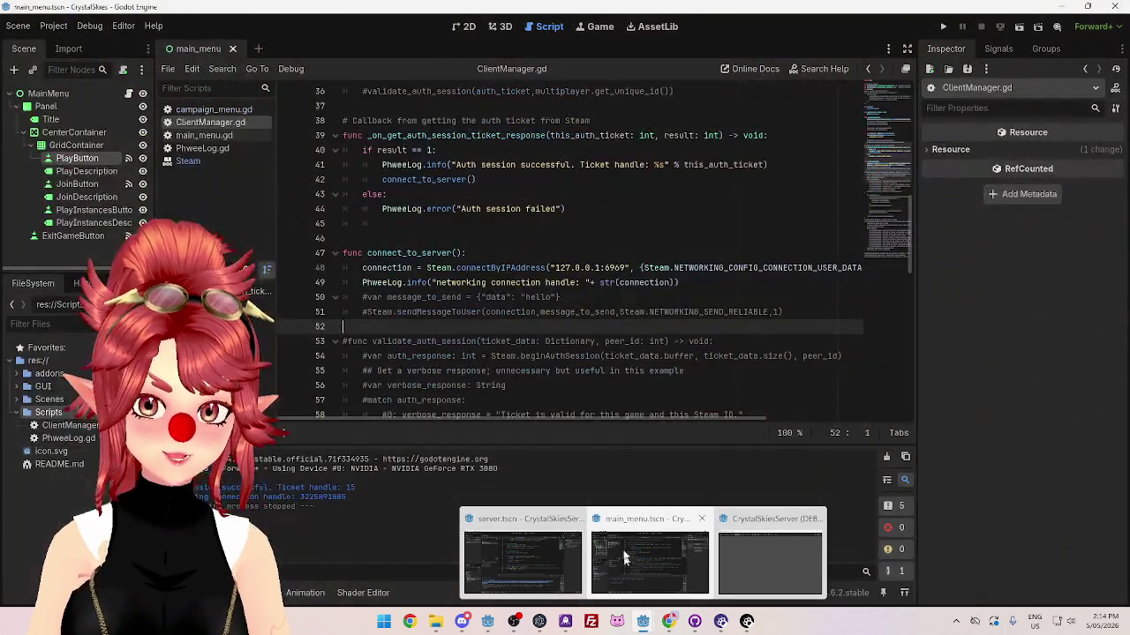
Step: Run the Crystal Skies client from the main_menu project, then bring the GodotSteam docs forward
{"action": "left_click", "coordinate": [632, 530]}
{"action": "left_click", "coordinate": [942, 27]}
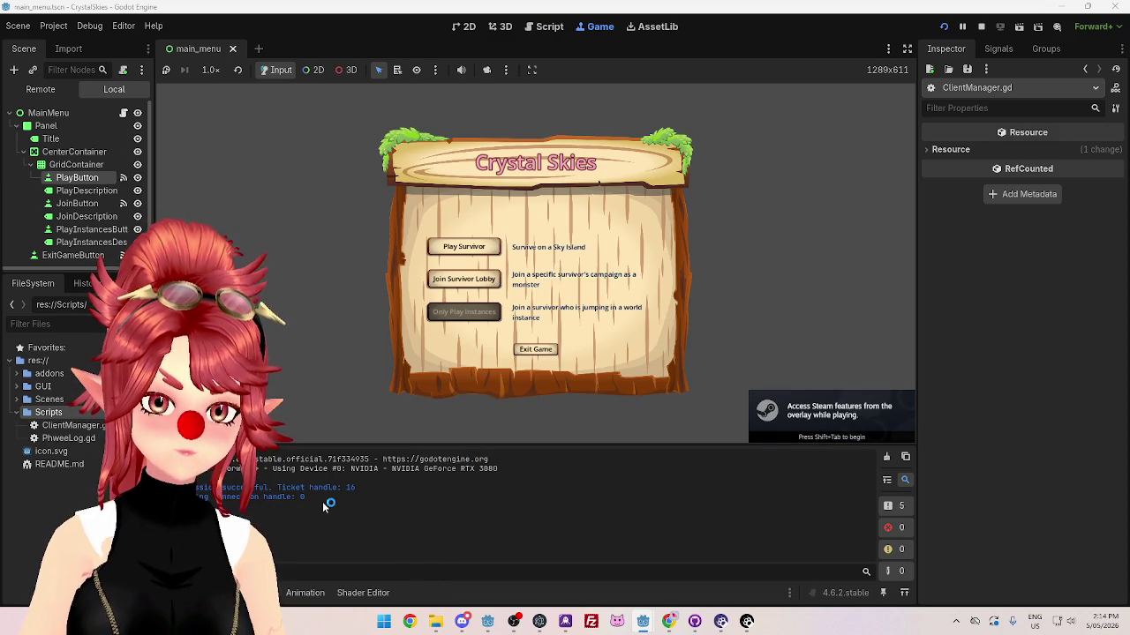
{"action": "mouse_move", "coordinate": [669, 621]}
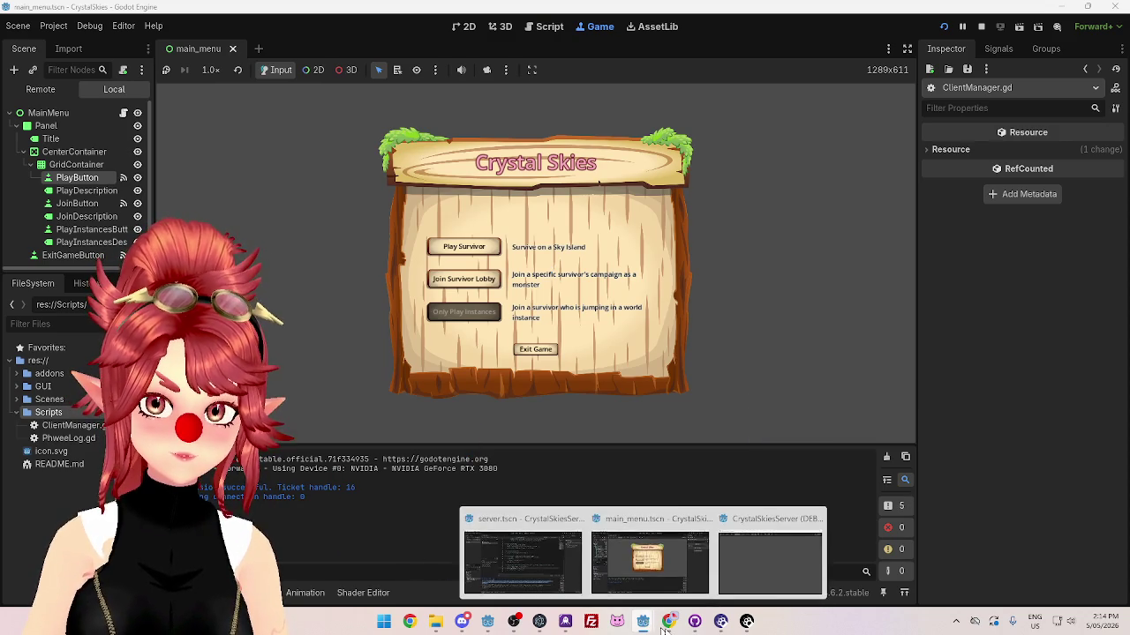
{"action": "left_click", "coordinate": [668, 588]}
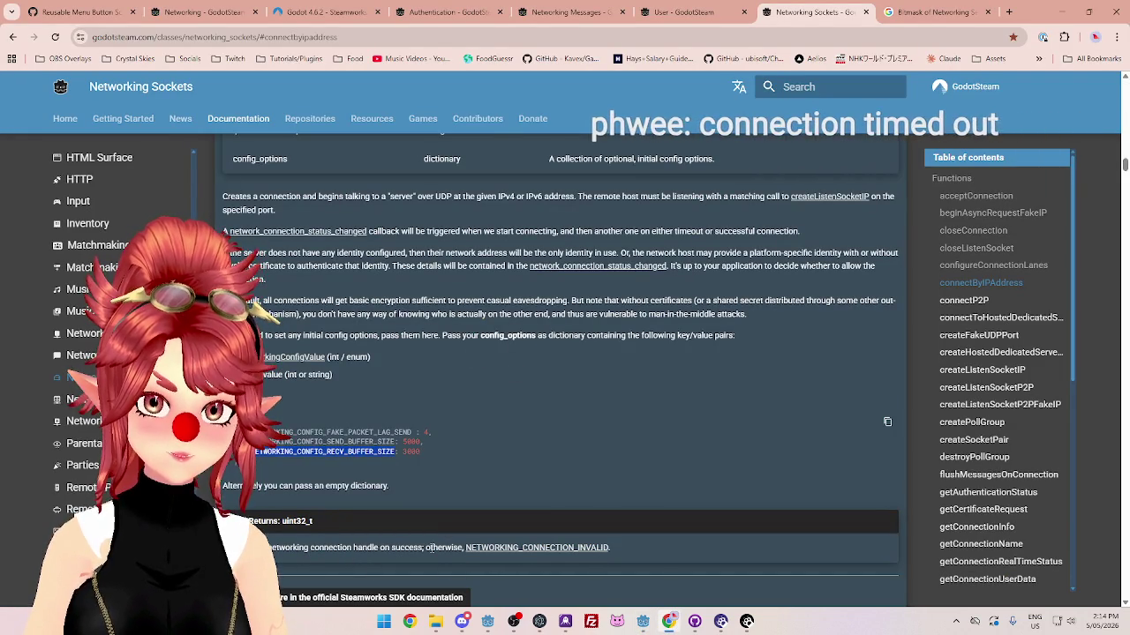
Step: Look up NETWORKING_CONNECTION_INVALID in the Main page's Constants table, searching the page for 'netw'
{"action": "left_click", "coordinate": [528, 551]}
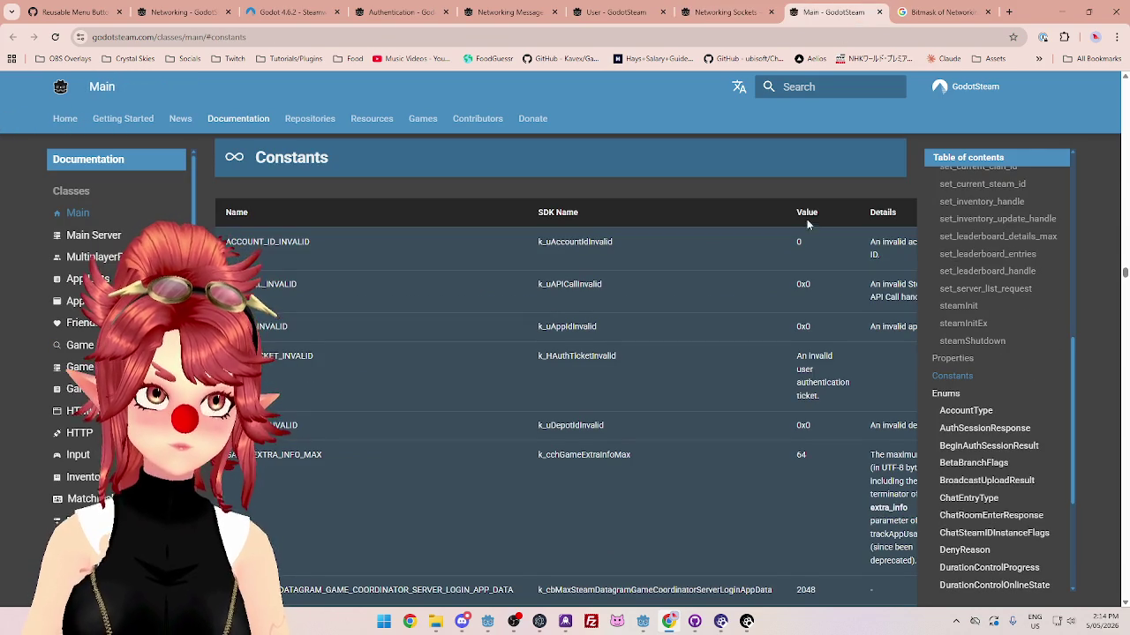
{"action": "scroll", "coordinate": [477, 265], "scroll_direction": "down", "scroll_amount": 2}
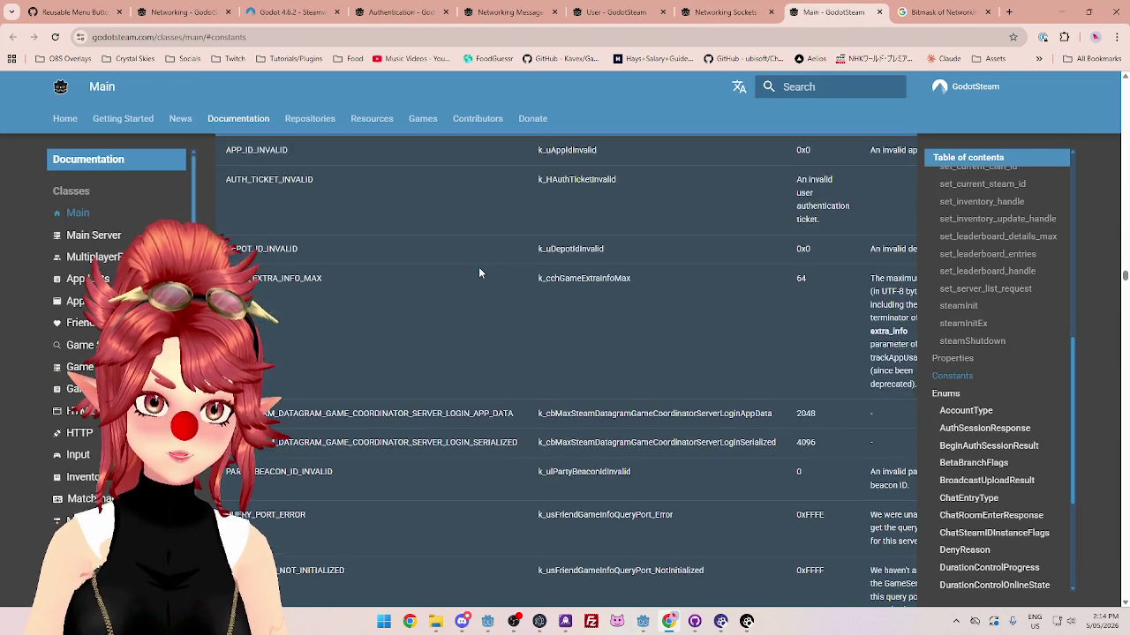
{"action": "left_click", "coordinate": [741, 9]}
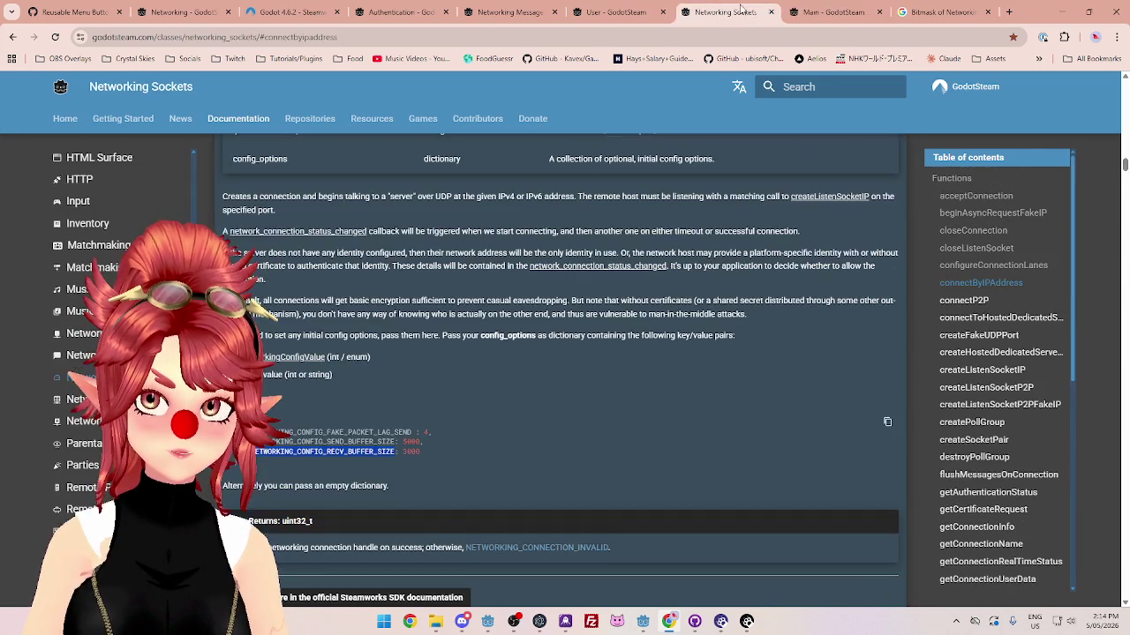
{"action": "left_click", "coordinate": [825, 12]}
{"action": "scroll", "coordinate": [499, 298], "scroll_direction": "down", "scroll_amount": 5}
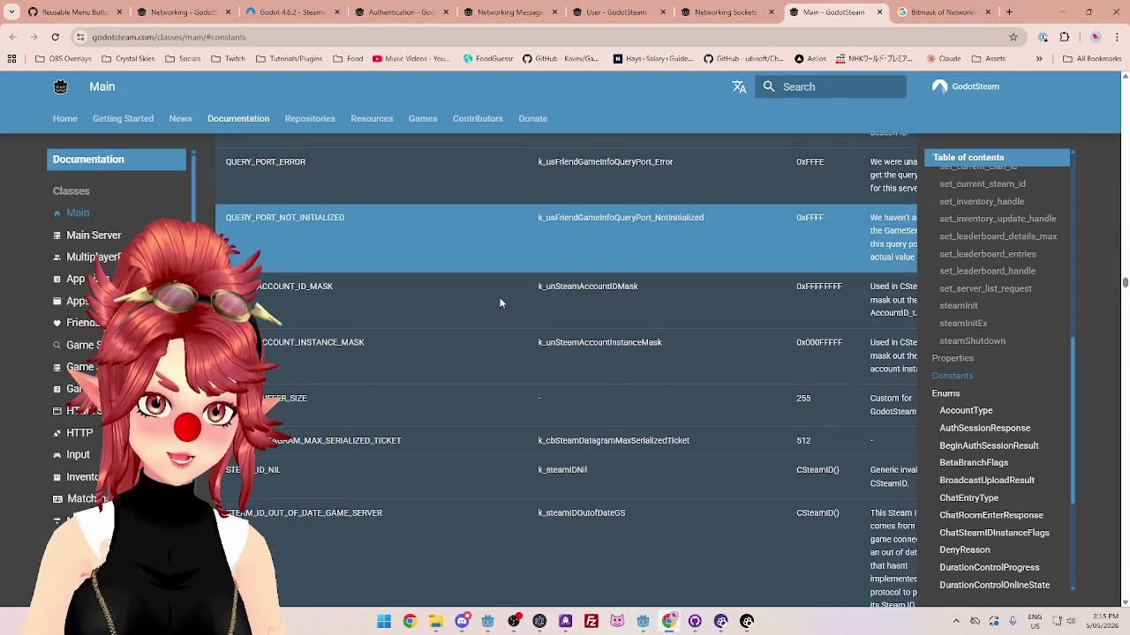
{"action": "scroll", "coordinate": [508, 296], "scroll_direction": "down", "scroll_amount": 10}
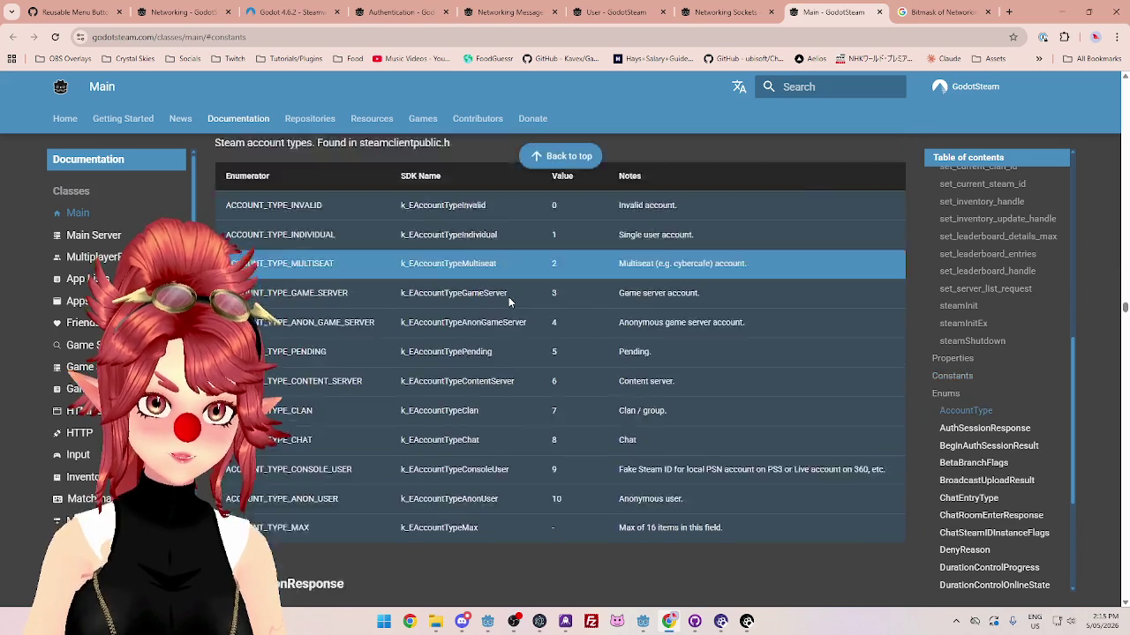
{"action": "scroll", "coordinate": [509, 296], "scroll_direction": "up", "scroll_amount": 3}
{"action": "key", "text": "ctrl+f"}
{"action": "type", "text": "netw"}
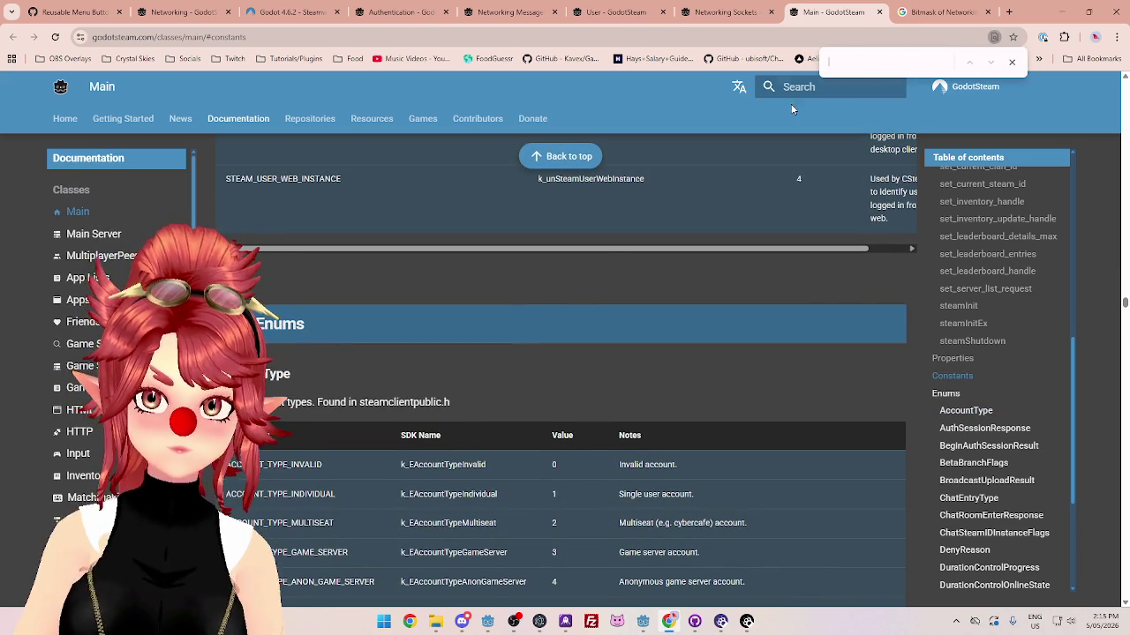
Step: Open the invalid-connection constant in a new tab, jump to the BeginAuthSessionResult enum, and close the duplicate Constants page
{"action": "left_click", "coordinate": [725, 11]}
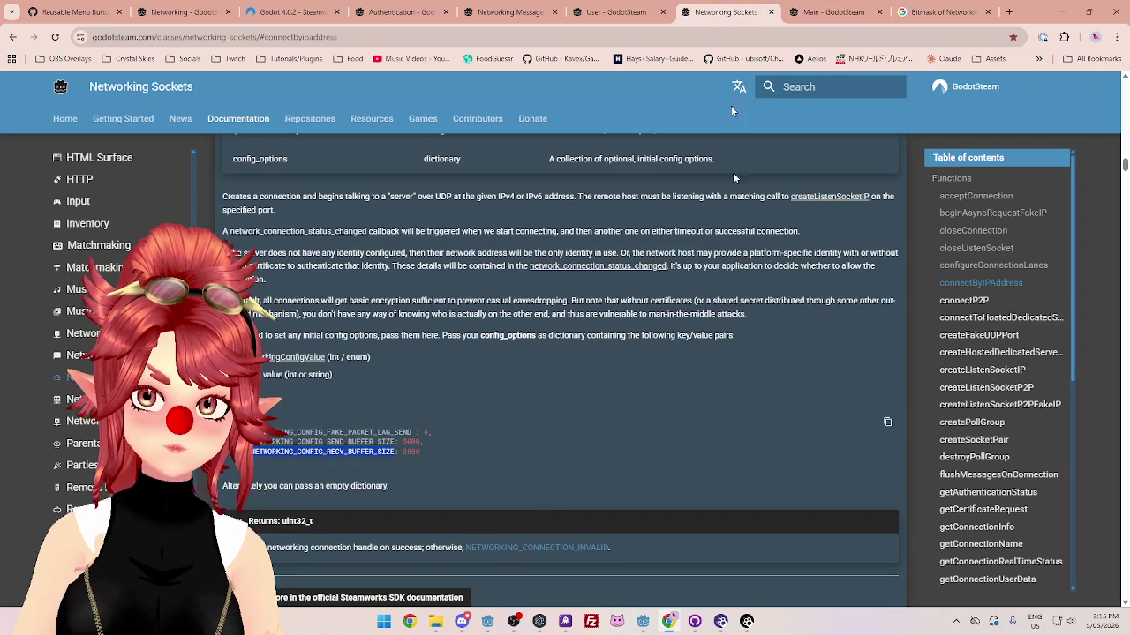
{"action": "middle_click", "coordinate": [571, 548]}
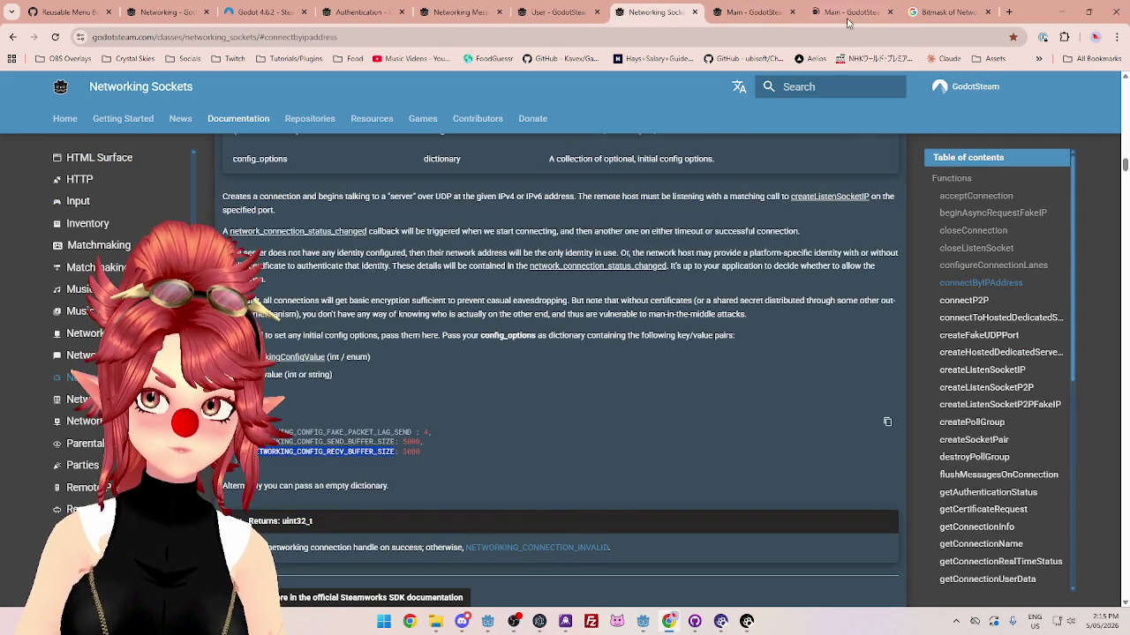
{"action": "left_click", "coordinate": [849, 12]}
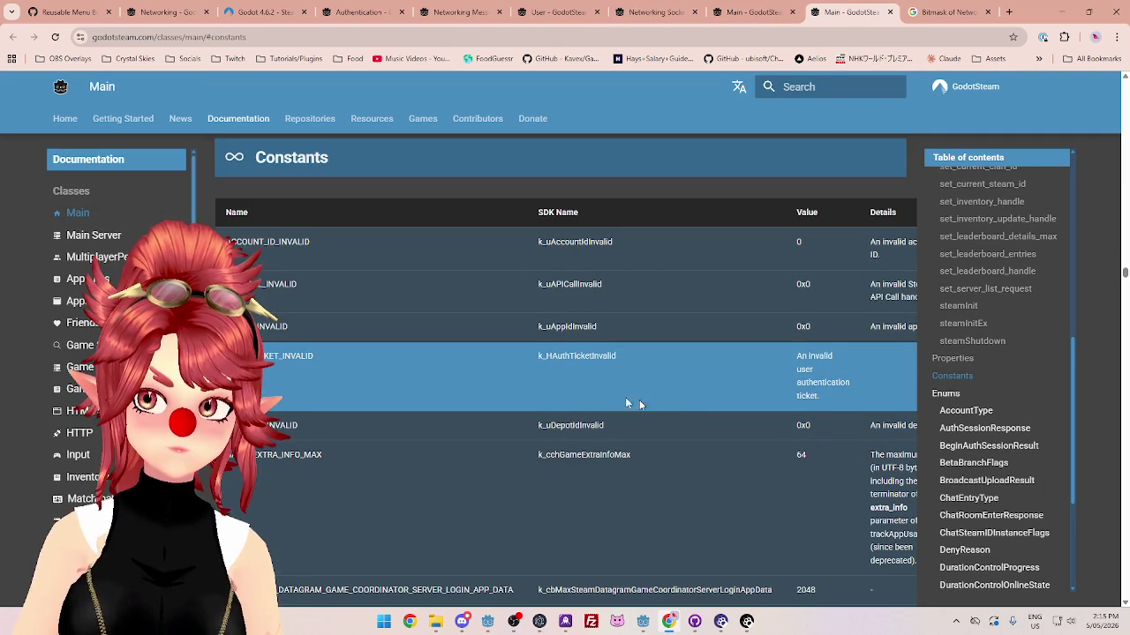
{"action": "scroll", "coordinate": [462, 431], "scroll_direction": "down", "scroll_amount": 15}
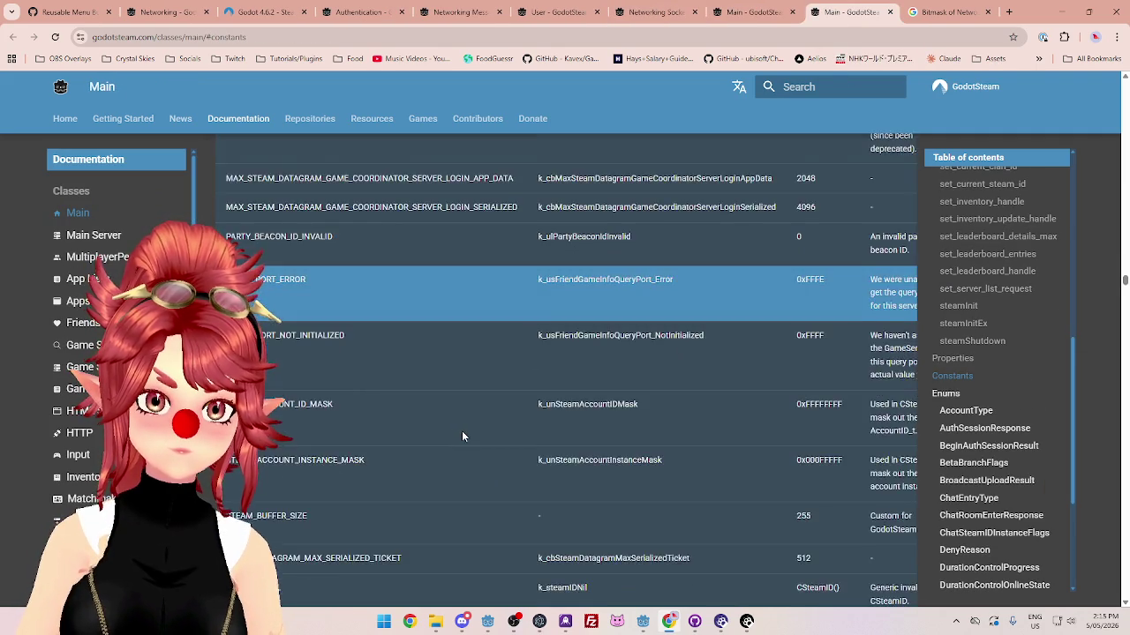
{"action": "scroll", "coordinate": [466, 436], "scroll_direction": "down", "scroll_amount": 20}
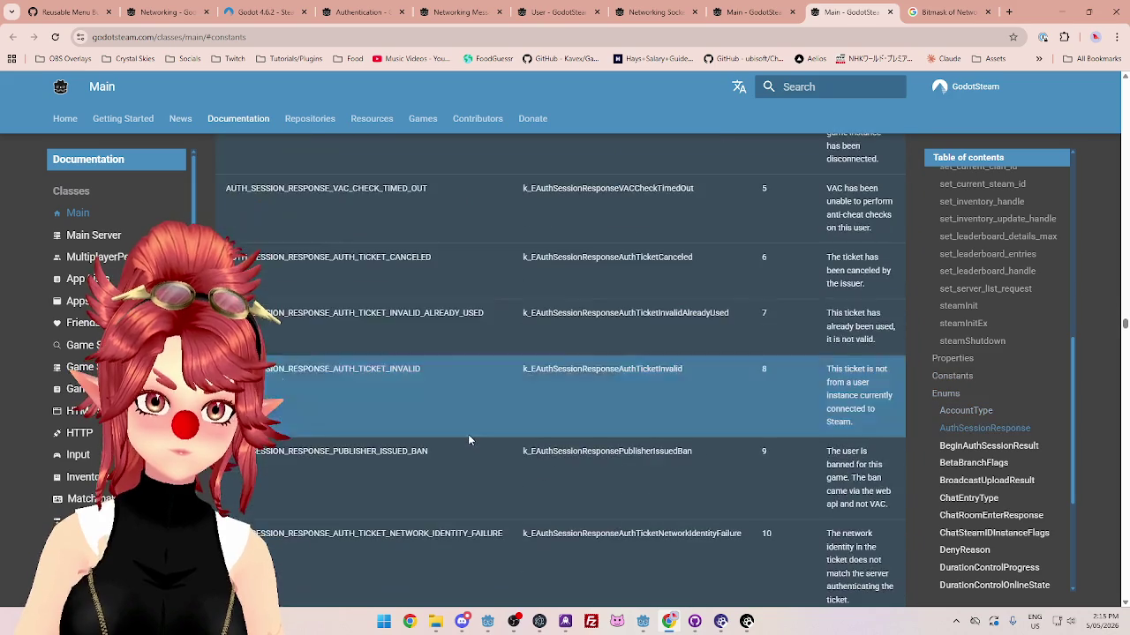
{"action": "scroll", "coordinate": [471, 437], "scroll_direction": "down", "scroll_amount": 20}
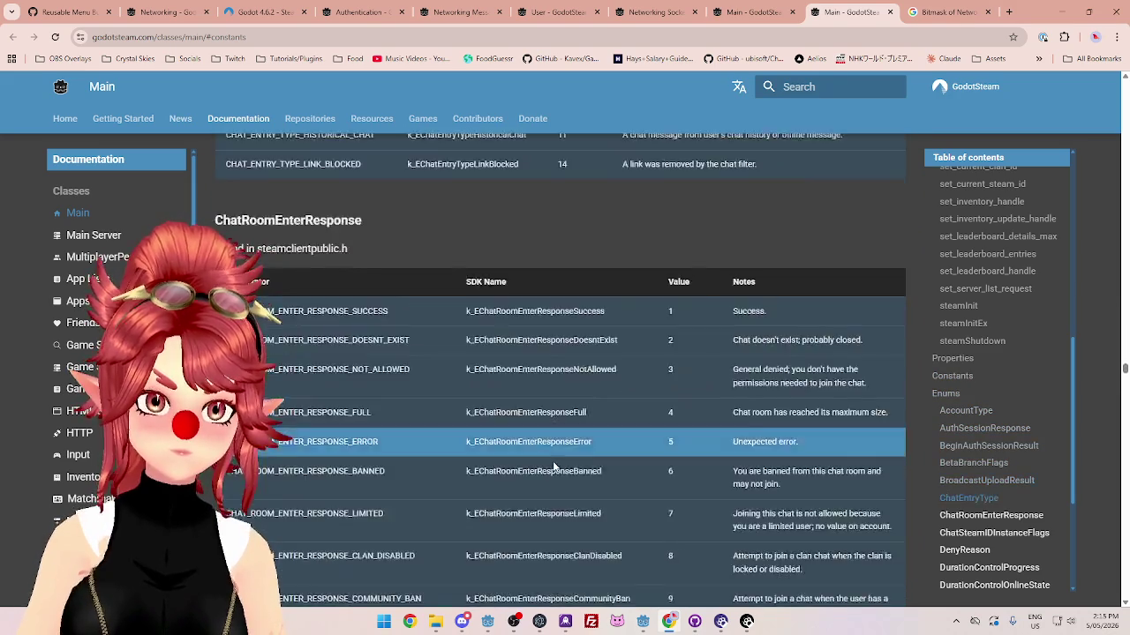
{"action": "scroll", "coordinate": [976, 476], "scroll_direction": "down", "scroll_amount": 5}
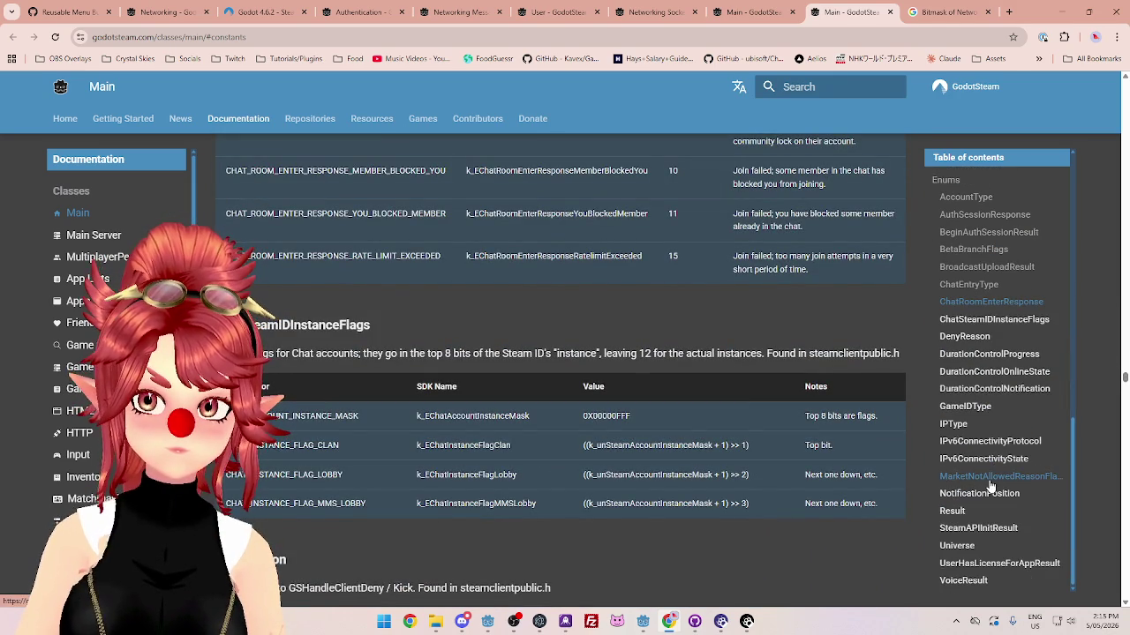
{"action": "scroll", "coordinate": [979, 508], "scroll_direction": "up", "scroll_amount": 5}
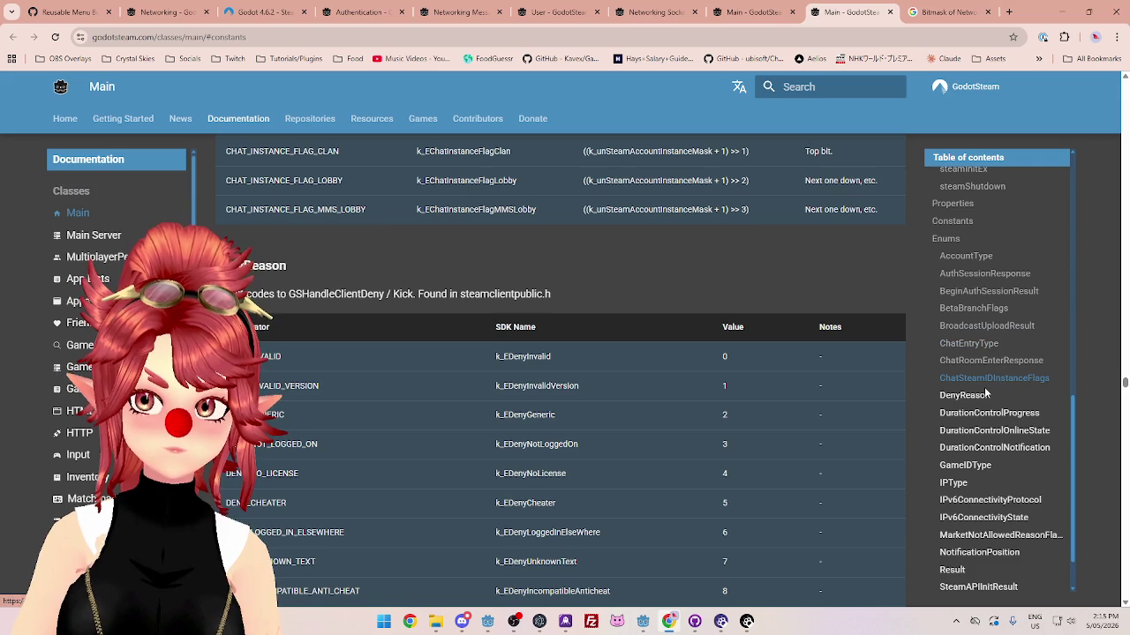
{"action": "left_click", "coordinate": [980, 293]}
{"action": "left_click", "coordinate": [771, 20]}
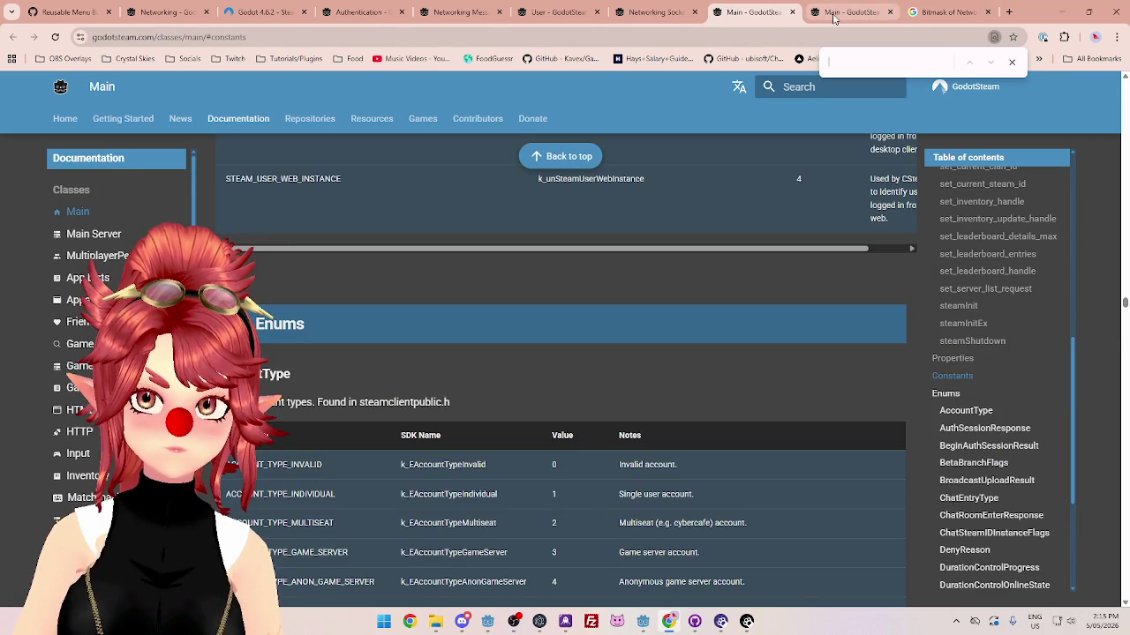
{"action": "scroll", "coordinate": [676, 305], "scroll_direction": "up", "scroll_amount": 3}
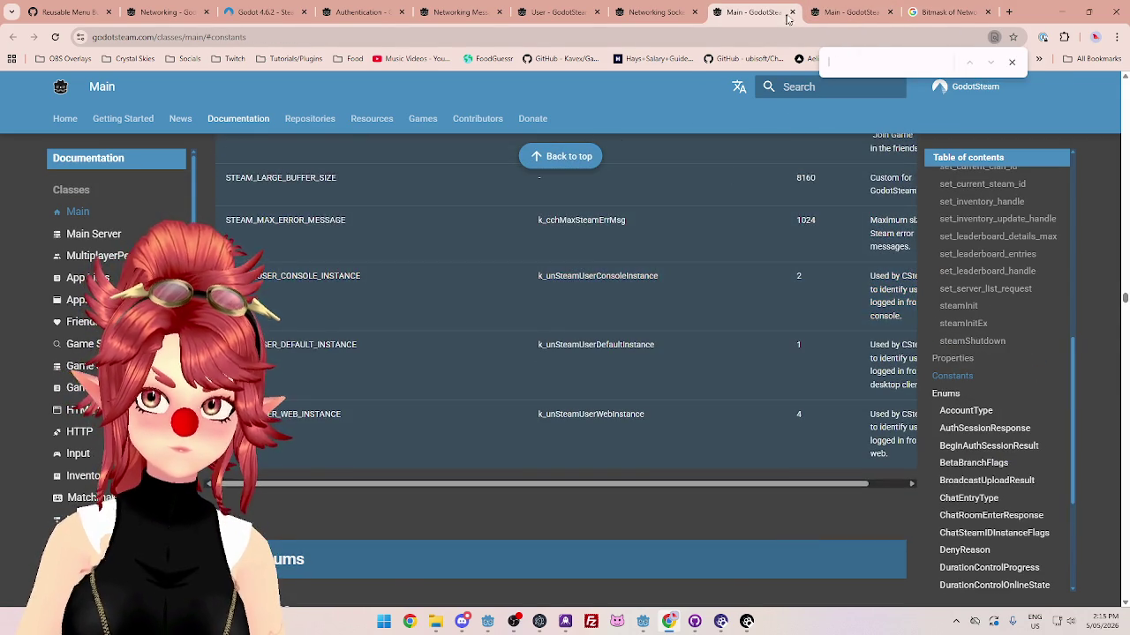
{"action": "left_click", "coordinate": [791, 13]}
Step: Revisit the connectByIPAddress documentation on the Networking Sockets page
{"action": "left_click", "coordinate": [687, 14]}
{"action": "scroll", "coordinate": [653, 185], "scroll_direction": "up", "scroll_amount": 3}
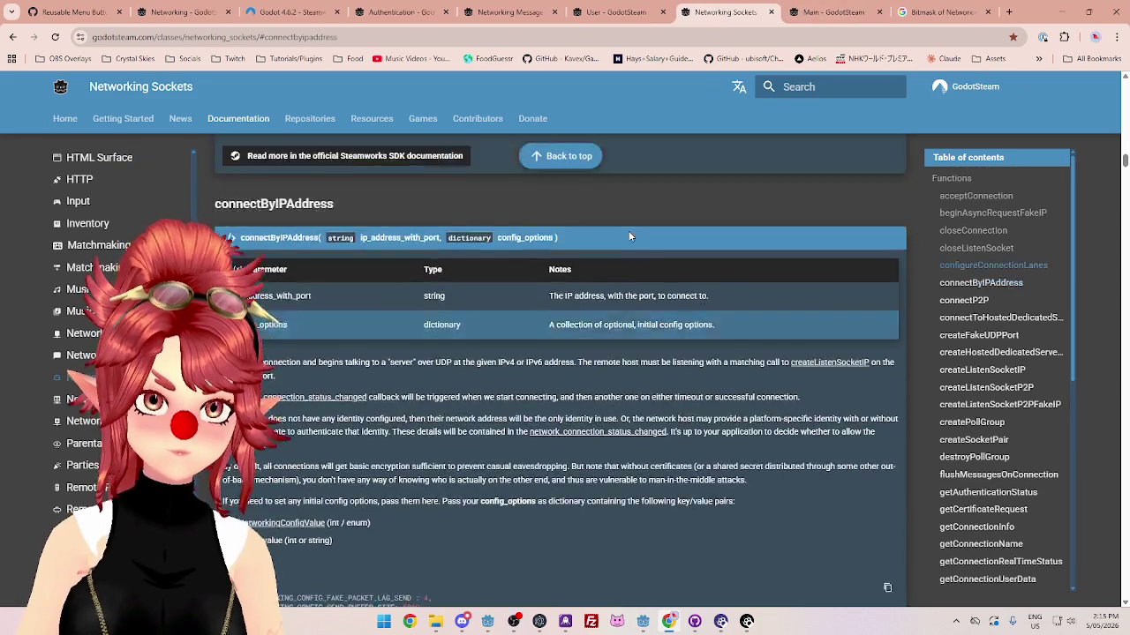
{"action": "scroll", "coordinate": [635, 203], "scroll_direction": "down", "scroll_amount": 2}
{"action": "scroll", "coordinate": [632, 189], "scroll_direction": "down", "scroll_amount": 1}
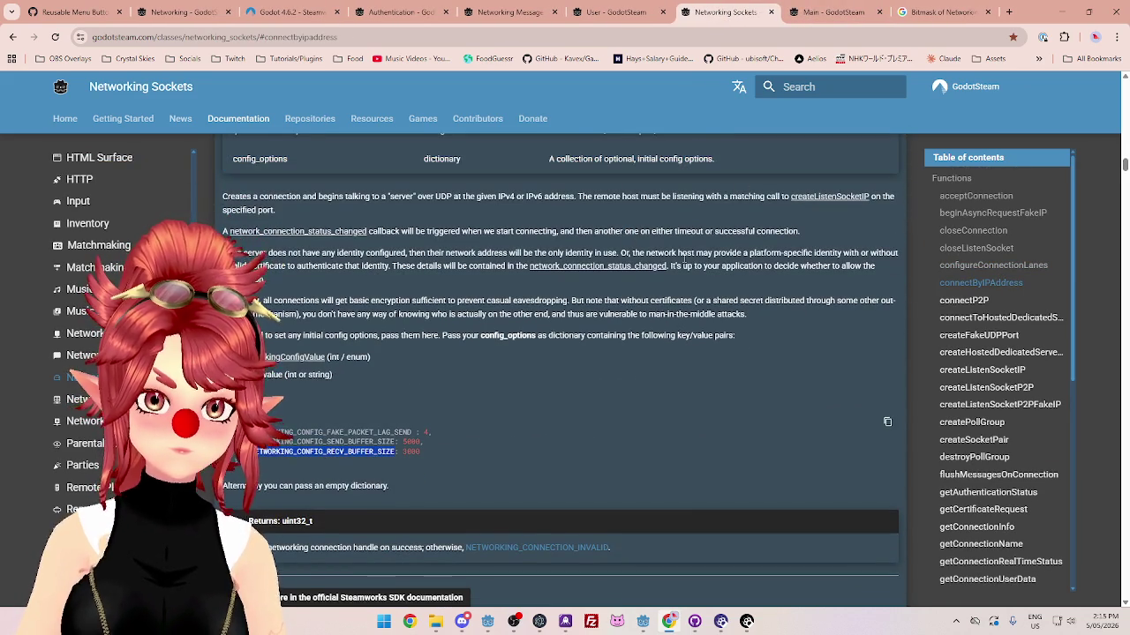
{"action": "scroll", "coordinate": [683, 258], "scroll_direction": "up", "scroll_amount": 2}
Step: Read the Main page's enum tables from BeginAuthSessionResult through Result down to VoiceResult, then close the Main page
{"action": "left_click", "coordinate": [820, 13]}
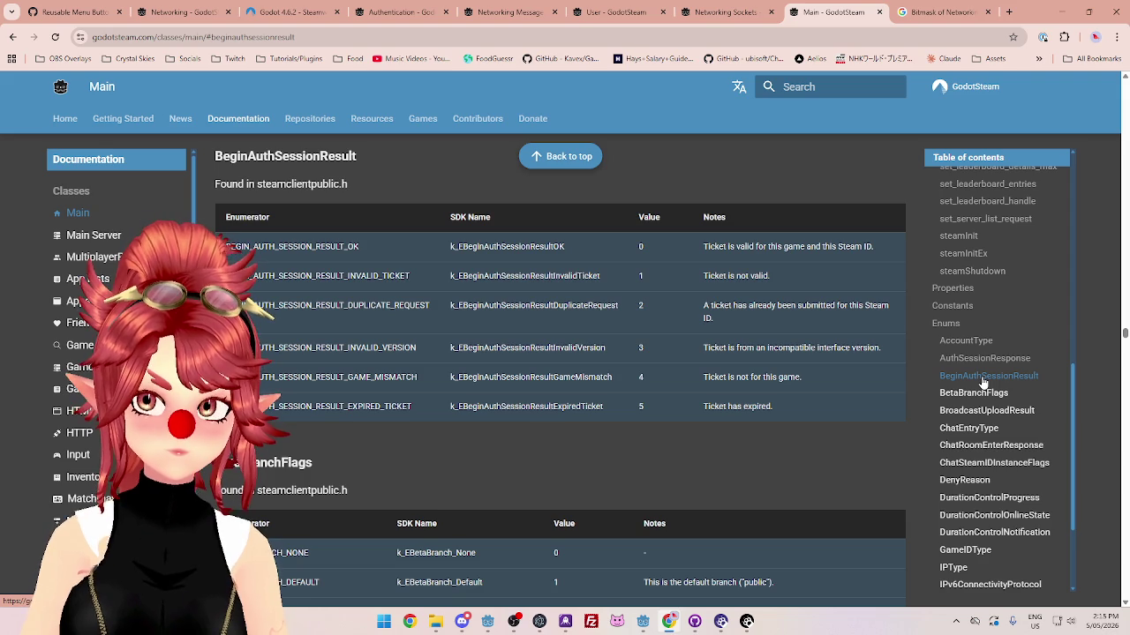
{"action": "scroll", "coordinate": [801, 370], "scroll_direction": "up", "scroll_amount": 5}
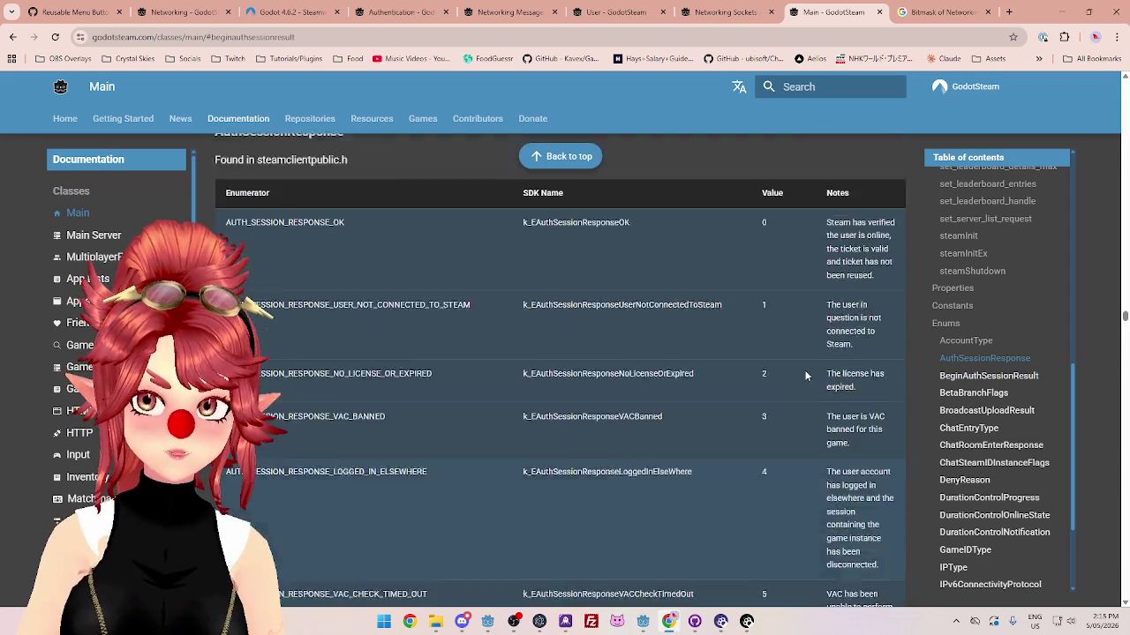
{"action": "scroll", "coordinate": [804, 376], "scroll_direction": "up", "scroll_amount": 1}
{"action": "scroll", "coordinate": [805, 376], "scroll_direction": "down", "scroll_amount": 3}
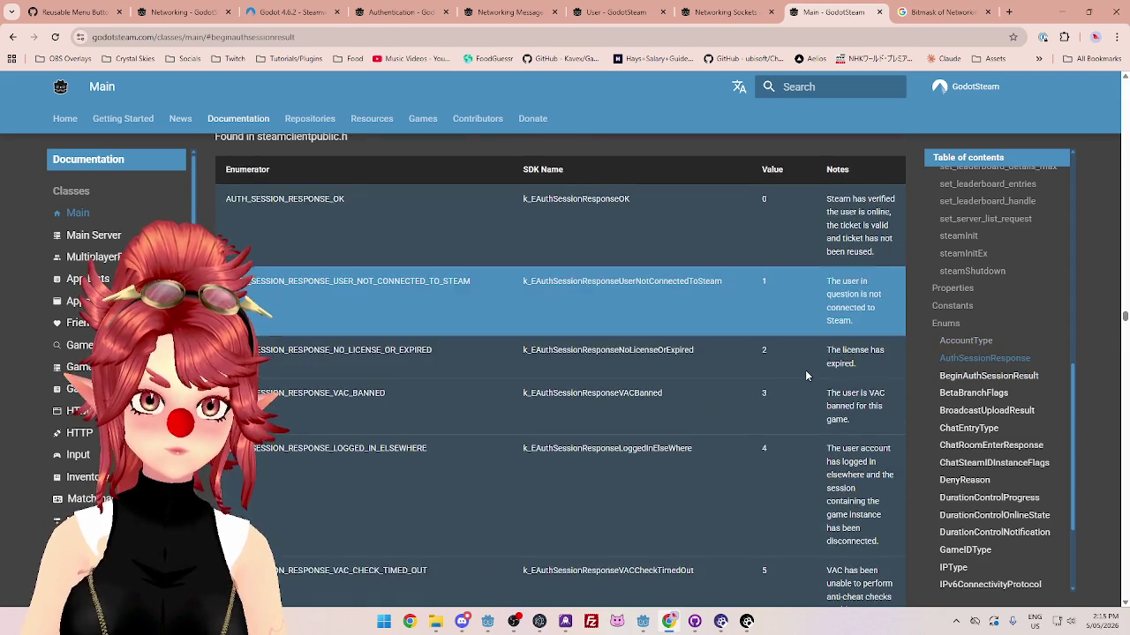
{"action": "scroll", "coordinate": [806, 376], "scroll_direction": "up", "scroll_amount": 3}
{"action": "scroll", "coordinate": [805, 376], "scroll_direction": "down", "scroll_amount": 10}
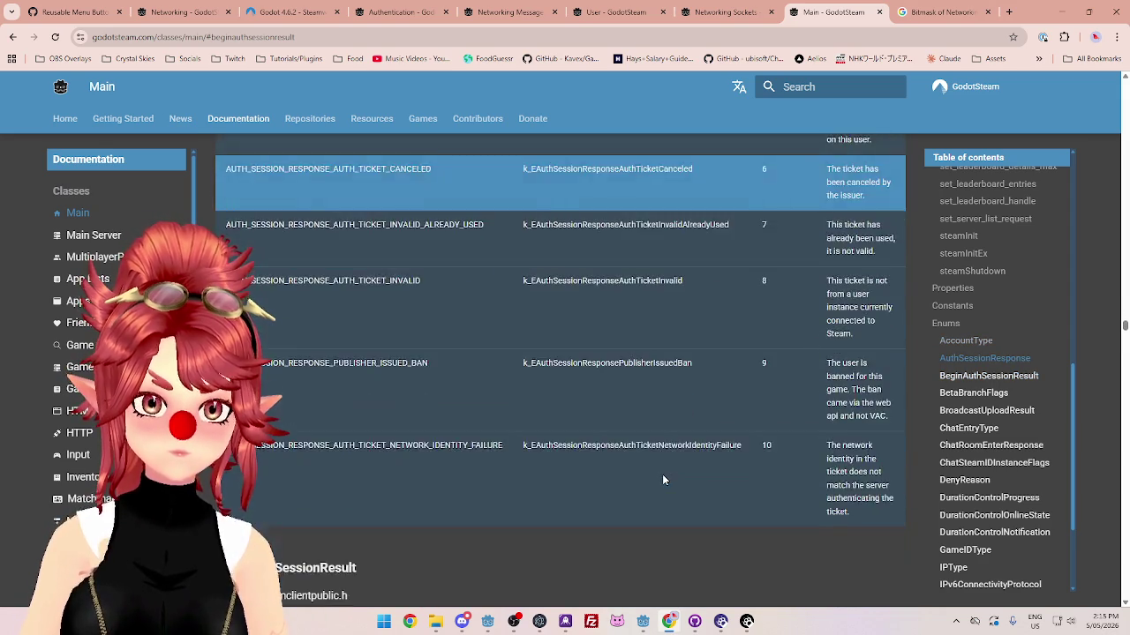
{"action": "scroll", "coordinate": [663, 480], "scroll_direction": "down", "scroll_amount": 6}
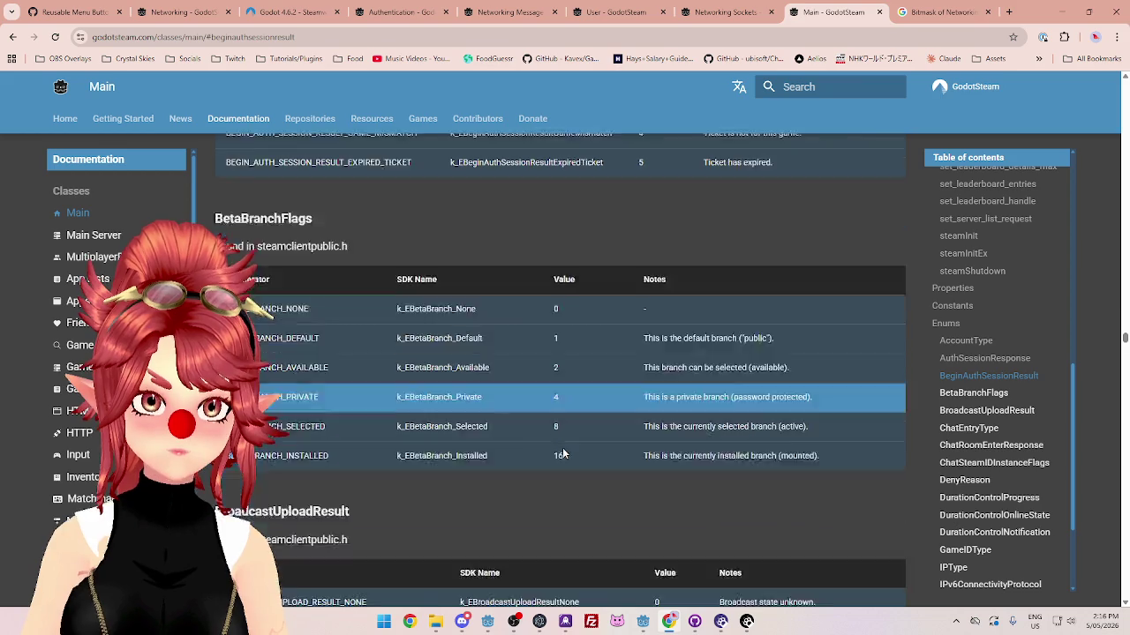
{"action": "scroll", "coordinate": [880, 325], "scroll_direction": "down", "scroll_amount": 4}
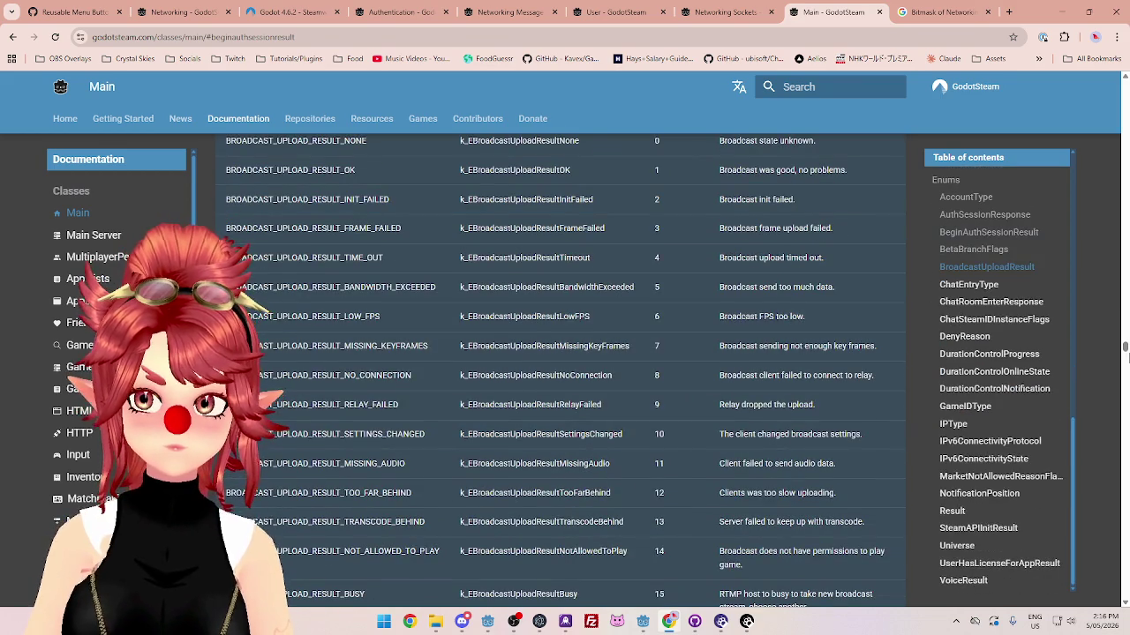
{"action": "scroll", "coordinate": [1123, 362], "scroll_direction": "down", "scroll_amount": 5}
{"action": "scroll", "coordinate": [1123, 362], "scroll_direction": "down", "scroll_amount": 9}
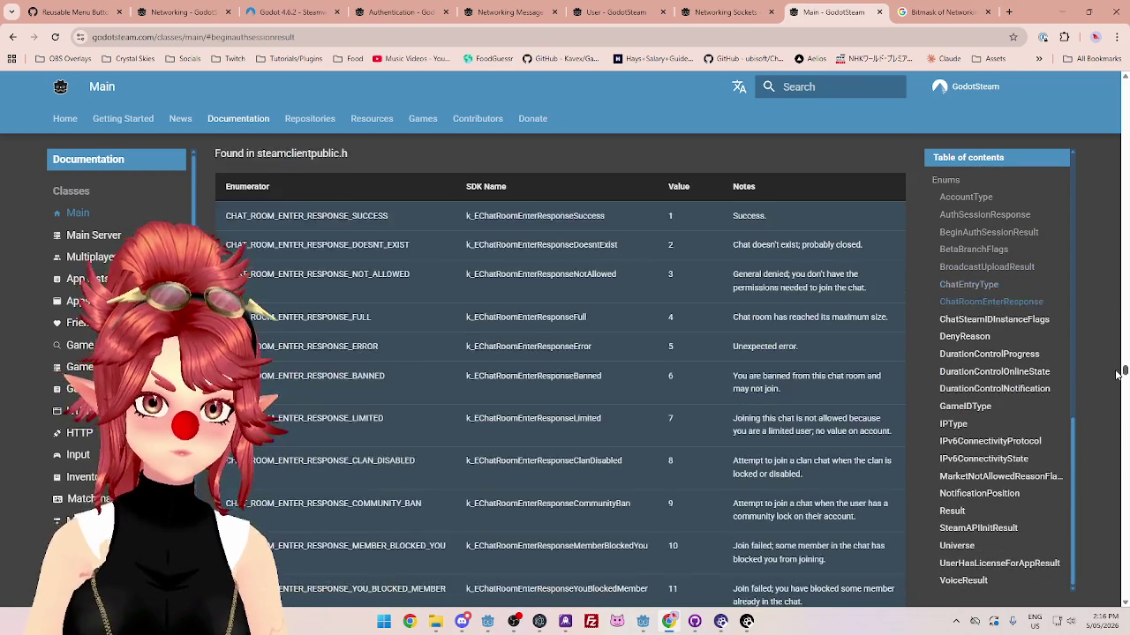
{"action": "scroll", "coordinate": [1116, 377], "scroll_direction": "down", "scroll_amount": 15}
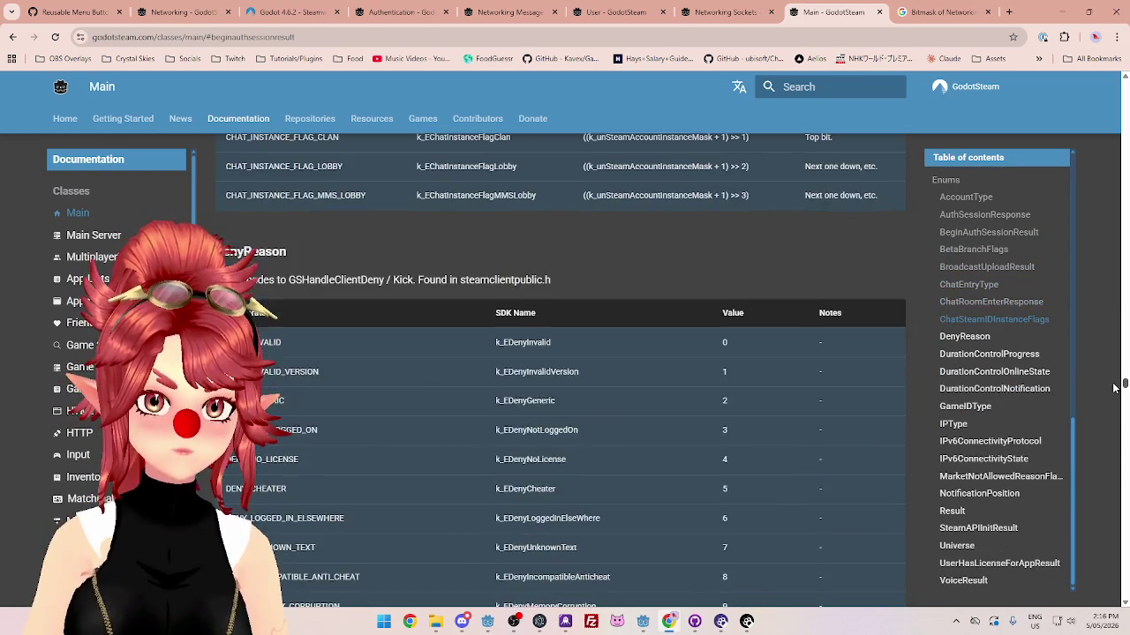
{"action": "scroll", "coordinate": [1111, 398], "scroll_direction": "down", "scroll_amount": 8}
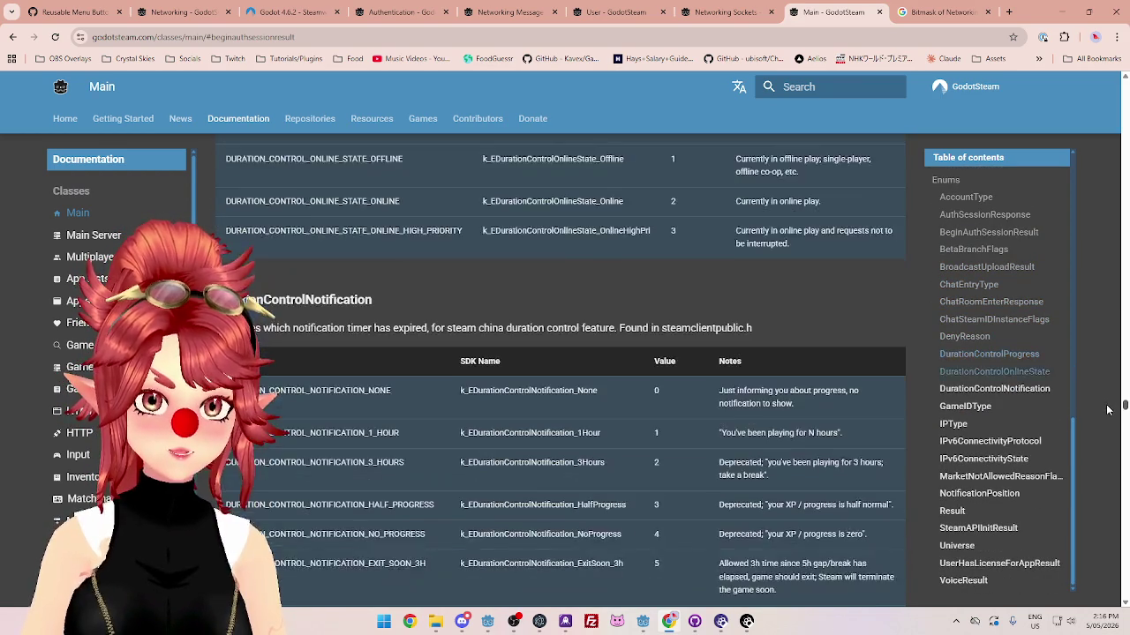
{"action": "scroll", "coordinate": [1109, 393], "scroll_direction": "up", "scroll_amount": 12}
{"action": "scroll", "coordinate": [1109, 390], "scroll_direction": "up", "scroll_amount": 3}
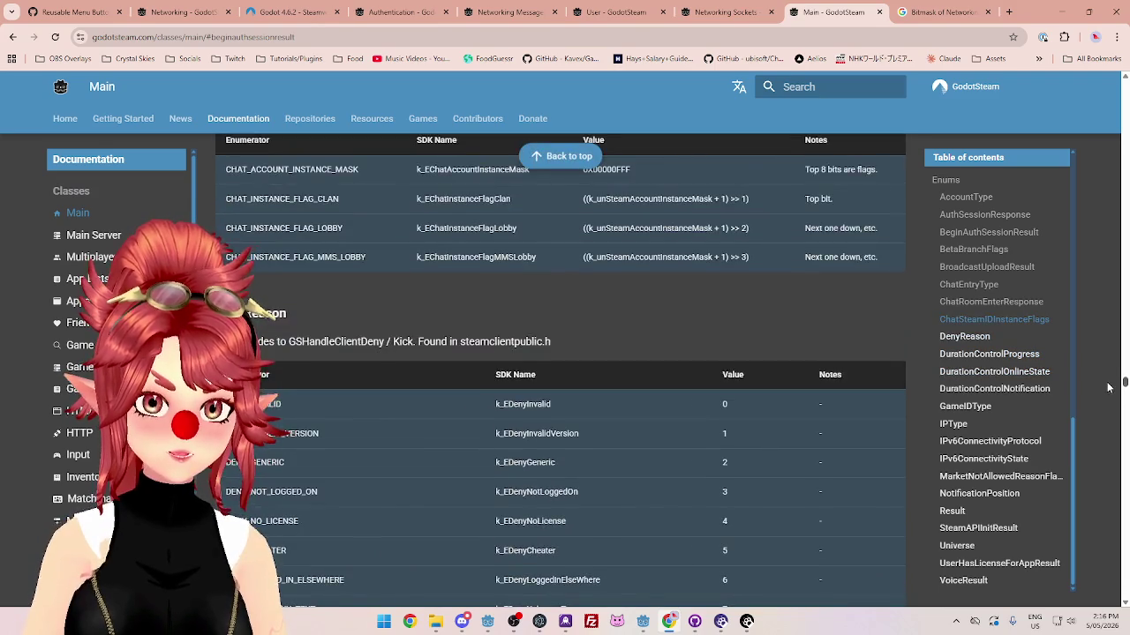
{"action": "scroll", "coordinate": [1108, 389], "scroll_direction": "down", "scroll_amount": 20}
{"action": "scroll", "coordinate": [1093, 434], "scroll_direction": "up", "scroll_amount": 5}
{"action": "scroll", "coordinate": [1093, 434], "scroll_direction": "up", "scroll_amount": 2}
{"action": "scroll", "coordinate": [1087, 459], "scroll_direction": "down", "scroll_amount": 10}
{"action": "scroll", "coordinate": [1084, 474], "scroll_direction": "down", "scroll_amount": 2}
{"action": "scroll", "coordinate": [1082, 464], "scroll_direction": "up", "scroll_amount": 2}
{"action": "scroll", "coordinate": [1082, 464], "scroll_direction": "down", "scroll_amount": 5}
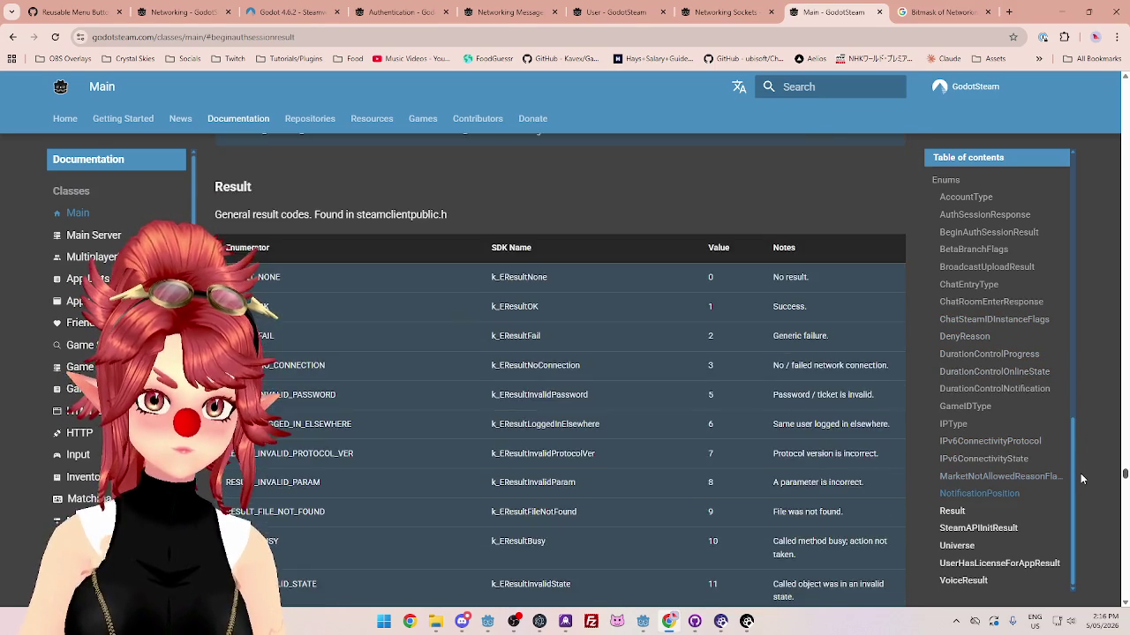
{"action": "scroll", "coordinate": [1080, 478], "scroll_direction": "down", "scroll_amount": 10}
{"action": "scroll", "coordinate": [1075, 499], "scroll_direction": "down", "scroll_amount": 20}
{"action": "scroll", "coordinate": [1062, 544], "scroll_direction": "down", "scroll_amount": 20}
{"action": "scroll", "coordinate": [1055, 580], "scroll_direction": "down", "scroll_amount": 10}
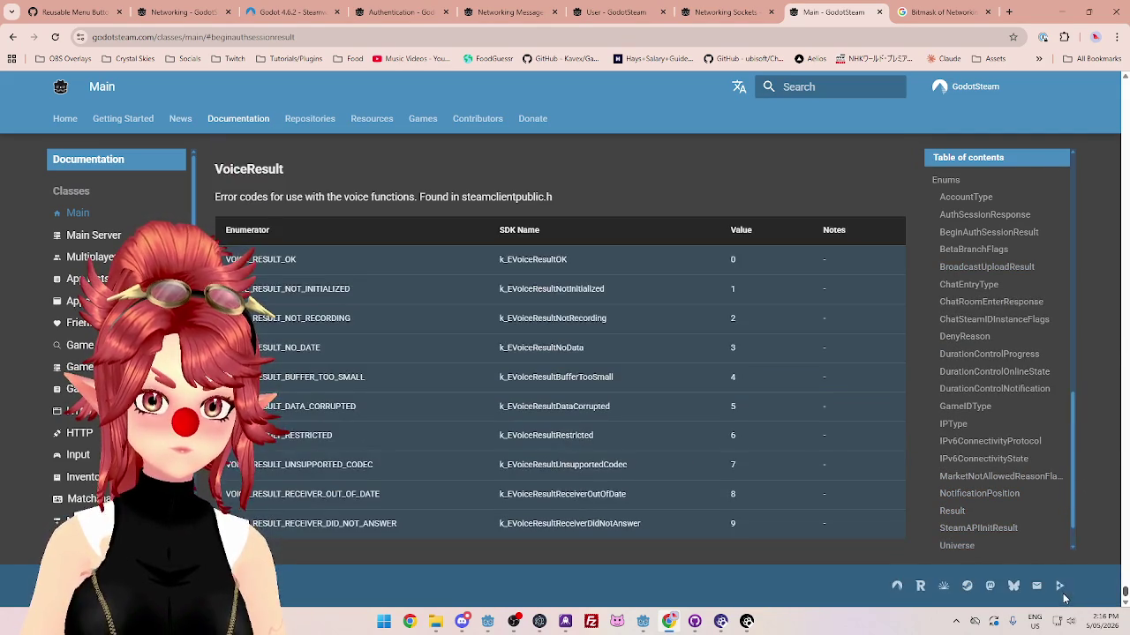
{"action": "scroll", "coordinate": [1064, 599], "scroll_direction": "up", "scroll_amount": 20}
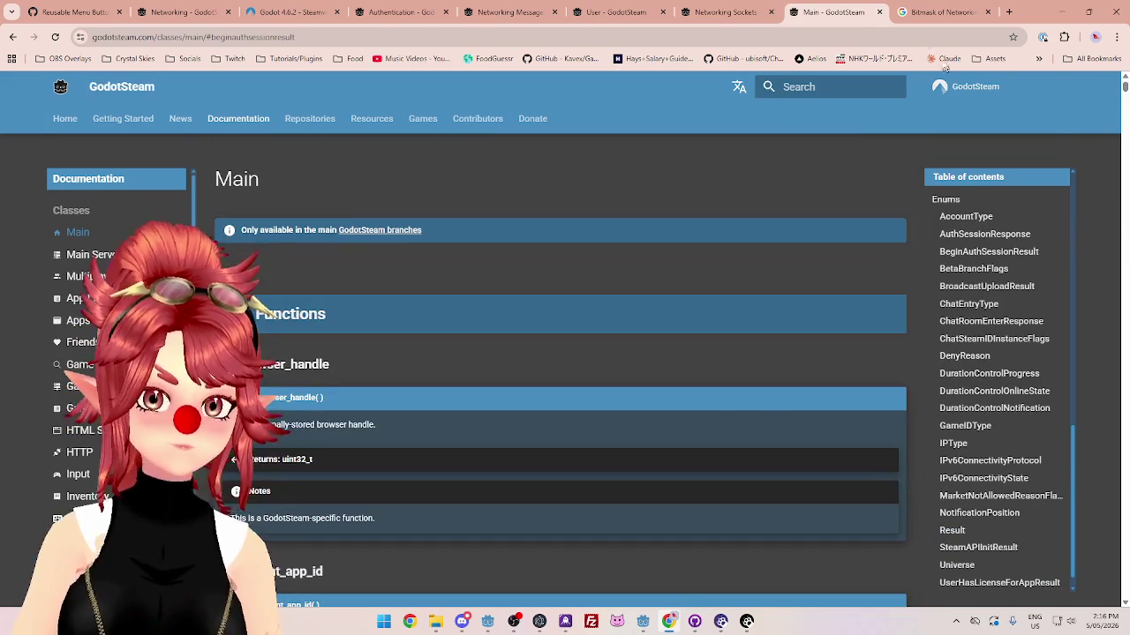
{"action": "left_click", "coordinate": [878, 13]}
Step: Follow connectByIPAddress's NETWORKING_CONNECTION_INVALID link to its constant definition and come back repeatedly
{"action": "scroll", "coordinate": [528, 378], "scroll_direction": "down", "scroll_amount": 1}
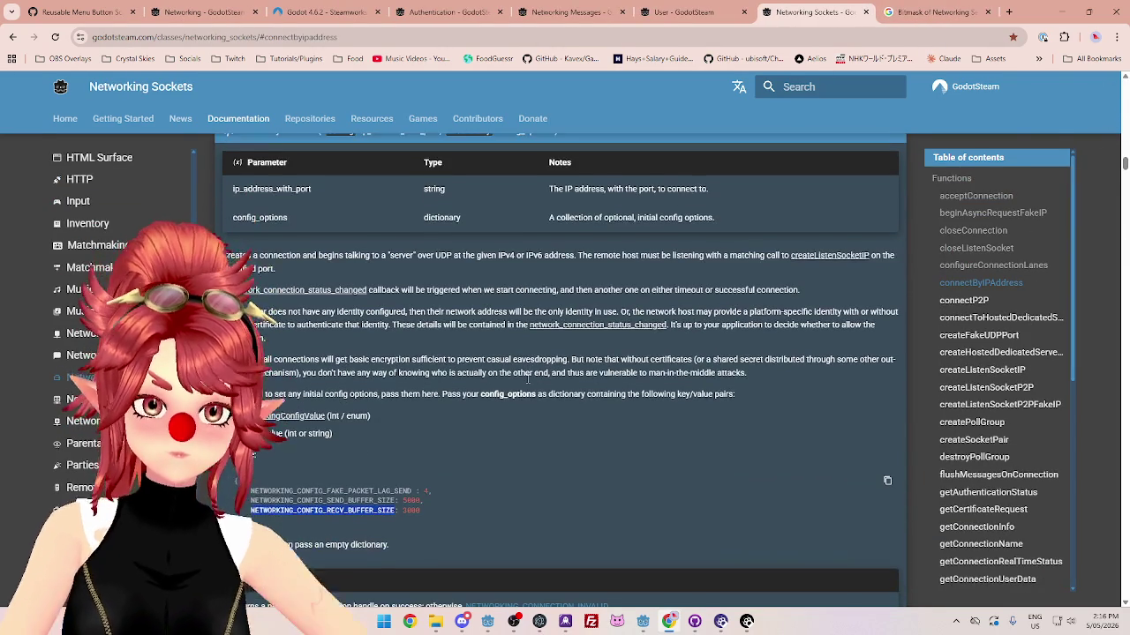
{"action": "scroll", "coordinate": [527, 375], "scroll_direction": "down", "scroll_amount": 3}
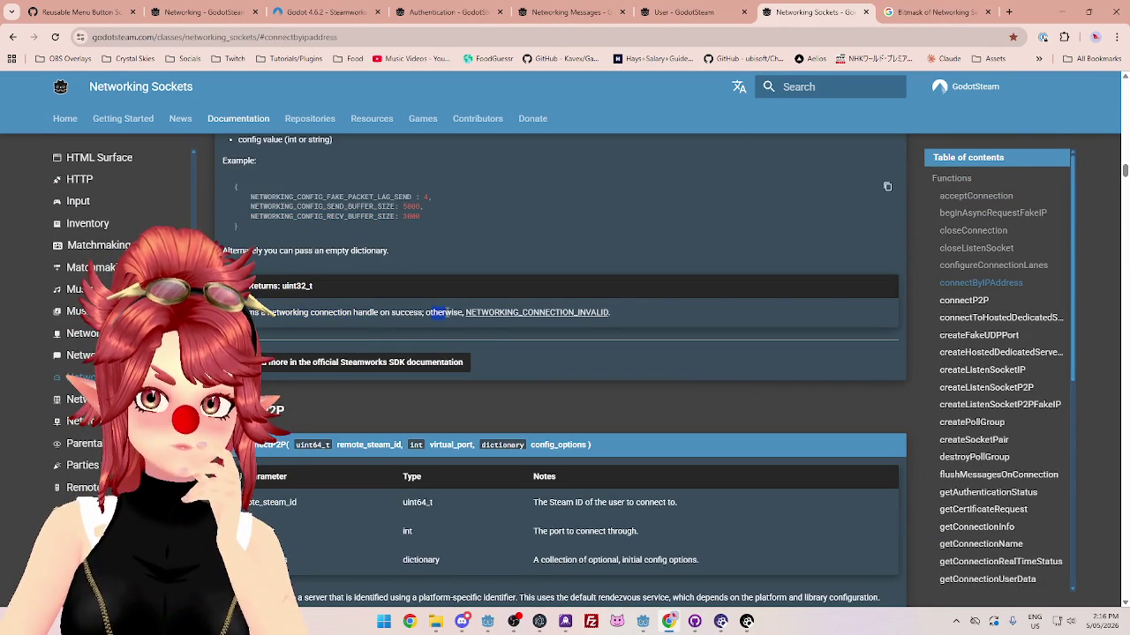
{"action": "left_click", "coordinate": [578, 313]}
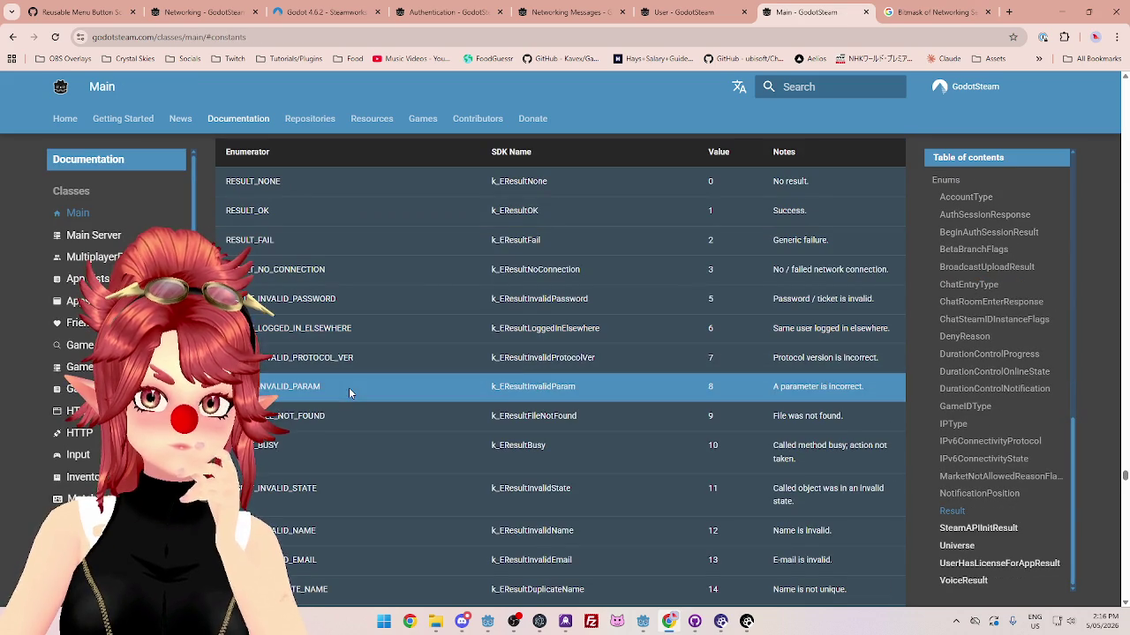
{"action": "left_click", "coordinate": [5, 37]}
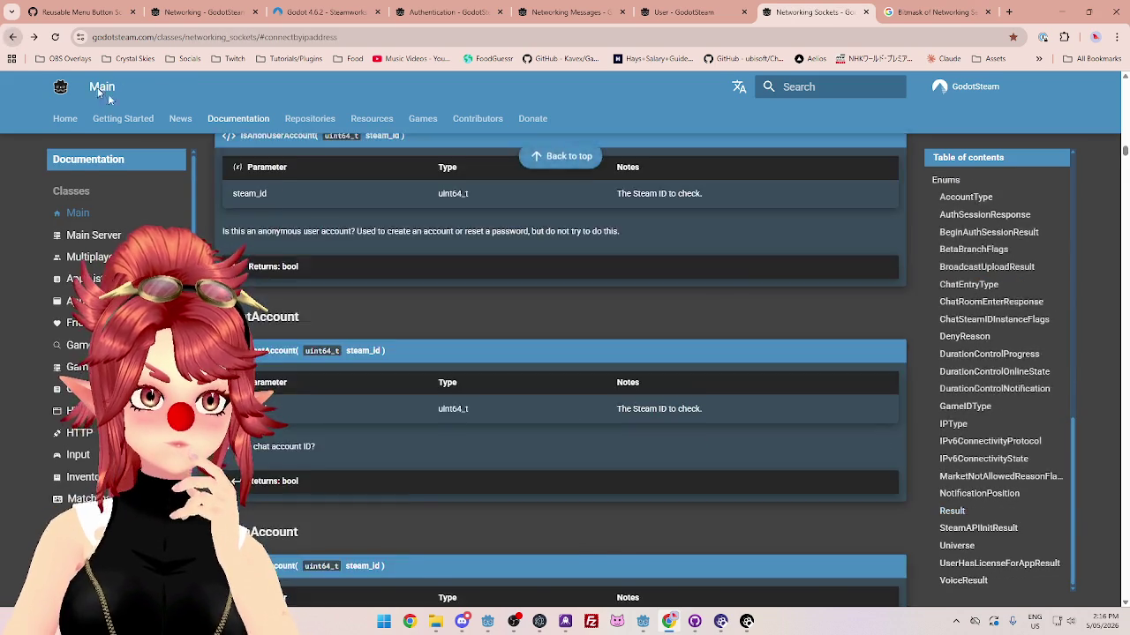
{"action": "left_click", "coordinate": [510, 315]}
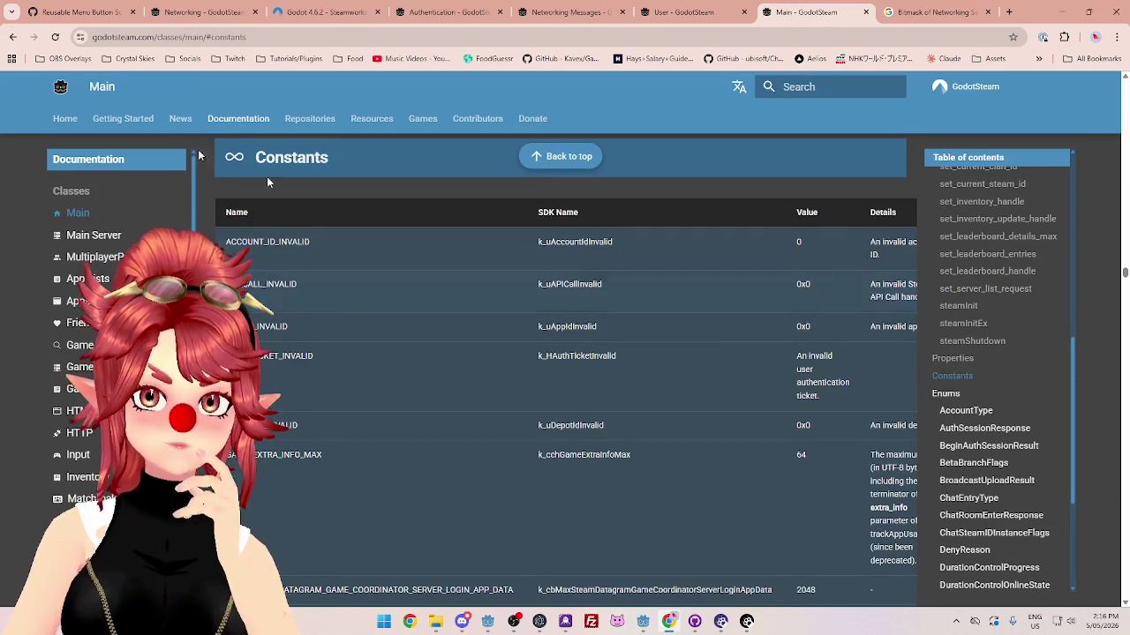
{"action": "left_click", "coordinate": [6, 37]}
{"action": "left_click", "coordinate": [491, 314]}
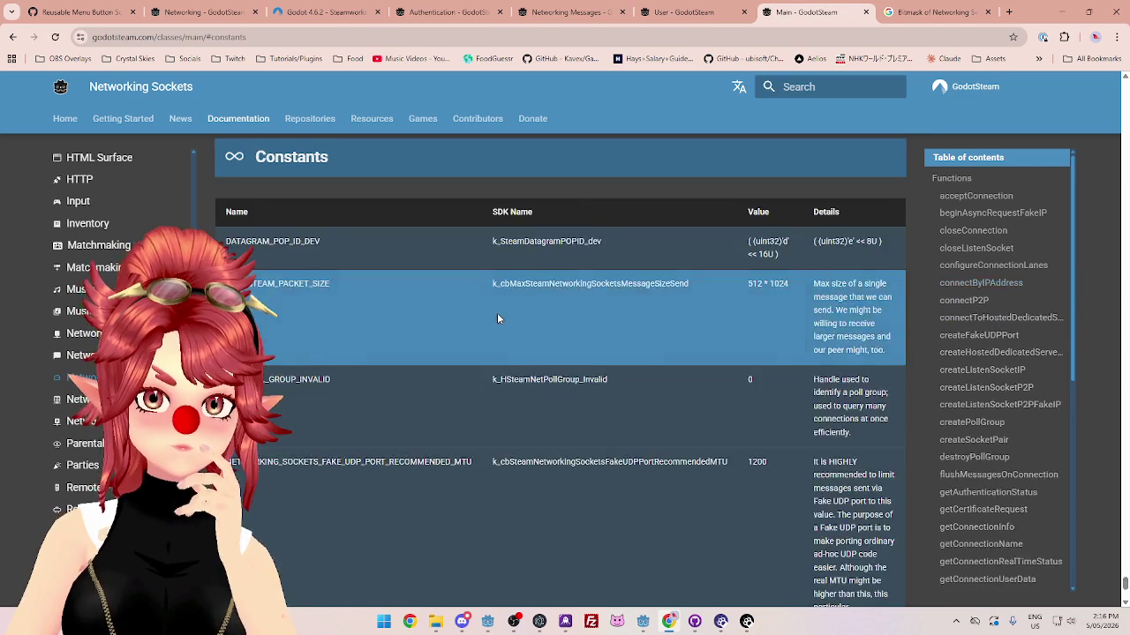
{"action": "key", "text": "alt+Left"}
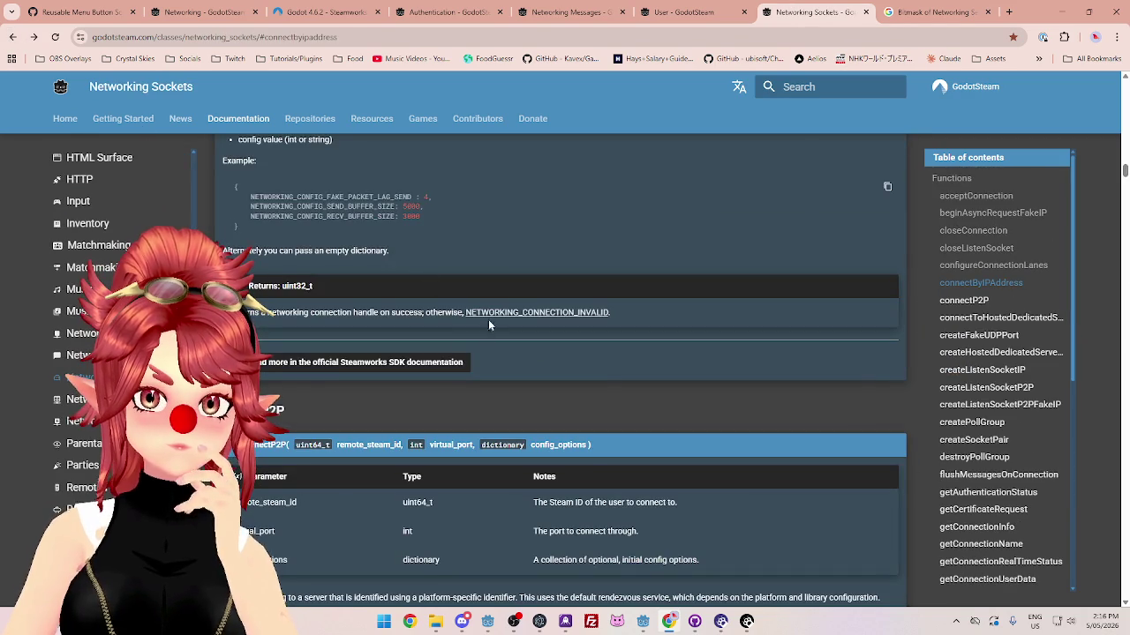
{"action": "left_click", "coordinate": [490, 317]}
{"action": "left_click", "coordinate": [494, 320]}
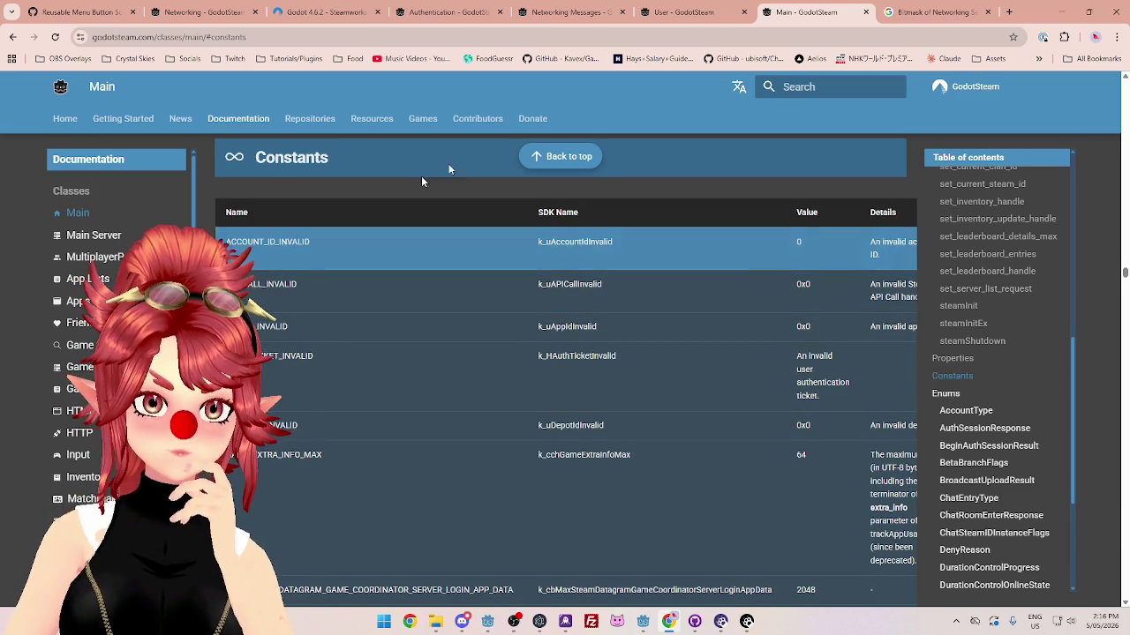
Step: Return to connectByIPAddress's config_options example and uint32_t return-value description, highlighting part of it
{"action": "left_click", "coordinate": [697, 13]}
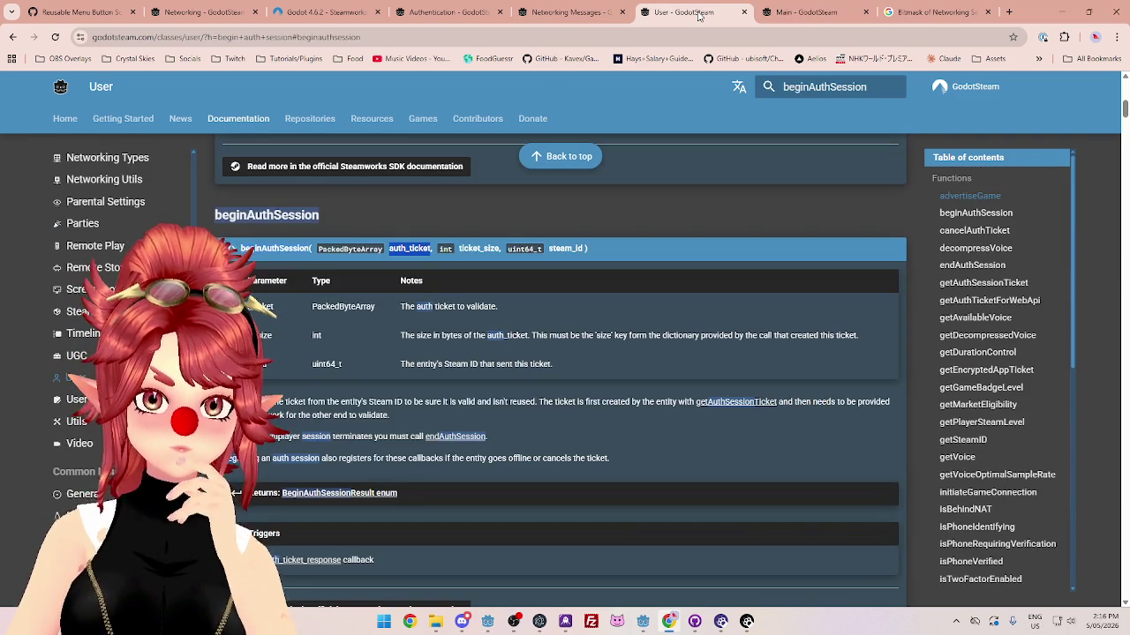
{"action": "key", "text": "ctrl+Tab"}
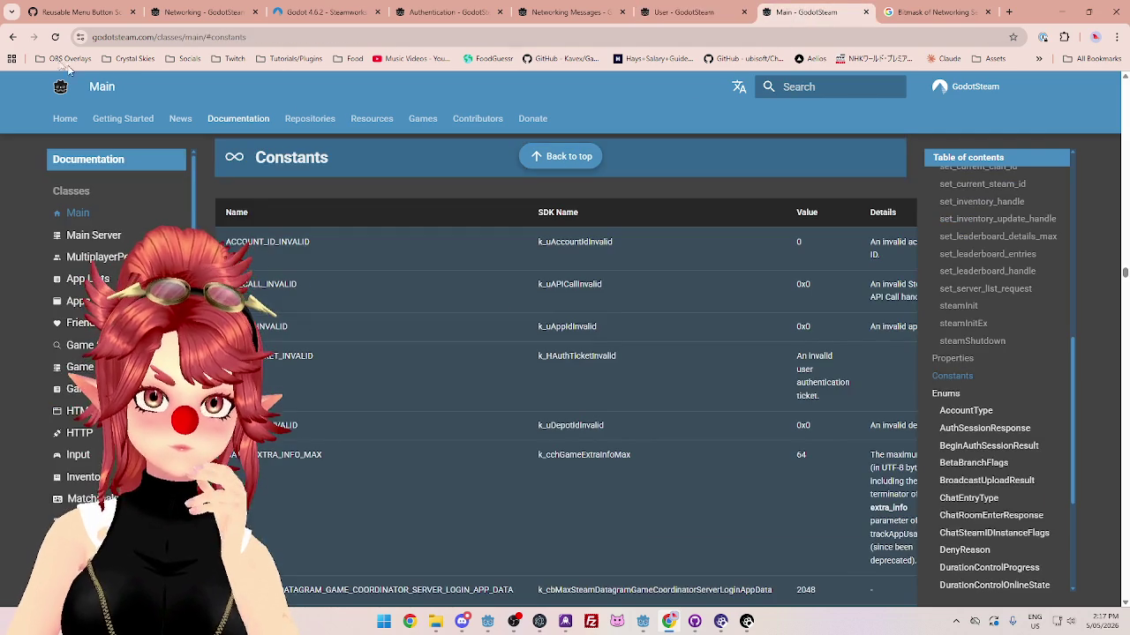
{"action": "left_click", "coordinate": [14, 37]}
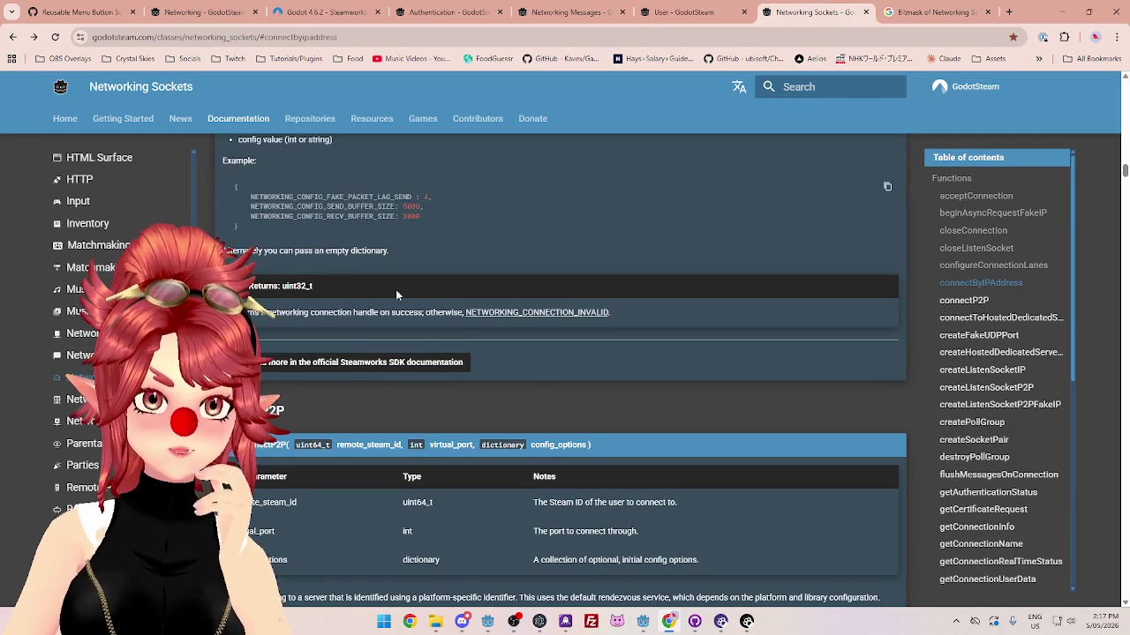
{"action": "scroll", "coordinate": [396, 289], "scroll_direction": "up", "scroll_amount": 1}
{"action": "left_click_drag", "start_coordinate": [355, 371], "coordinate": [421, 373]}
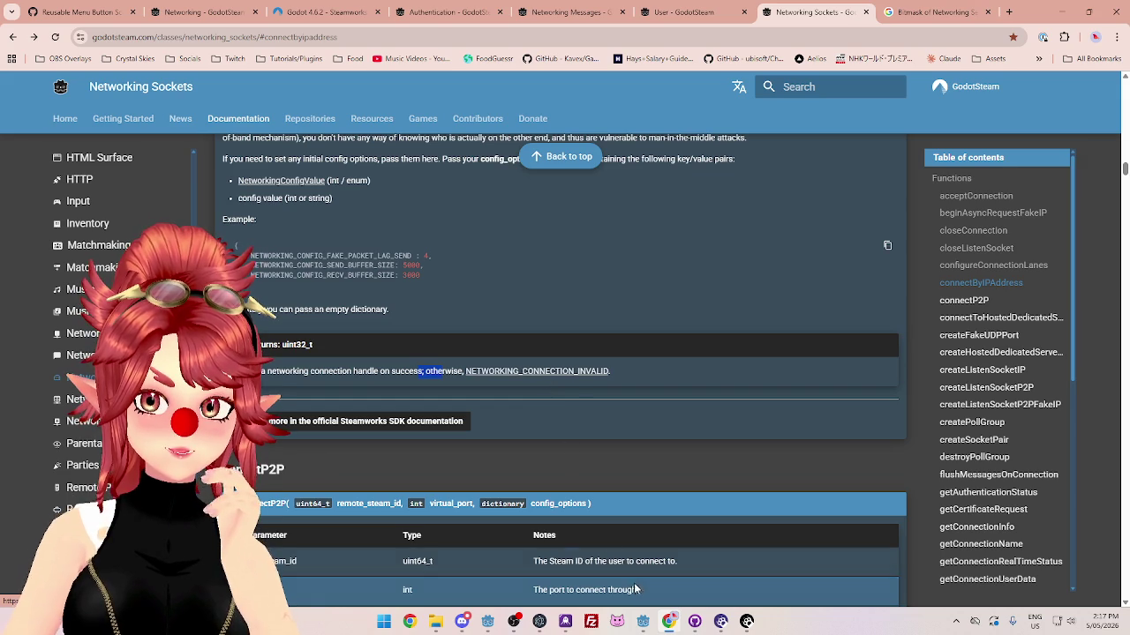
{"action": "mouse_move", "coordinate": [644, 629]}
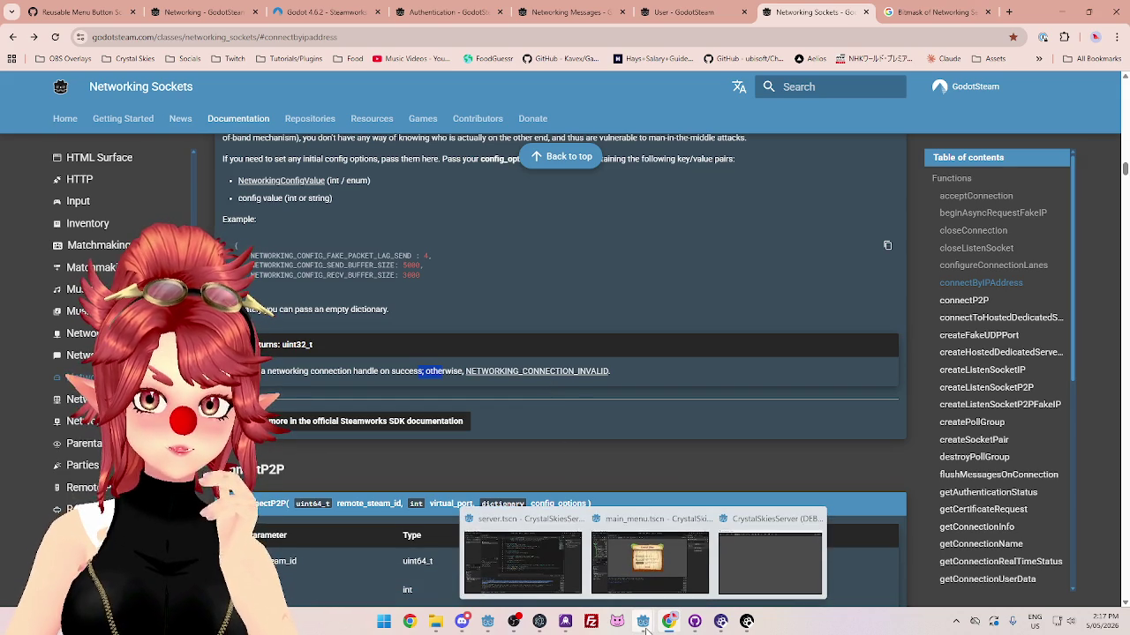
Step: Stop the running game and remove the exclamation mark from the secret data string
{"action": "left_click", "coordinate": [649, 561]}
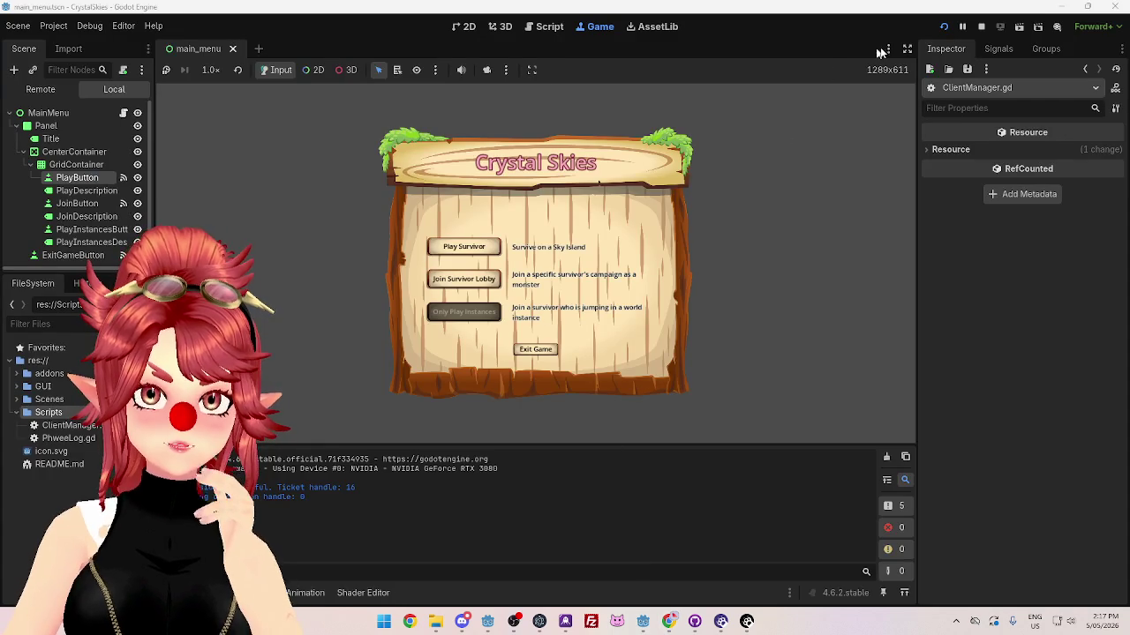
{"action": "left_click", "coordinate": [980, 27]}
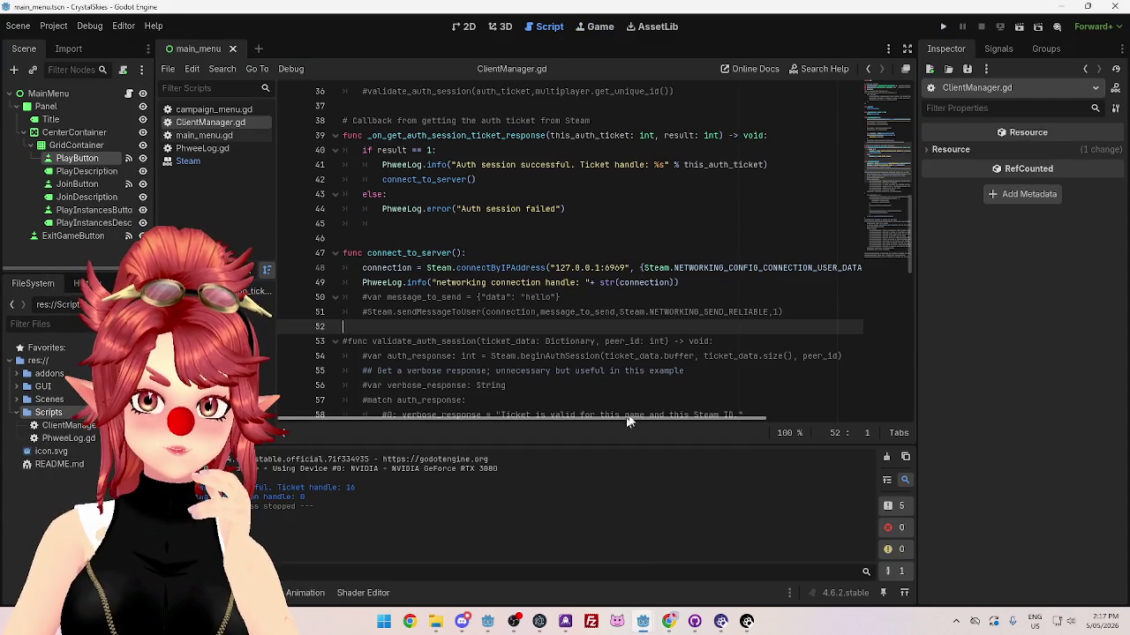
{"action": "left_click_drag", "start_coordinate": [627, 422], "coordinate": [748, 413]}
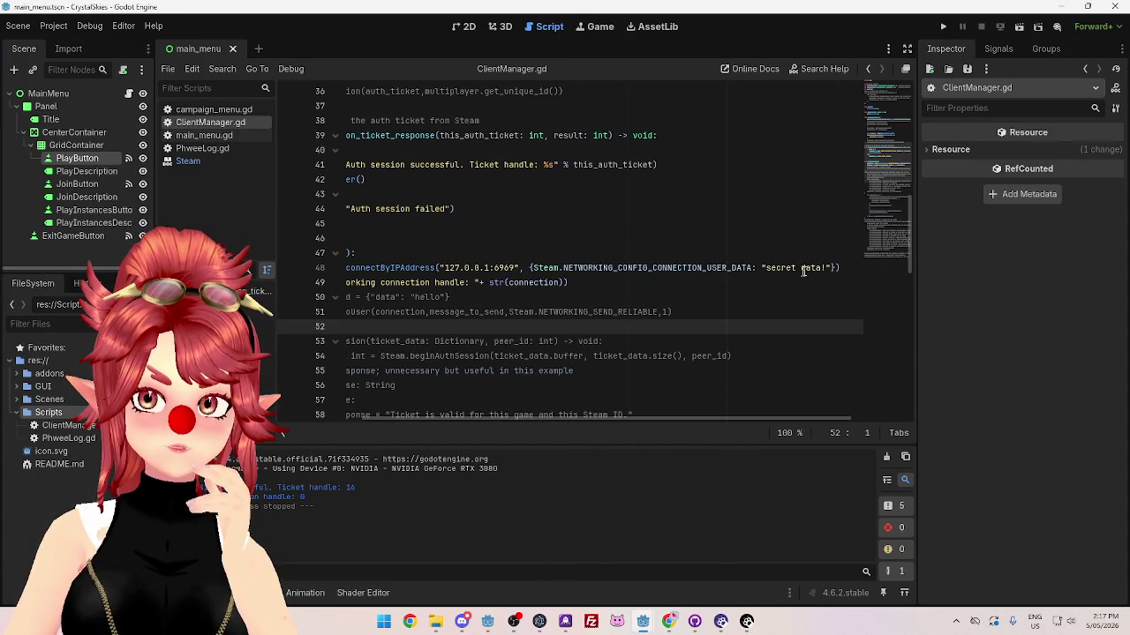
{"action": "left_click", "coordinate": [827, 267]}
{"action": "key", "text": "BackSpace"}
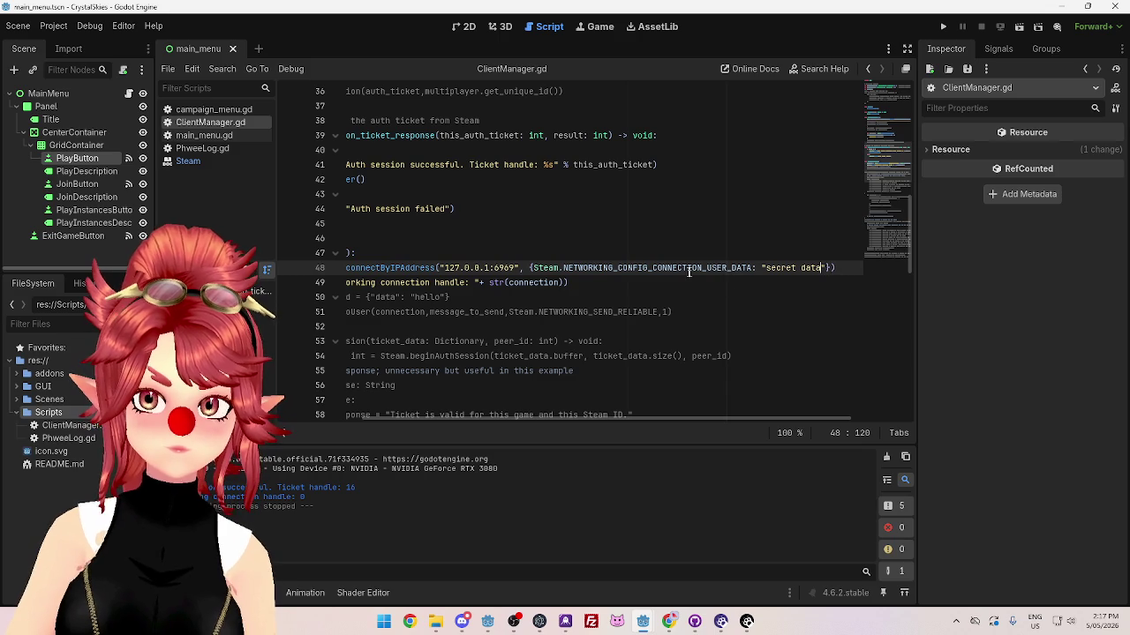
{"action": "left_click", "coordinate": [636, 296]}
Step: Test-run the client with F5, check the server's connection log, then stop the run
{"action": "key", "text": "F5"}
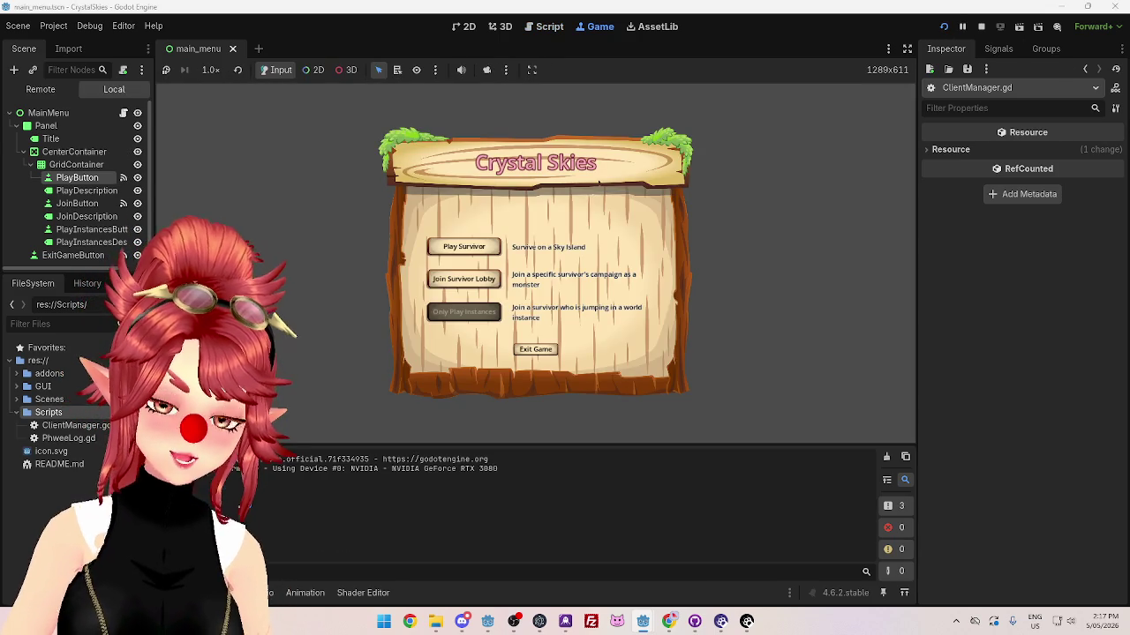
{"action": "left_click", "coordinate": [560, 603]}
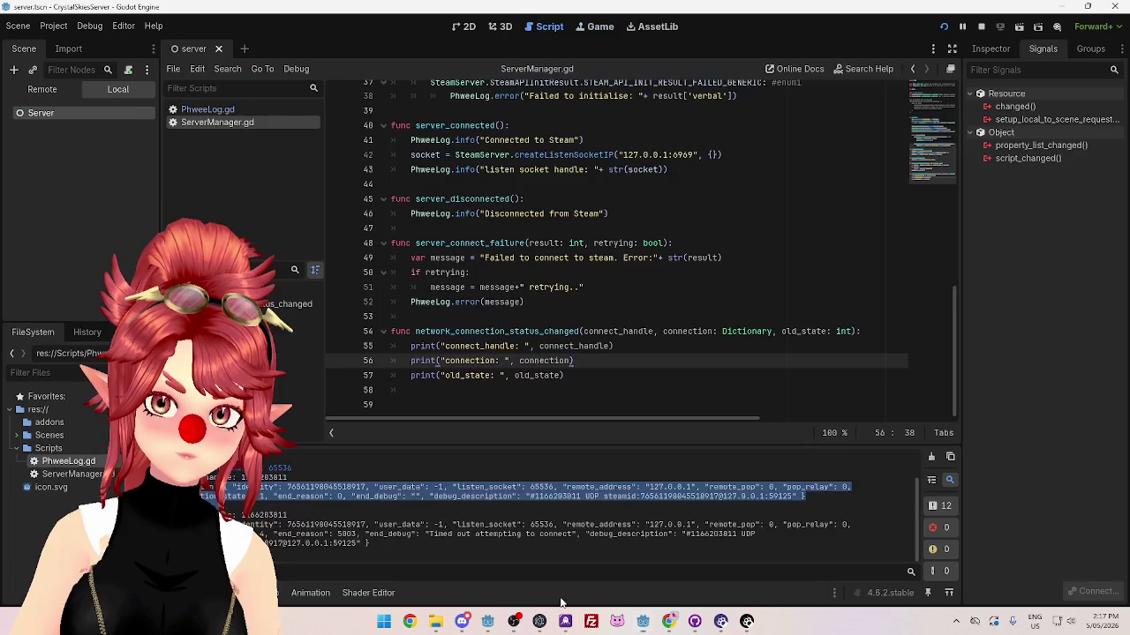
{"action": "scroll", "coordinate": [475, 527], "scroll_direction": "up", "scroll_amount": 1}
{"action": "scroll", "coordinate": [475, 528], "scroll_direction": "down", "scroll_amount": 1}
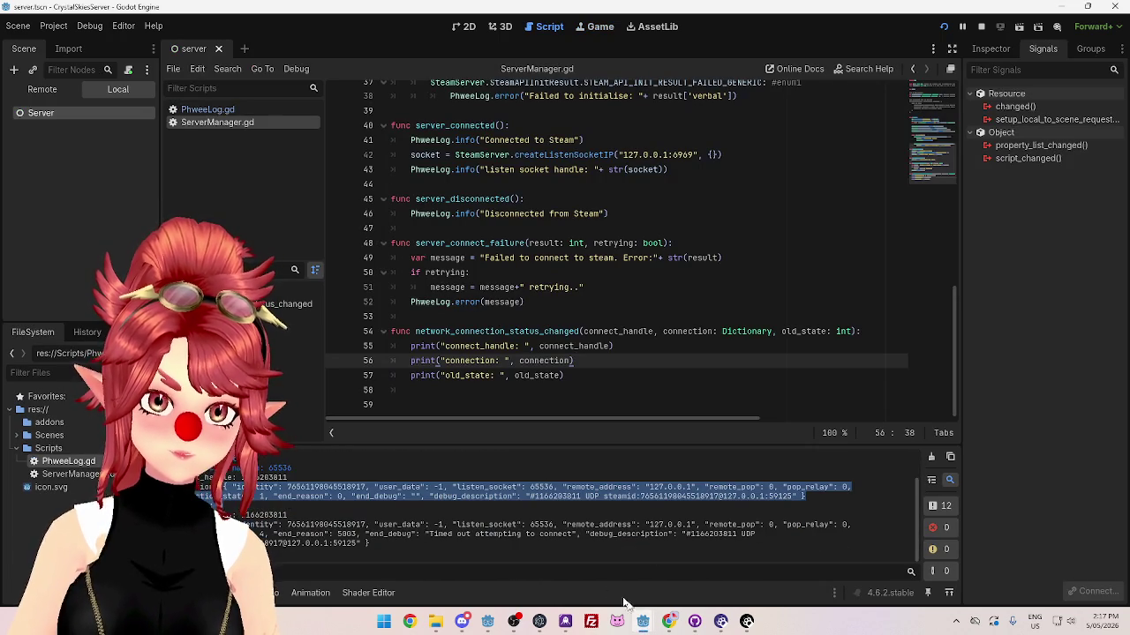
{"action": "mouse_move", "coordinate": [643, 621]}
{"action": "left_click", "coordinate": [693, 583]}
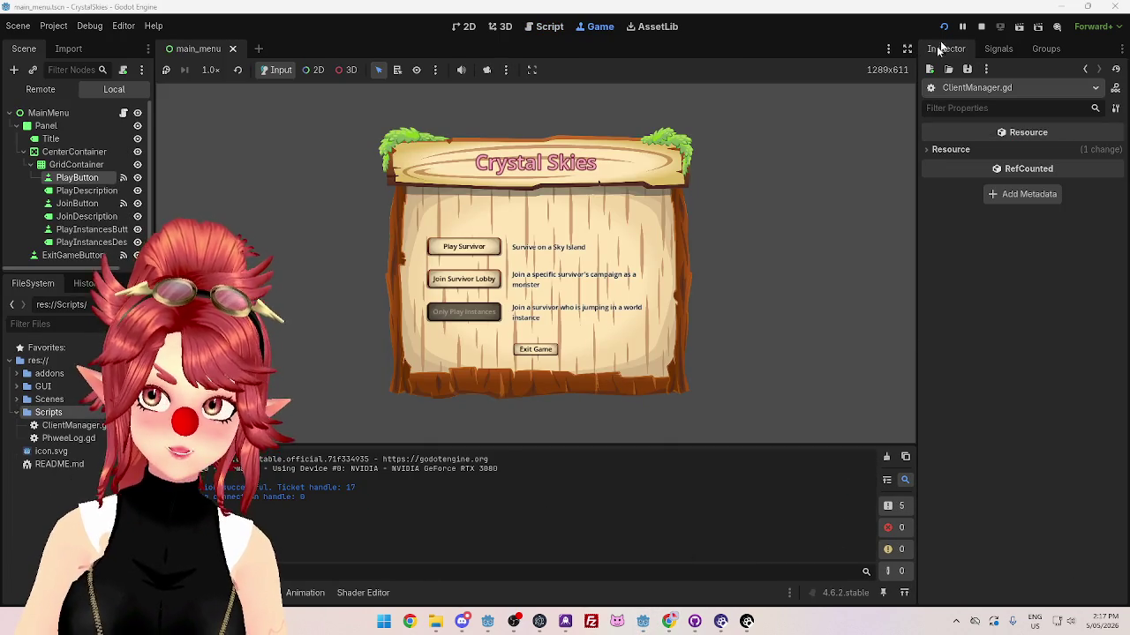
{"action": "key", "text": "ctrl+F3"}
Step: Insert a blank line above the connectByIPAddress call on line 48
{"action": "left_click_drag", "start_coordinate": [832, 267], "coordinate": [528, 267]}
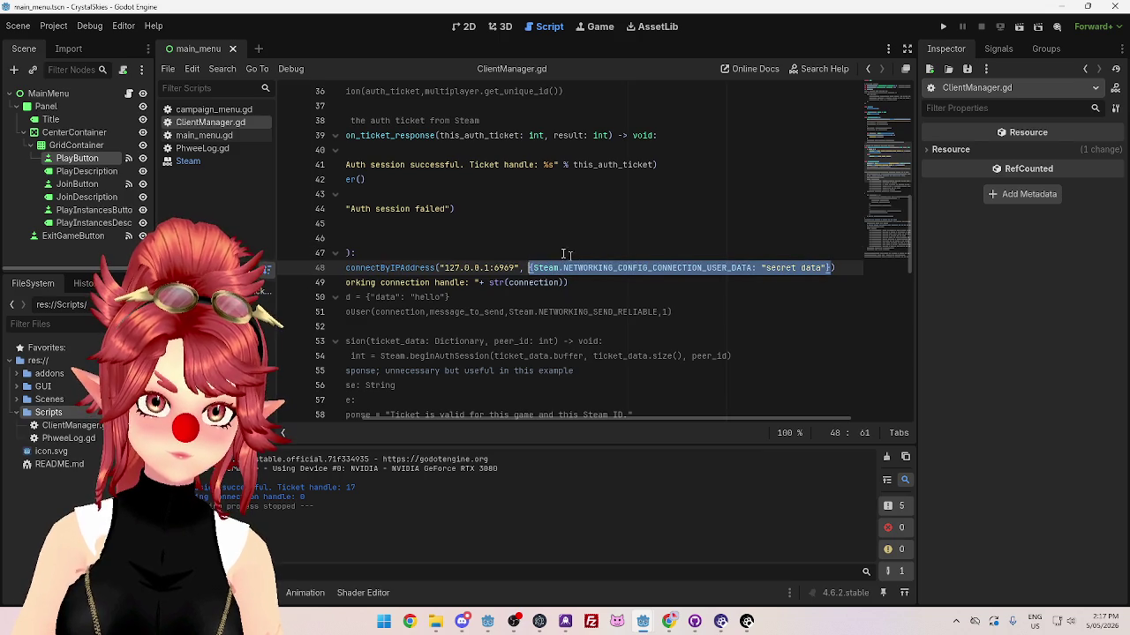
{"action": "scroll", "coordinate": [577, 423], "scroll_direction": "left", "scroll_amount": 3}
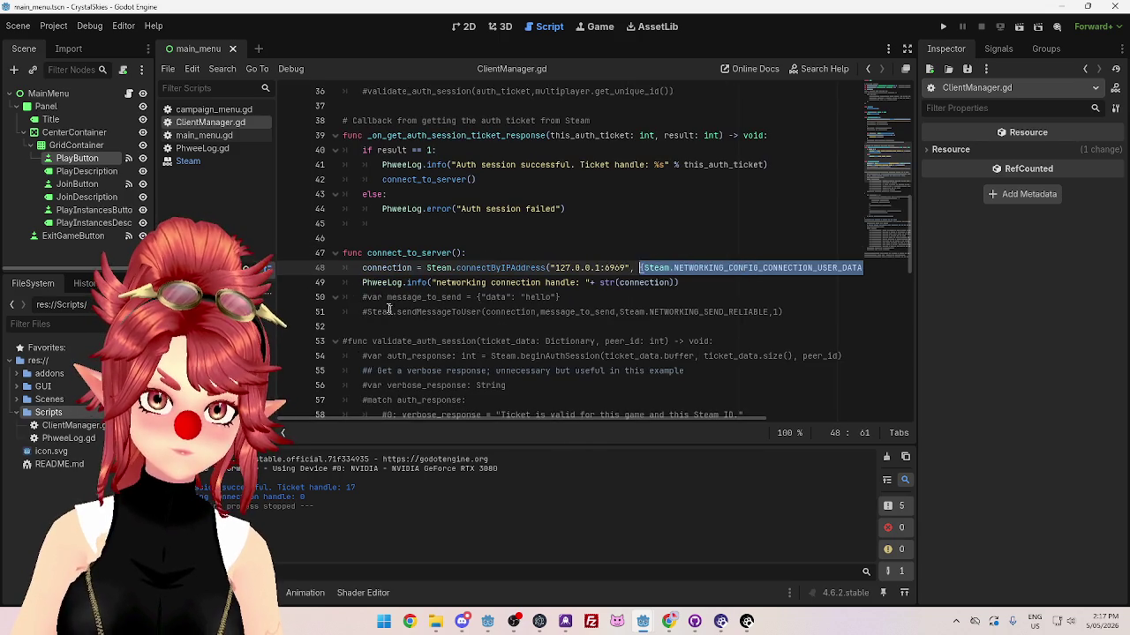
{"action": "key", "text": "Home"}
{"action": "key", "text": "ctrl+shift+Return"}
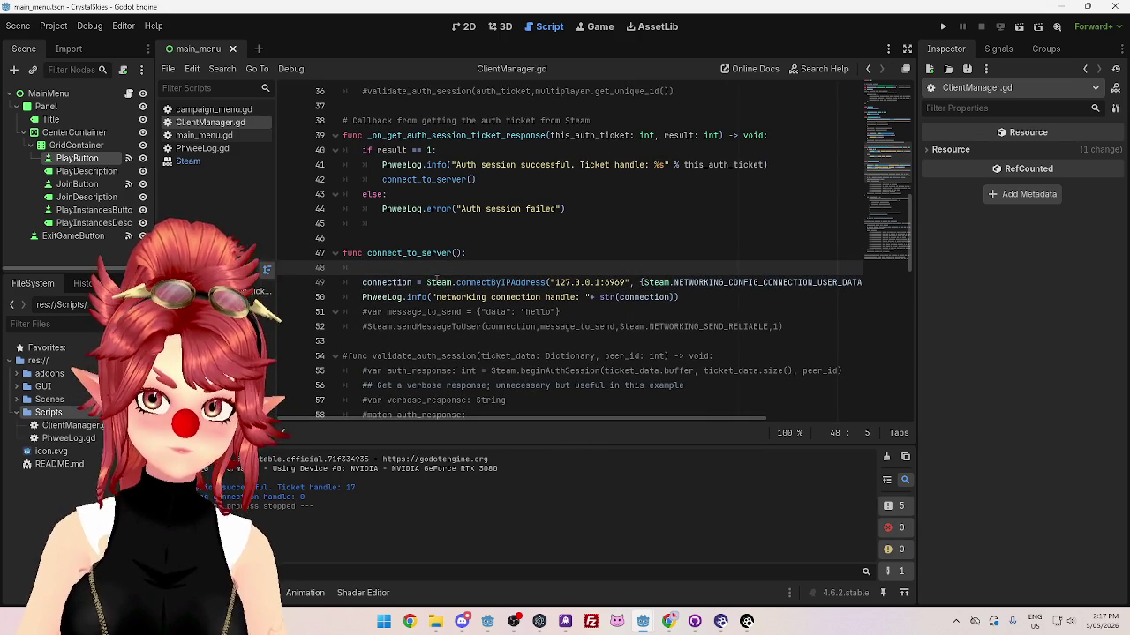
{"action": "left_click", "coordinate": [669, 621]}
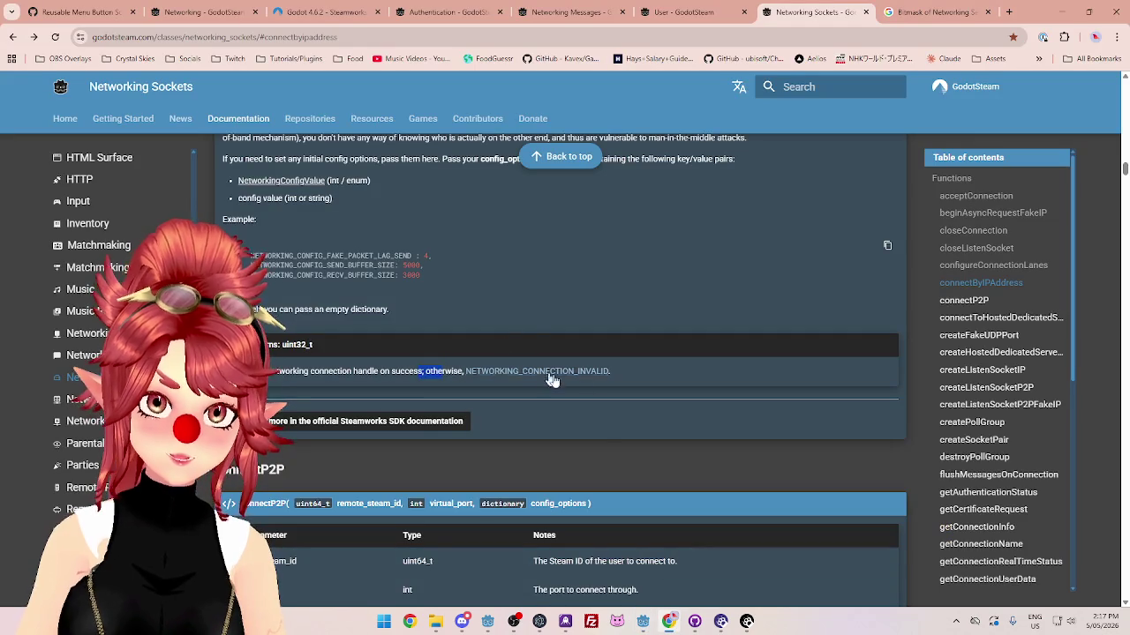
{"action": "mouse_move", "coordinate": [642, 617]}
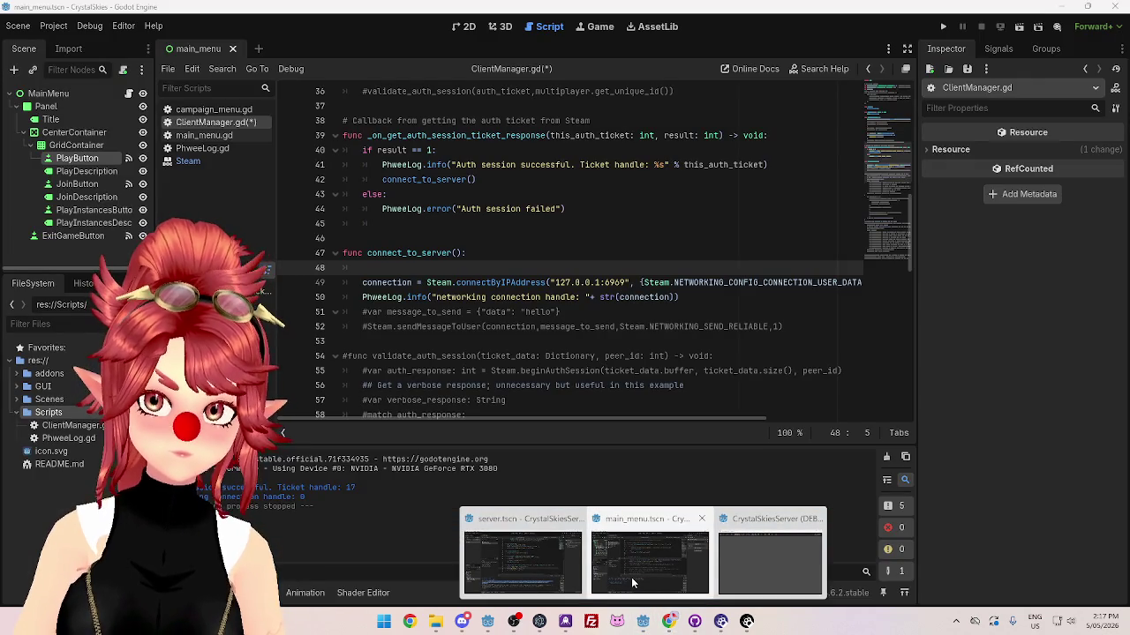
{"action": "scroll", "coordinate": [515, 341], "scroll_direction": "up", "scroll_amount": 2}
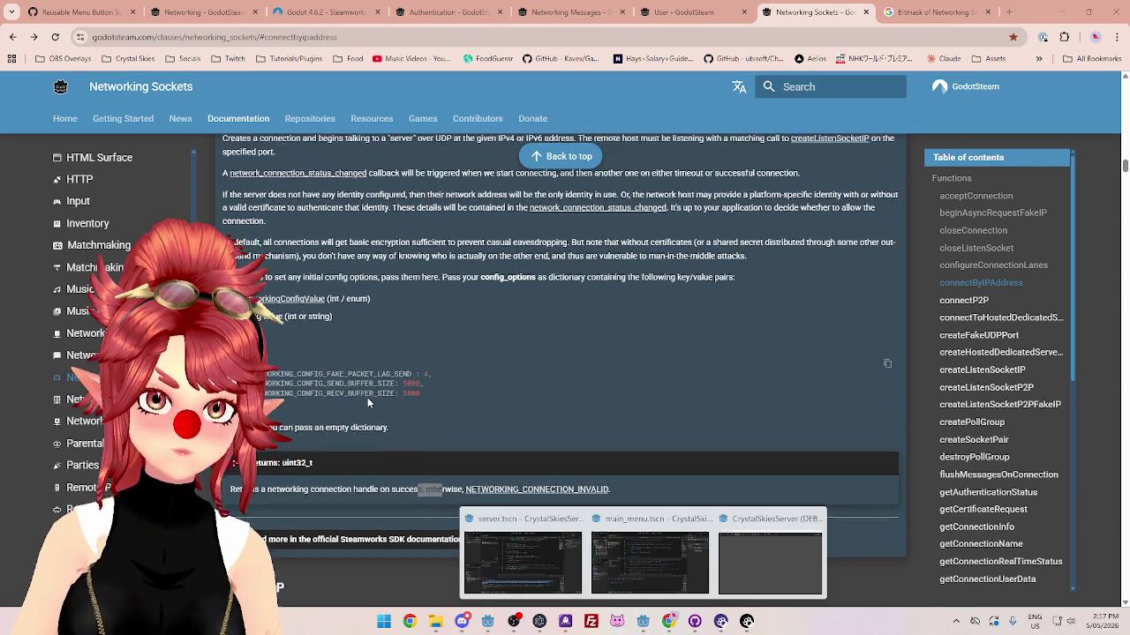
{"action": "scroll", "coordinate": [368, 397], "scroll_direction": "up", "scroll_amount": 1}
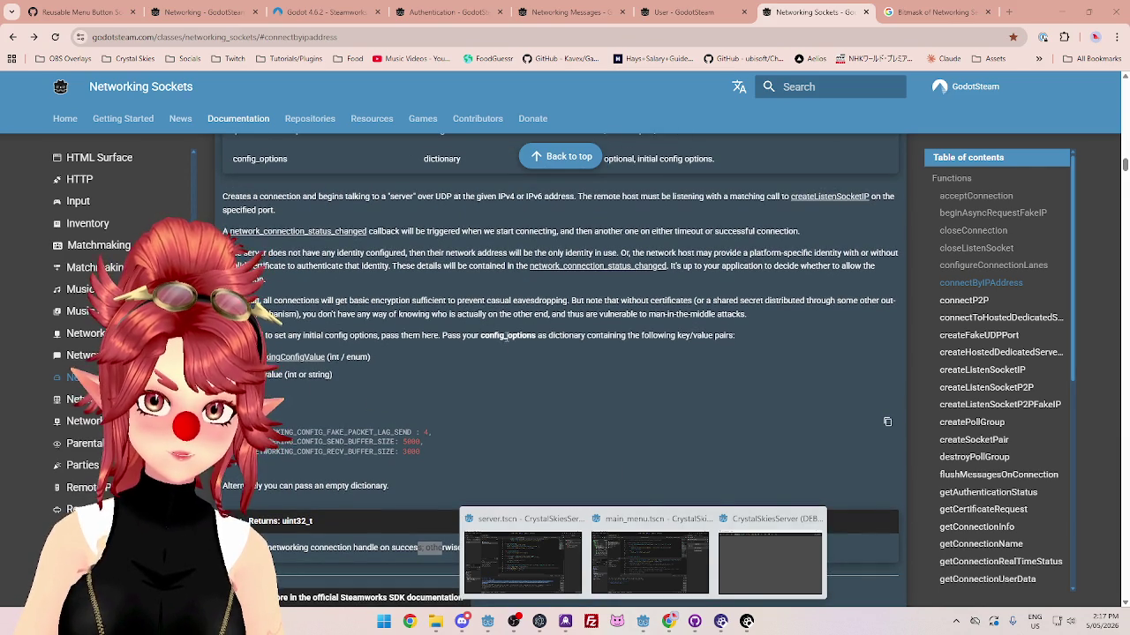
{"action": "left_click", "coordinate": [650, 563]}
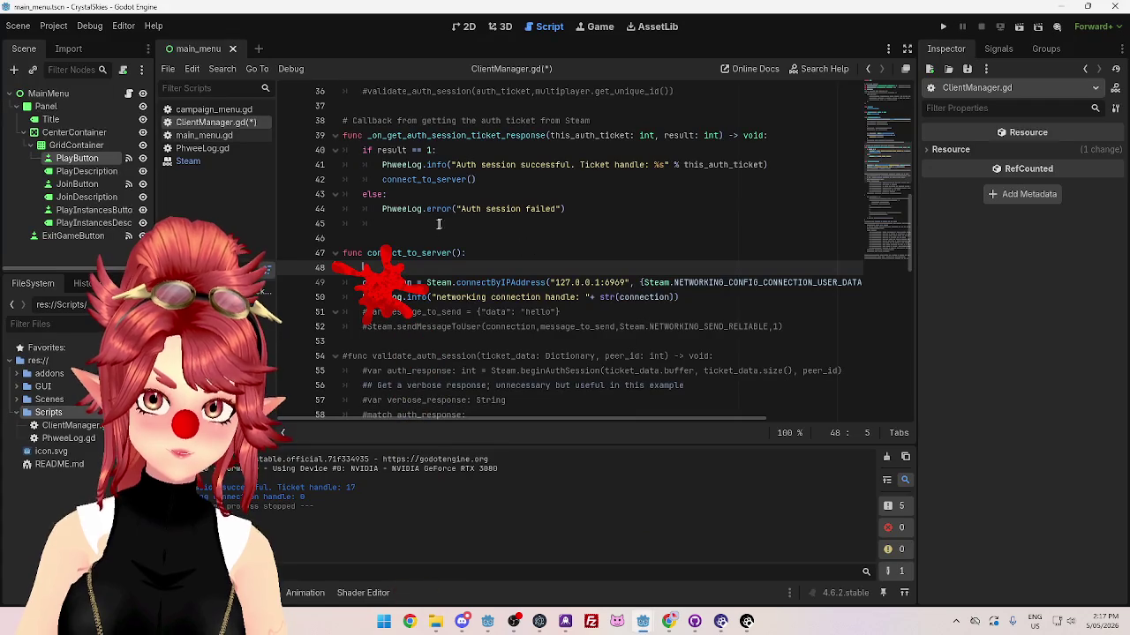
Step: Move the options dictionary into a new config_options variable and pass config_options to connectByIPAddress
{"action": "type", "text": "var config_options ="}
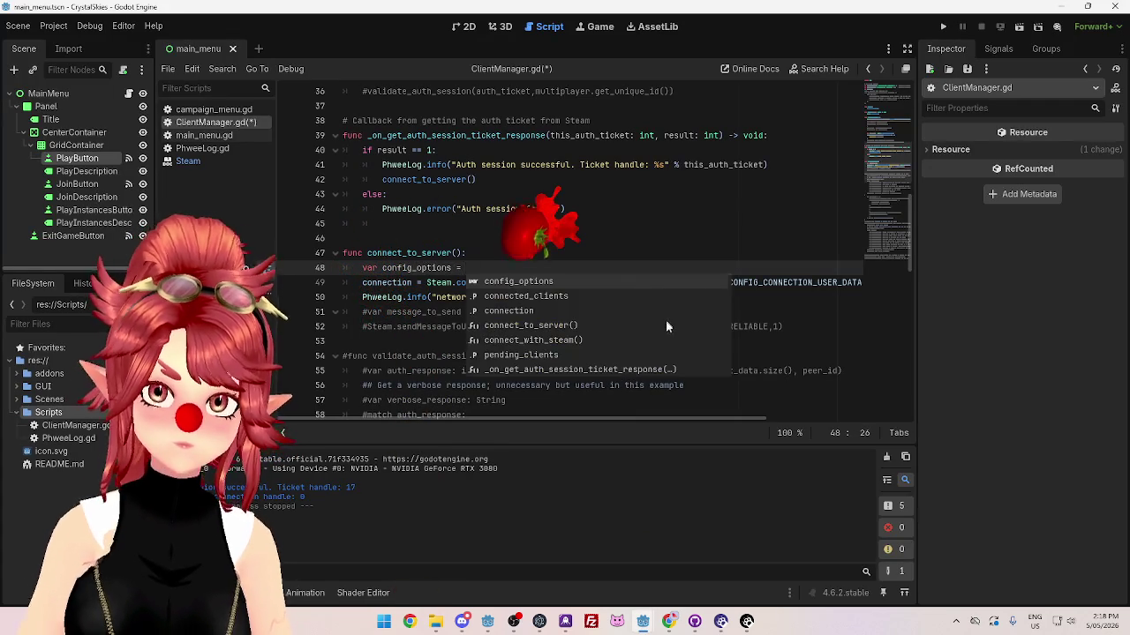
{"action": "key", "text": "Escape"}
{"action": "left_click_drag", "start_coordinate": [641, 283], "coordinate": [862, 284]}
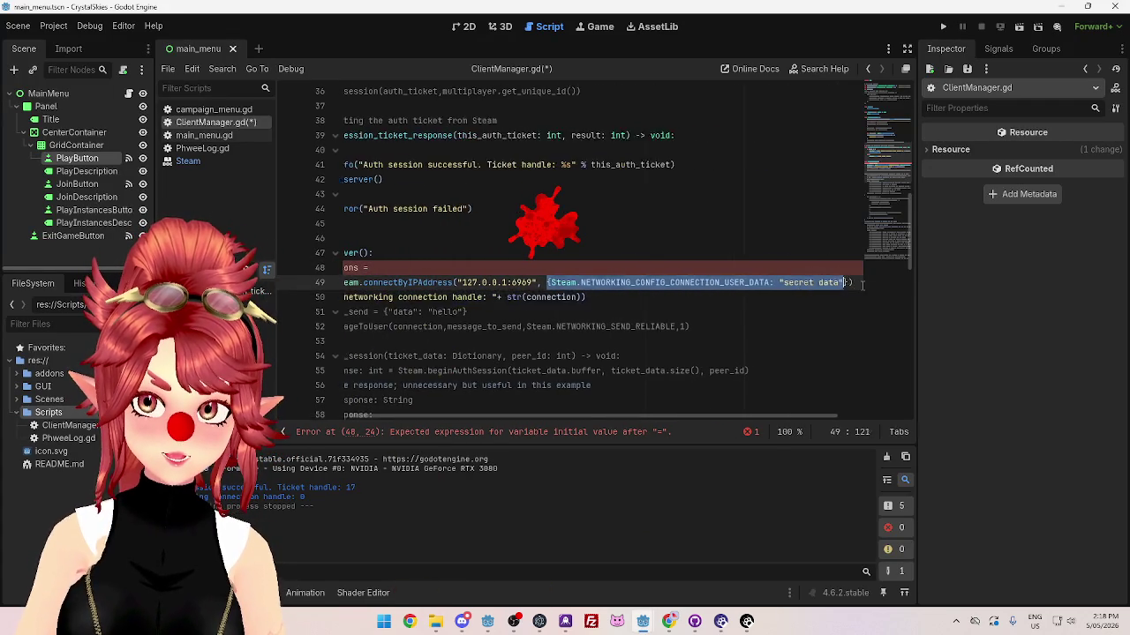
{"action": "key", "text": "ctrl+x"}
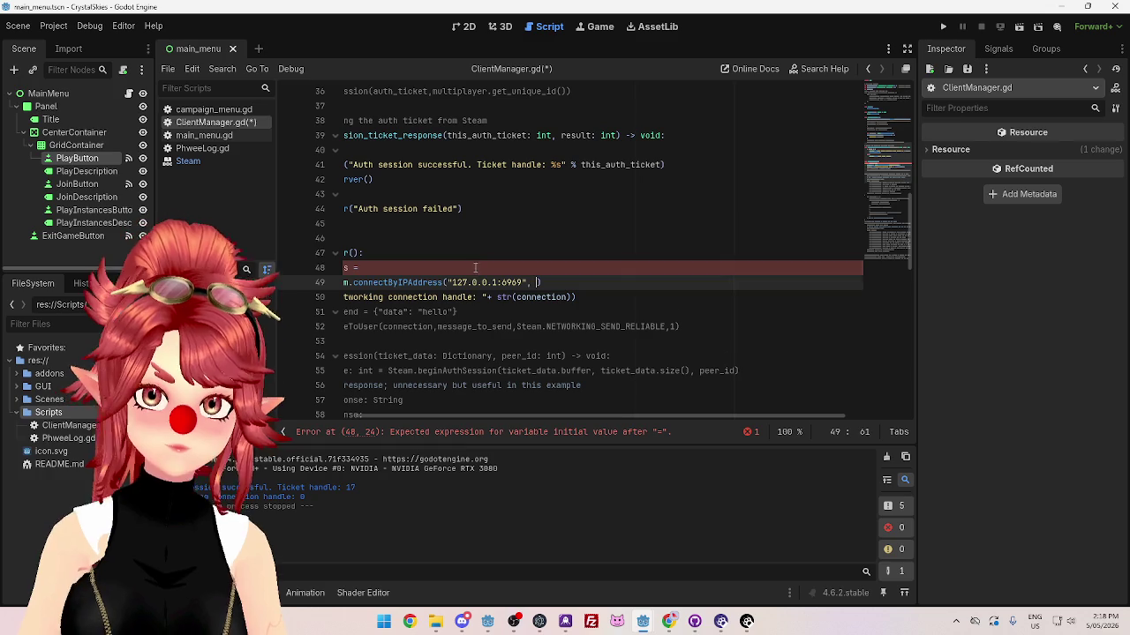
{"action": "left_click", "coordinate": [475, 268]}
{"action": "key", "text": "ctrl+v"}
{"action": "left_click", "coordinate": [538, 283]}
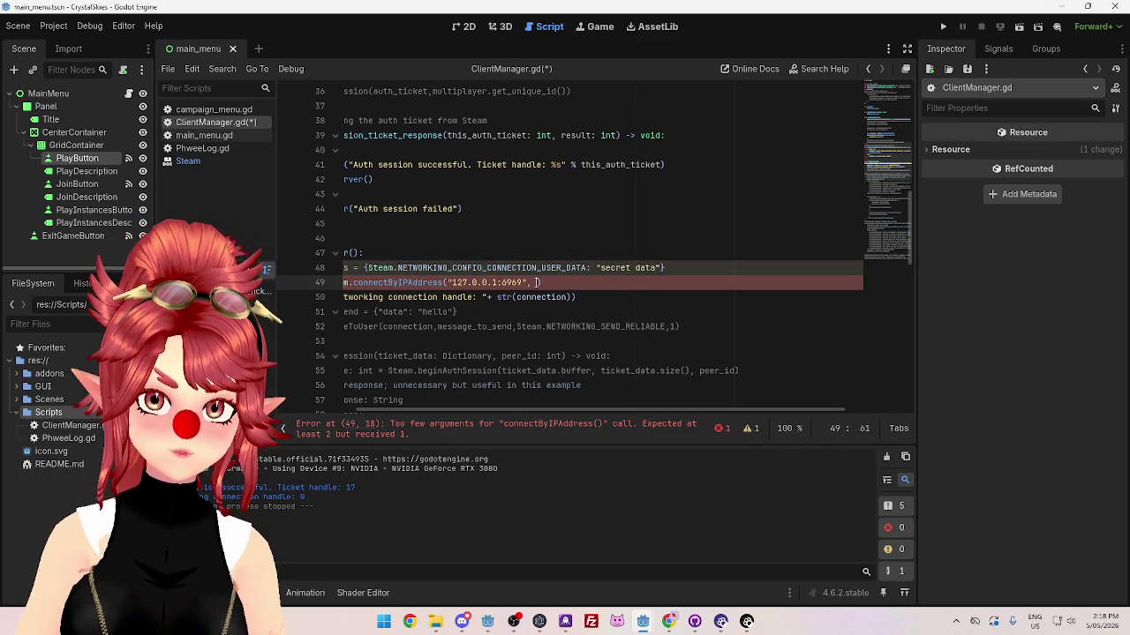
{"action": "type", "text": "config"}
{"action": "key", "text": "Return"}
Step: Add an empty config_options = {} line, comment out line 48's original, and test-run the client
{"action": "left_click", "coordinate": [781, 267]}
{"action": "key", "text": "Return"}
{"action": "mouse_move", "coordinate": [781, 267]}
{"action": "left_mouse_down"}
{"action": "mouse_move", "coordinate": [397, 274]}
{"action": "mouse_move", "coordinate": [446, 268]}
{"action": "left_mouse_up"}
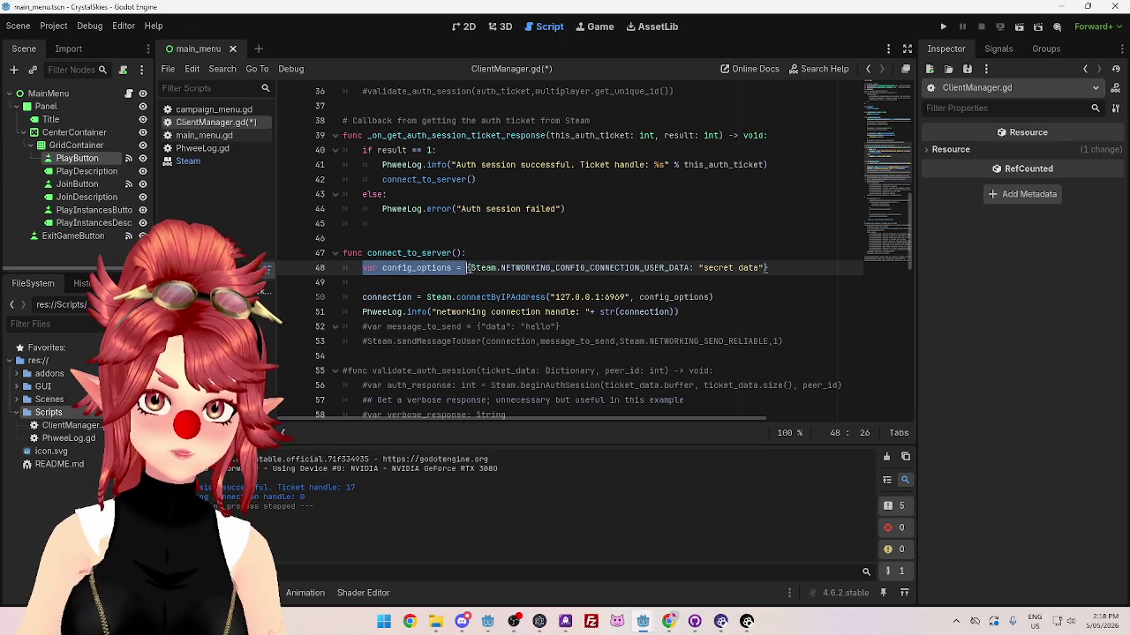
{"action": "key", "text": "ctrl+c"}
{"action": "left_click", "coordinate": [462, 281]}
{"action": "key", "text": "ctrl+v"}
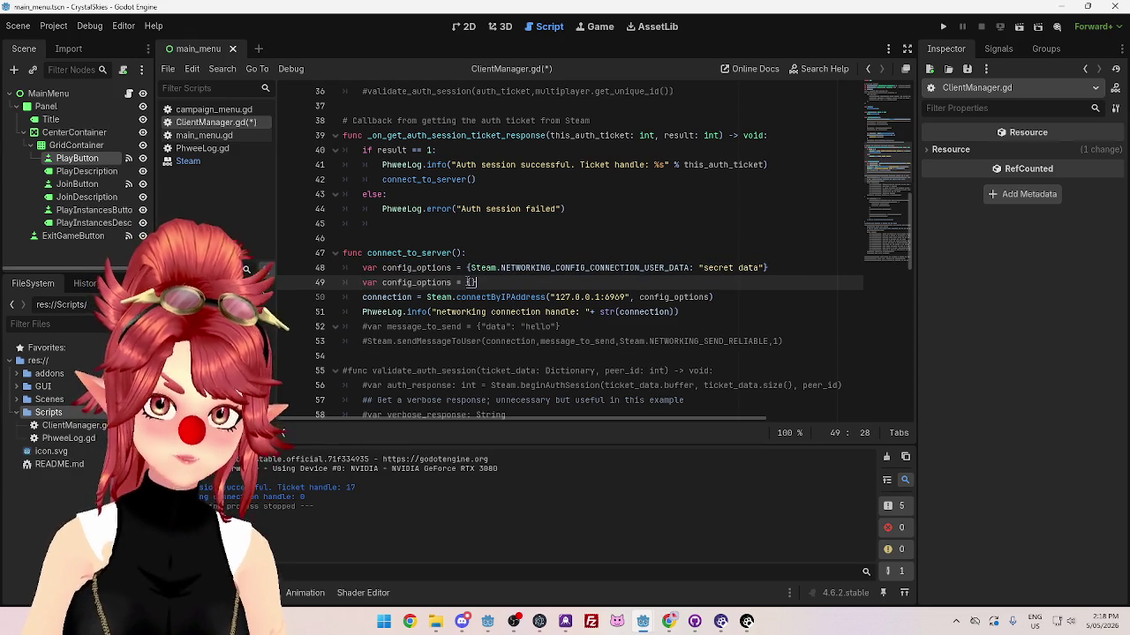
{"action": "left_click", "coordinate": [427, 297]}
{"action": "left_click", "coordinate": [361, 268]}
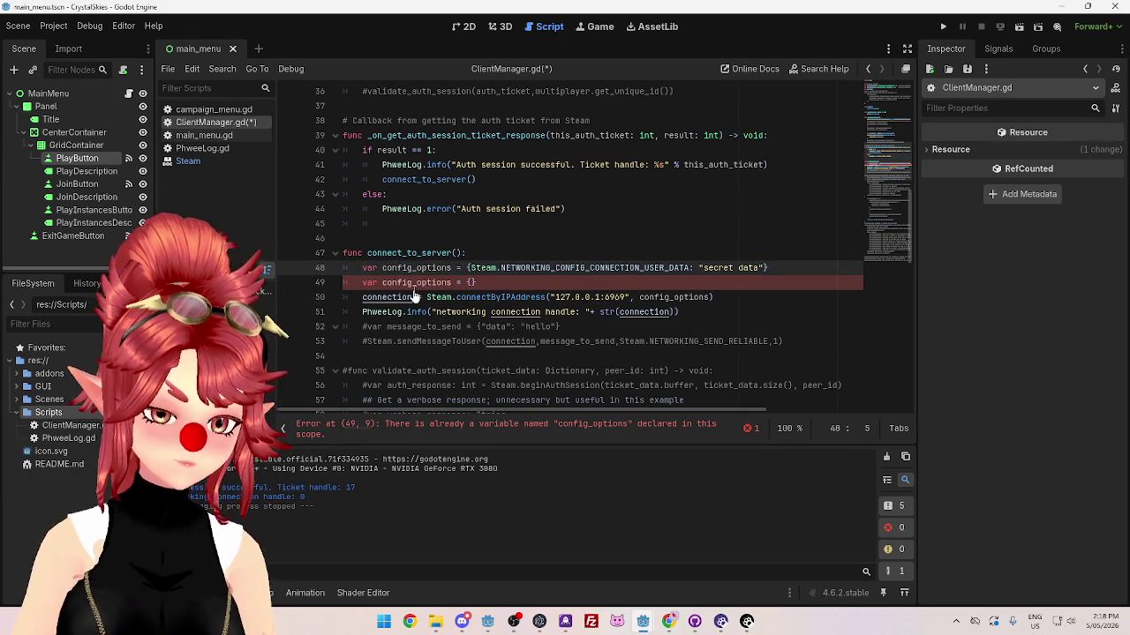
{"action": "type", "text": "#"}
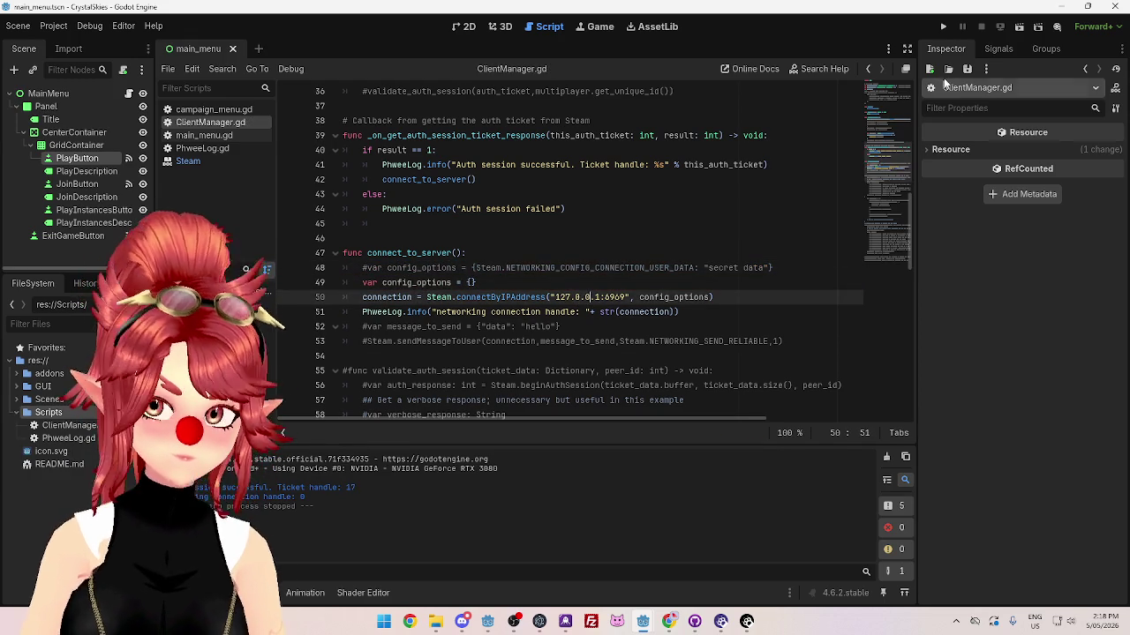
{"action": "left_click", "coordinate": [942, 27]}
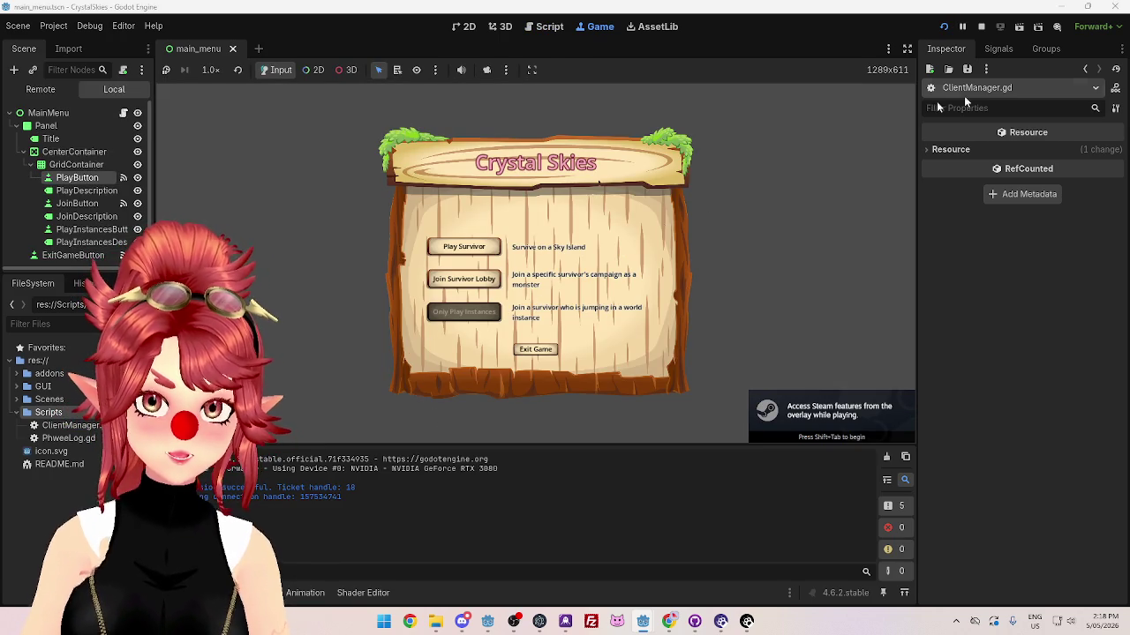
{"action": "left_click", "coordinate": [981, 26]}
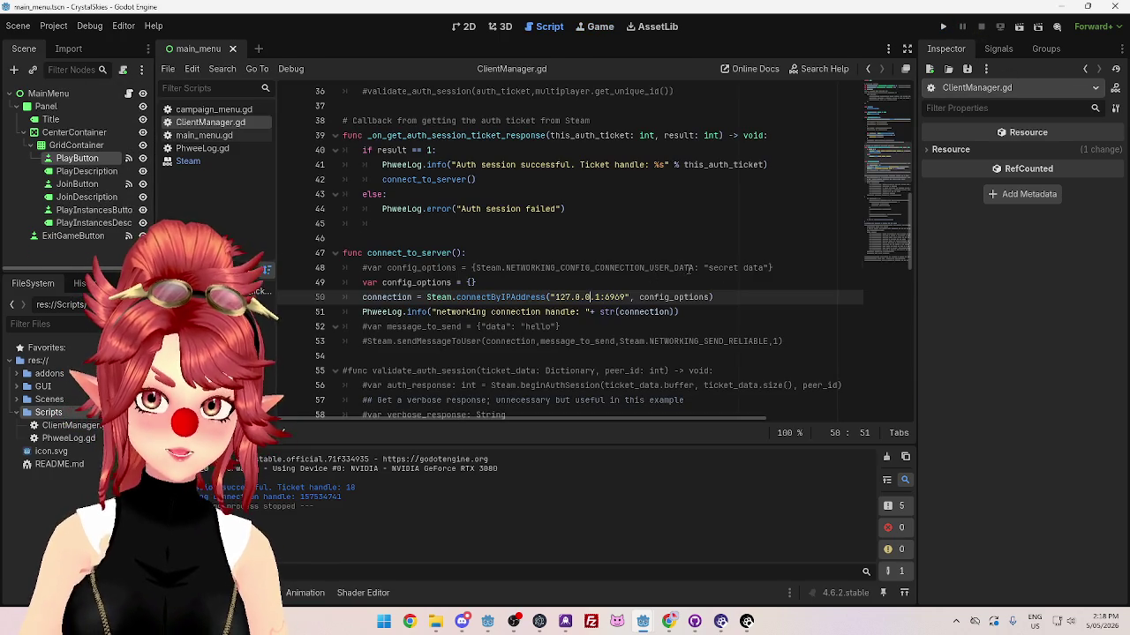
{"action": "left_click_drag", "start_coordinate": [690, 267], "coordinate": [650, 267]}
{"action": "left_click_drag", "start_coordinate": [526, 267], "coordinate": [554, 268]}
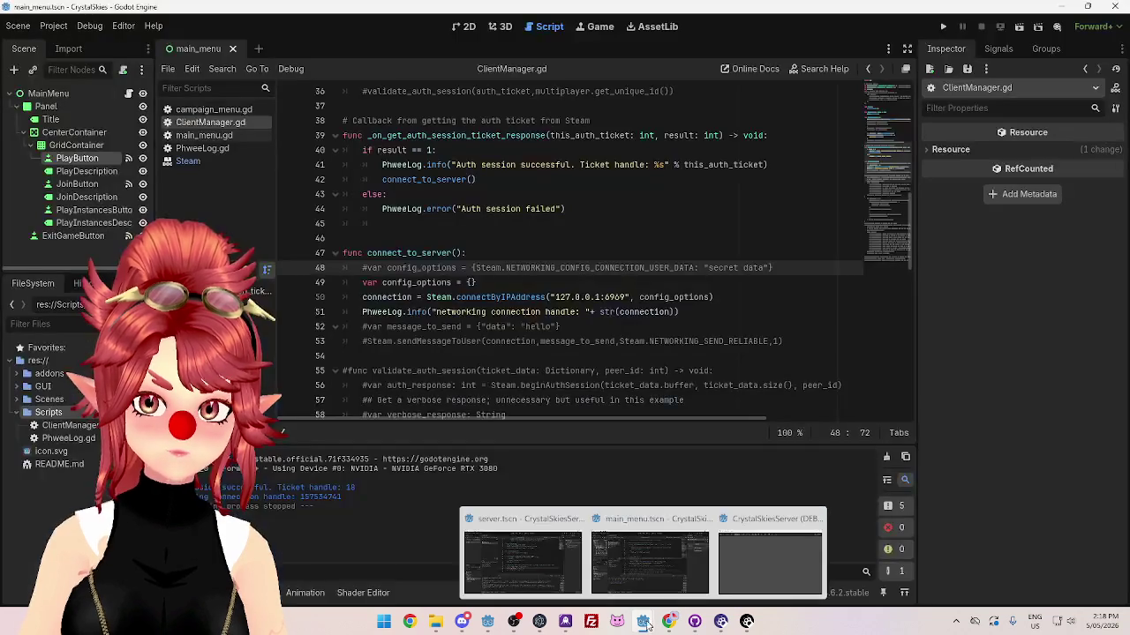
{"action": "left_click", "coordinate": [545, 580]}
{"action": "scroll", "coordinate": [329, 525], "scroll_direction": "up", "scroll_amount": 2}
{"action": "scroll", "coordinate": [329, 525], "scroll_direction": "down", "scroll_amount": 2}
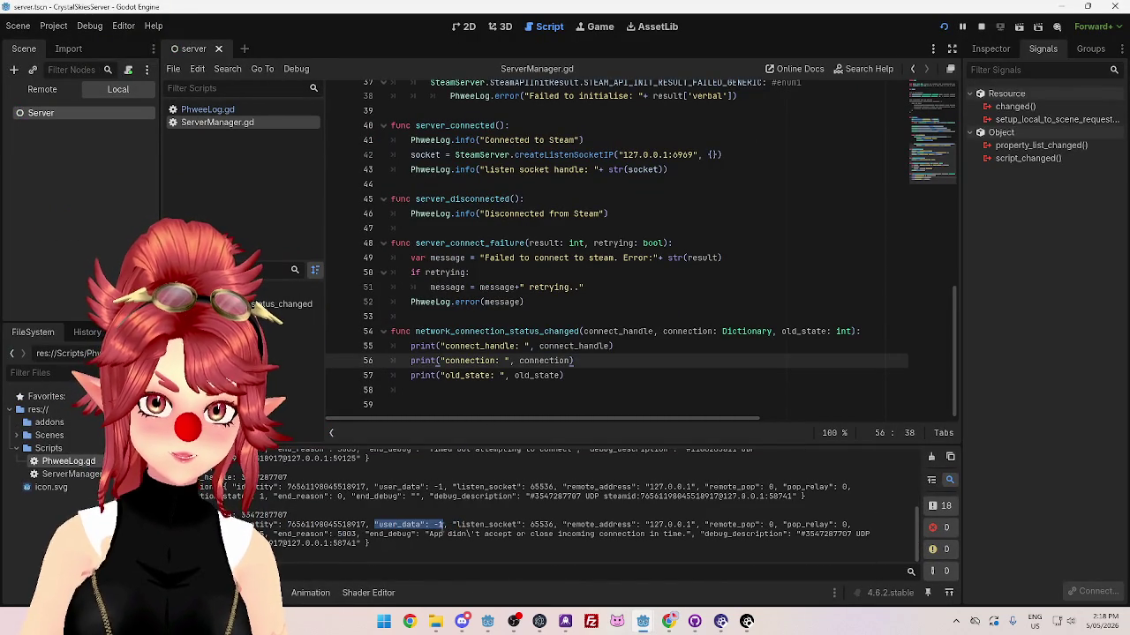
{"action": "left_click", "coordinate": [668, 622]}
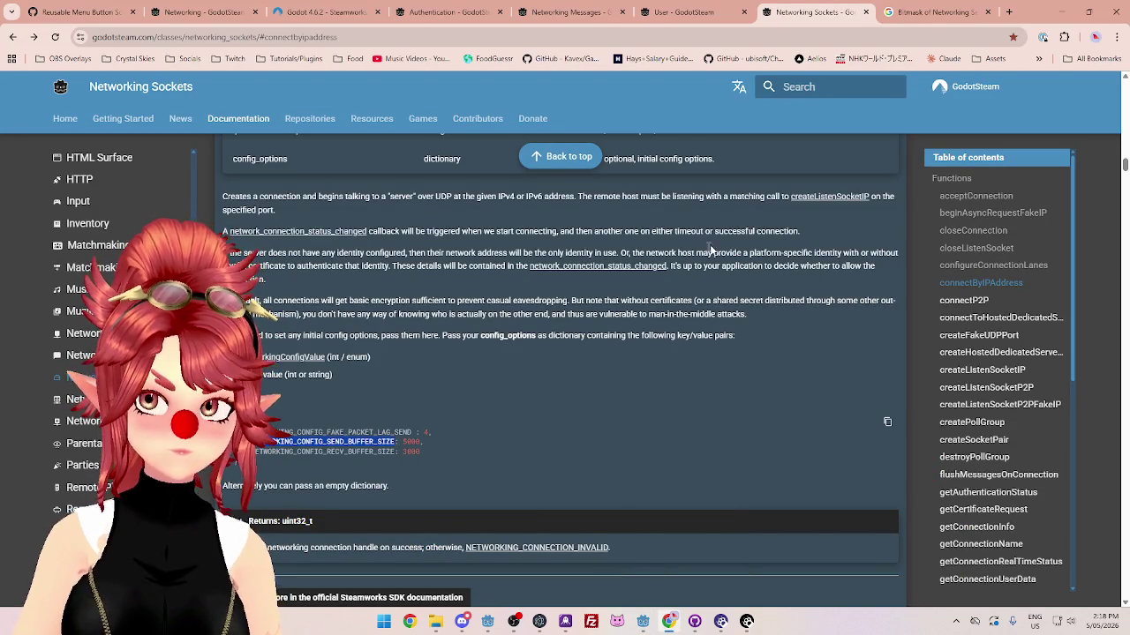
{"action": "mouse_move", "coordinate": [649, 625]}
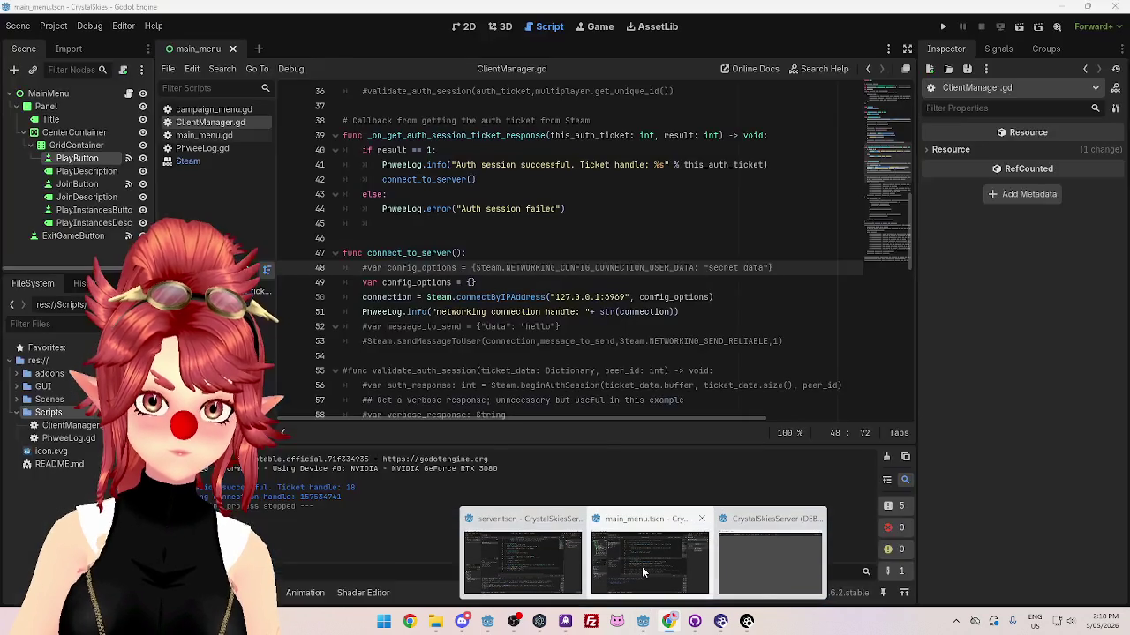
{"action": "left_click", "coordinate": [641, 572]}
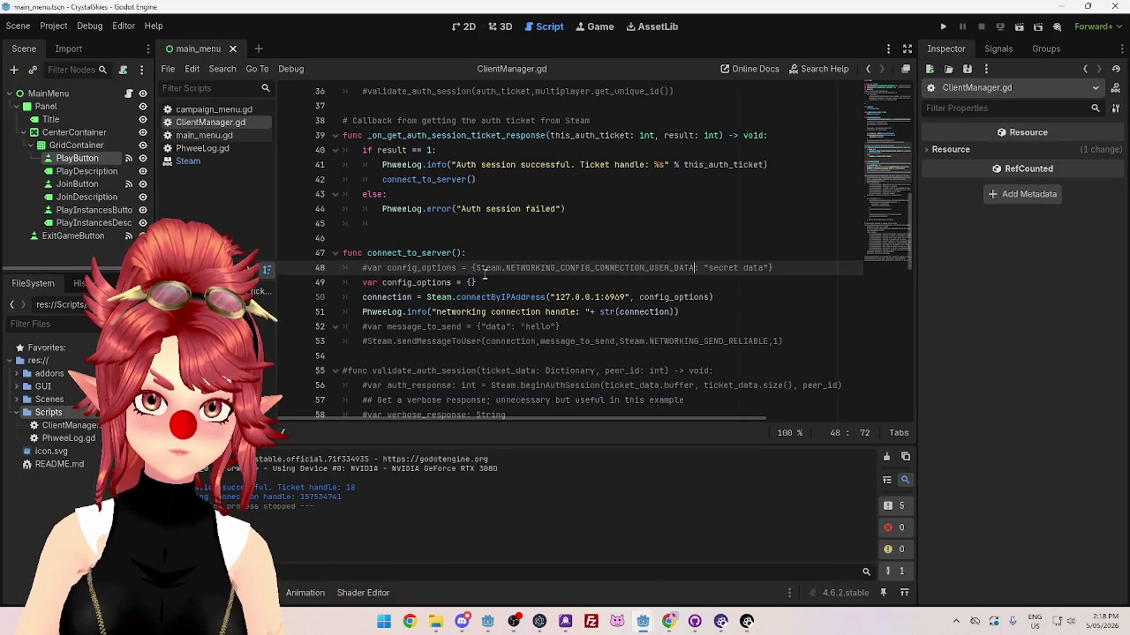
Step: Uncomment line 48, turn its key into a quoted string, comment out the empty config_options line, and test-run
{"action": "key", "text": "BackSpace"}
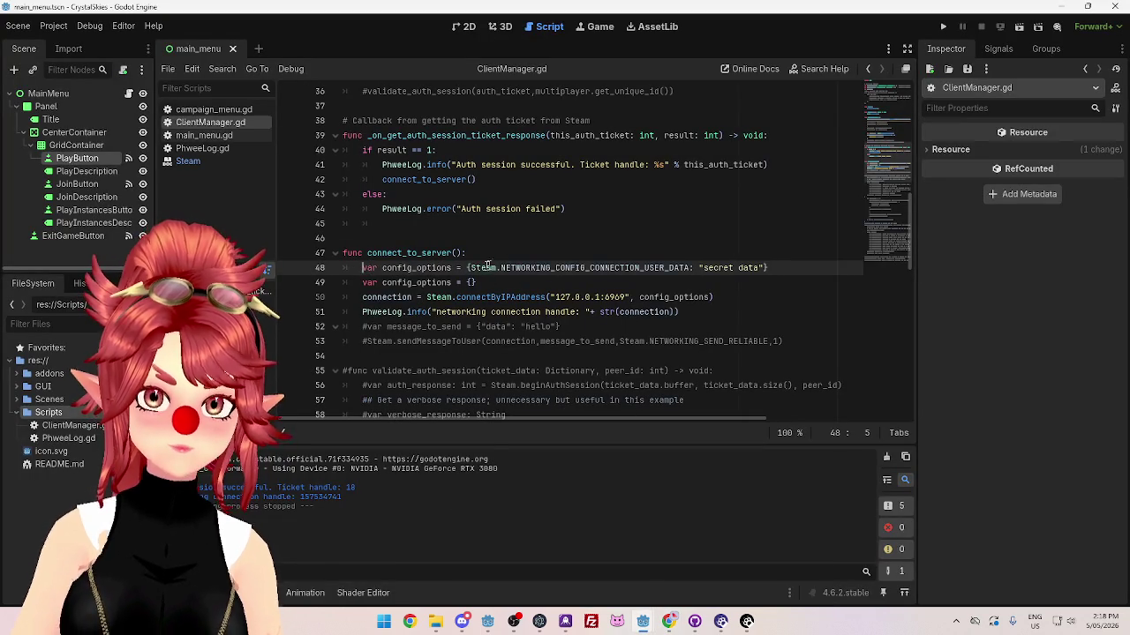
{"action": "left_click", "coordinate": [483, 267]}
{"action": "double_click", "coordinate": [483, 268]}
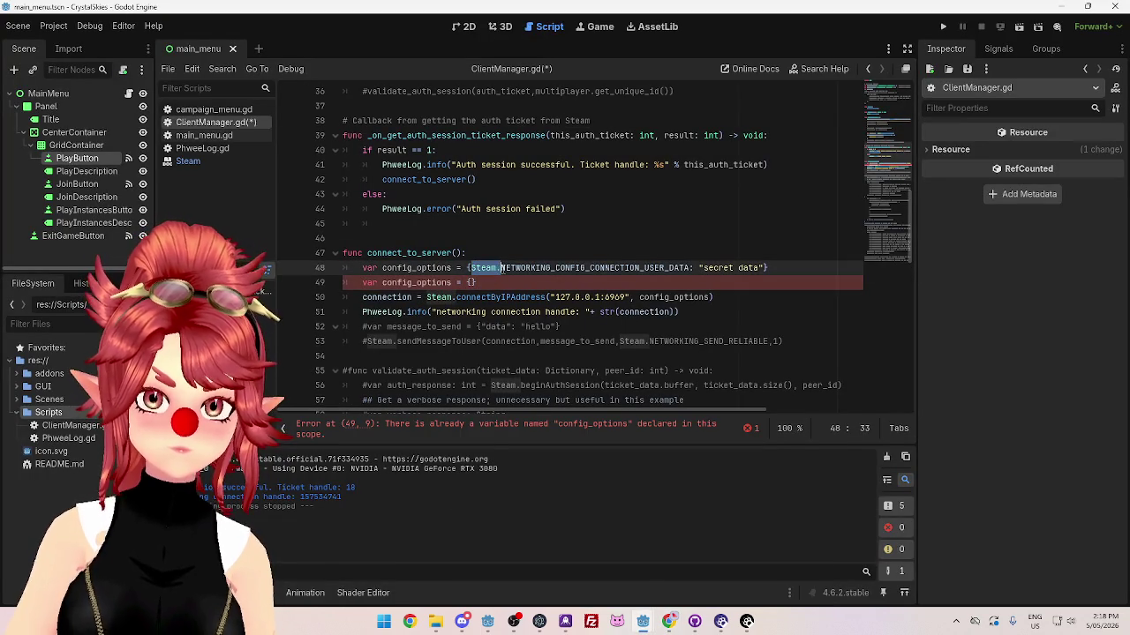
{"action": "key", "text": "Delete"}
{"action": "key", "text": "Delete"}
{"action": "type", "text": "\": \""}
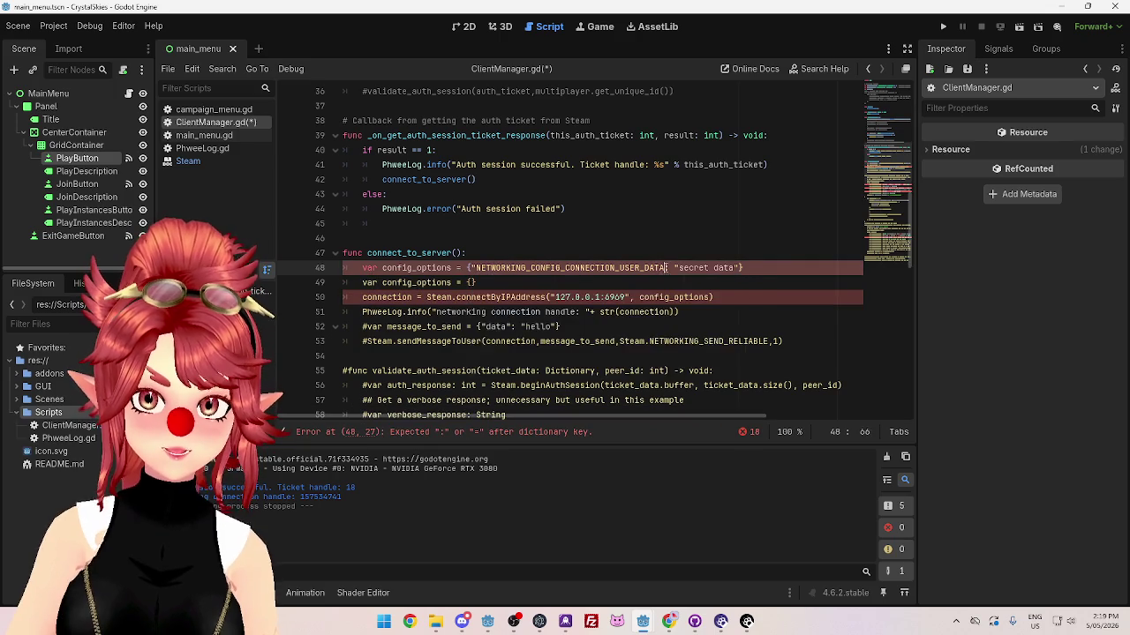
{"action": "key", "text": "Down"}
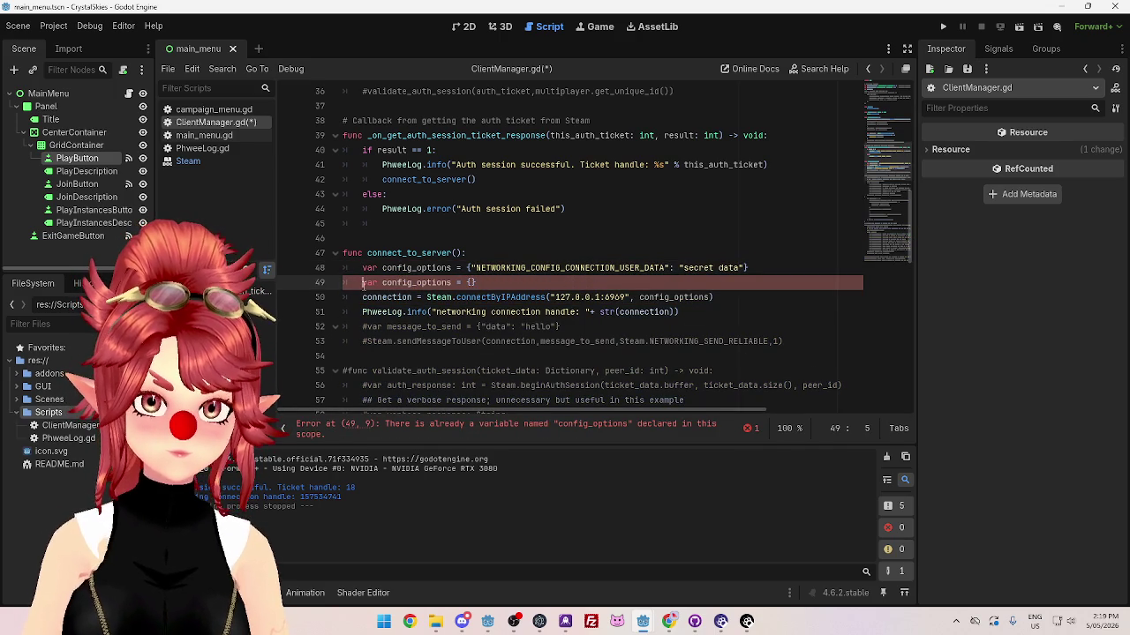
{"action": "key", "text": "ctrl+k"}
{"action": "left_click", "coordinate": [537, 312]}
{"action": "key", "text": "F5"}
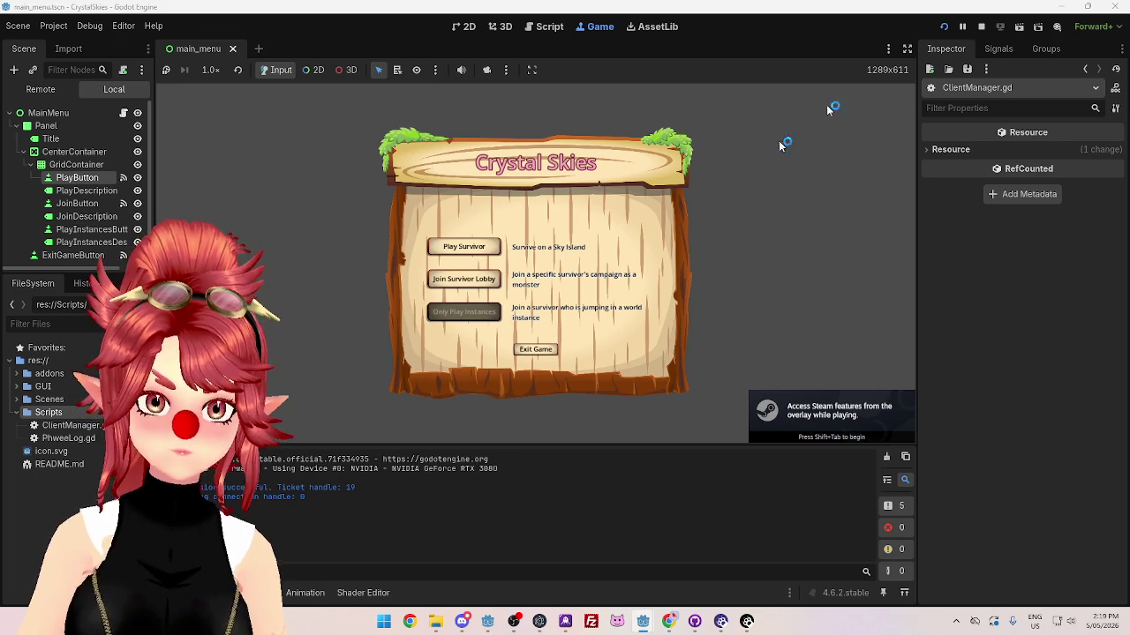
{"action": "left_click", "coordinate": [981, 27]}
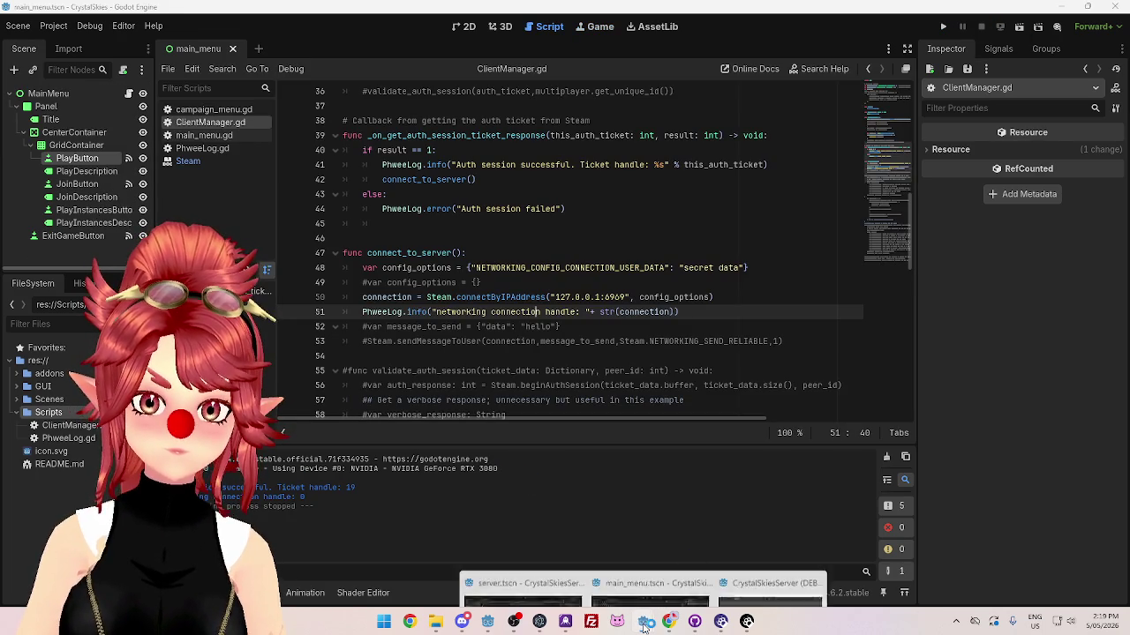
Step: Retype 'Steam.' at the start of the quoted key and run the client again
{"action": "key", "text": "Up"}
{"action": "key", "text": "Up"}
{"action": "key", "text": "Up"}
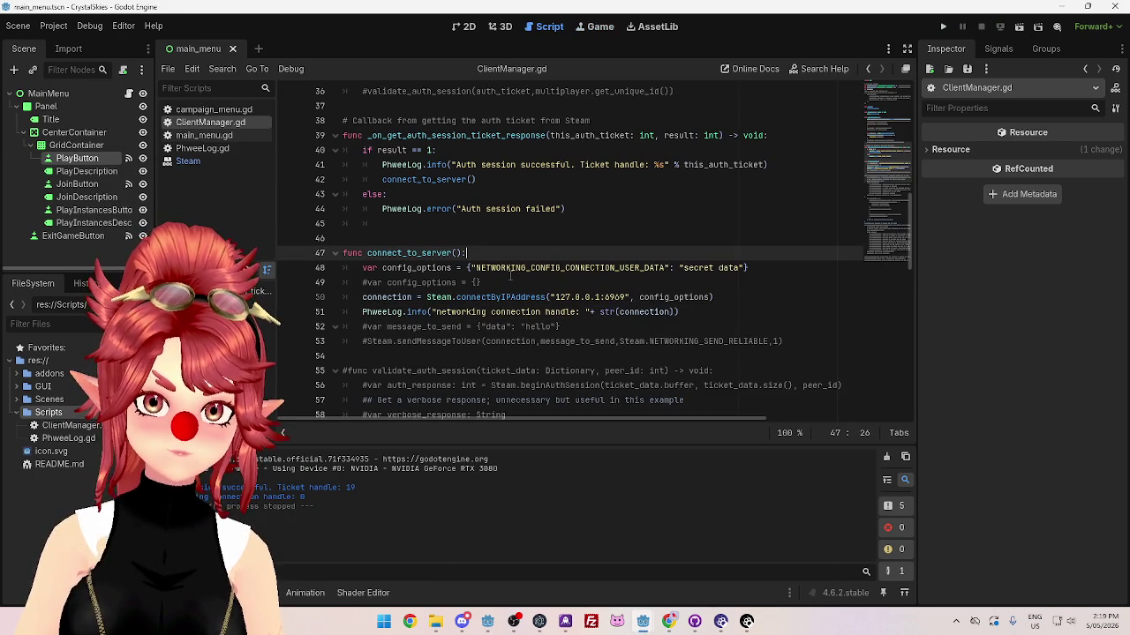
{"action": "left_click", "coordinate": [475, 267]}
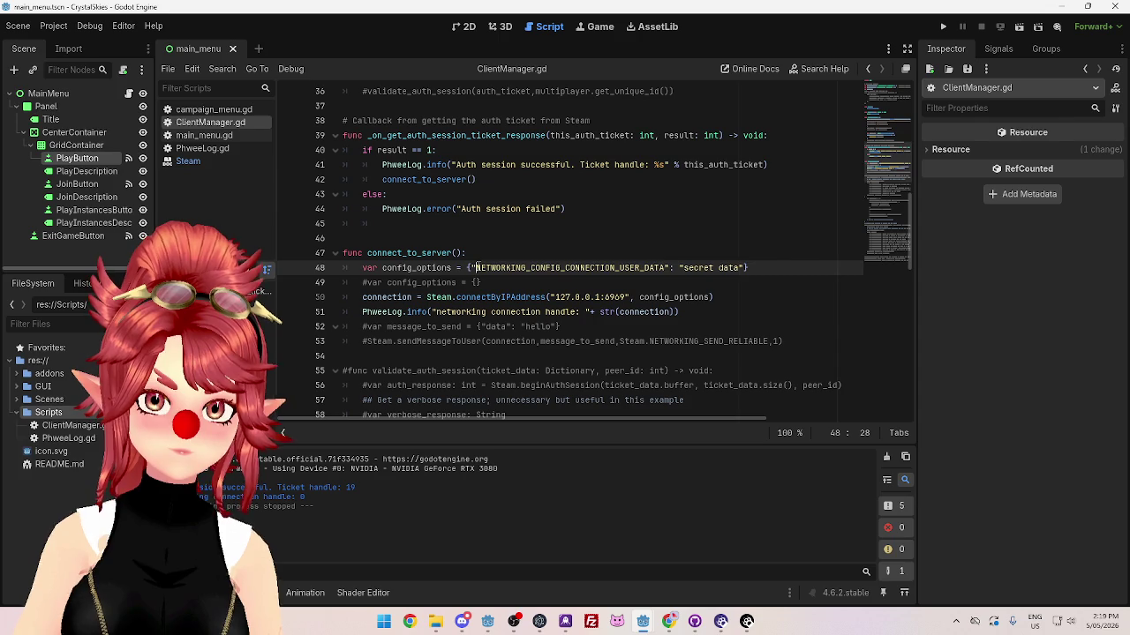
{"action": "type", "text": "Steam."}
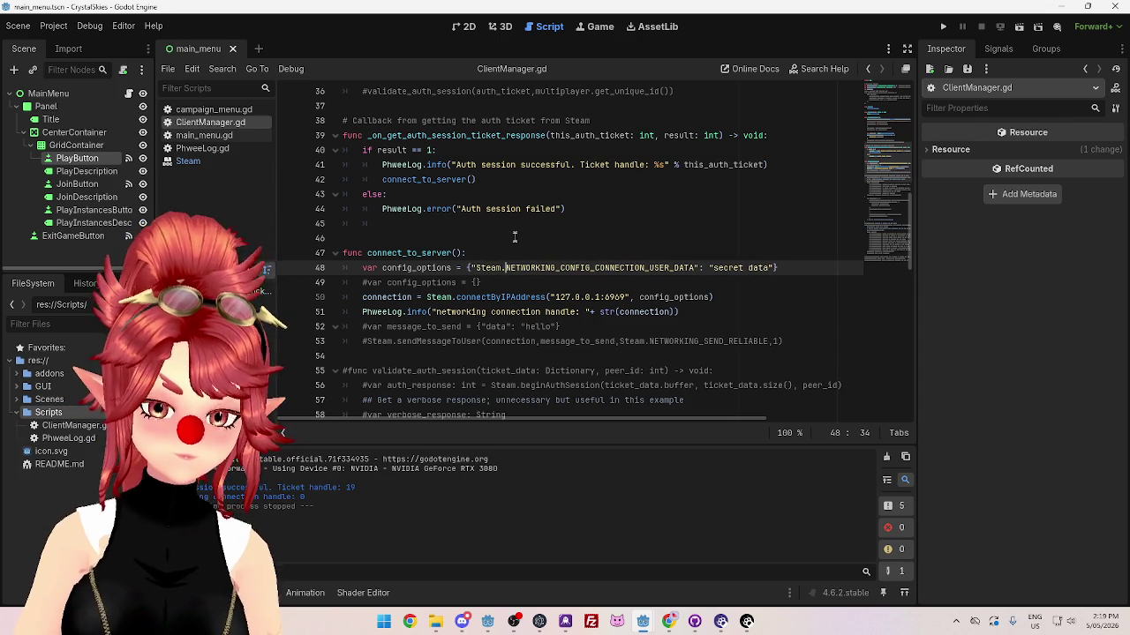
{"action": "left_click", "coordinate": [512, 238]}
{"action": "left_click", "coordinate": [944, 28]}
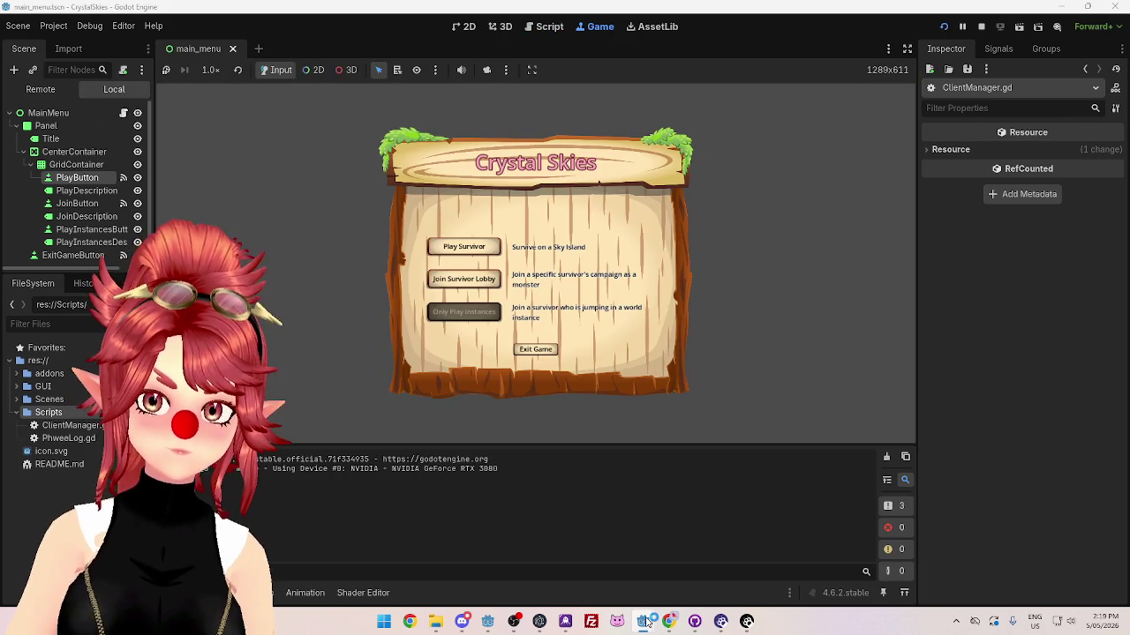
{"action": "mouse_move", "coordinate": [645, 622]}
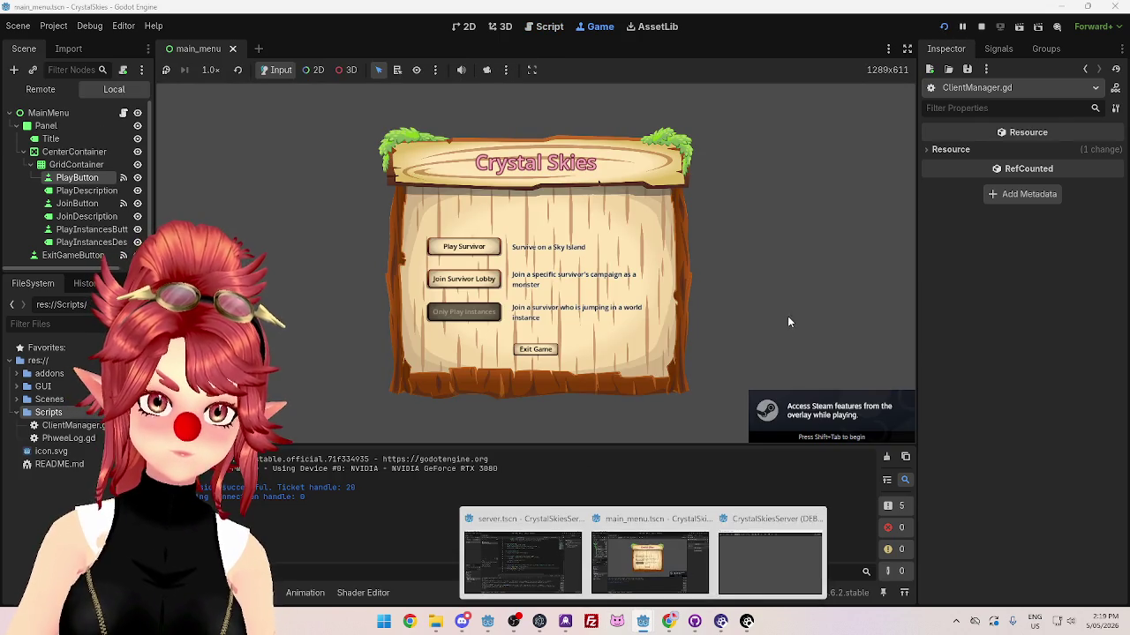
{"action": "left_click", "coordinate": [980, 27]}
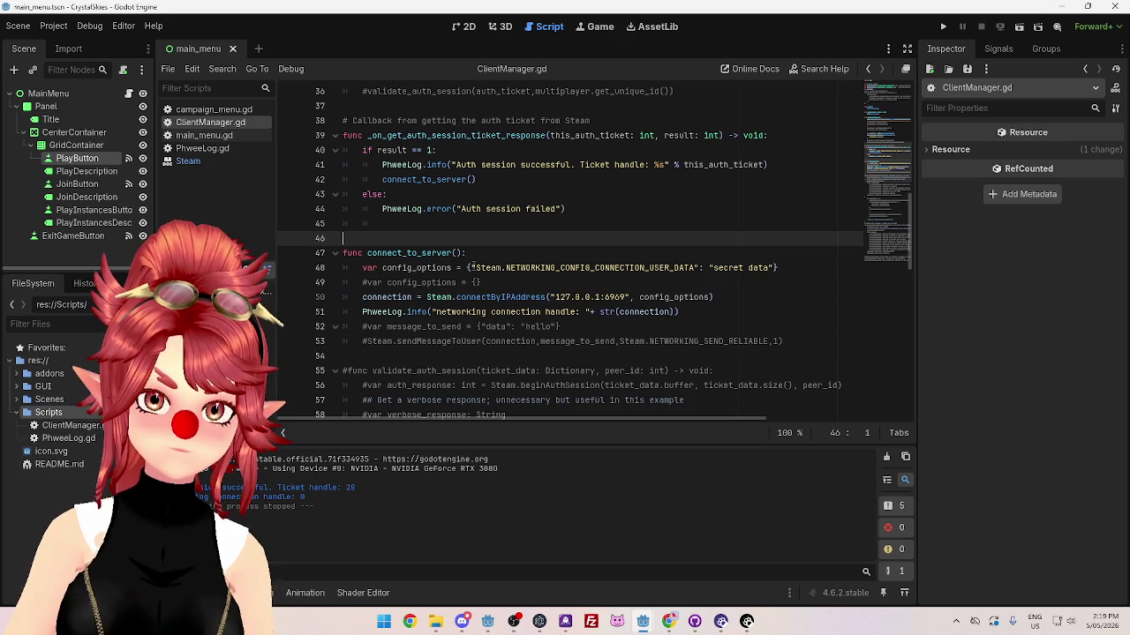
Step: Remove the quotes and restore the key as Steam.NETWORKING_CONFIG_CONNECTION_USER_DATA via autocomplete
{"action": "left_click", "coordinate": [470, 267]}
{"action": "key", "text": "Delete"}
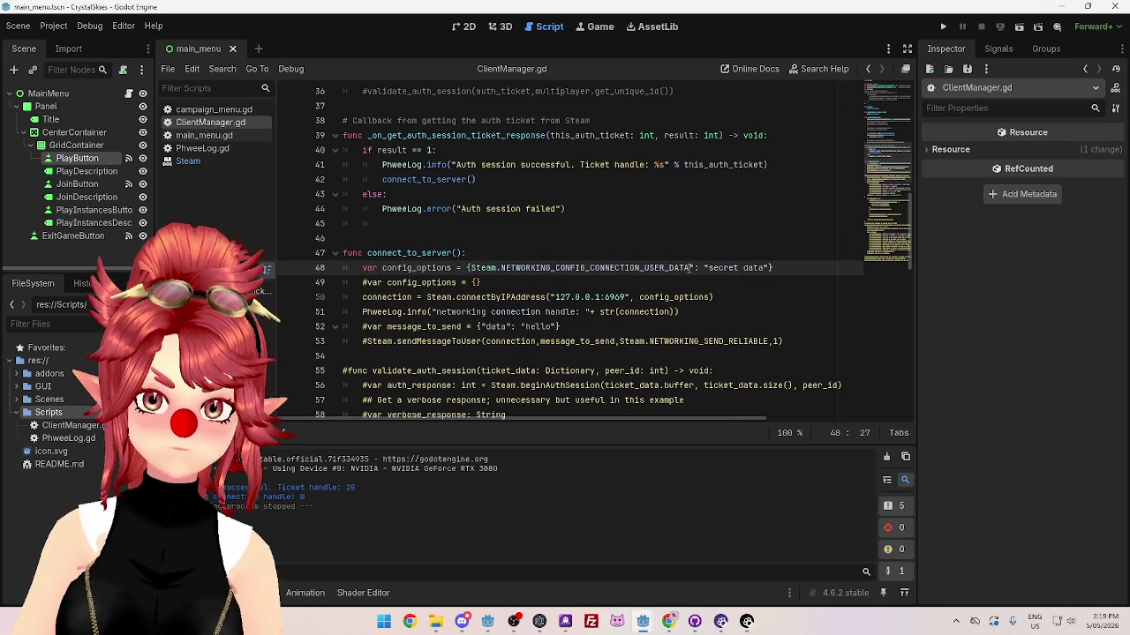
{"action": "key", "text": "BackSpace"}
{"action": "left_click", "coordinate": [700, 279]}
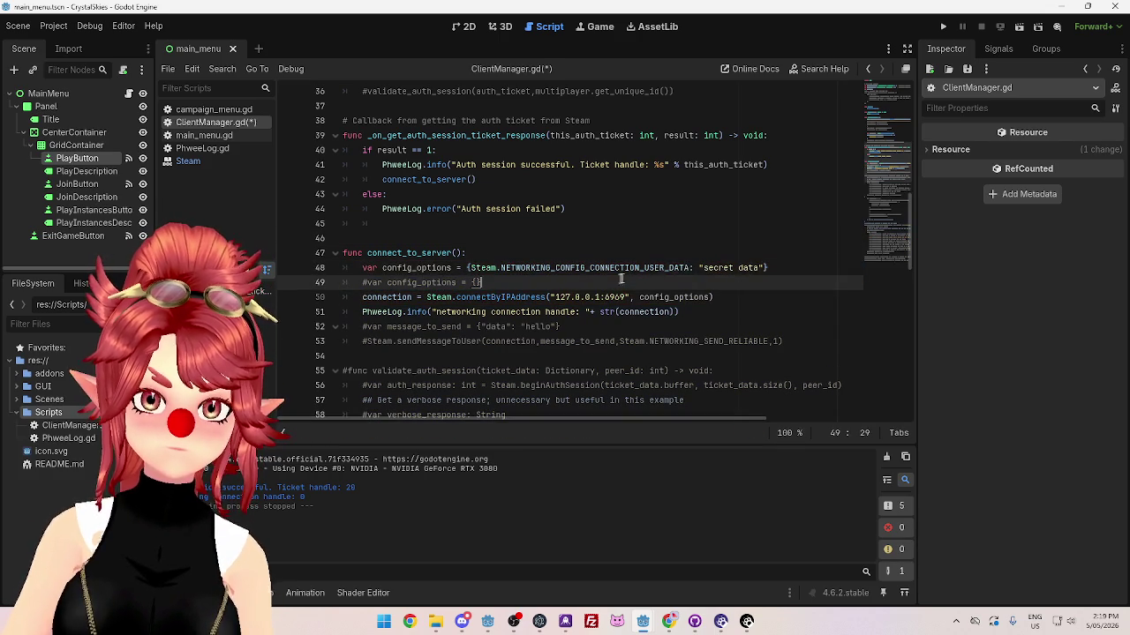
{"action": "left_click_drag", "start_coordinate": [689, 267], "coordinate": [643, 267]}
{"action": "key", "text": "BackSpace"}
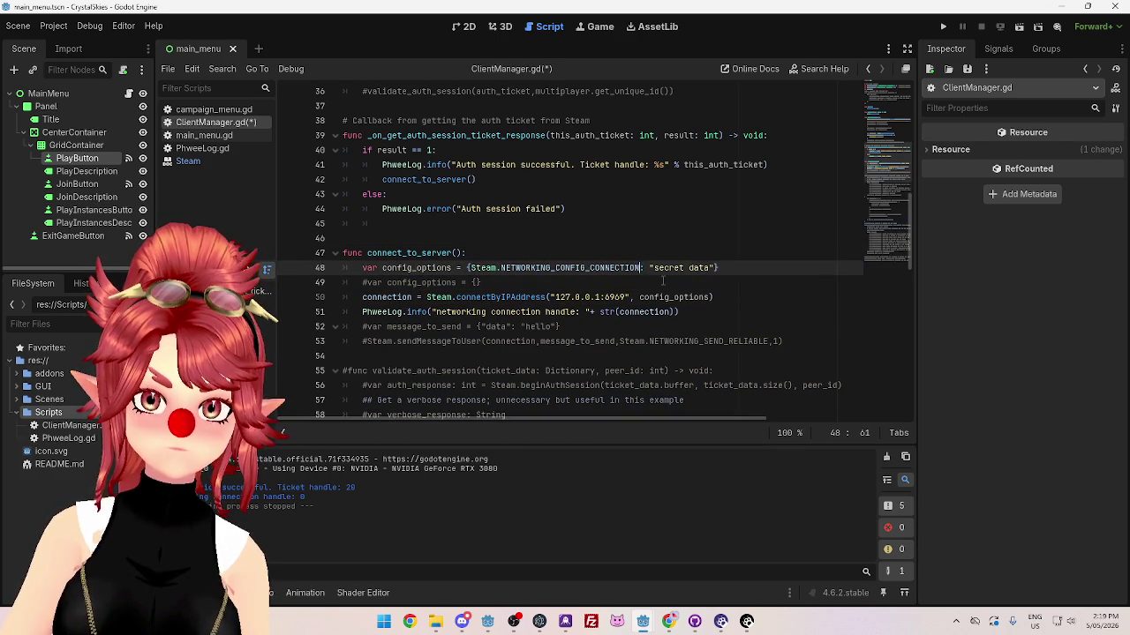
{"action": "type", "text": "_"}
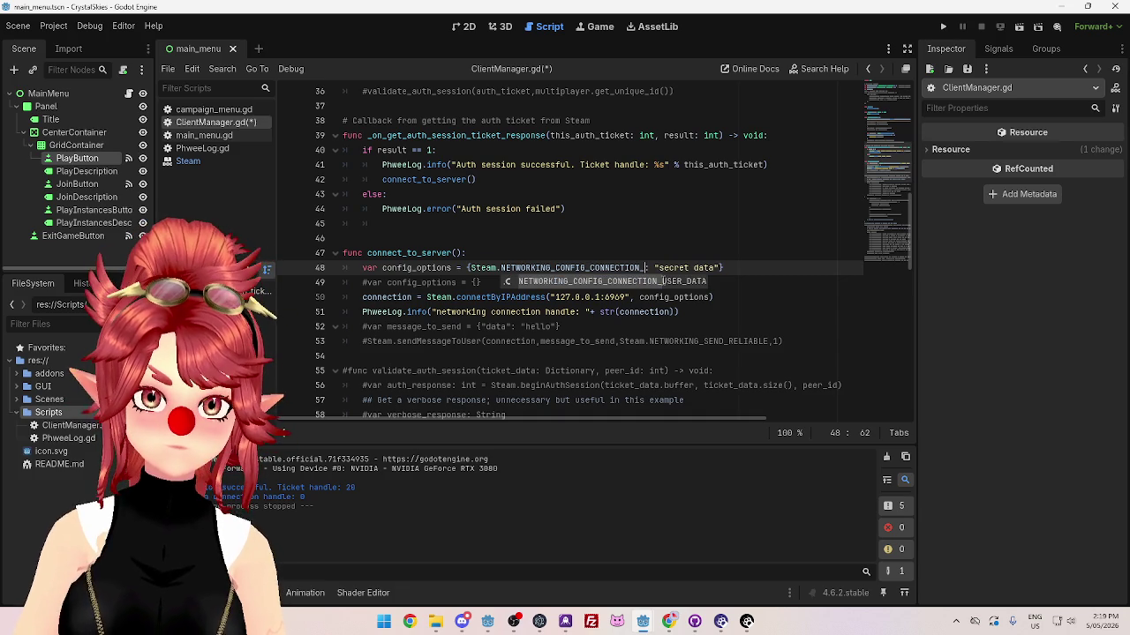
{"action": "key", "text": "BackSpace"}
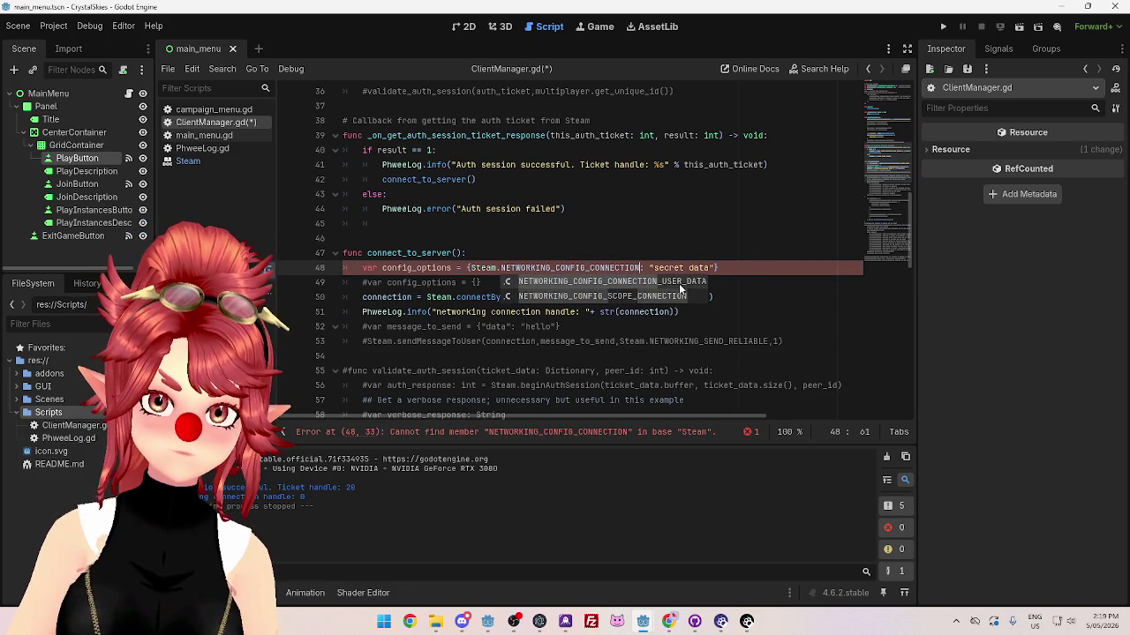
{"action": "double_click", "coordinate": [679, 283]}
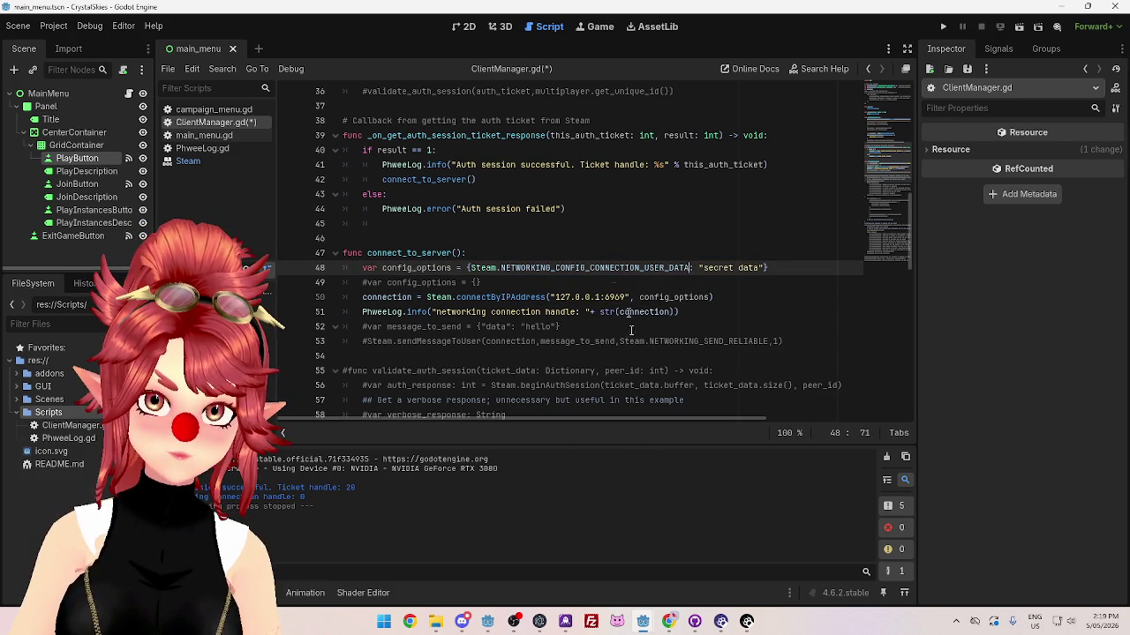
Step: Bring up connectByIPAddress's config_options example in the GodotSteam docs in Chrome
{"action": "left_click", "coordinate": [669, 622]}
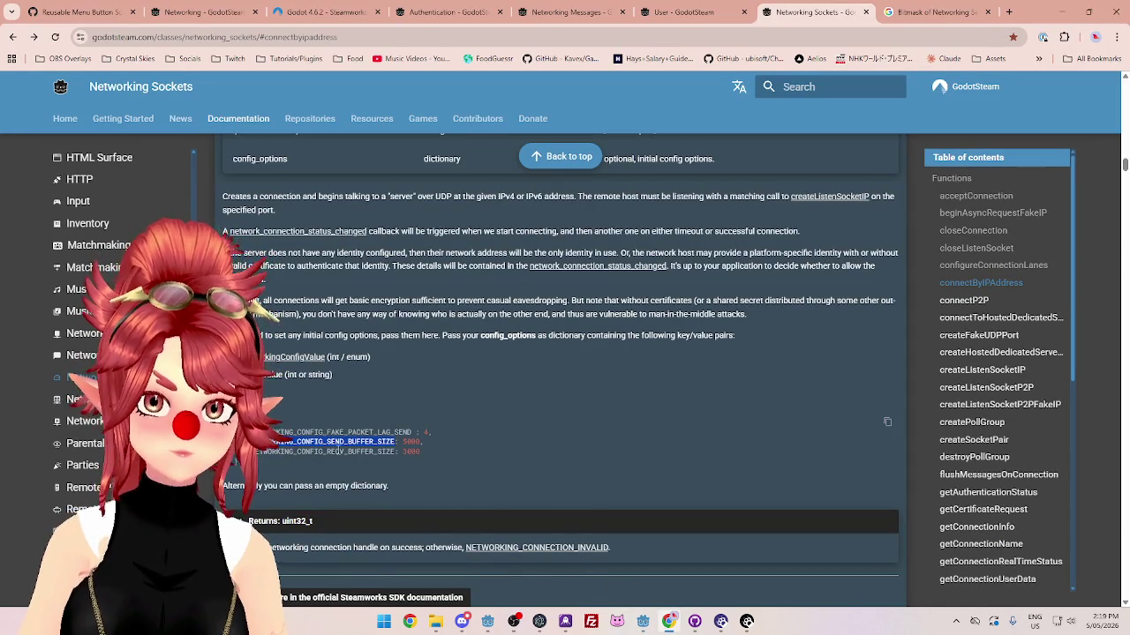
{"action": "scroll", "coordinate": [430, 467], "scroll_direction": "up", "scroll_amount": 1}
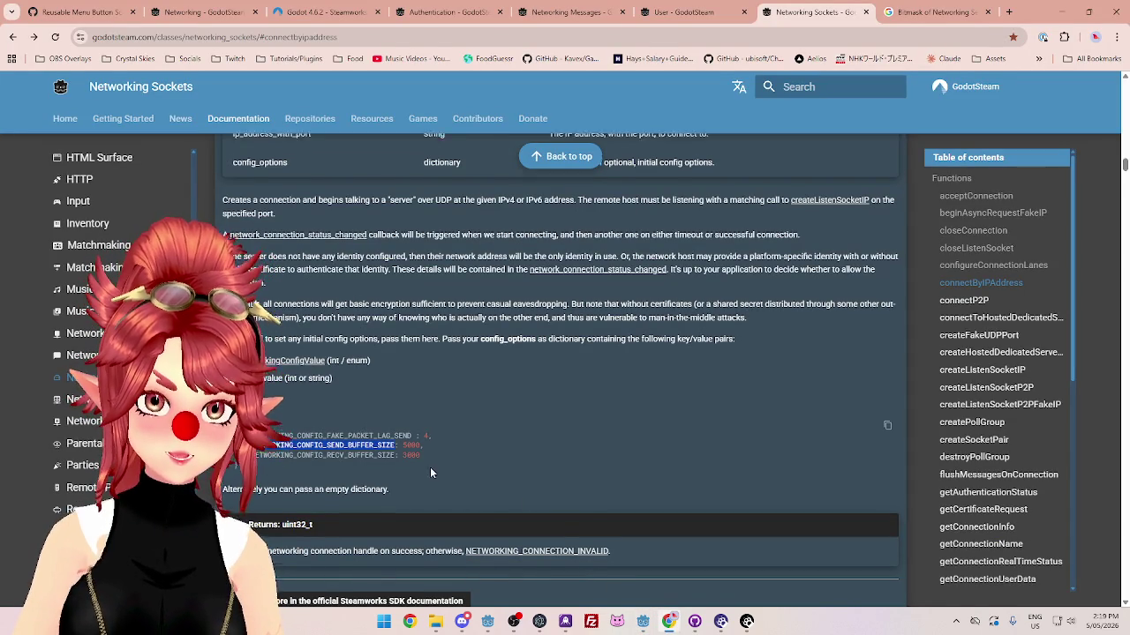
{"action": "scroll", "coordinate": [984, 441], "scroll_direction": "down", "scroll_amount": 3}
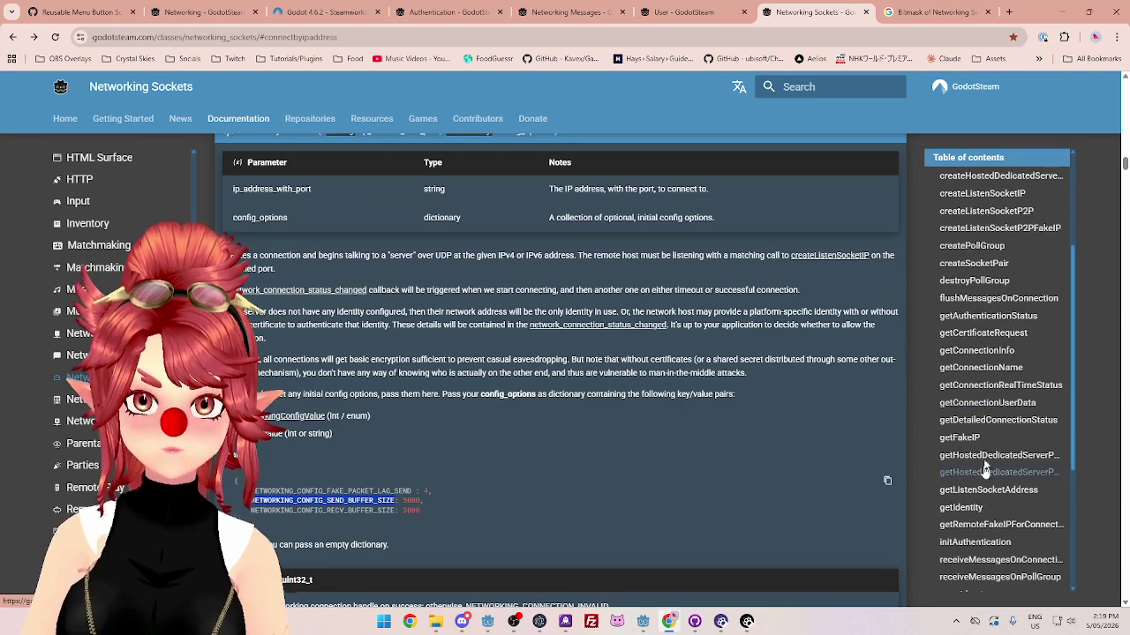
Step: Read the identity and user_data keys of network_connection_status_changed, then return to the connectByIPAddress RECV_BUFFER_SIZE example line
{"action": "scroll", "coordinate": [987, 427], "scroll_direction": "down", "scroll_amount": 5}
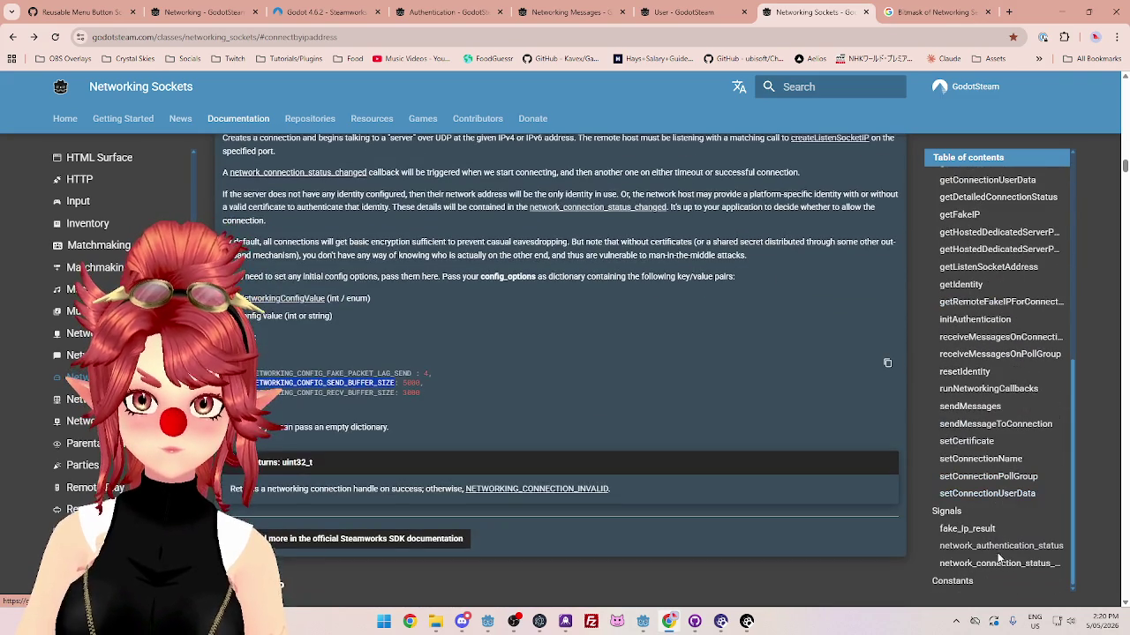
{"action": "left_click", "coordinate": [998, 565]}
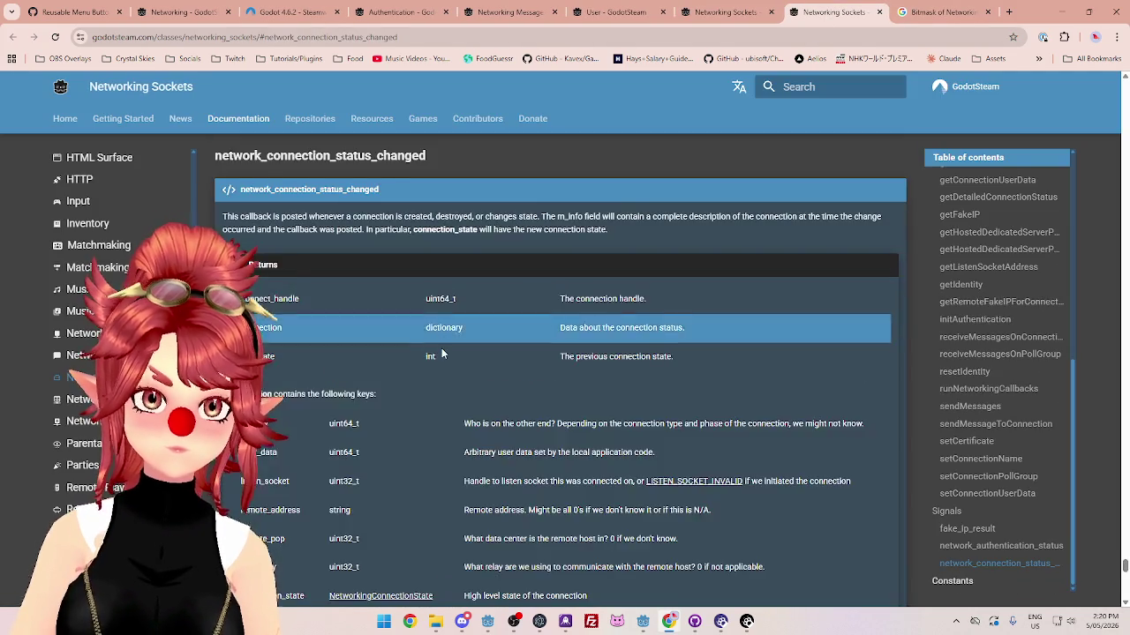
{"action": "scroll", "coordinate": [311, 218], "scroll_direction": "up", "scroll_amount": 1}
{"action": "left_click_drag", "start_coordinate": [465, 275], "coordinate": [655, 276]}
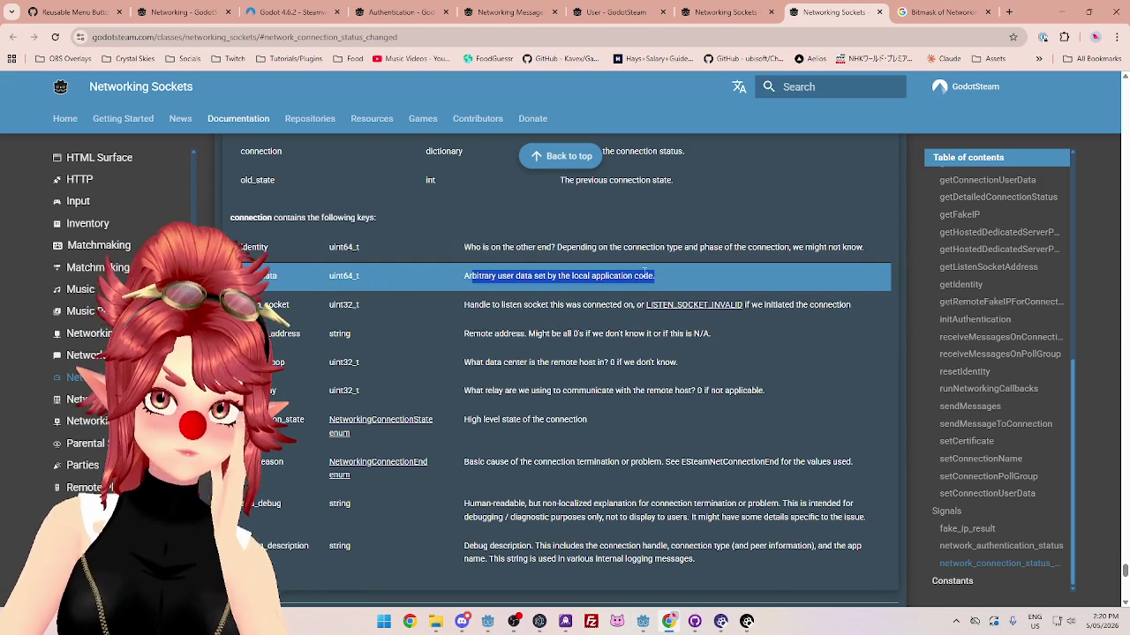
{"action": "left_click_drag", "start_coordinate": [476, 251], "coordinate": [729, 251]}
{"action": "left_click_drag", "start_coordinate": [477, 276], "coordinate": [643, 276]}
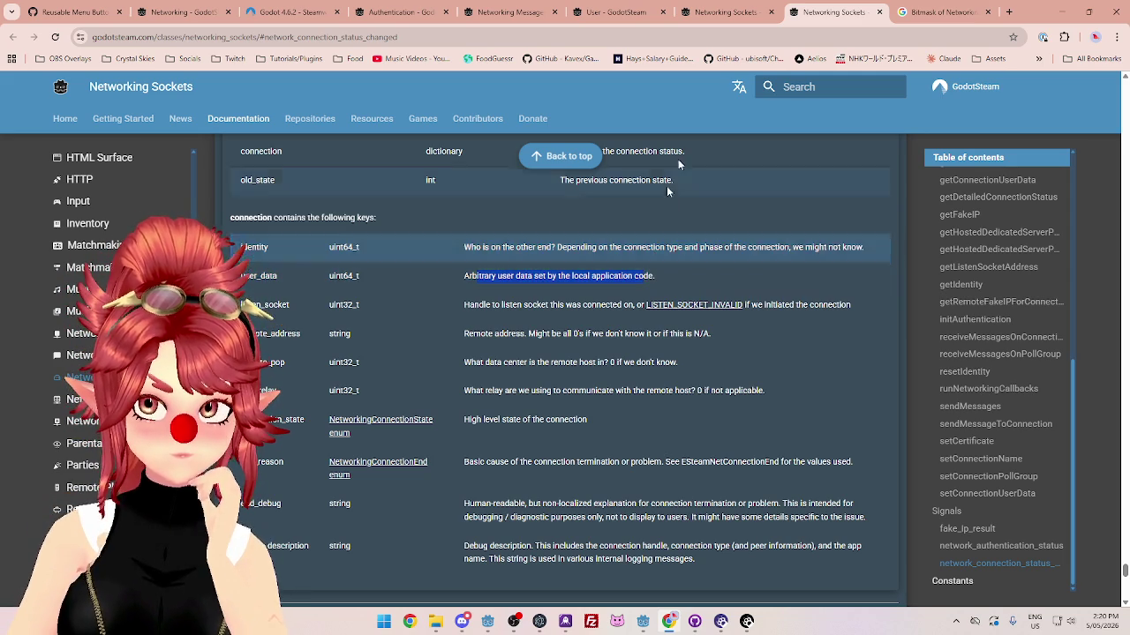
{"action": "left_click", "coordinate": [719, 20]}
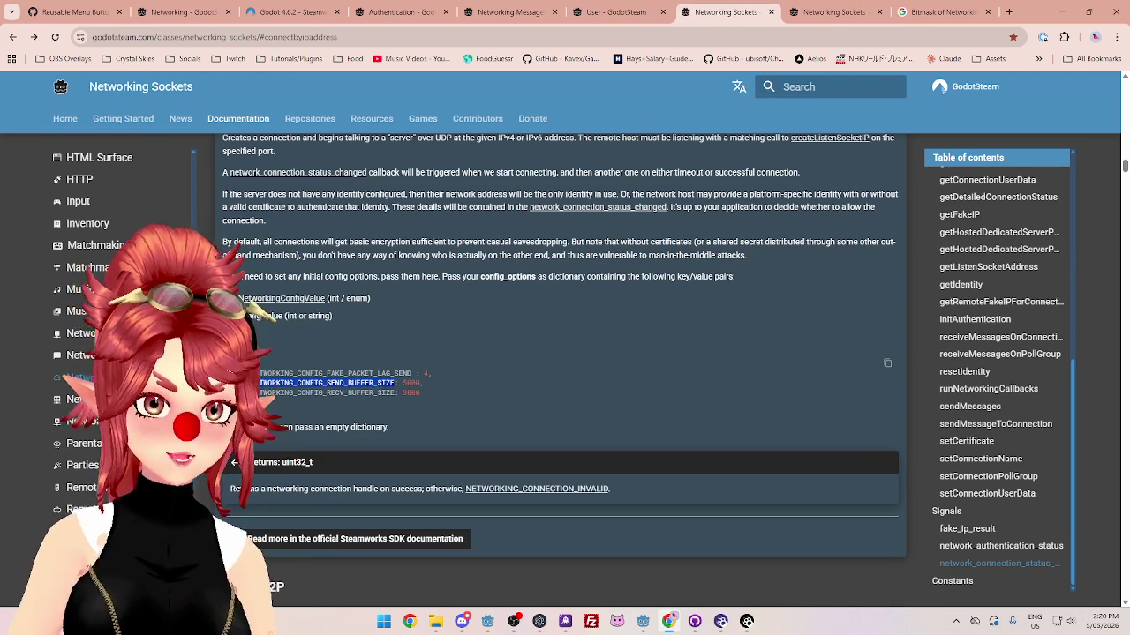
{"action": "triple_click", "coordinate": [338, 396]}
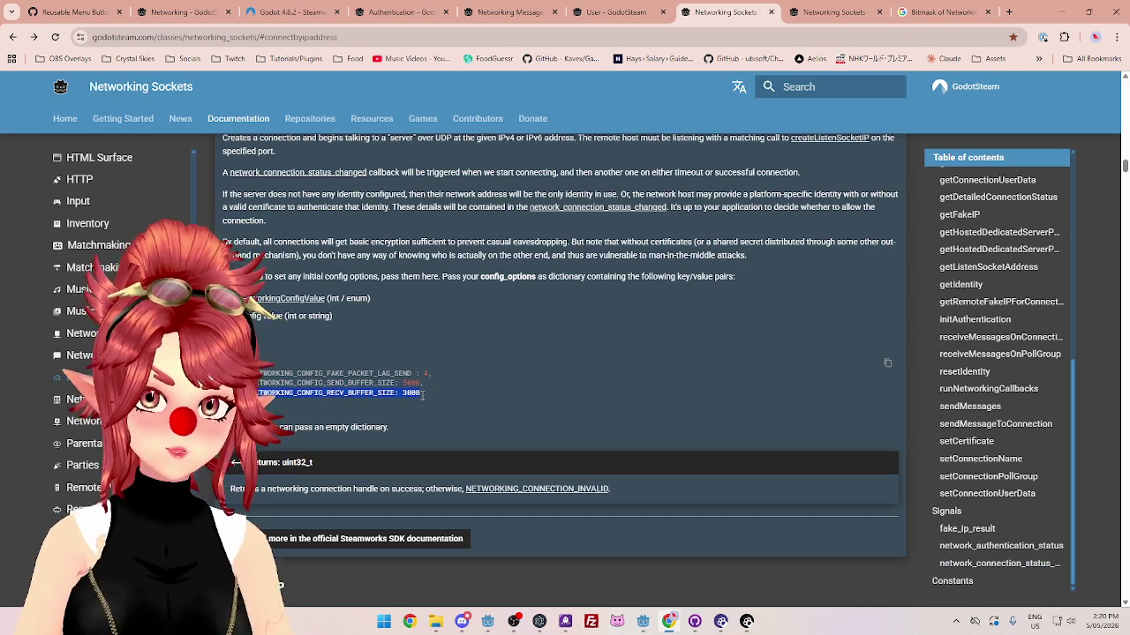
Step: Comment out the user-data config line and paste the RECV_BUFFER_SIZE: 3000 entry into the empty config_options
{"action": "mouse_move", "coordinate": [645, 627]}
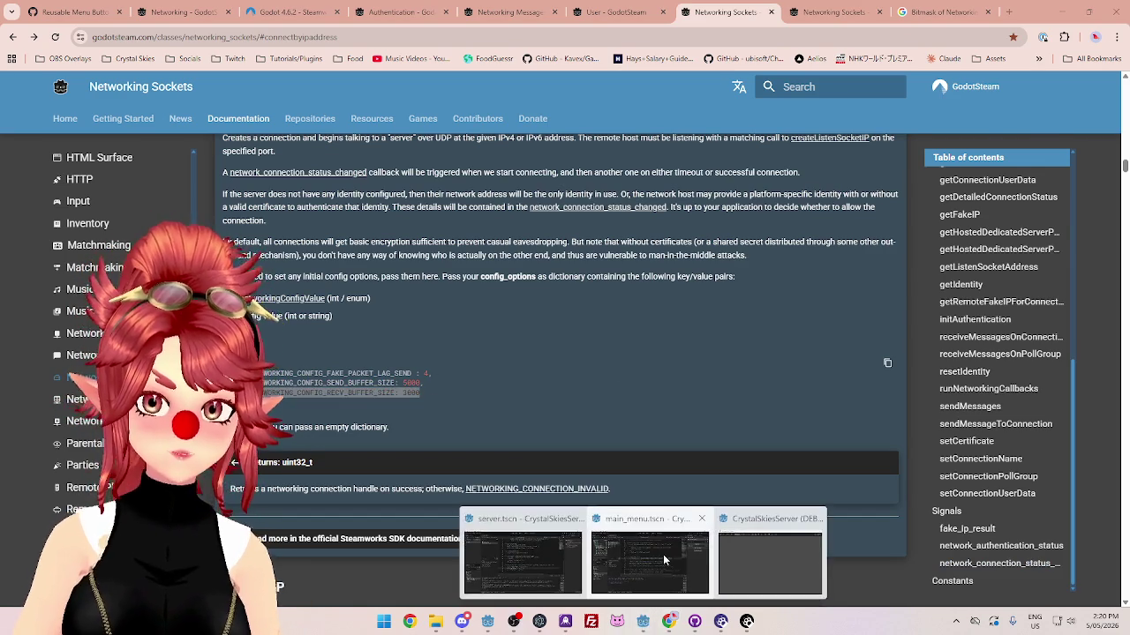
{"action": "left_click", "coordinate": [662, 555]}
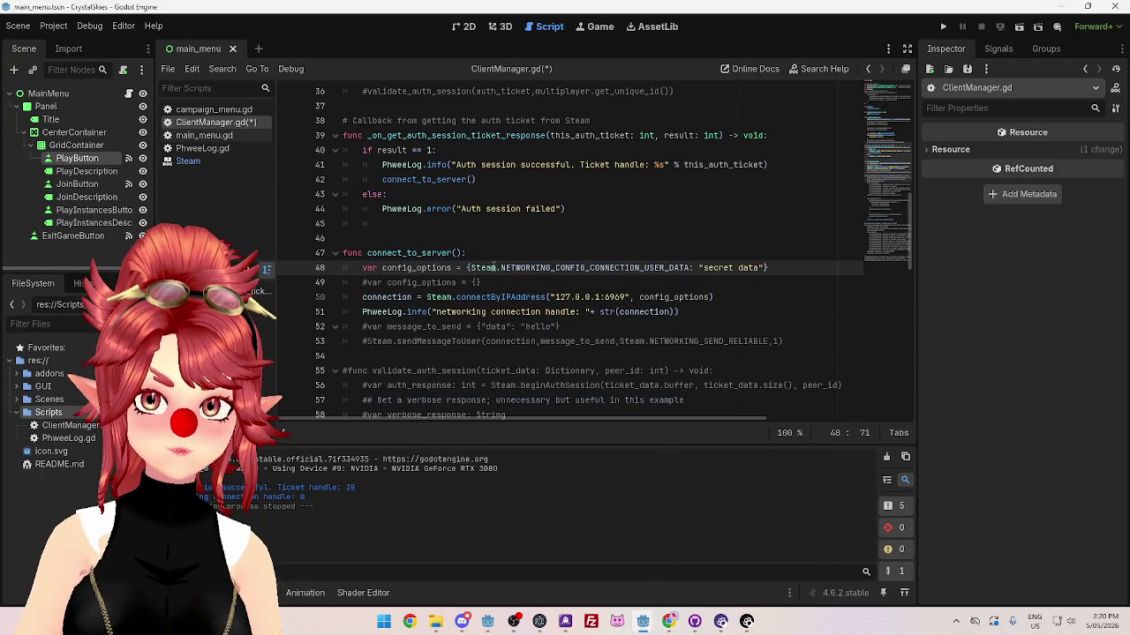
{"action": "key", "text": "ctrl+k"}
{"action": "key", "text": "Down"}
{"action": "key", "text": "ctrl+k"}
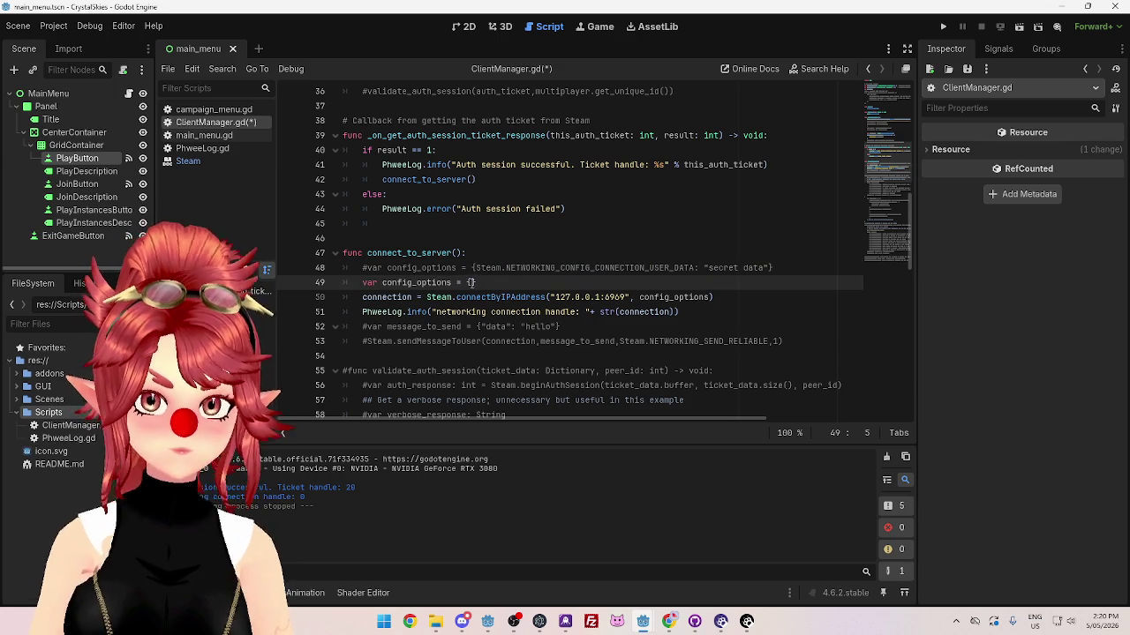
{"action": "key", "text": "End"}
{"action": "key", "text": "Left"}
{"action": "type", "text": "NETWORKING_CONFIG_RECV_BUFFER_SIZE: 3000"}
{"action": "key", "text": "Down"}
{"action": "key", "text": "Down"}
{"action": "key", "text": "End"}
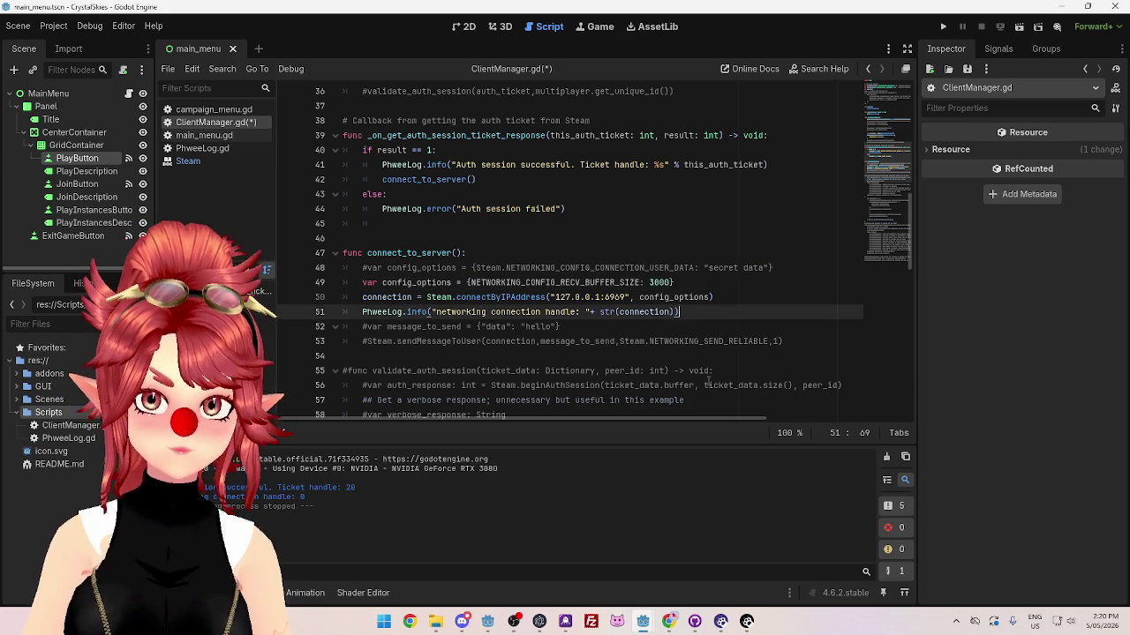
Step: Quote the buffer-size key on line 49 as a string, save ClientManager.gd, and test-run the project
{"action": "left_click", "coordinate": [469, 282]}
{"action": "type", "text": "\""}
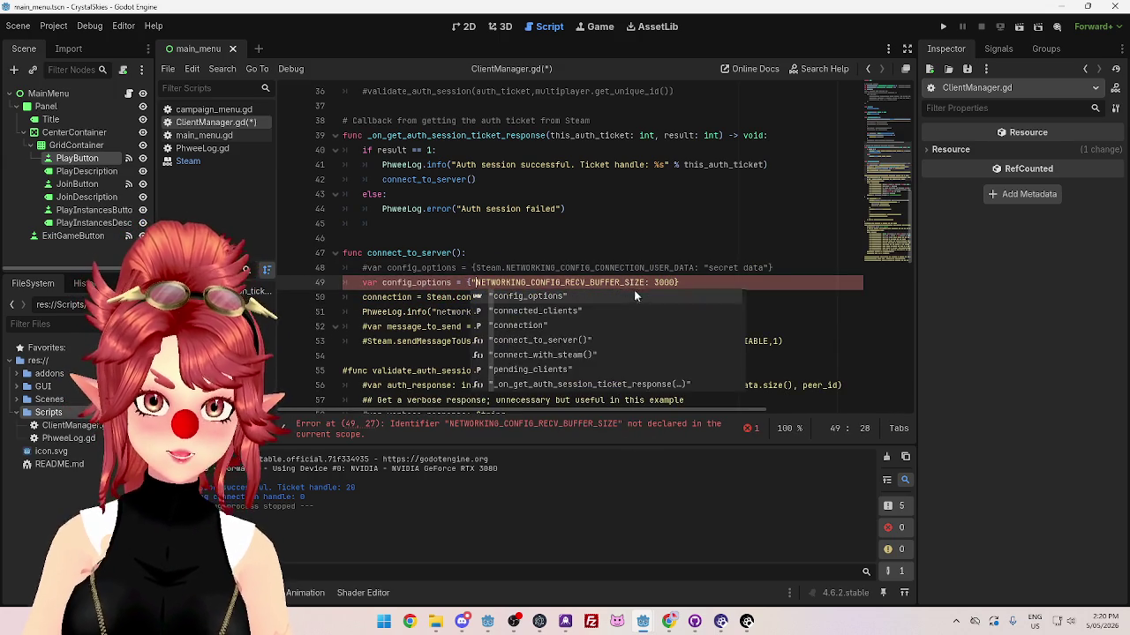
{"action": "key", "text": "ctrl+Right"}
{"action": "type", "text": "\""}
{"action": "left_click", "coordinate": [474, 267]}
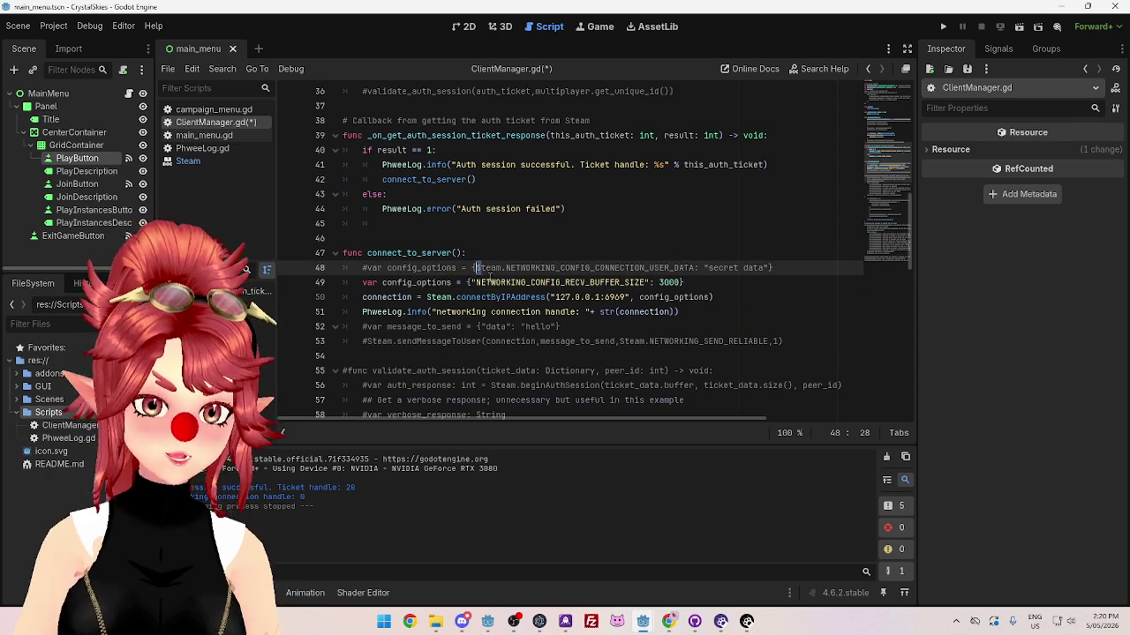
{"action": "key", "text": "ctrl+s"}
{"action": "left_click", "coordinate": [942, 28]}
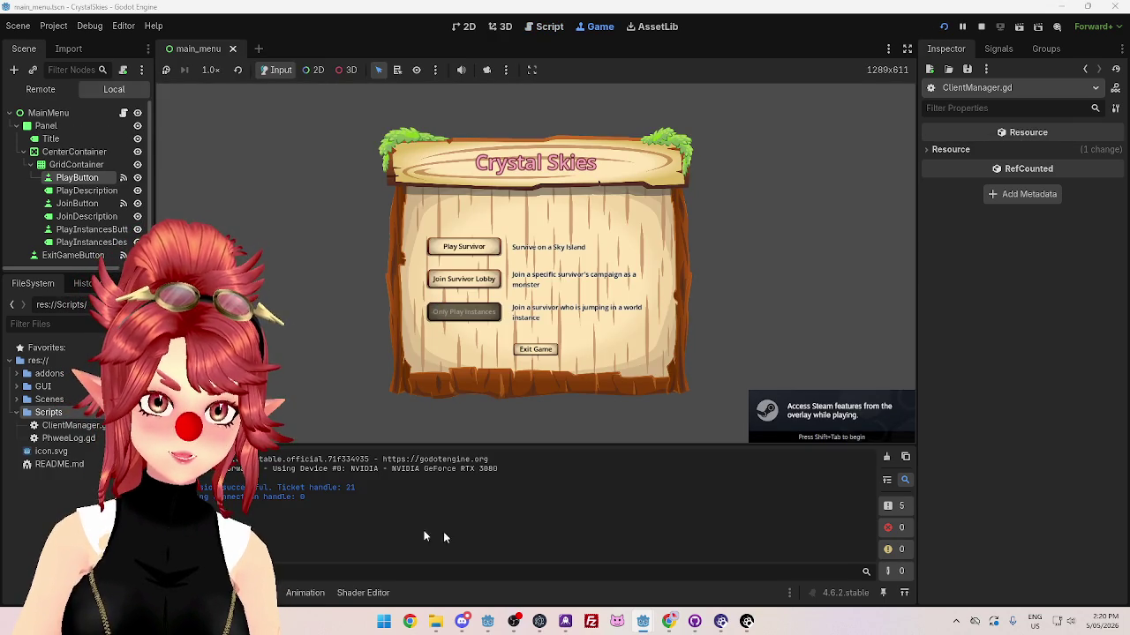
{"action": "left_click", "coordinate": [980, 27]}
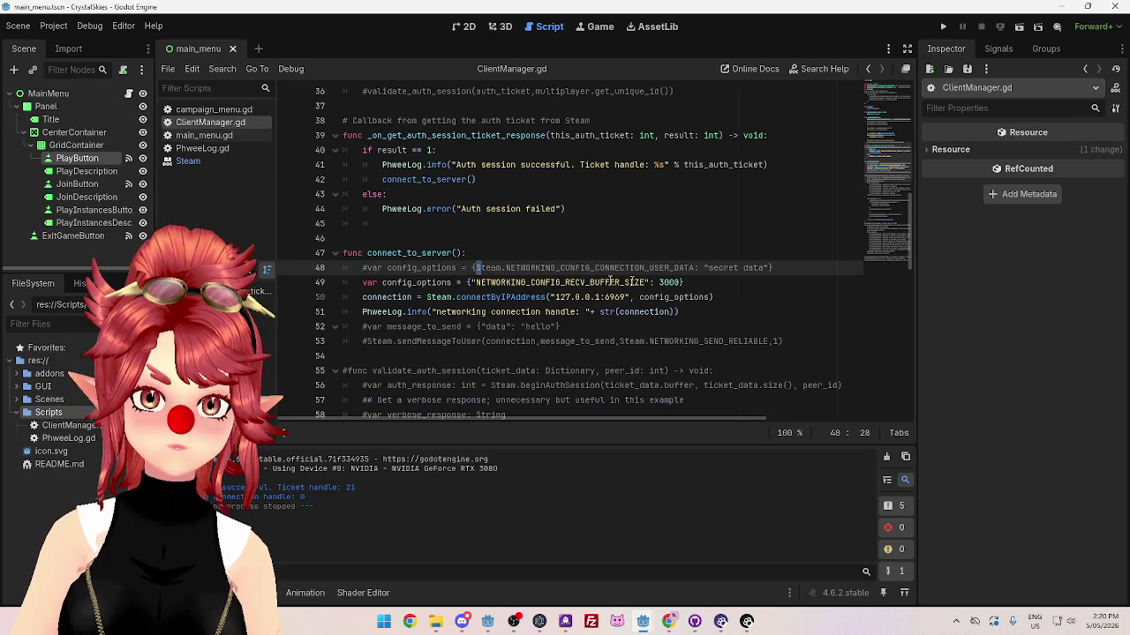
Step: Change the key to Steam.NETWORKING_CONFIG_RECV_BUFFER_SIZE without quotes and run the project again
{"action": "left_click", "coordinate": [477, 282]}
{"action": "key", "text": "BackSpace"}
{"action": "type", "text": "Steam"}
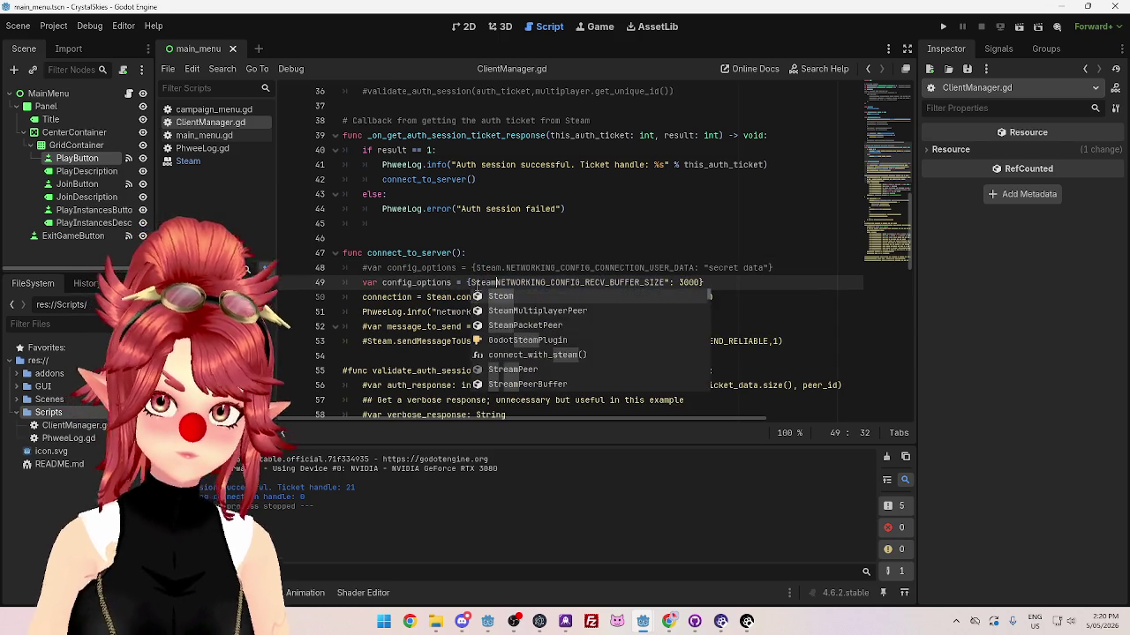
{"action": "type", "text": "."}
{"action": "key", "text": "Return"}
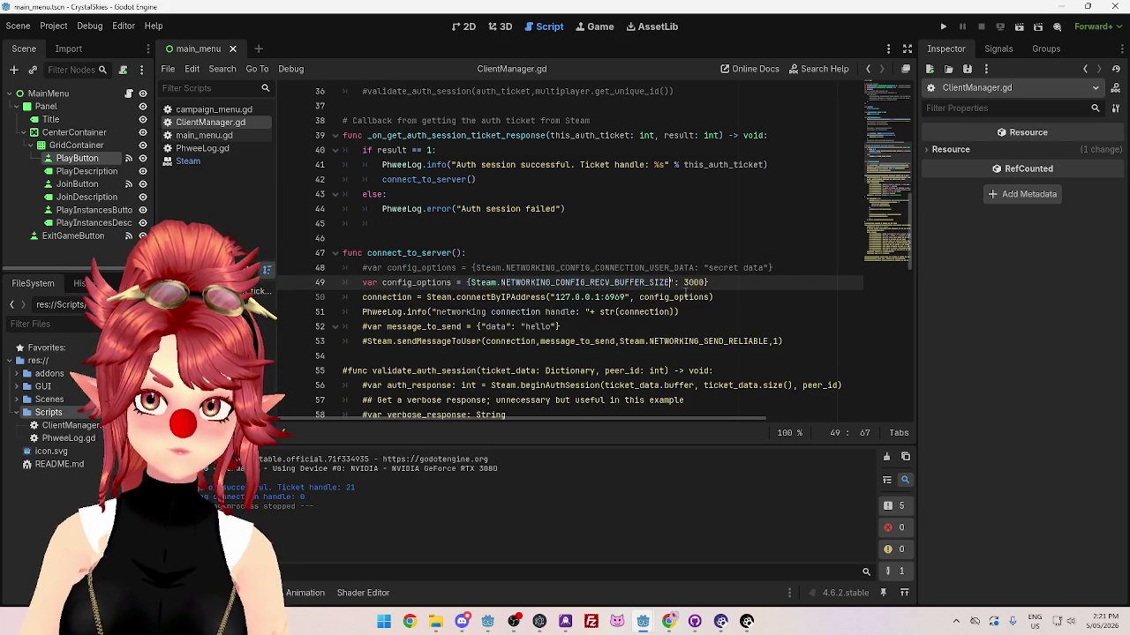
{"action": "key", "text": "Delete"}
{"action": "left_click", "coordinate": [704, 268]}
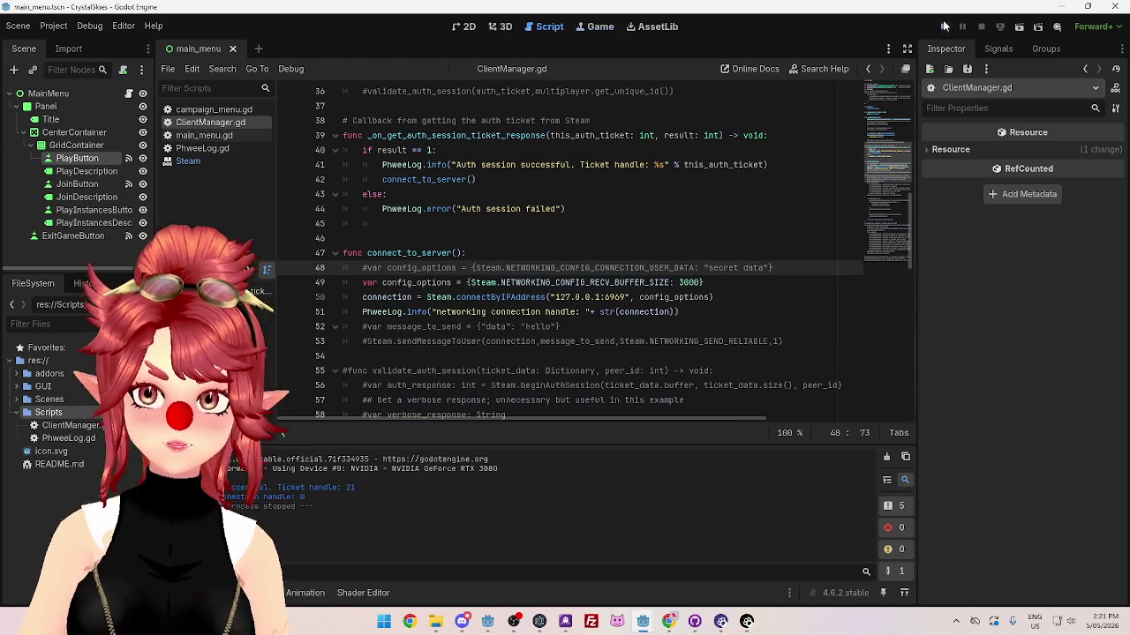
{"action": "left_click", "coordinate": [944, 26]}
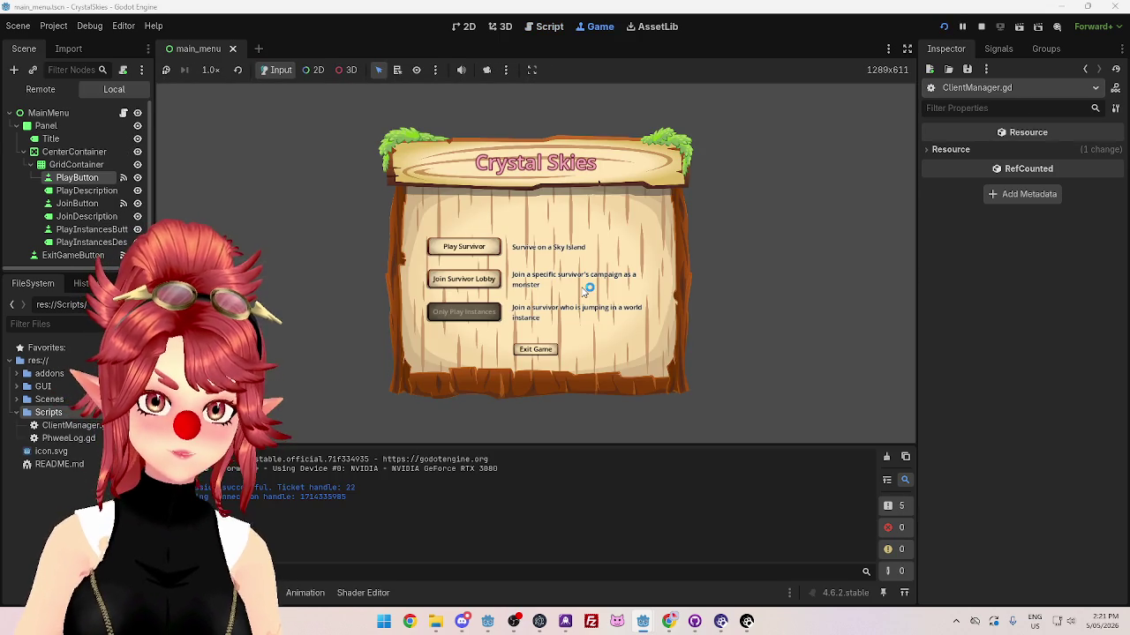
{"action": "left_click", "coordinate": [980, 26]}
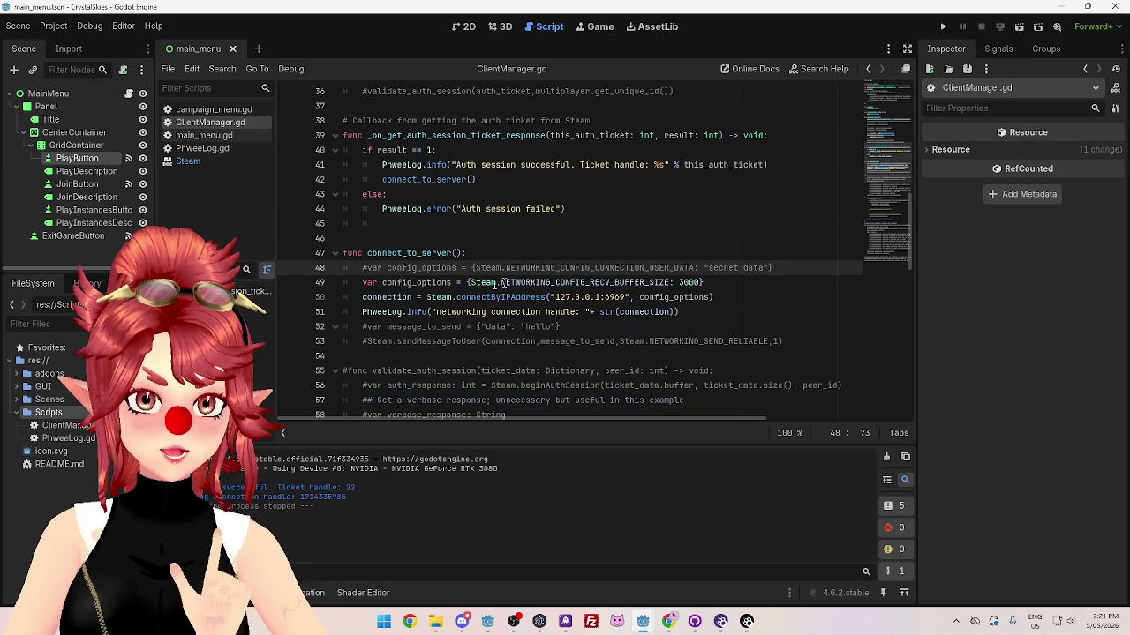
{"action": "left_click", "coordinate": [726, 283]}
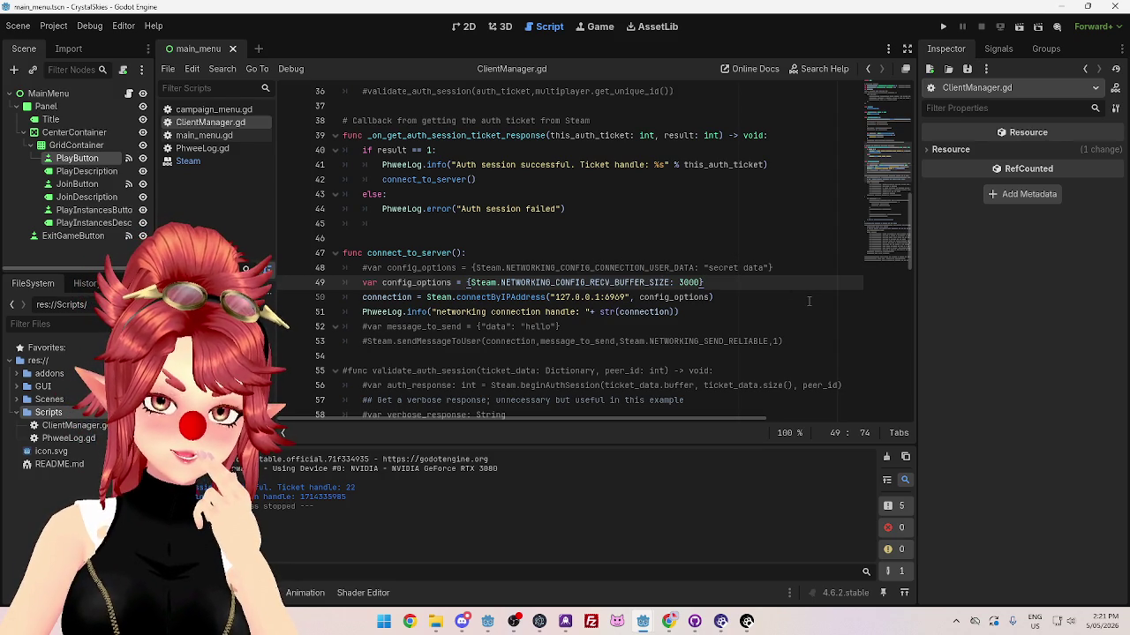
{"action": "left_click", "coordinate": [784, 316]}
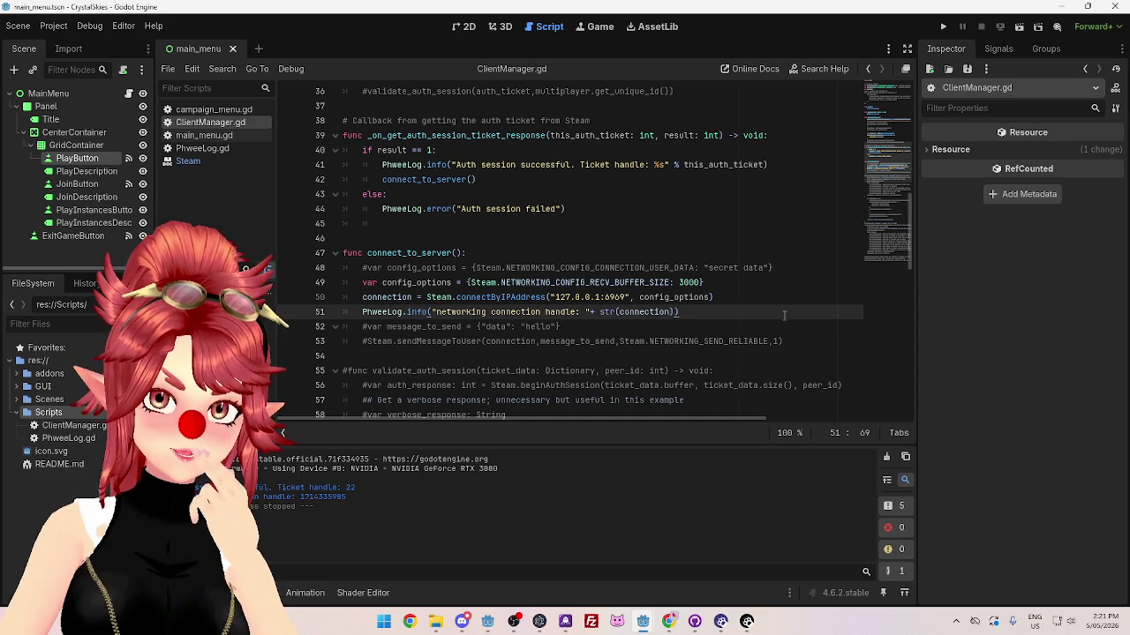
{"action": "left_click", "coordinate": [668, 627]}
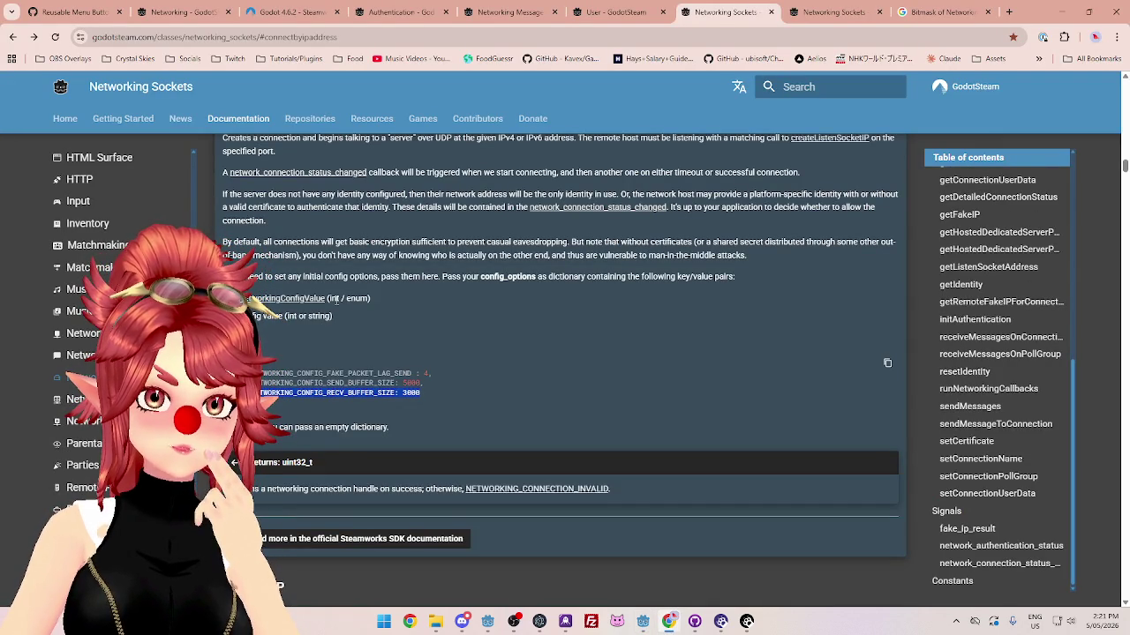
{"action": "left_click", "coordinate": [336, 299]}
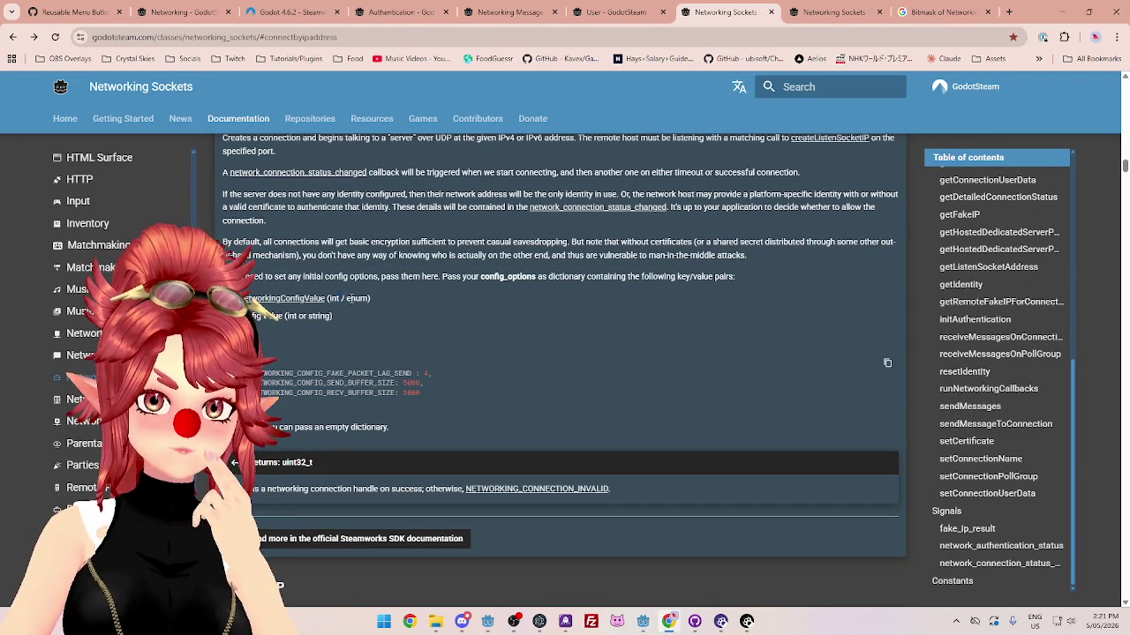
{"action": "mouse_move", "coordinate": [643, 628]}
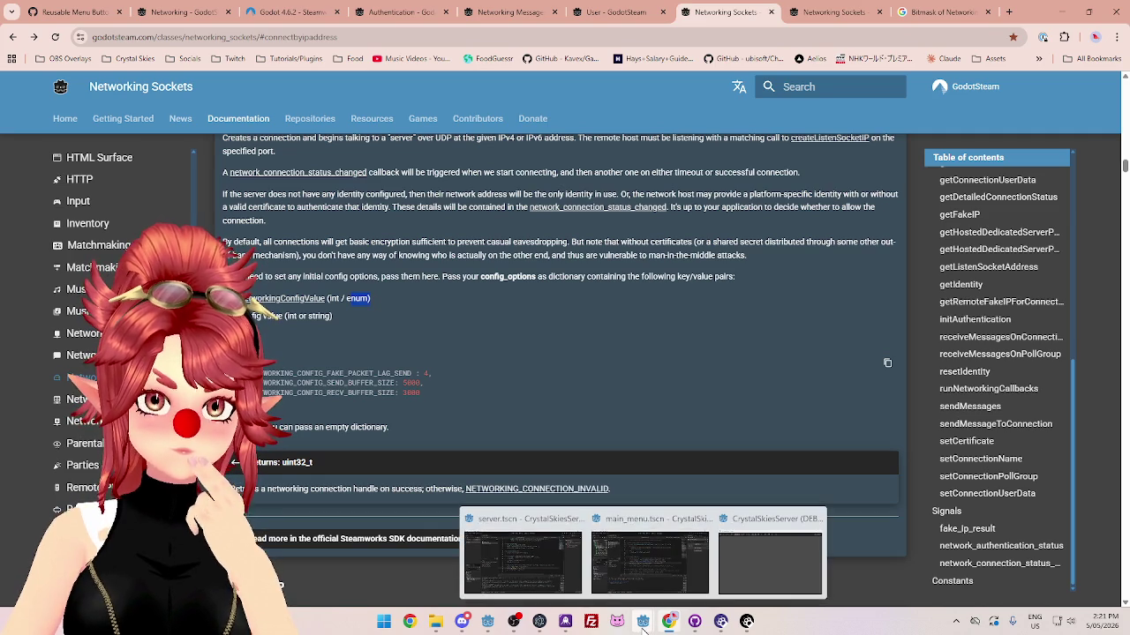
{"action": "mouse_move", "coordinate": [656, 578]}
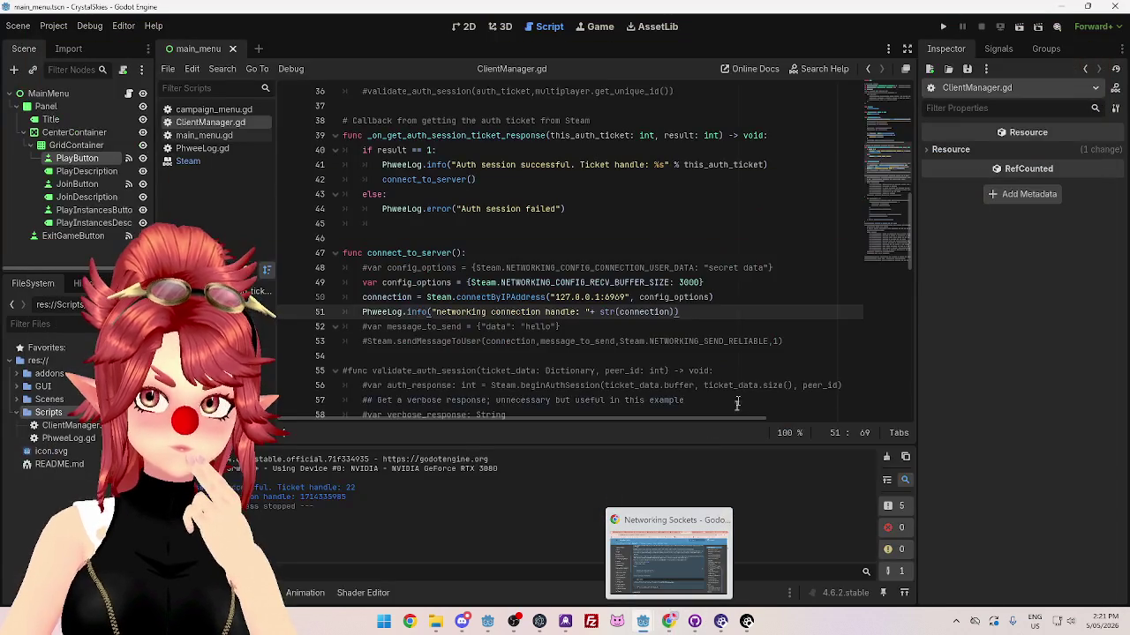
{"action": "left_click", "coordinate": [669, 621]}
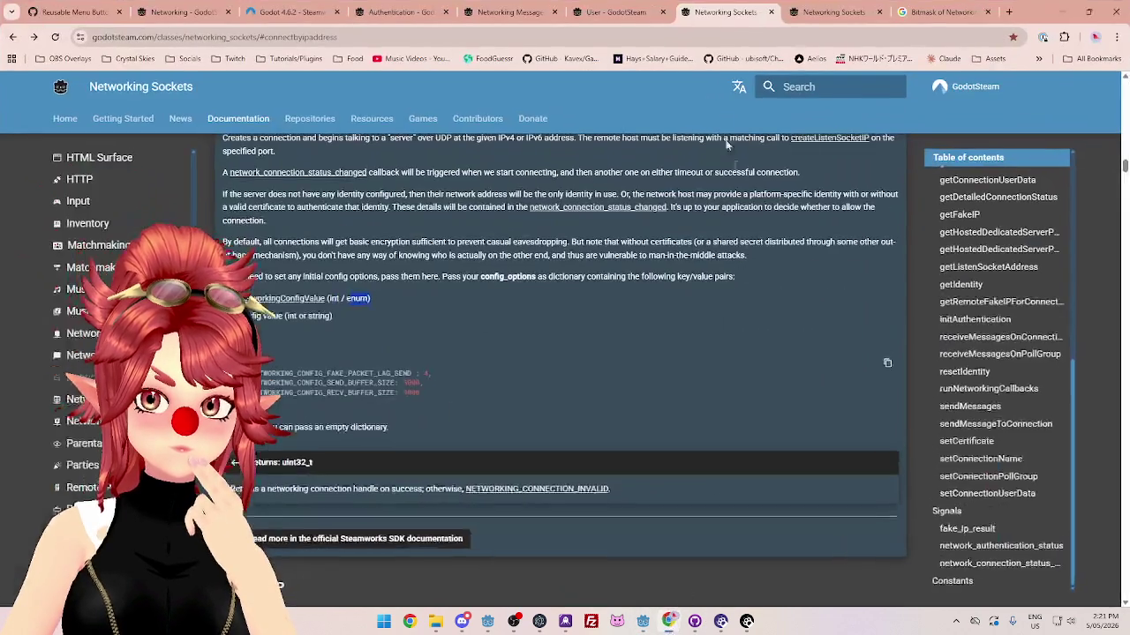
{"action": "scroll", "coordinate": [545, 297], "scroll_direction": "down", "scroll_amount": 5}
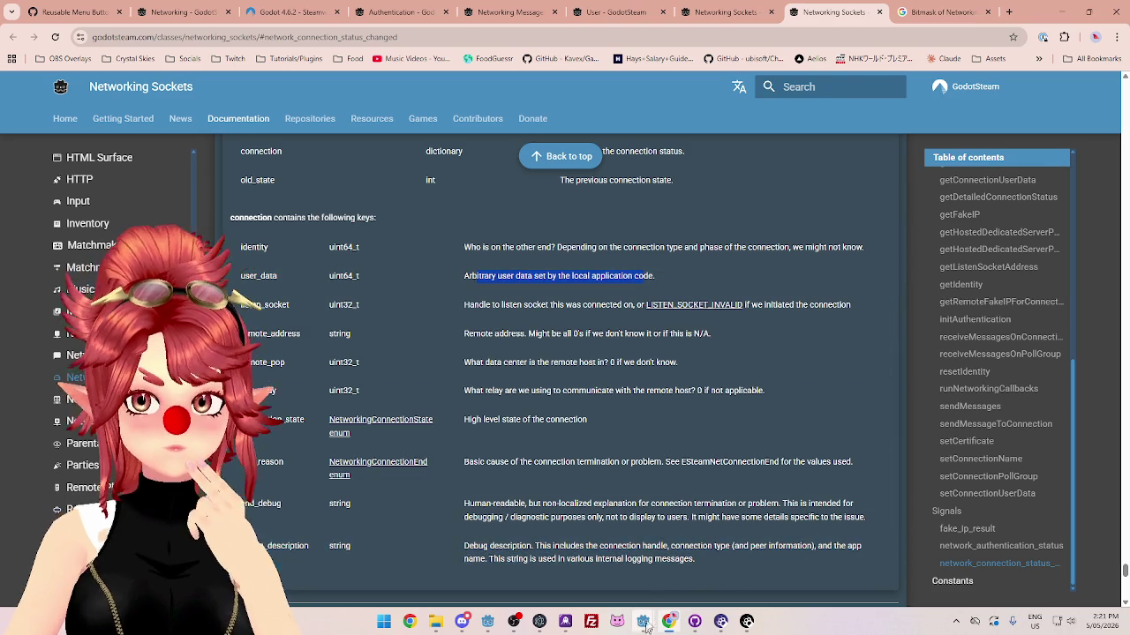
{"action": "mouse_move", "coordinate": [641, 623]}
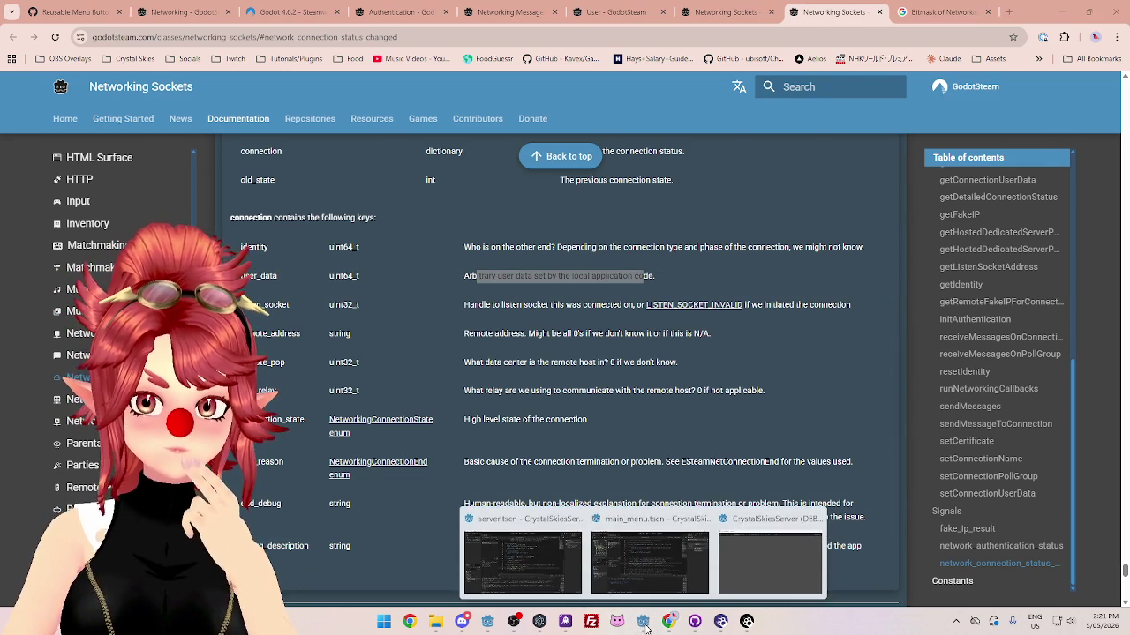
{"action": "left_click", "coordinate": [650, 556]}
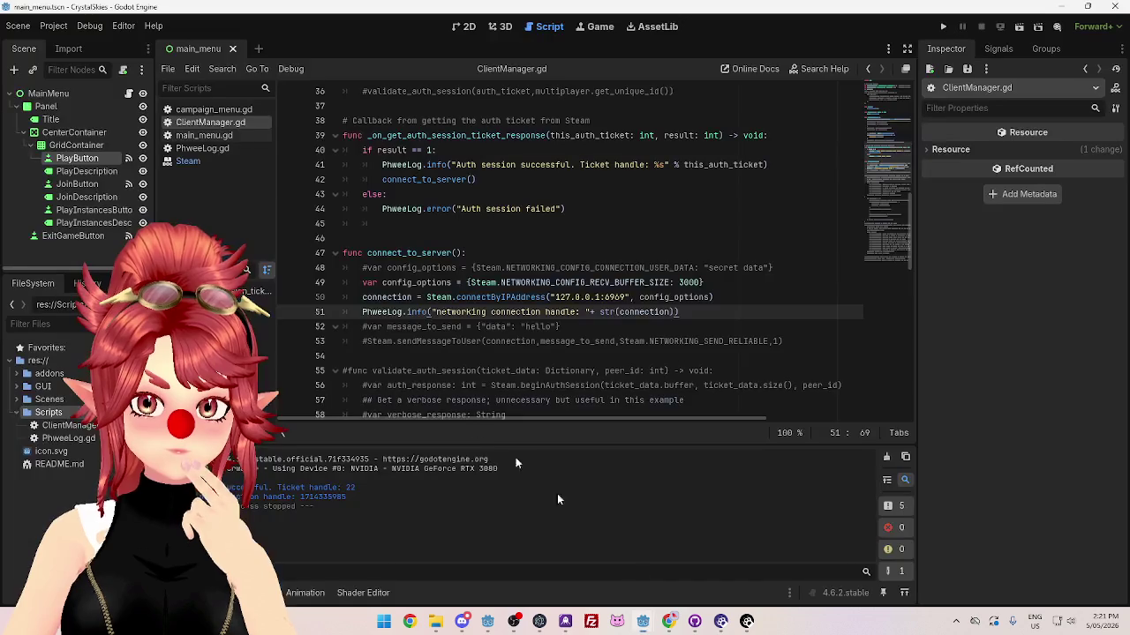
{"action": "left_click", "coordinate": [363, 282]}
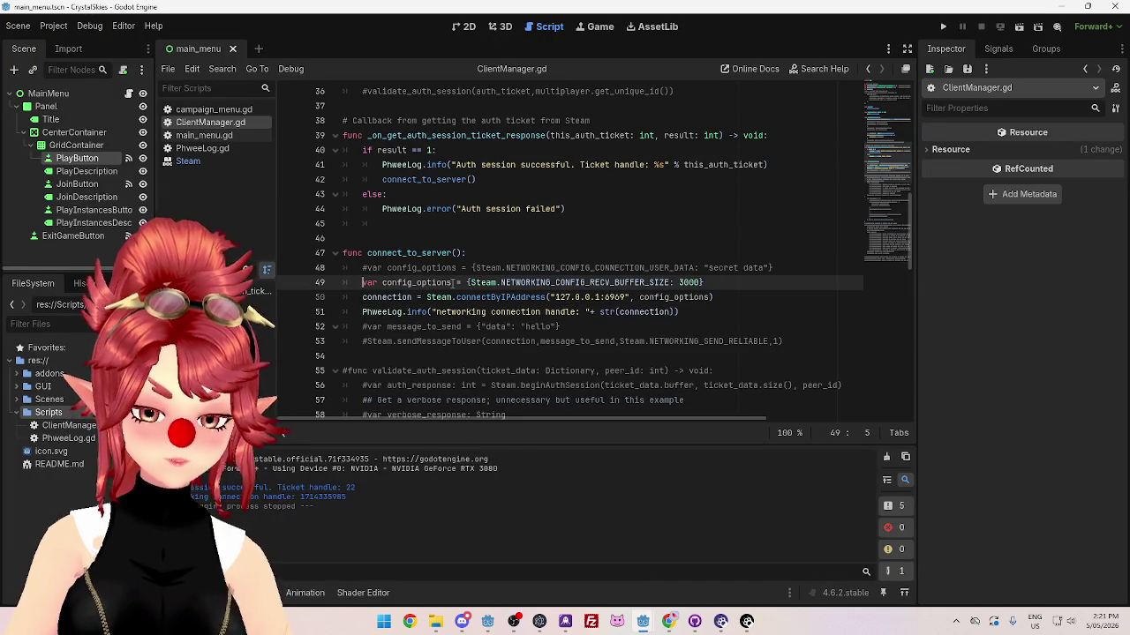
{"action": "mouse_move", "coordinate": [642, 622]}
{"action": "left_click", "coordinate": [547, 556]}
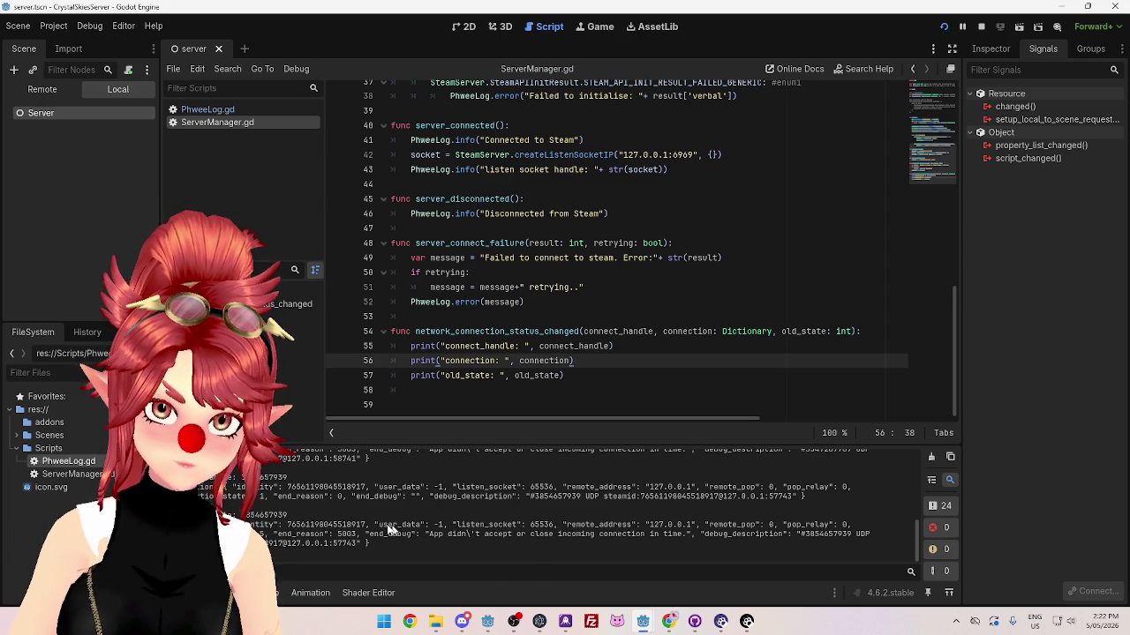
{"action": "scroll", "coordinate": [412, 524], "scroll_direction": "up", "scroll_amount": 2}
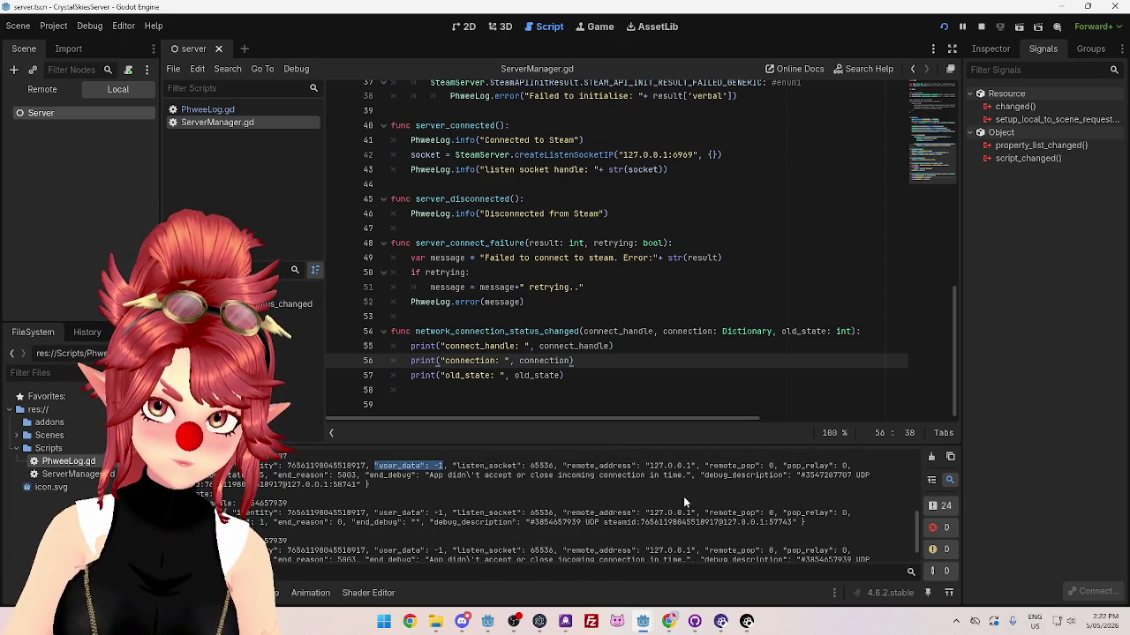
{"action": "scroll", "coordinate": [492, 498], "scroll_direction": "down", "scroll_amount": 2}
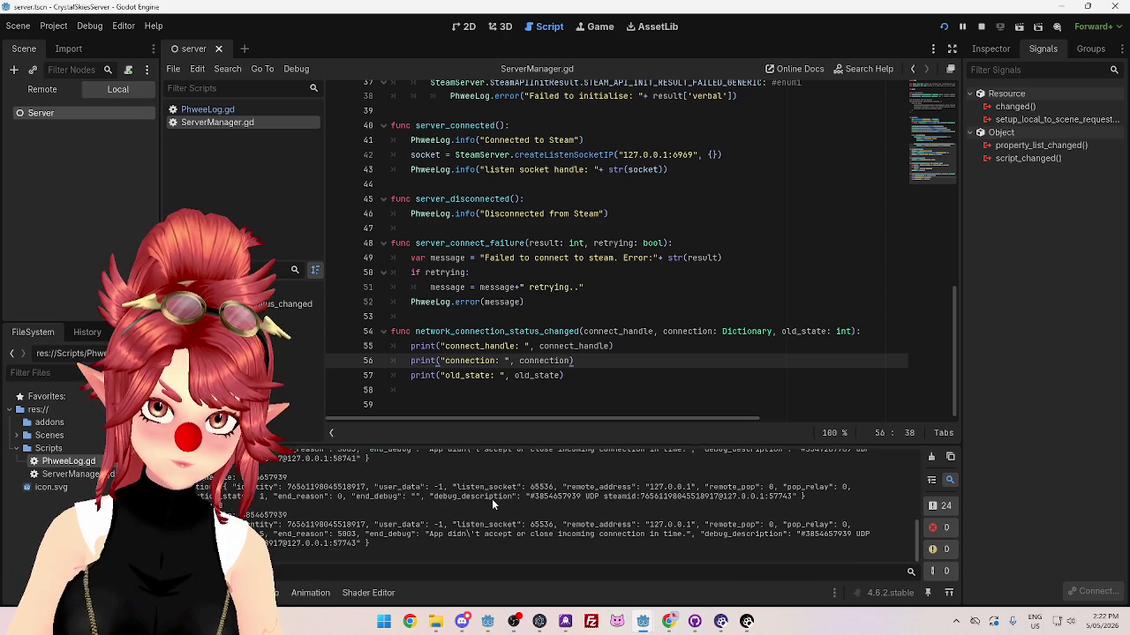
{"action": "scroll", "coordinate": [492, 498], "scroll_direction": "up", "scroll_amount": 3}
{"action": "scroll", "coordinate": [492, 499], "scroll_direction": "up", "scroll_amount": 1}
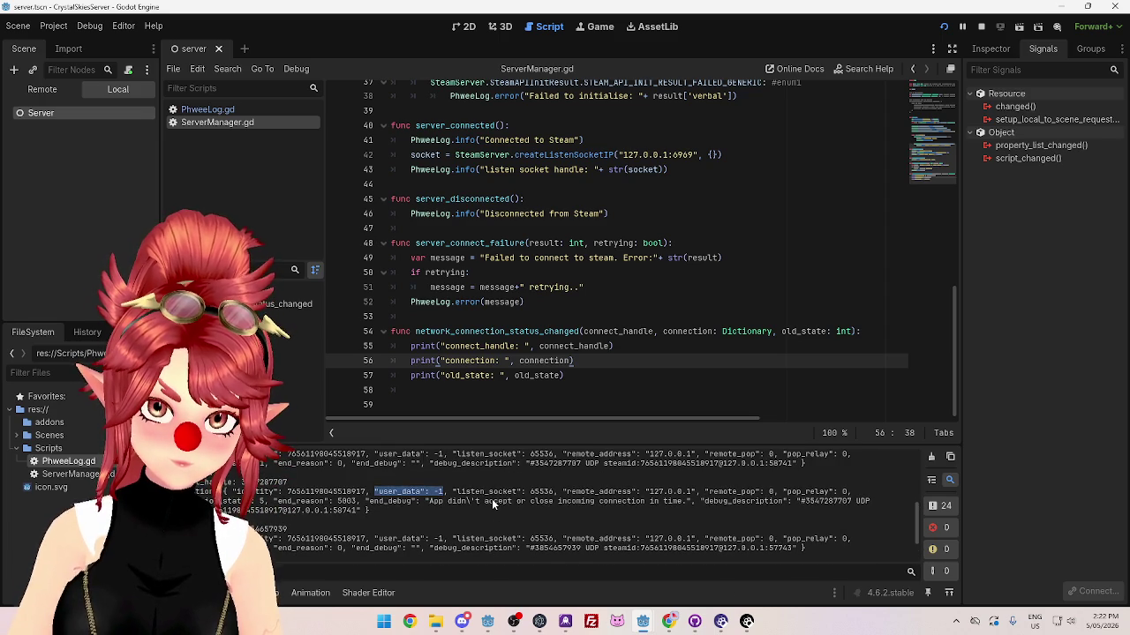
{"action": "scroll", "coordinate": [492, 499], "scroll_direction": "up", "scroll_amount": 2}
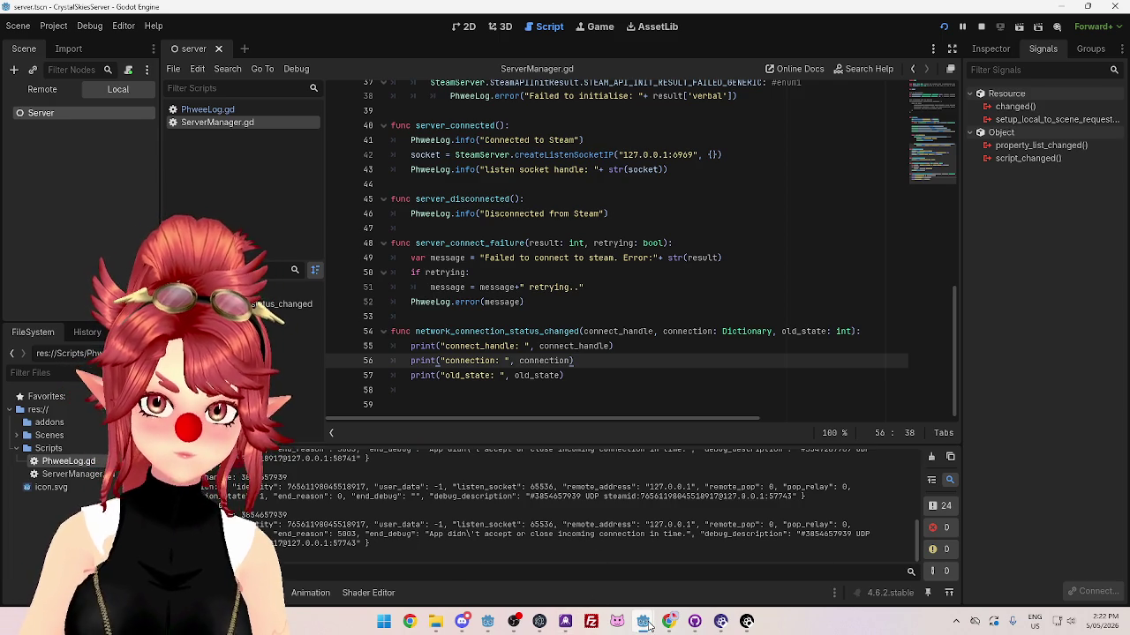
{"action": "mouse_move", "coordinate": [647, 624]}
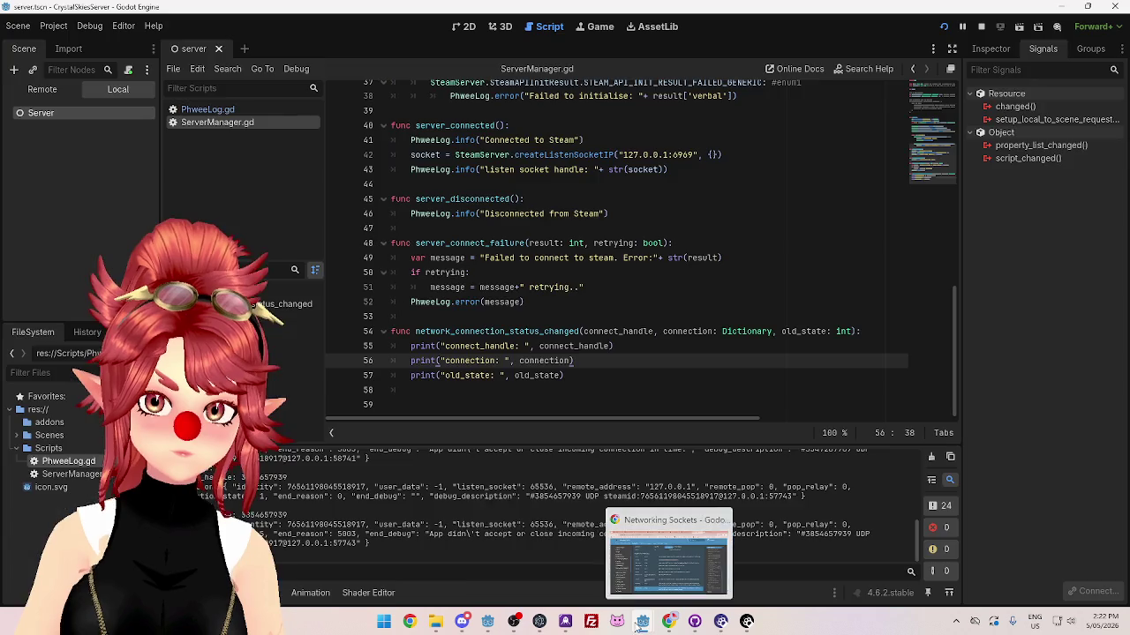
{"action": "left_click", "coordinate": [607, 547]}
{"action": "left_click", "coordinate": [699, 298]}
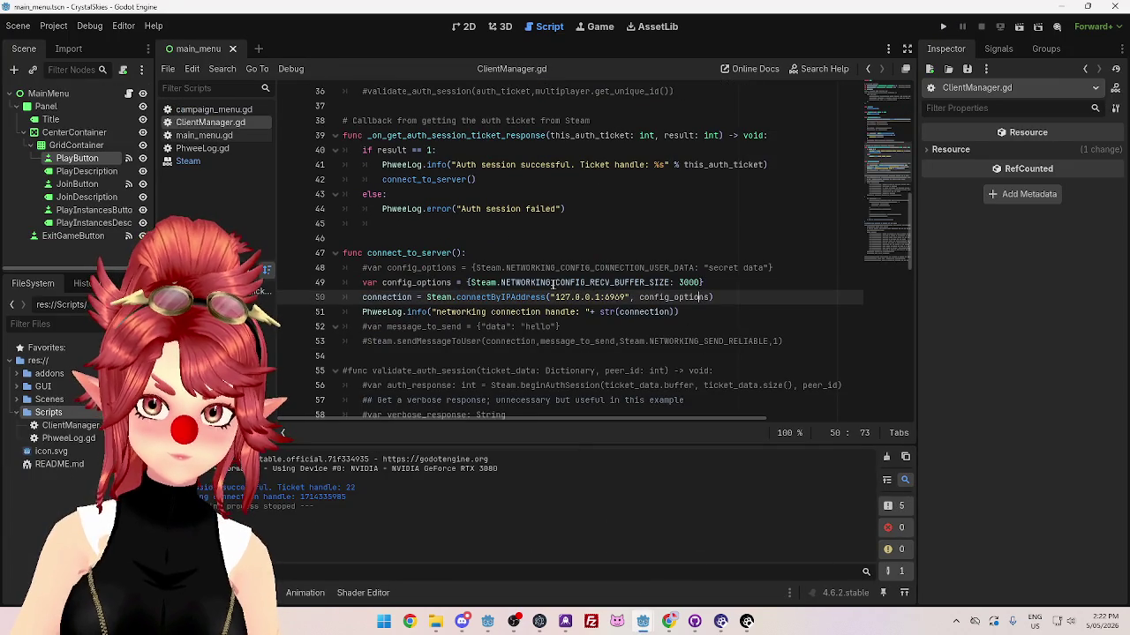